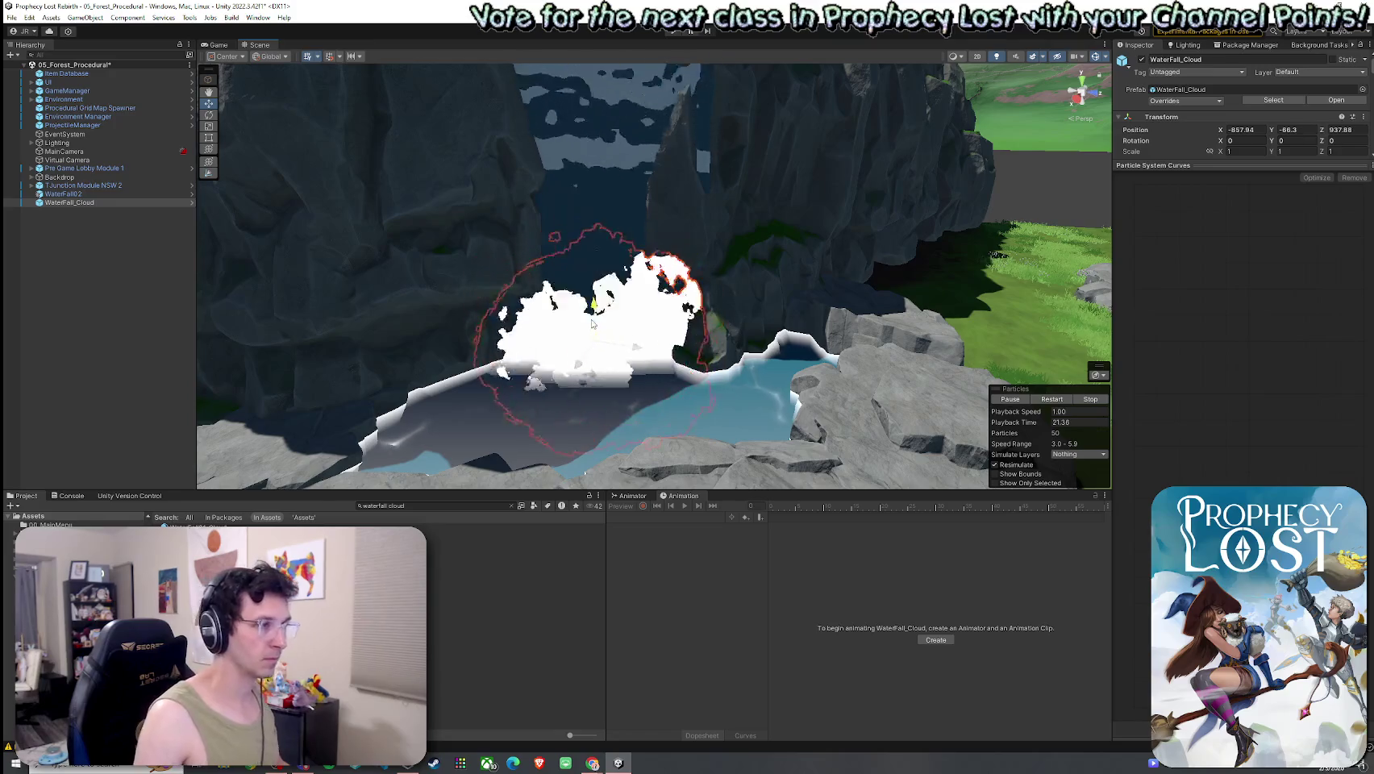
Look over the waterfall and its WaterFall_Cloud spray, then save the forest scene.
left_click_drag(593, 340, 660, 320)
left_click(660, 319)
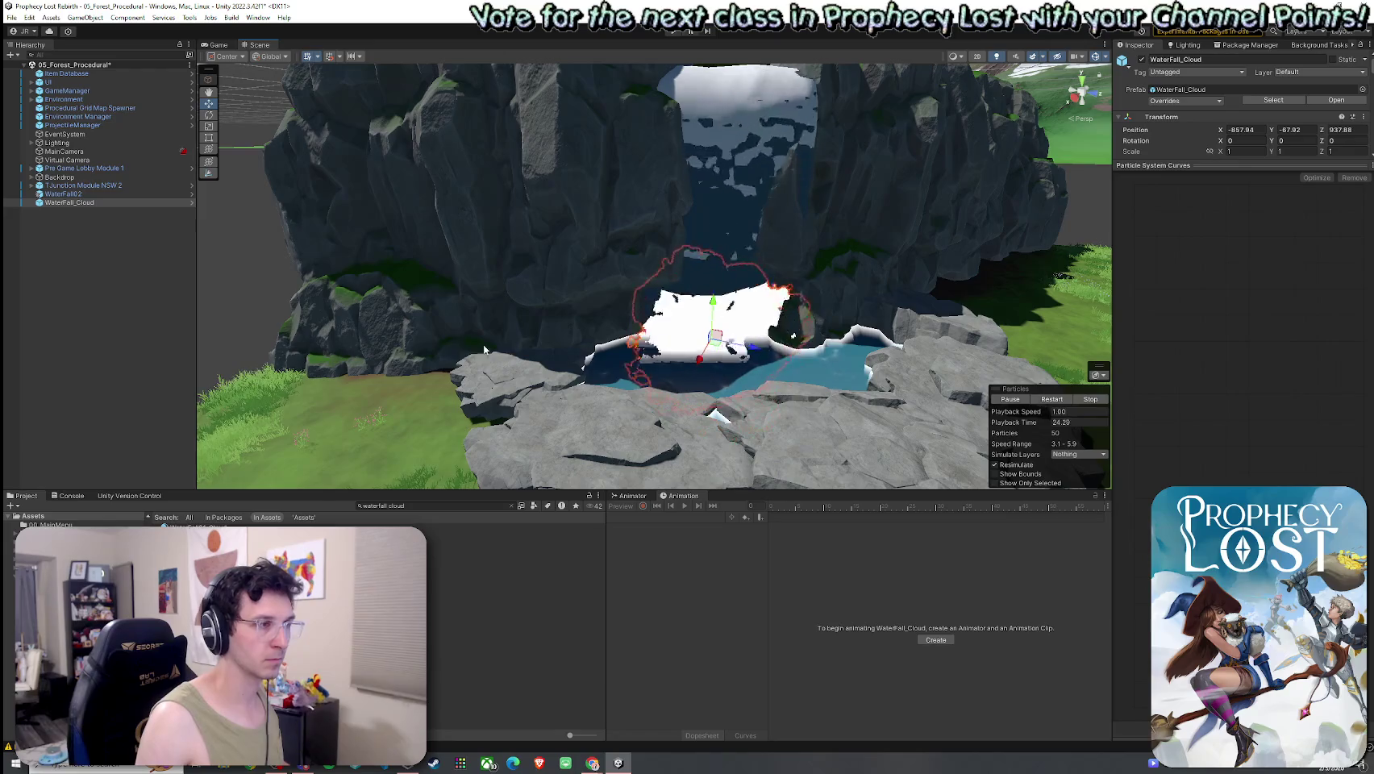
scroll(498, 349, "down", 3)
mouse_move(497, 349)
left_mouse_down()
mouse_move(313, 334)
mouse_move(376, 343)
mouse_move(237, 372)
mouse_move(460, 353)
mouse_move(484, 383)
mouse_move(535, 377)
mouse_move(315, 290)
mouse_move(629, 440)
mouse_move(662, 494)
mouse_move(564, 452)
mouse_move(419, 435)
mouse_move(316, 469)
mouse_move(503, 376)
mouse_move(158, 357)
mouse_move(331, 310)
mouse_move(393, 348)
mouse_move(379, 341)
left_mouse_up()
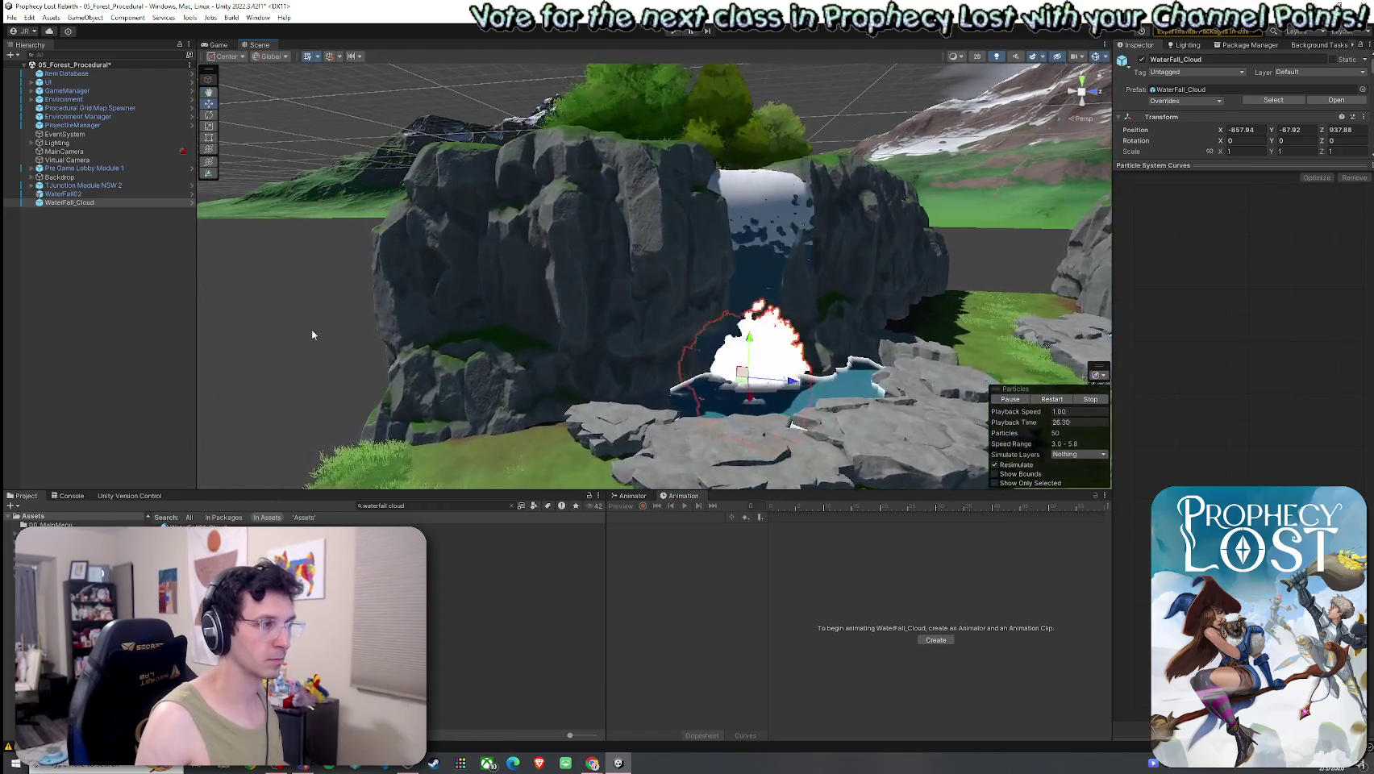
scroll(323, 355, "up", 5)
left_click(12, 18)
left_click(37, 80)
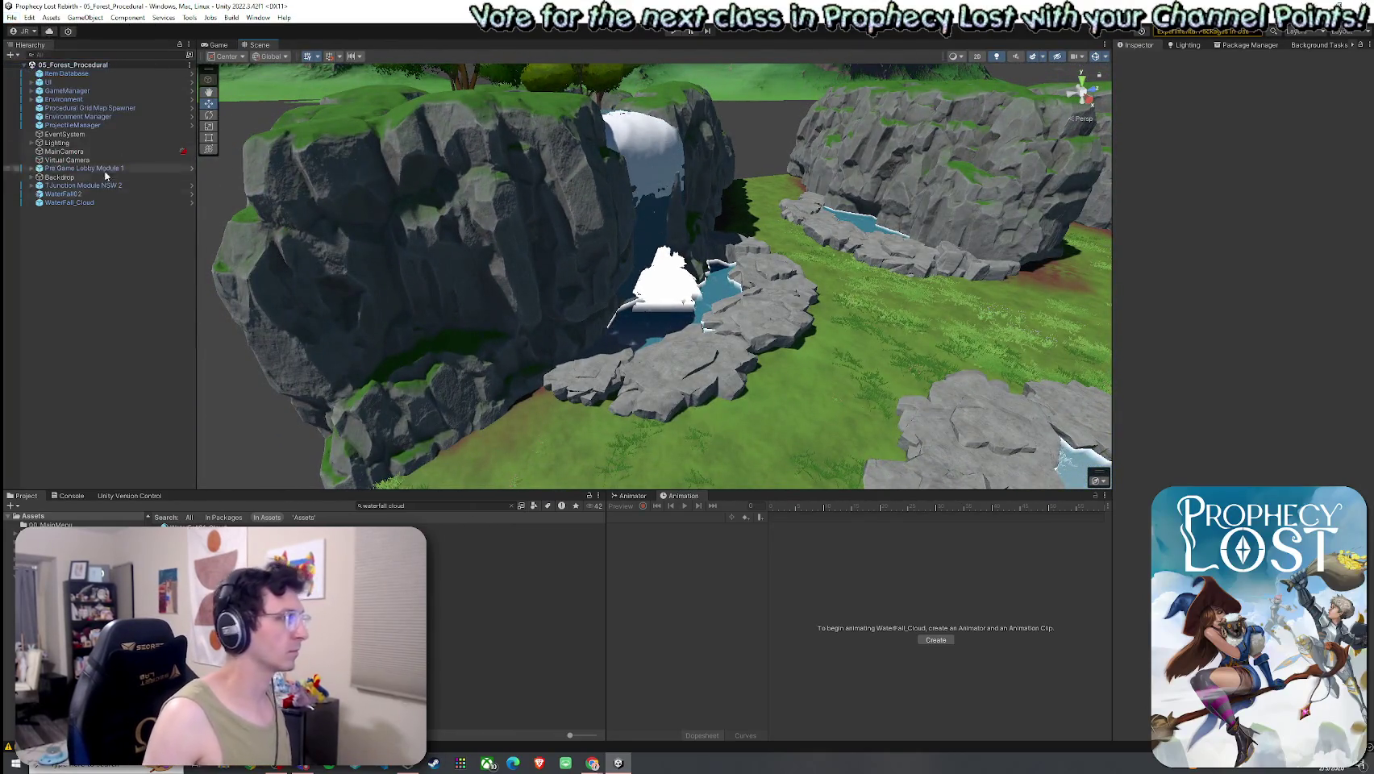
Duplicate WaterFall_Cloud and WaterFall02 and rotate the trial copies.
left_click(79, 203)
left_click(63, 194, "ctrl")
mouse_move(597, 274)
left_mouse_down()
mouse_move(627, 275)
mouse_move(515, 265)
left_mouse_up()
key("ctrl+d")
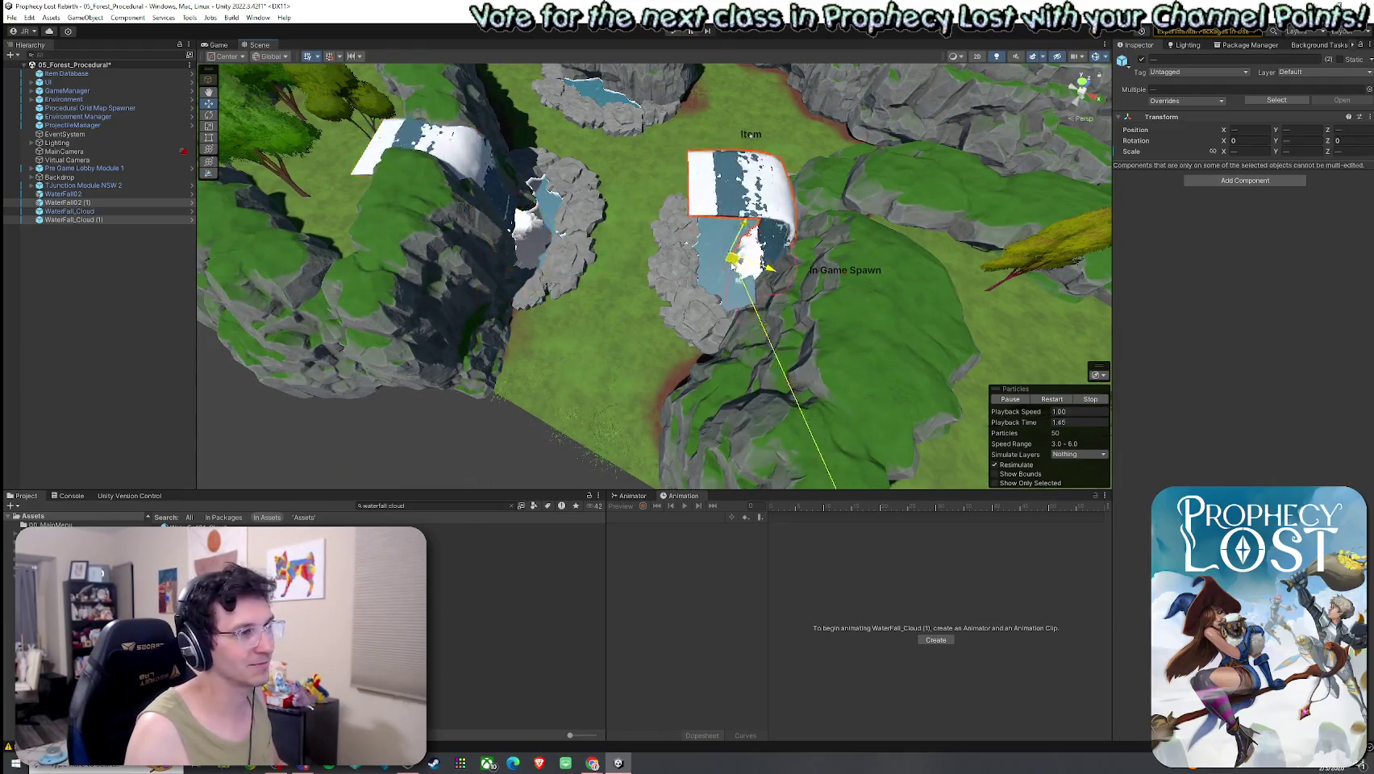
key("e")
mouse_move(806, 242)
left_mouse_down()
mouse_move(787, 307)
mouse_move(722, 325)
mouse_move(743, 353)
mouse_move(1012, 219)
mouse_move(792, 329)
left_mouse_up()
key("w")
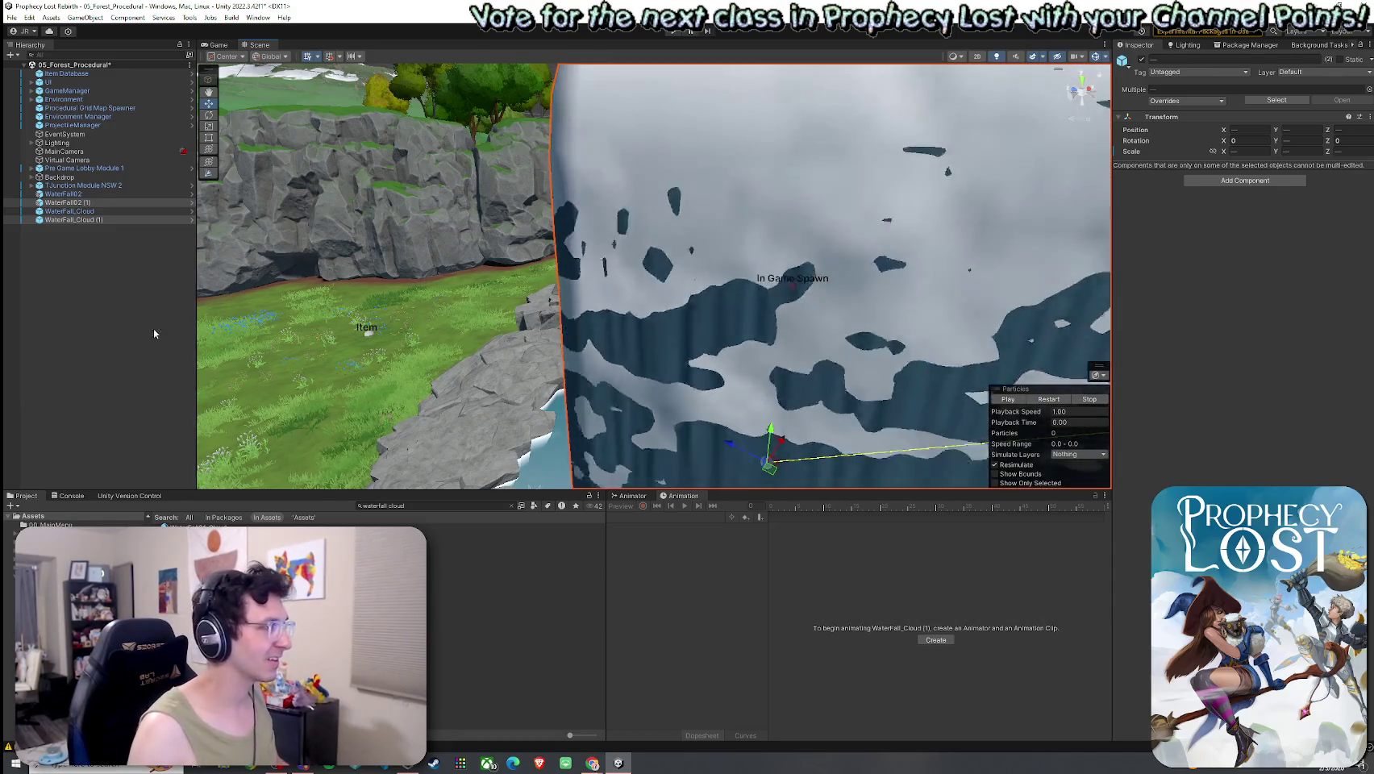
Undo the WaterFall2 (1) and WaterFall_Cloud (1) duplicates.
key("ctrl+z")
key("f")
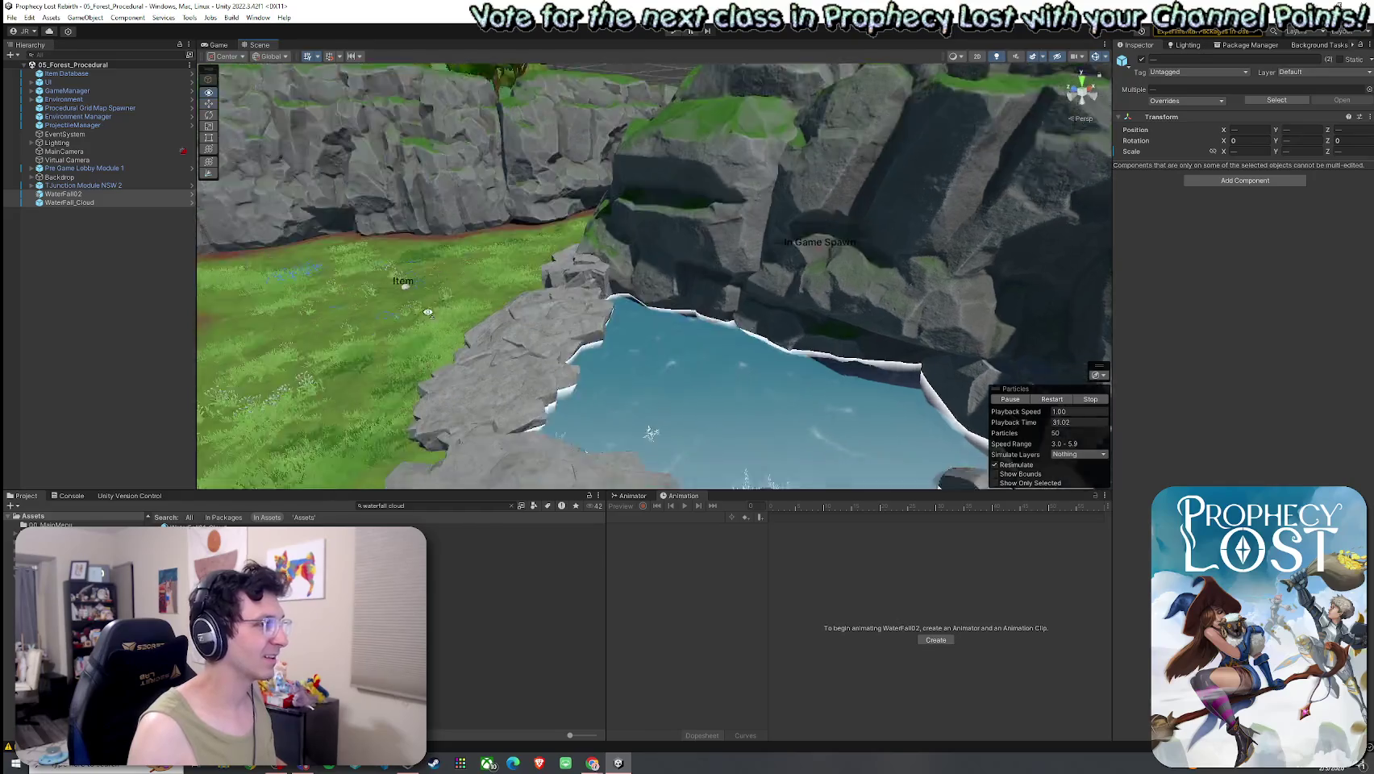
key("w")
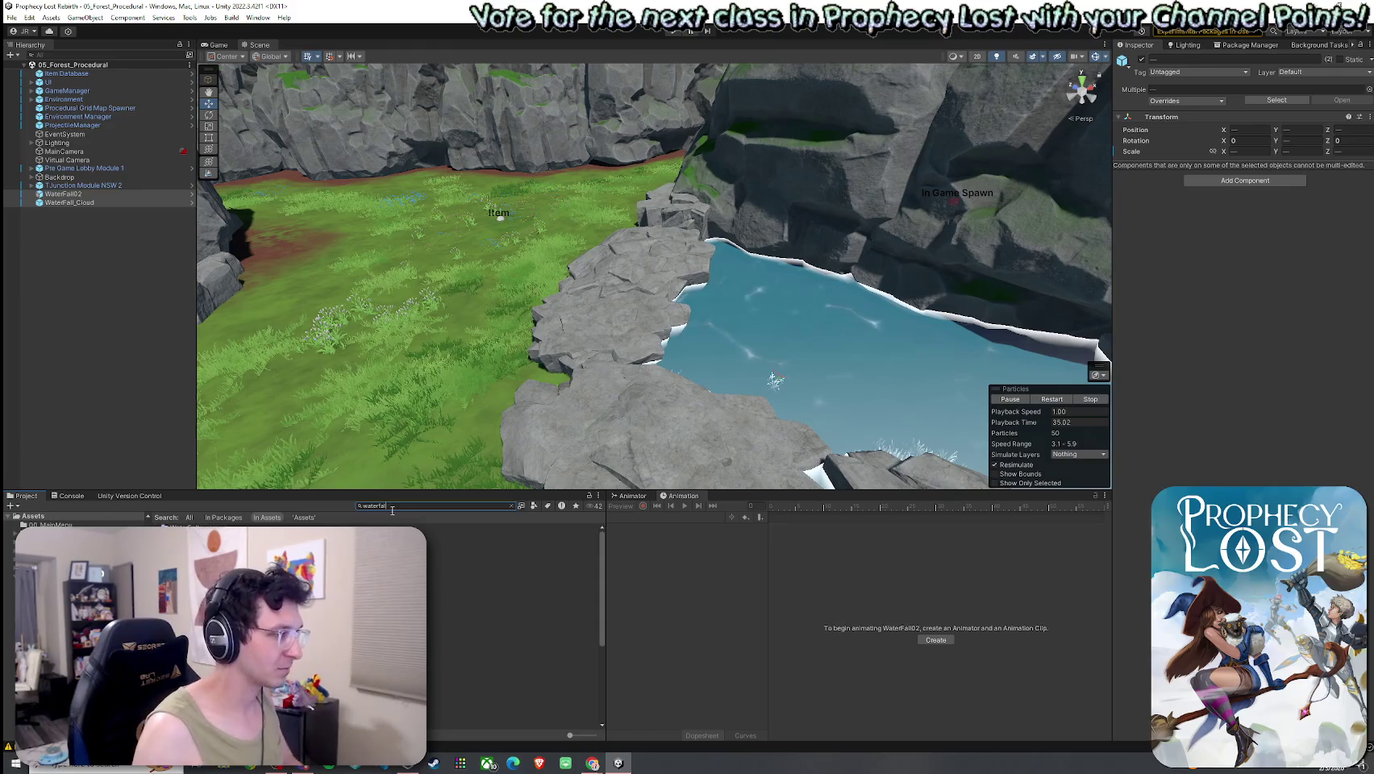
Filter the Project search to Prefabs, try placing WaterFall01 in the pool, and undo it.
left_click(537, 506)
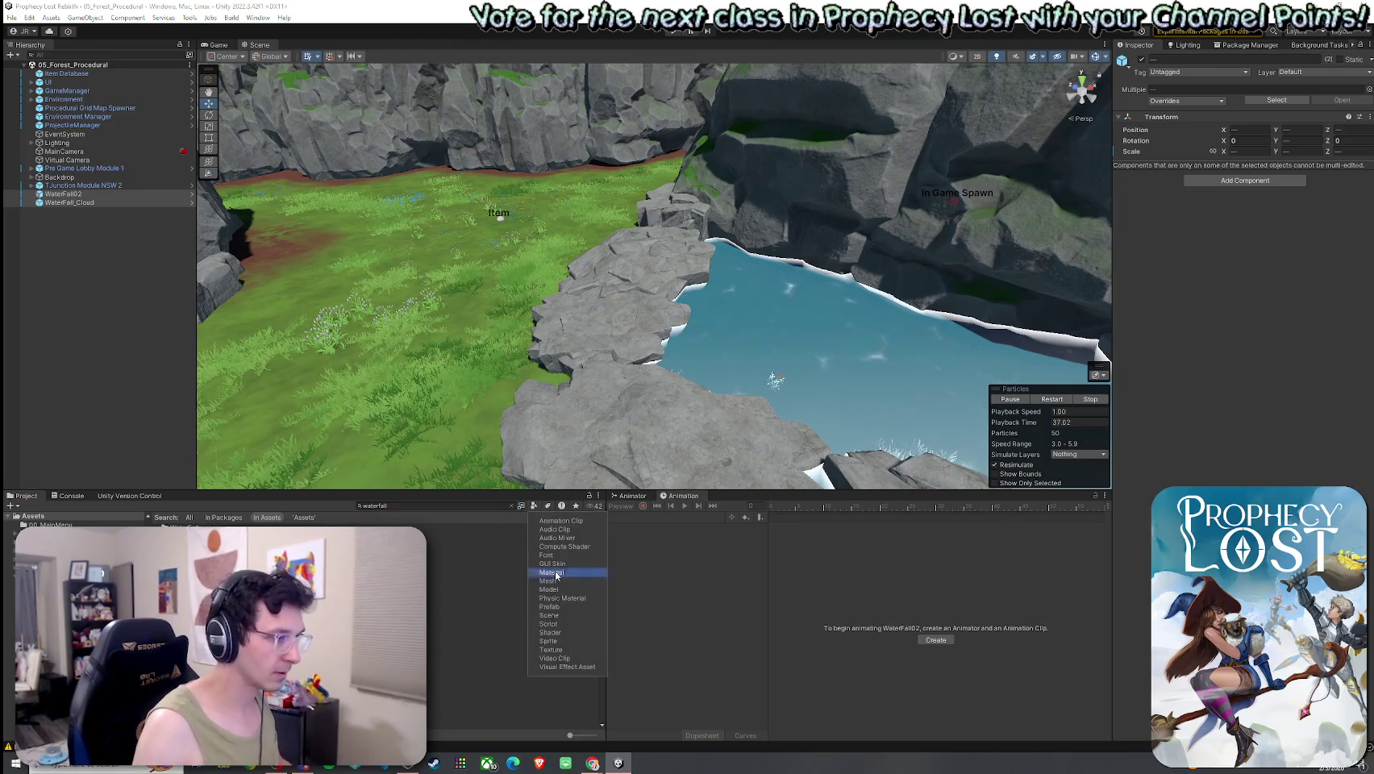
left_click(516, 561)
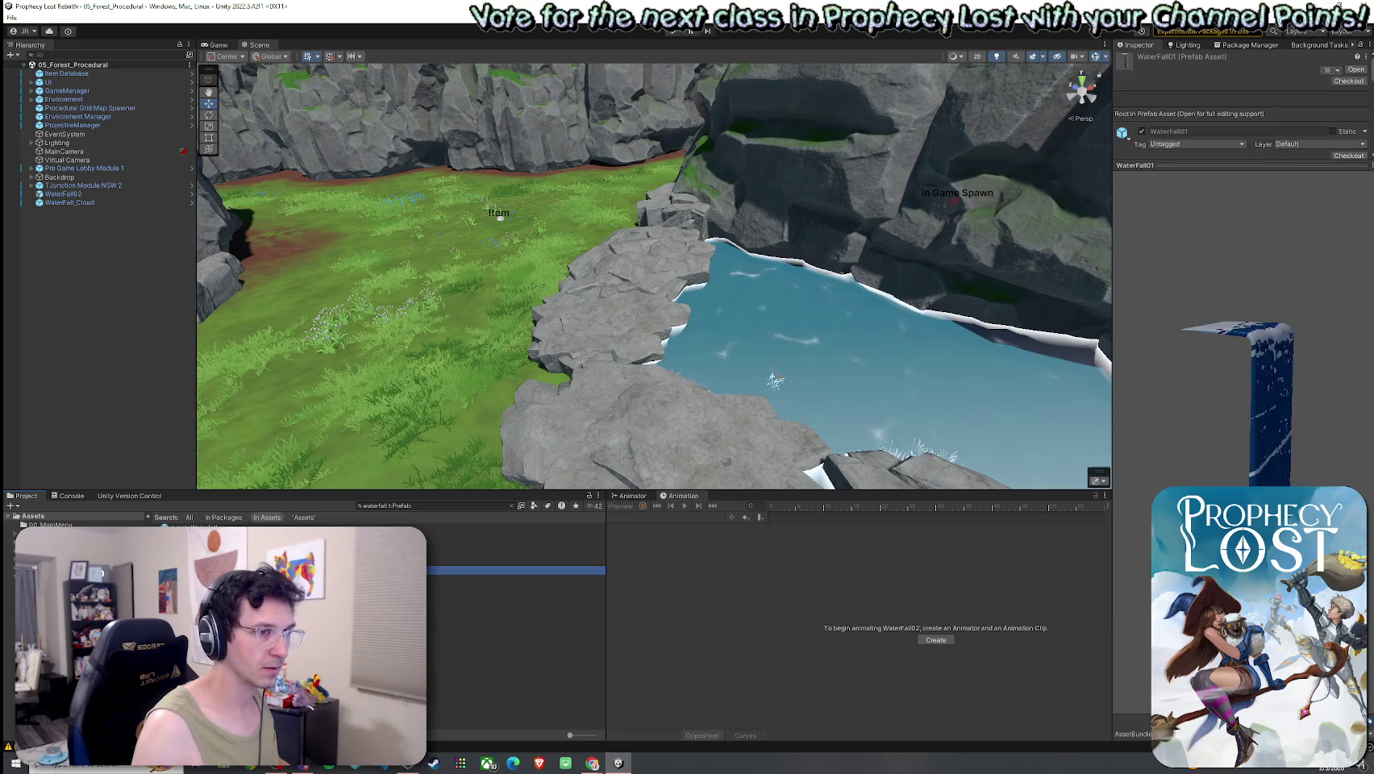
key("f")
left_click_drag(653, 364, 464, 500)
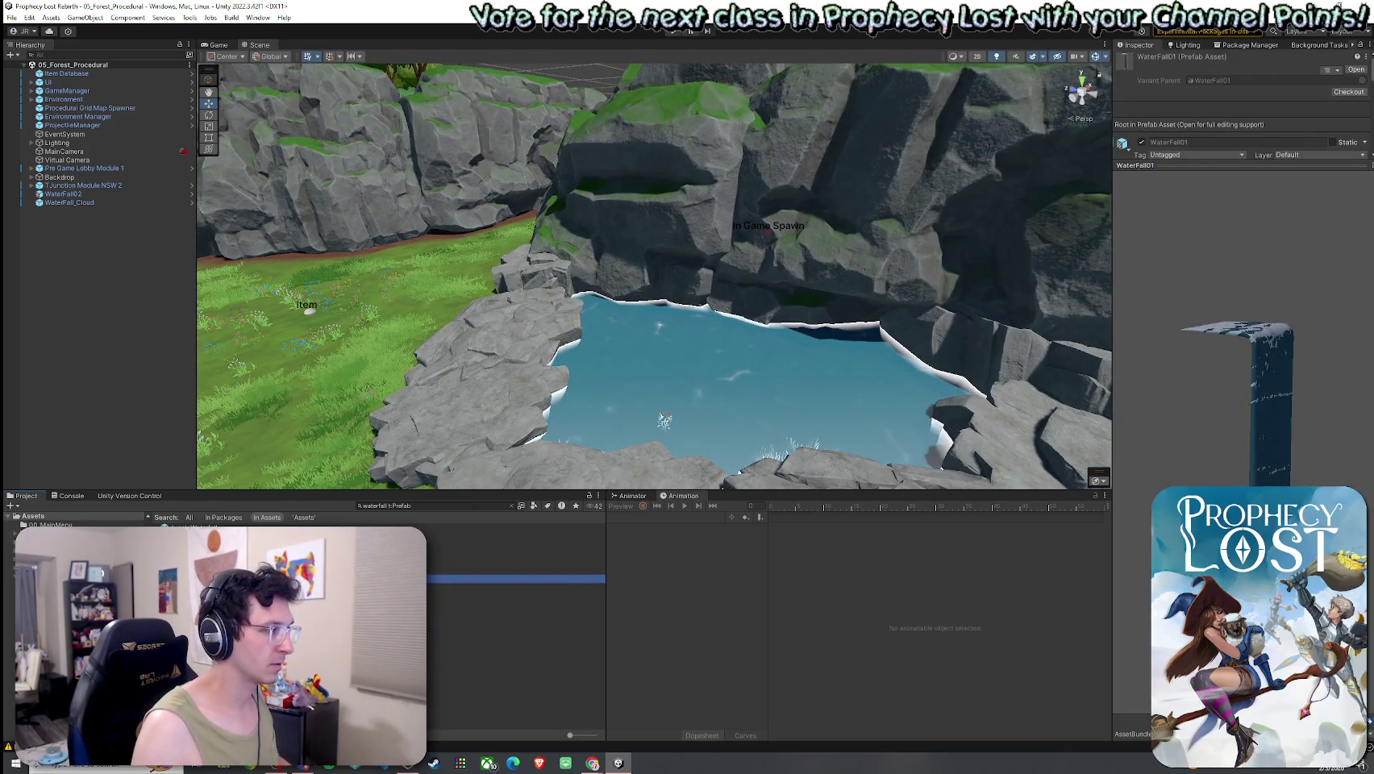
mouse_move(516, 579)
left_mouse_down()
mouse_move(713, 383)
mouse_move(772, 400)
left_mouse_up()
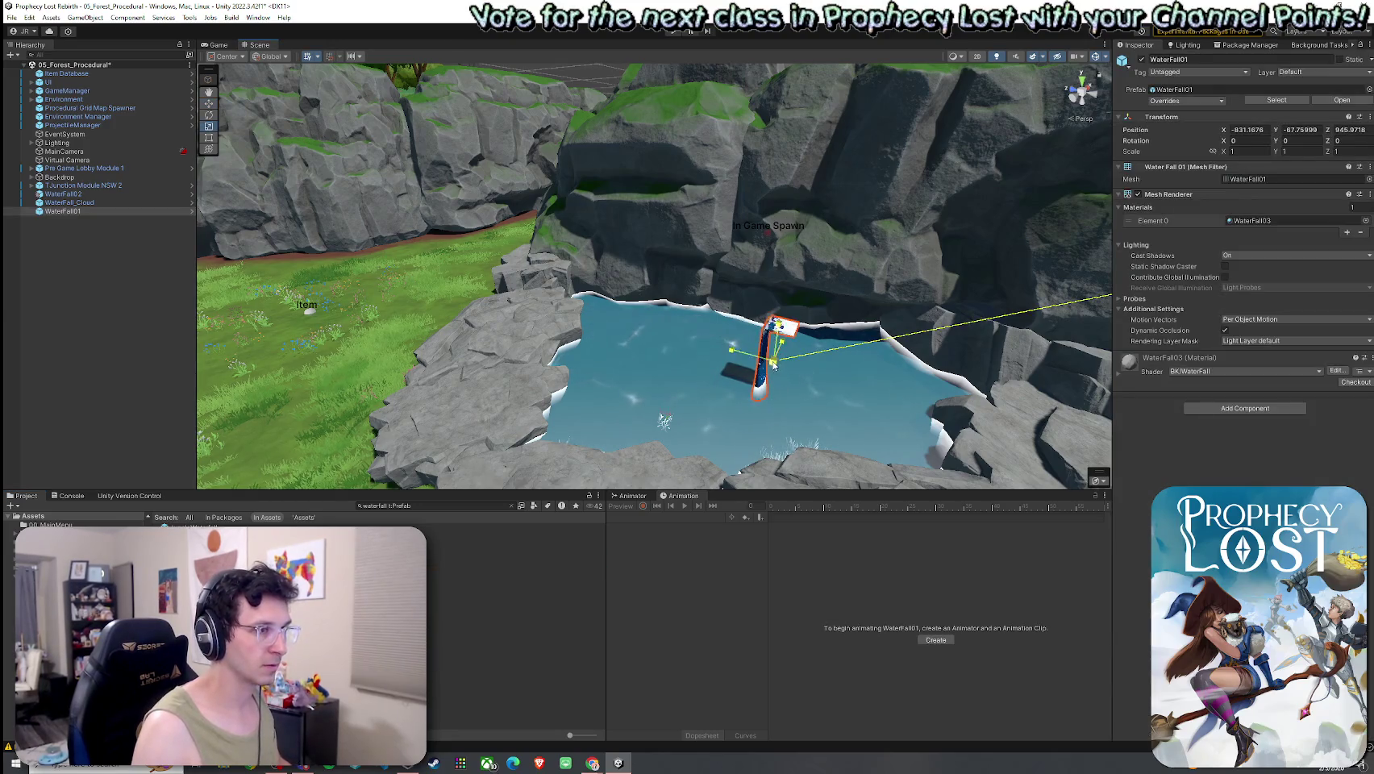
key("ctrl+z")
key("ctrl+z")
key("ctrl+z")
Place WaterFall01 at the pool's edge, scaled about sixfold, turned slightly and raised.
left_click(516, 562)
mouse_move(778, 355)
left_mouse_down()
mouse_move(725, 378)
mouse_move(516, 570)
left_mouse_up()
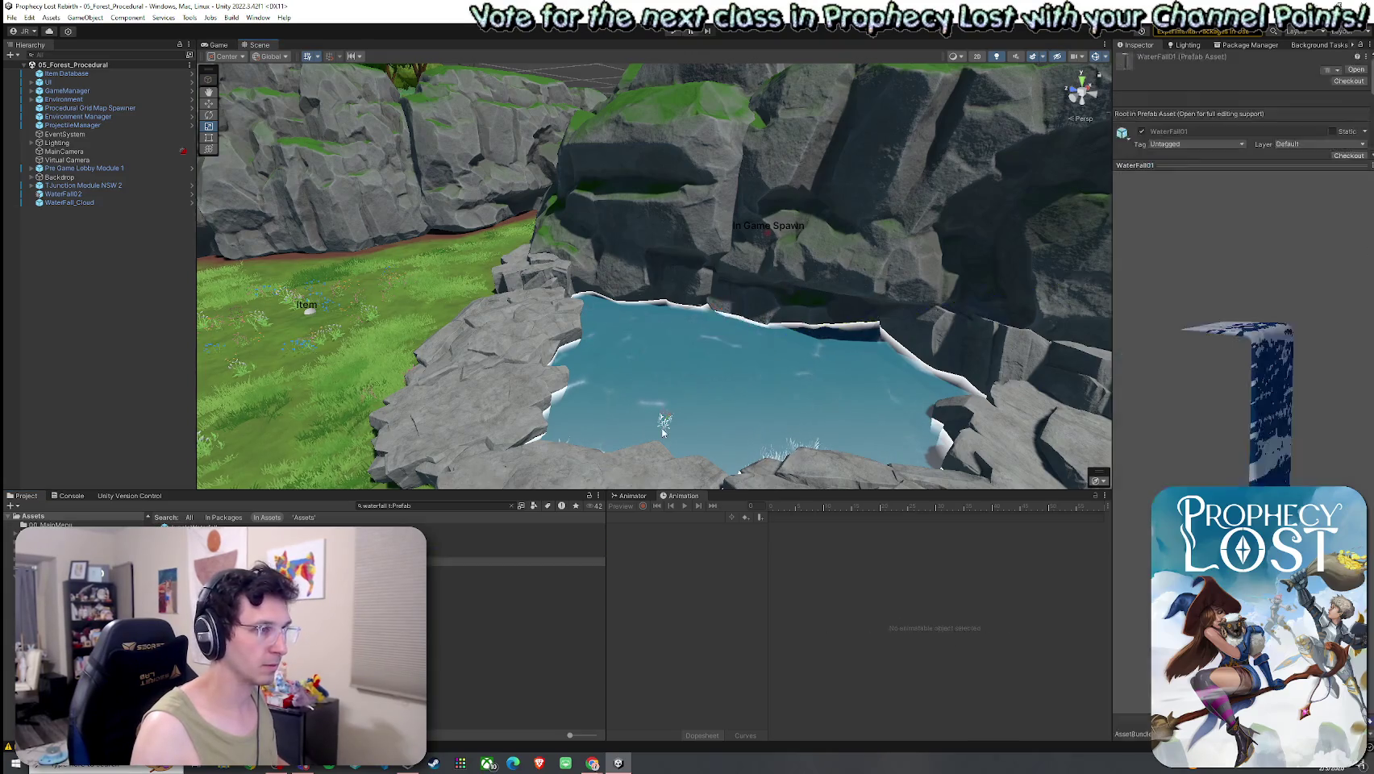
left_click(516, 570)
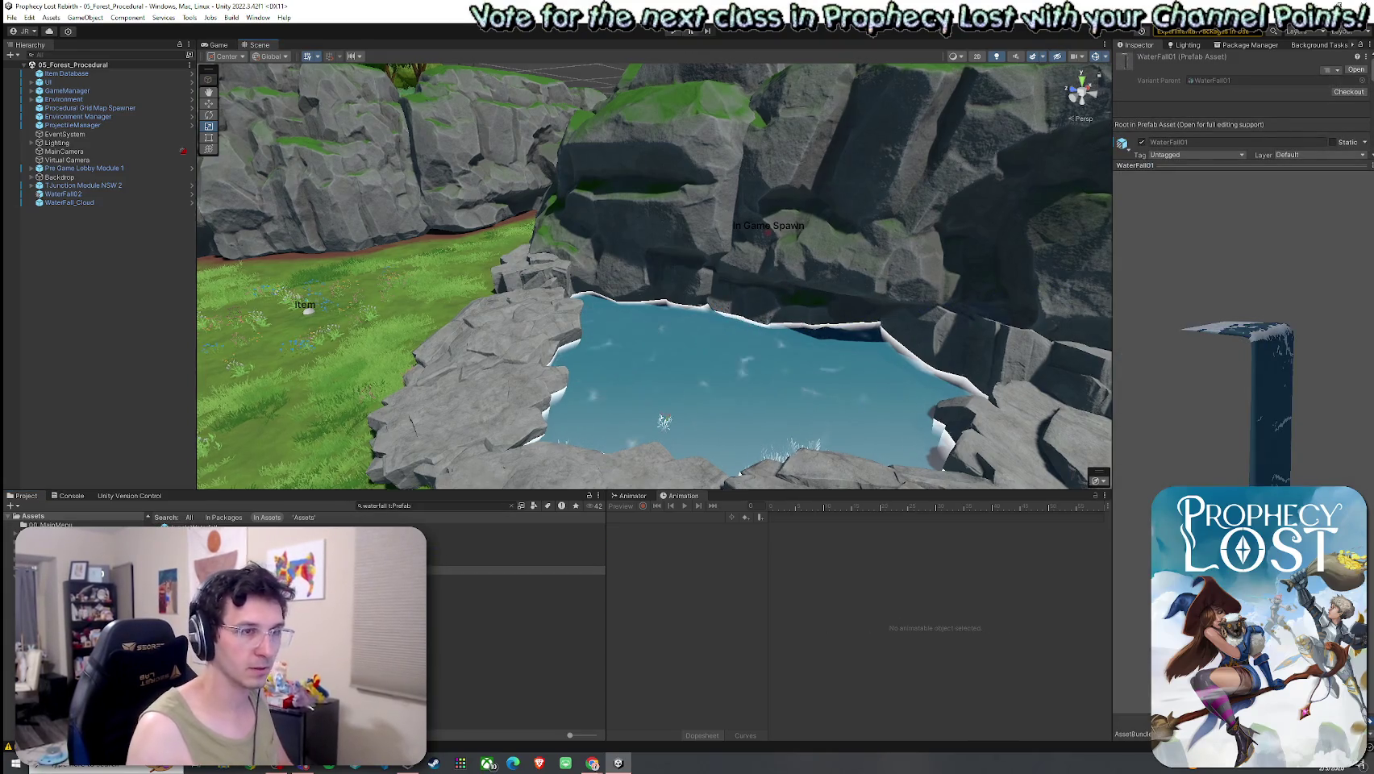
scroll(654, 276, "up", 1)
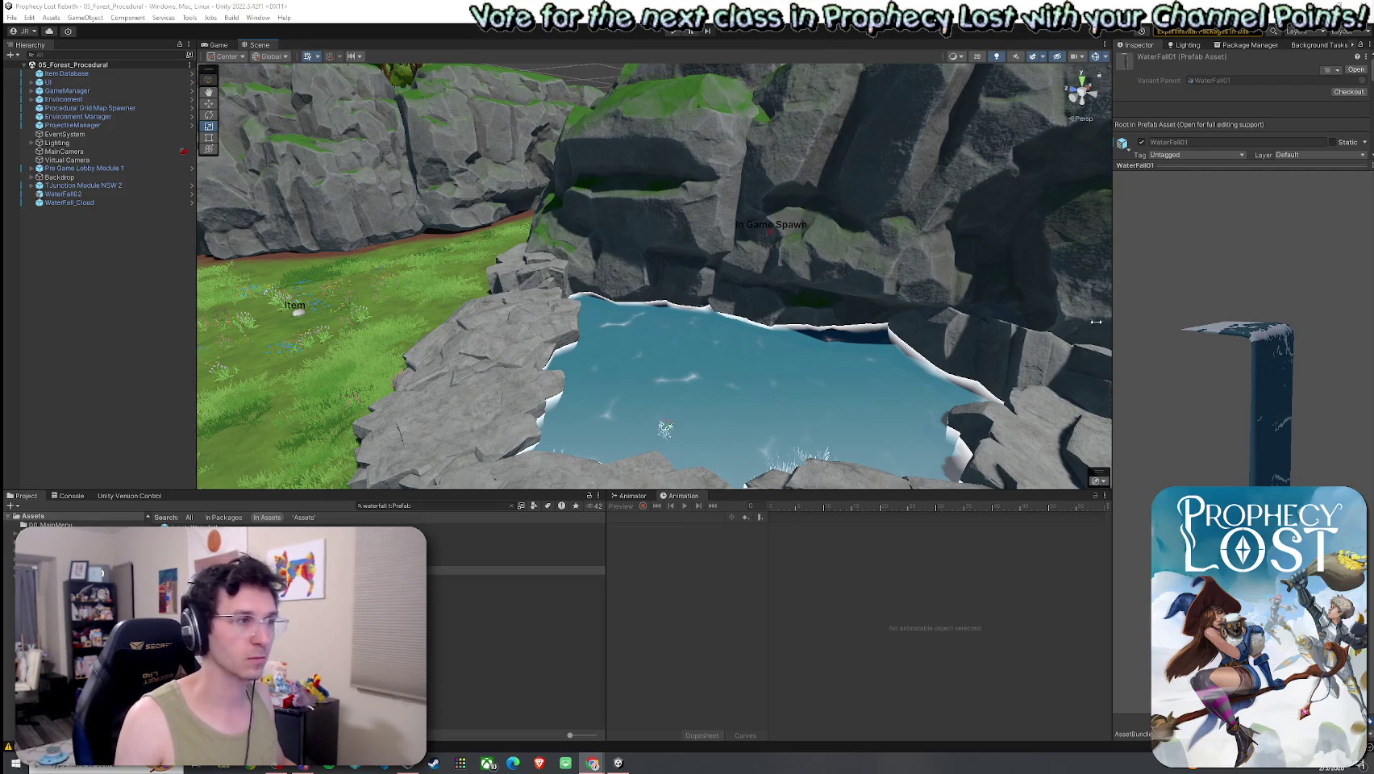
mouse_move(327, 468)
left_mouse_down()
mouse_move(534, 365)
mouse_move(577, 377)
left_mouse_up()
left_click(517, 570)
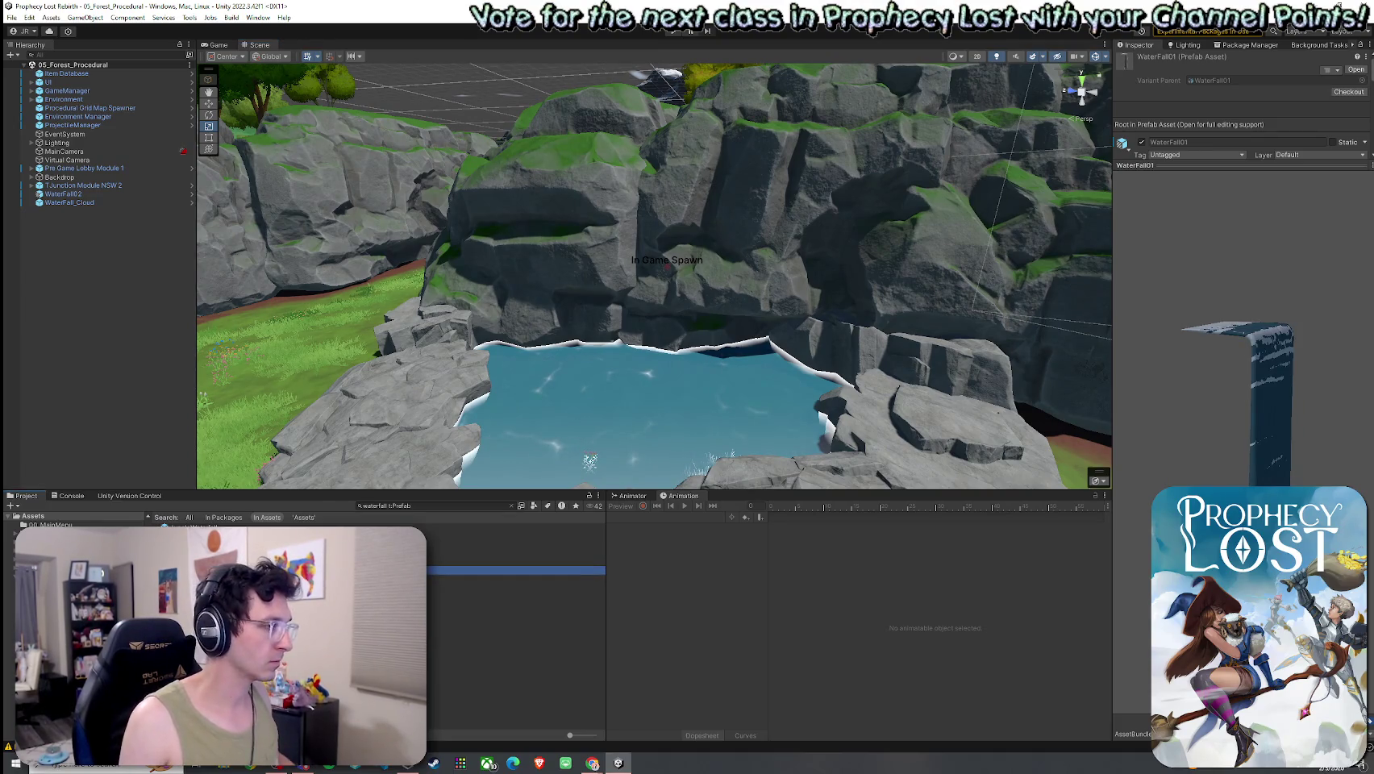
mouse_move(580, 372)
left_mouse_down()
mouse_move(631, 362)
mouse_move(653, 341)
mouse_move(610, 354)
mouse_move(648, 298)
mouse_move(642, 281)
mouse_move(680, 306)
mouse_move(631, 270)
mouse_move(640, 250)
mouse_move(644, 283)
mouse_move(590, 155)
mouse_move(608, 107)
mouse_move(633, 218)
mouse_move(549, 286)
left_mouse_up()
key("e")
key("w")
Fine-tune the first waterfall's height and set it closer against the cliff.
left_click(632, 218)
key("f")
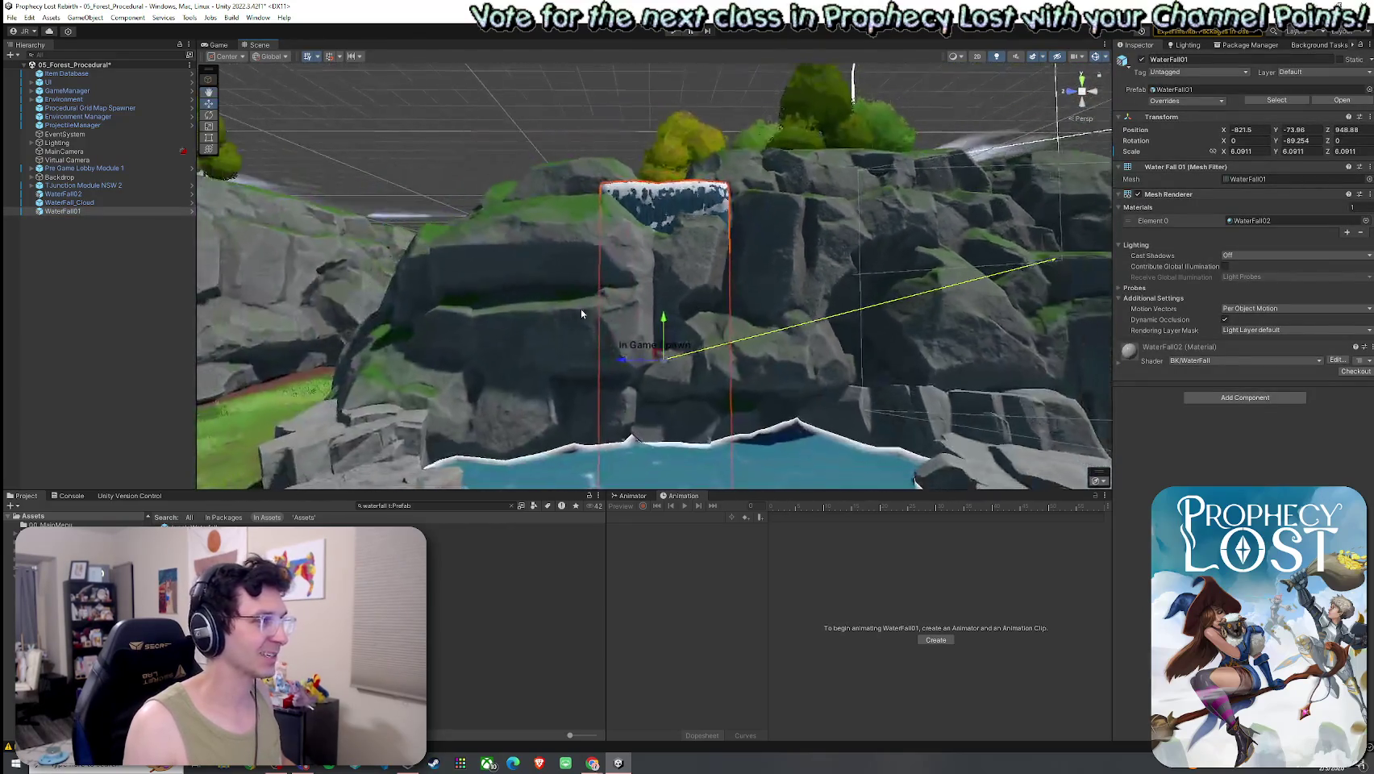
scroll(628, 427, "down", 4)
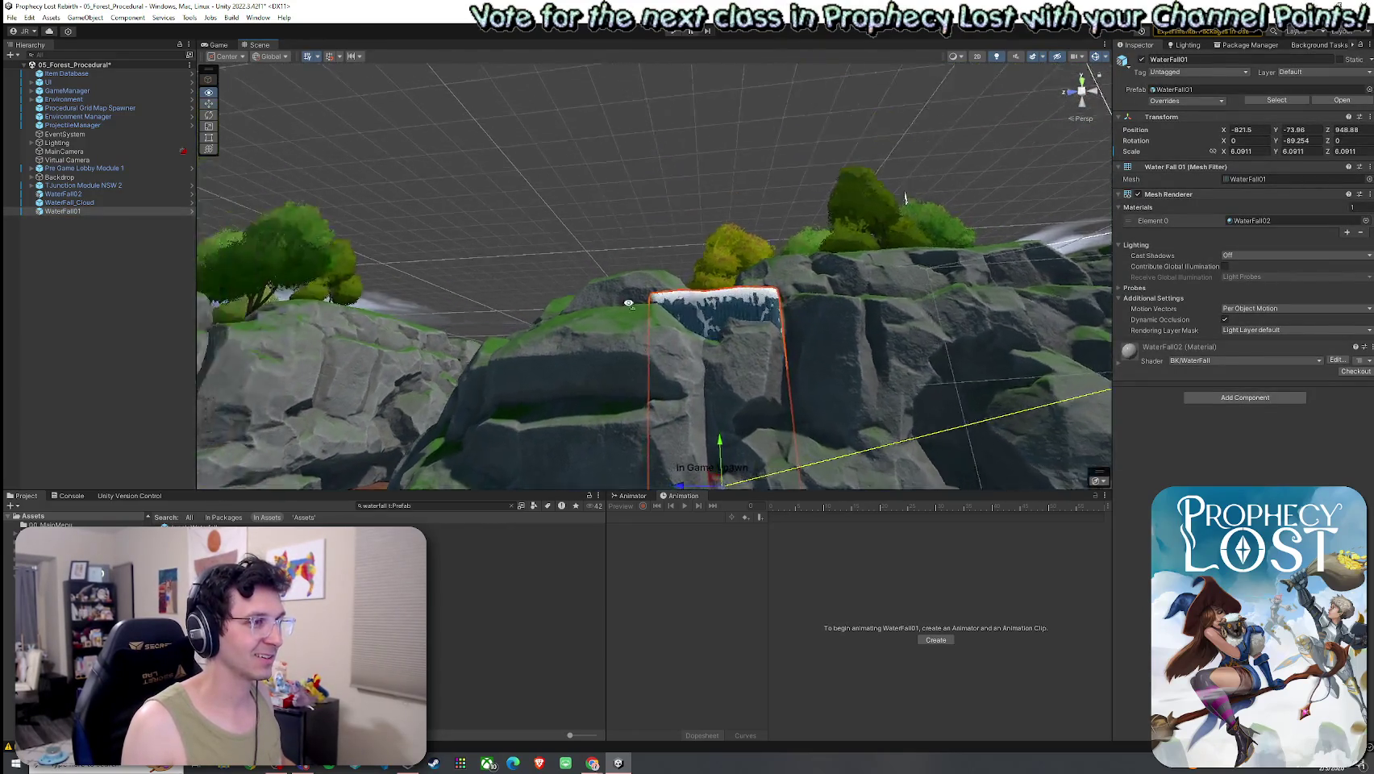
mouse_move(636, 370)
left_mouse_down()
mouse_move(636, 419)
mouse_move(637, 375)
mouse_move(727, 423)
mouse_move(711, 464)
mouse_move(615, 357)
mouse_move(673, 324)
mouse_move(508, 321)
mouse_move(768, 363)
mouse_move(706, 382)
left_mouse_up()
key("e")
key("w")
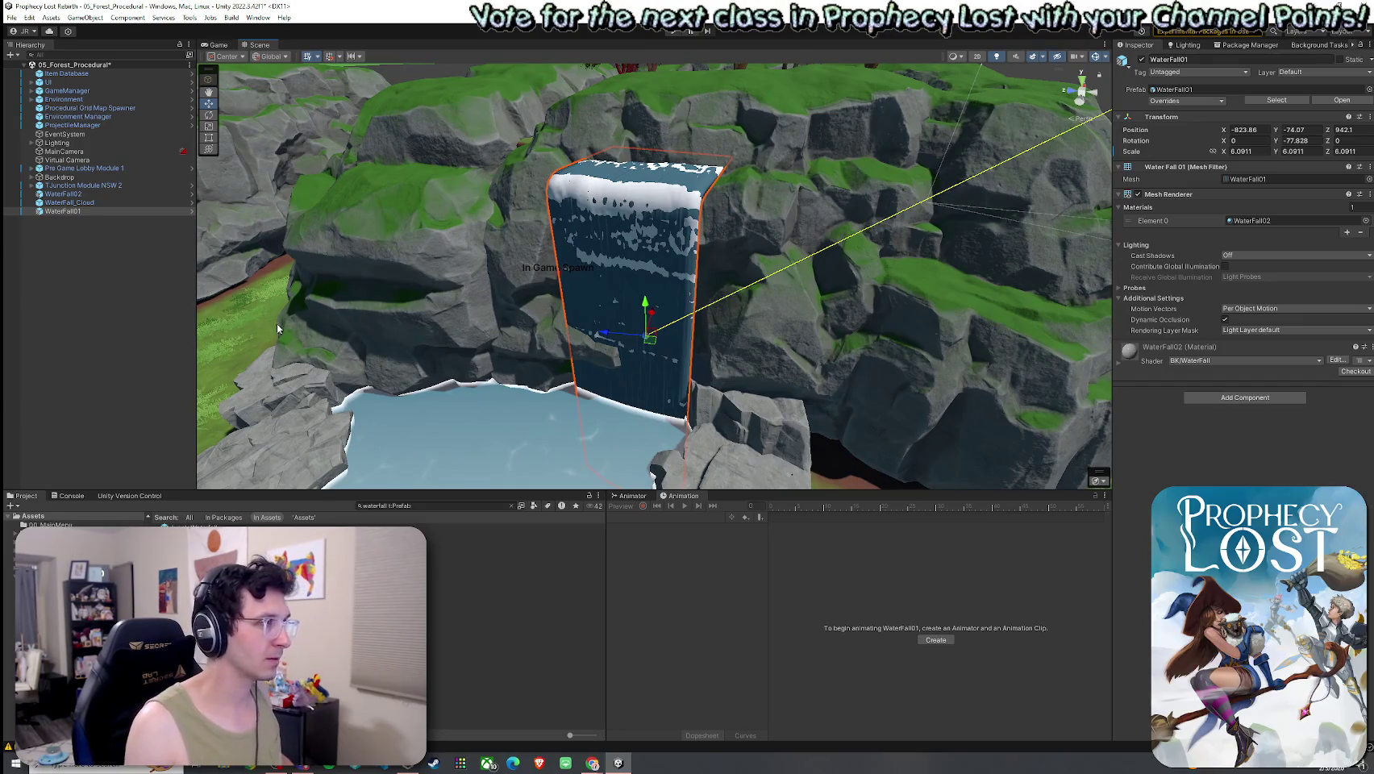
Duplicate it as WaterFall01 (1), moved left to X -824.36 and rotated -104.87 on Y.
left_click(105, 223)
left_click(97, 211)
key("ctrl+d")
mouse_move(651, 339)
left_mouse_down()
mouse_move(468, 320)
mouse_move(538, 346)
left_mouse_up()
key("e")
key("e")
mouse_move(457, 325)
left_mouse_down()
mouse_move(470, 351)
mouse_move(459, 309)
mouse_move(662, 338)
left_mouse_up()
key("w")
left_click(850, 366)
mouse_move(850, 366)
left_mouse_down()
mouse_move(930, 355)
mouse_move(666, 298)
mouse_move(718, 232)
mouse_move(637, 260)
left_mouse_up()
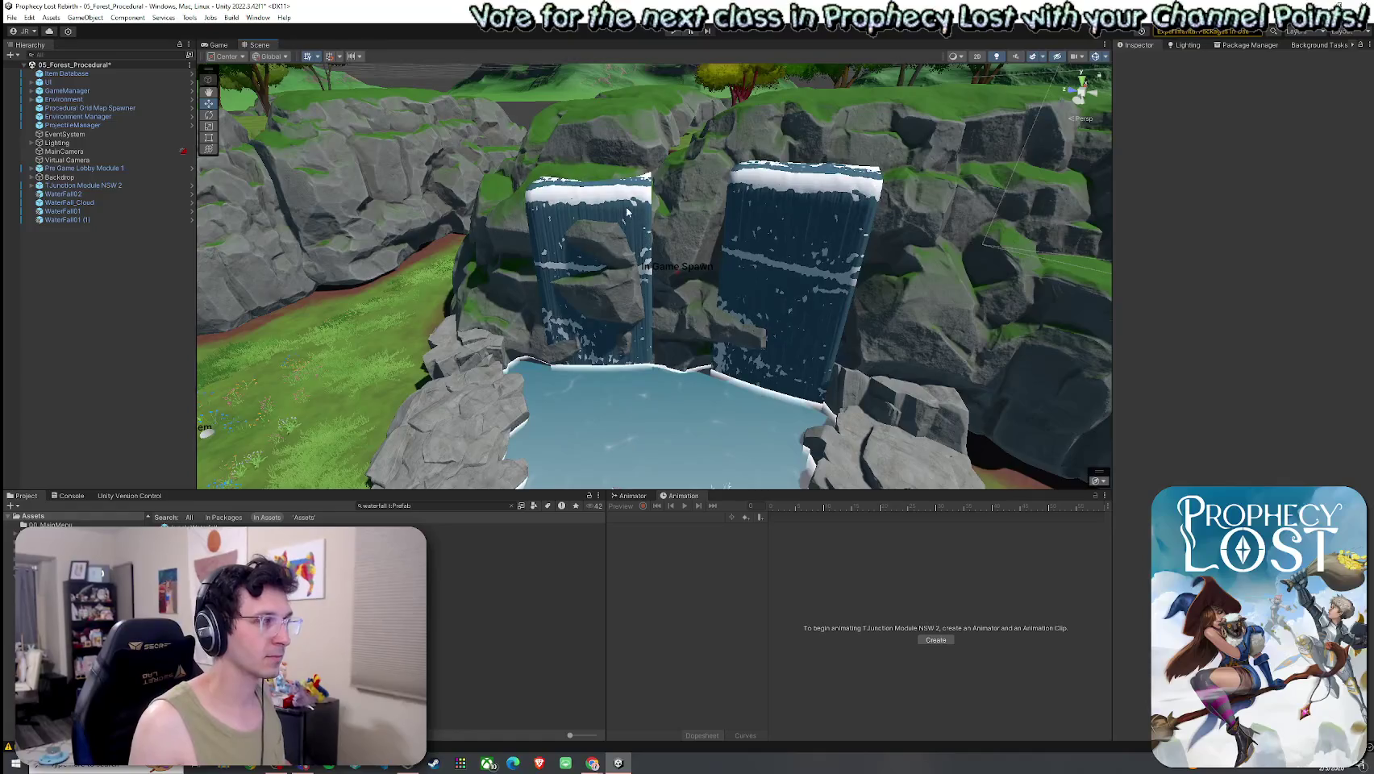
Turn the left waterfall slightly and narrow its X scale to 4.11.
left_click(815, 311)
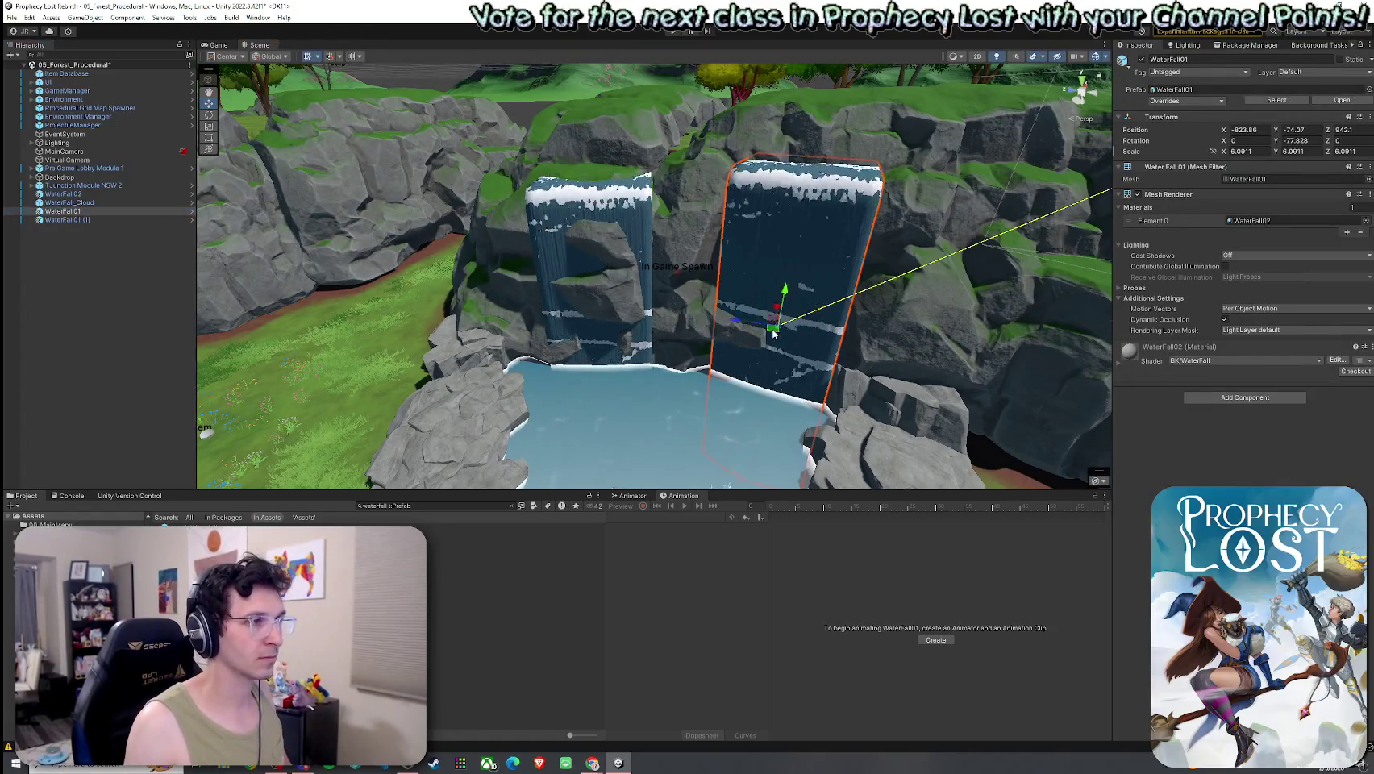
left_click(607, 329)
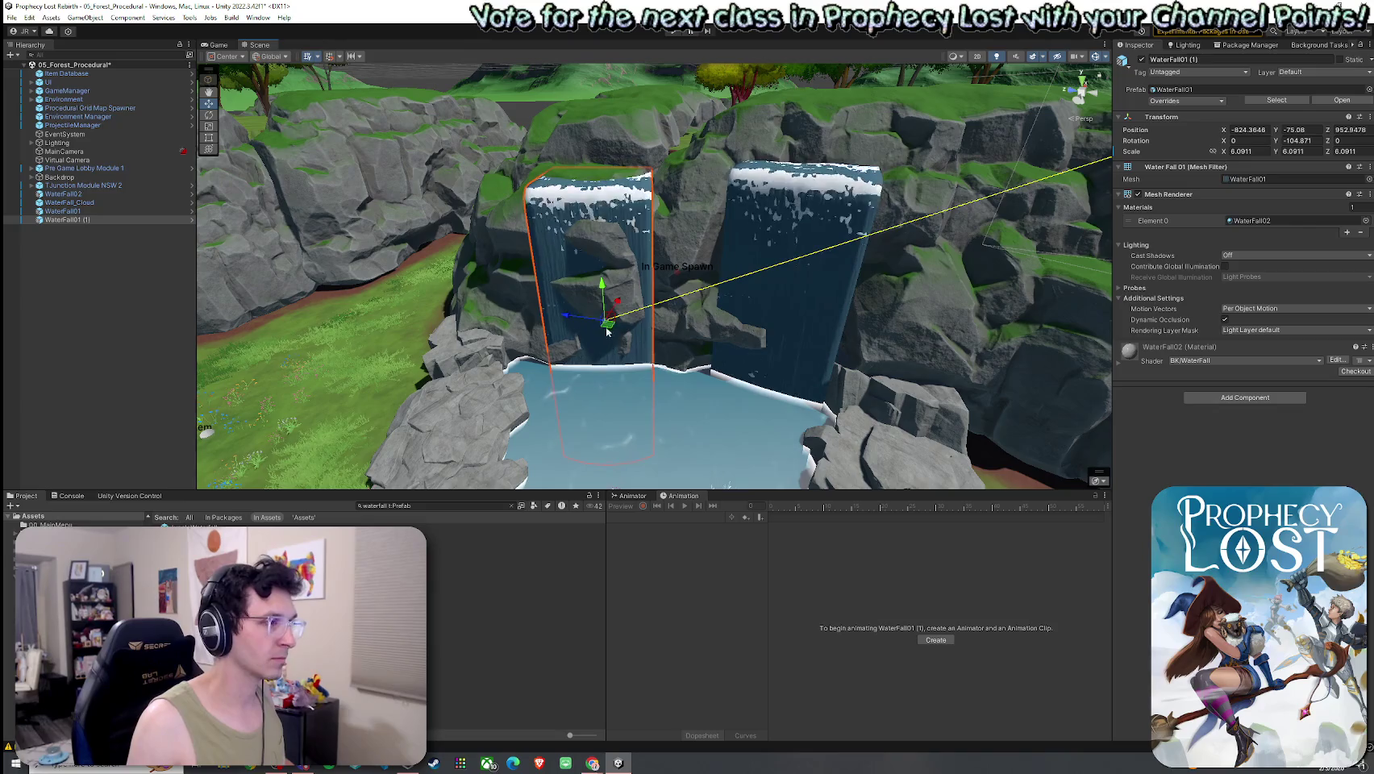
key("e")
mouse_move(601, 353)
left_mouse_down()
mouse_move(655, 323)
mouse_move(658, 338)
mouse_move(625, 322)
mouse_move(652, 297)
left_mouse_up()
key("w")
key("e")
key("r")
key("w")
Nudge the waterfall into place at X -823.52, Y -75.58 beside the right one.
left_click(510, 146)
mouse_move(564, 214)
left_mouse_down()
mouse_move(537, 150)
mouse_move(537, 195)
left_mouse_up()
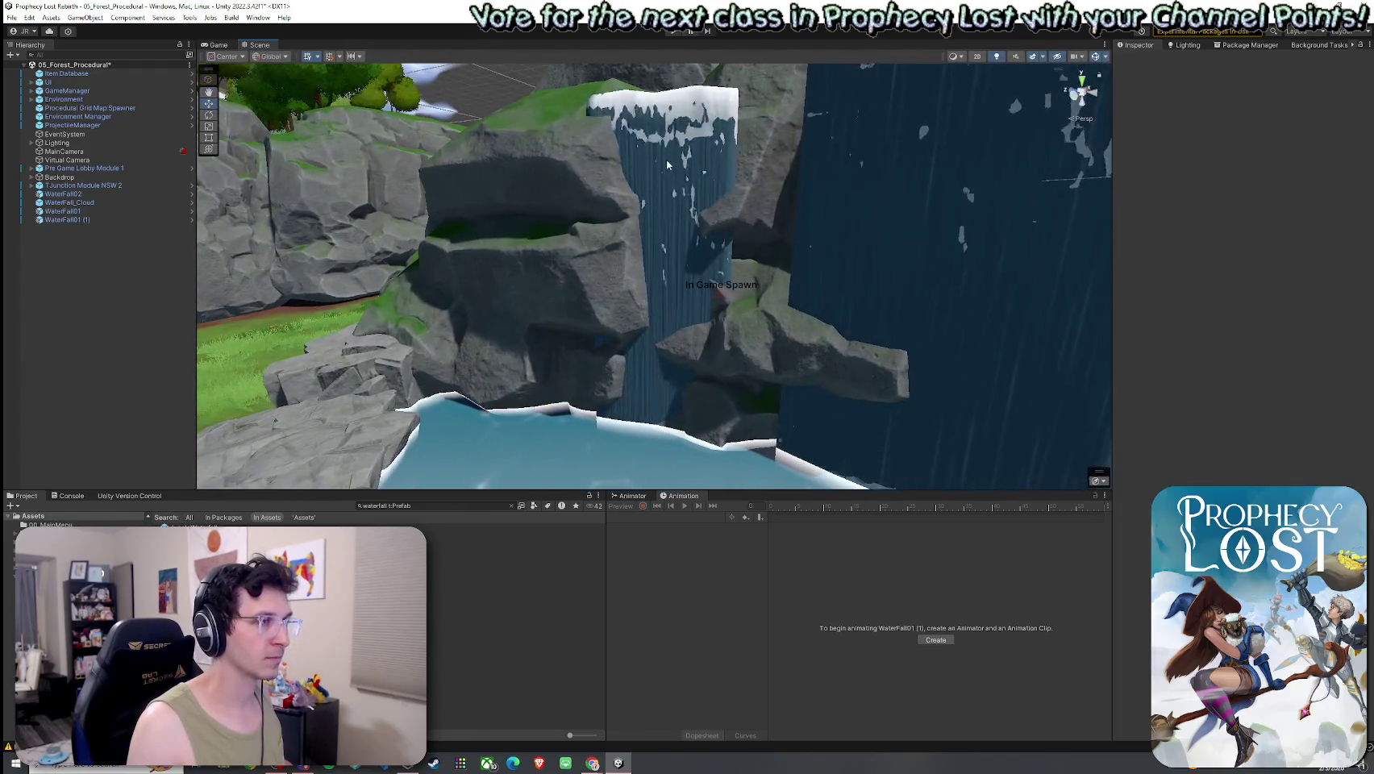
left_click(645, 361)
left_click_drag(645, 361, 648, 363)
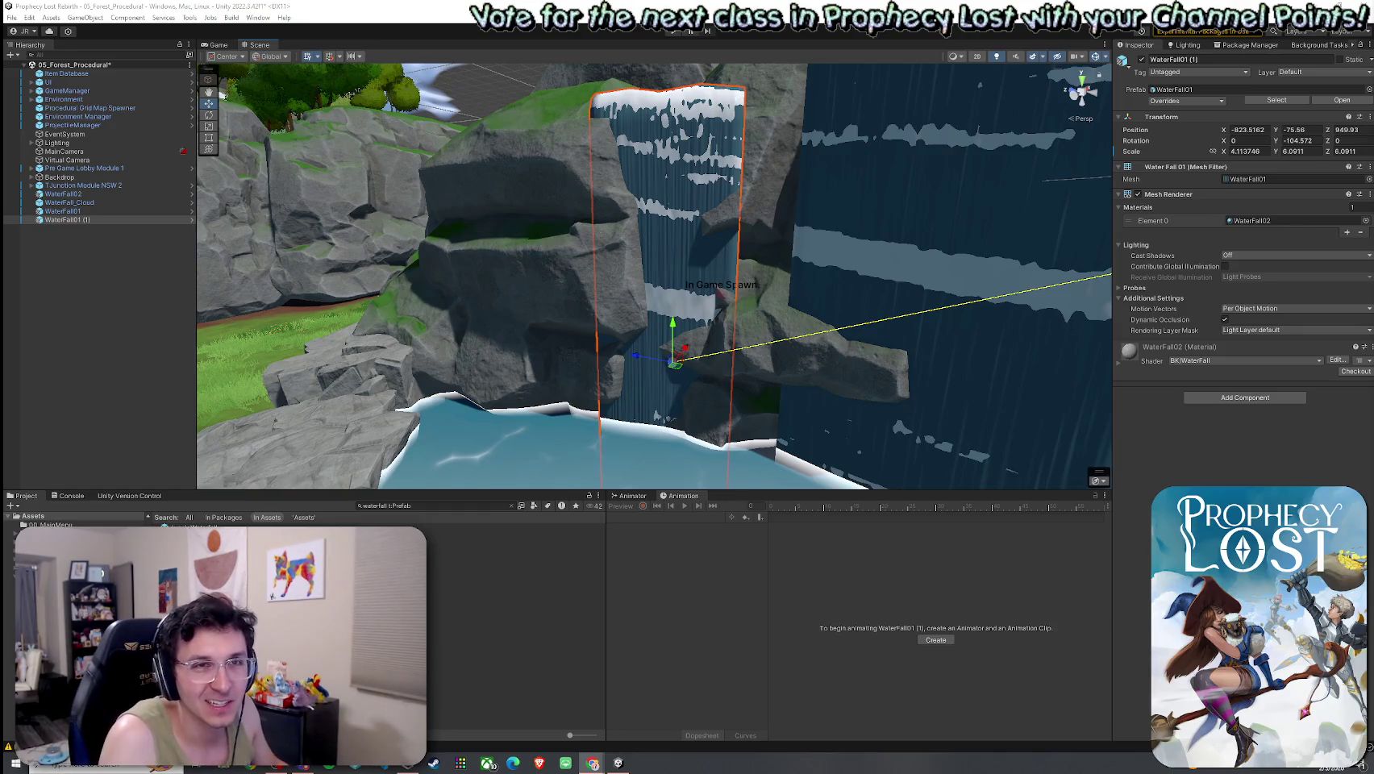
mouse_move(938, 292)
left_mouse_down()
mouse_move(880, 333)
mouse_move(828, 316)
mouse_move(803, 288)
mouse_move(836, 319)
mouse_move(815, 298)
left_mouse_up()
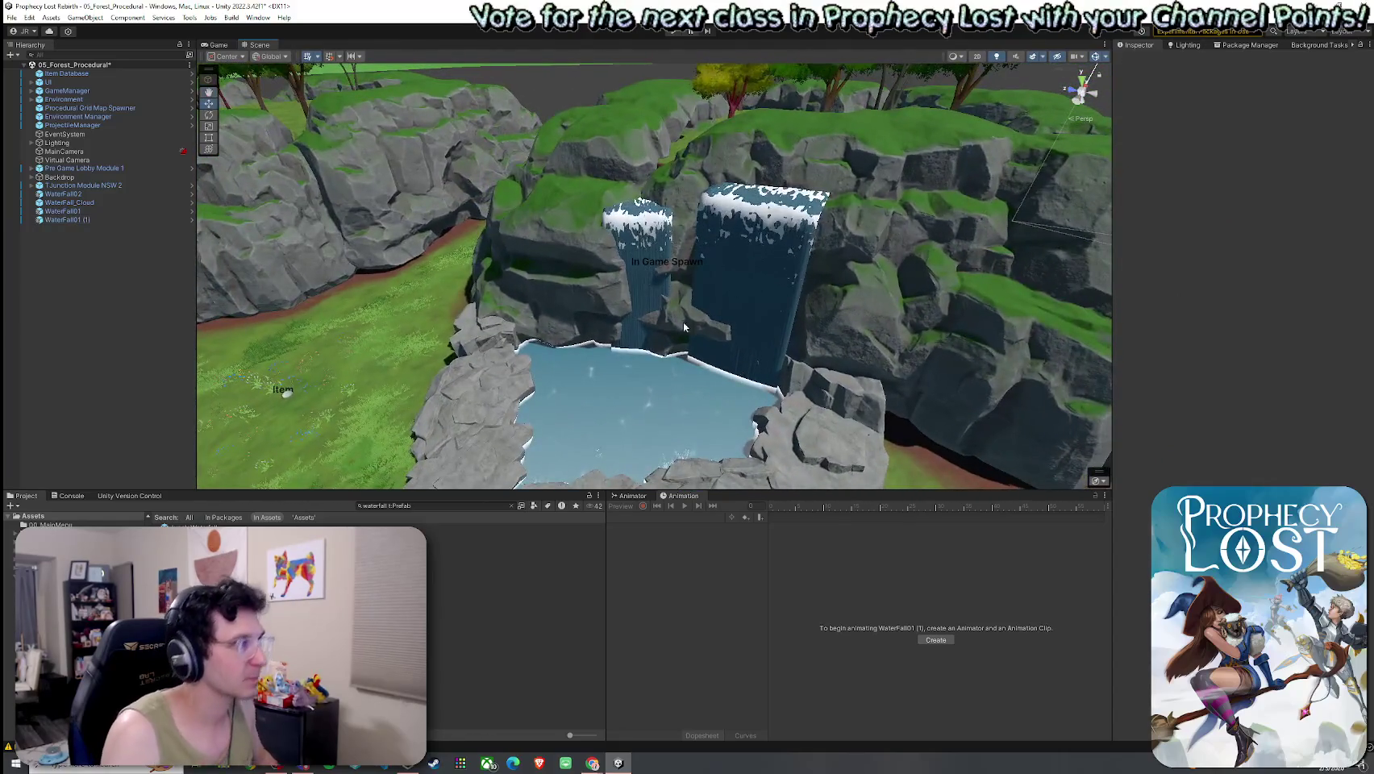
Save the scene and move the four waterfall objects into the T-junction module's Water group.
left_click(12, 17)
left_click(30, 69)
left_click(44, 192)
left_click(31, 185)
left_click(65, 306, "shift")
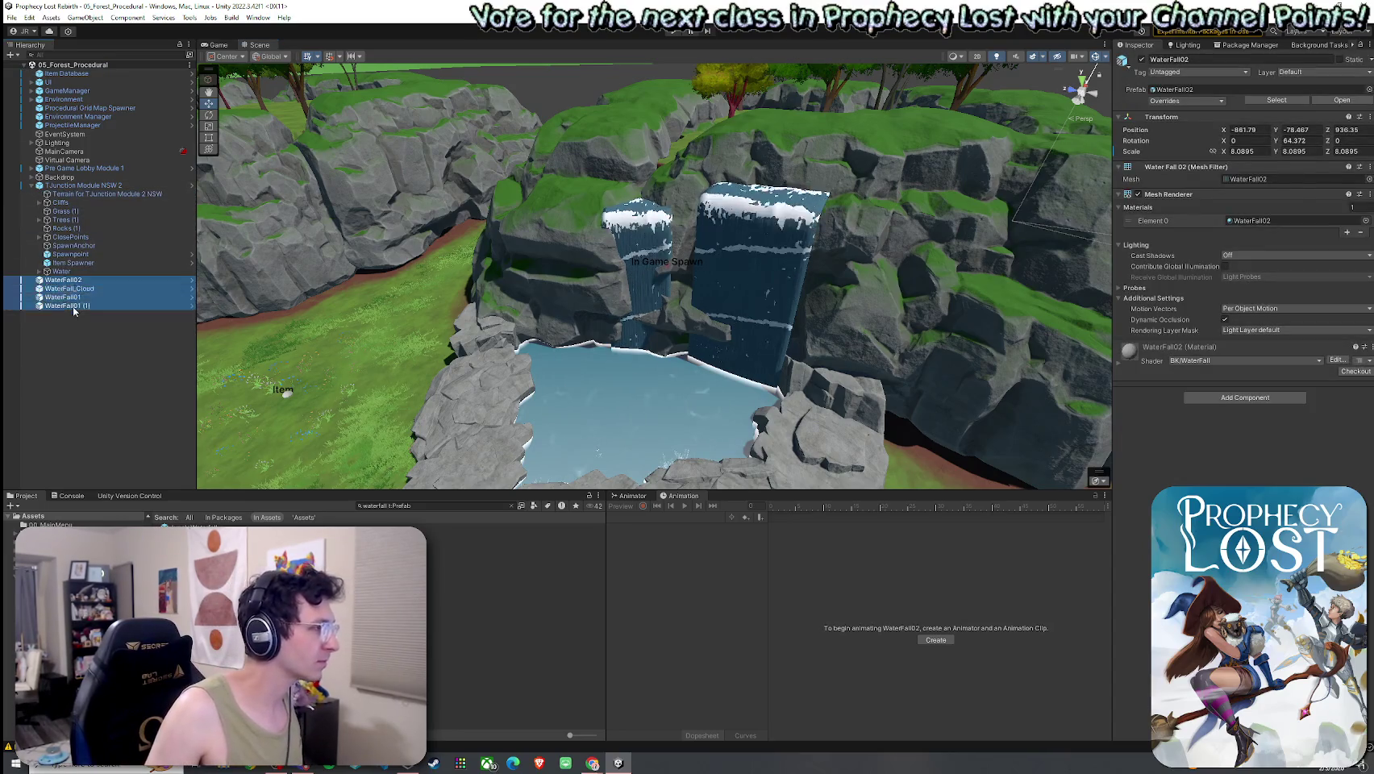
left_click_drag(67, 273, 65, 272)
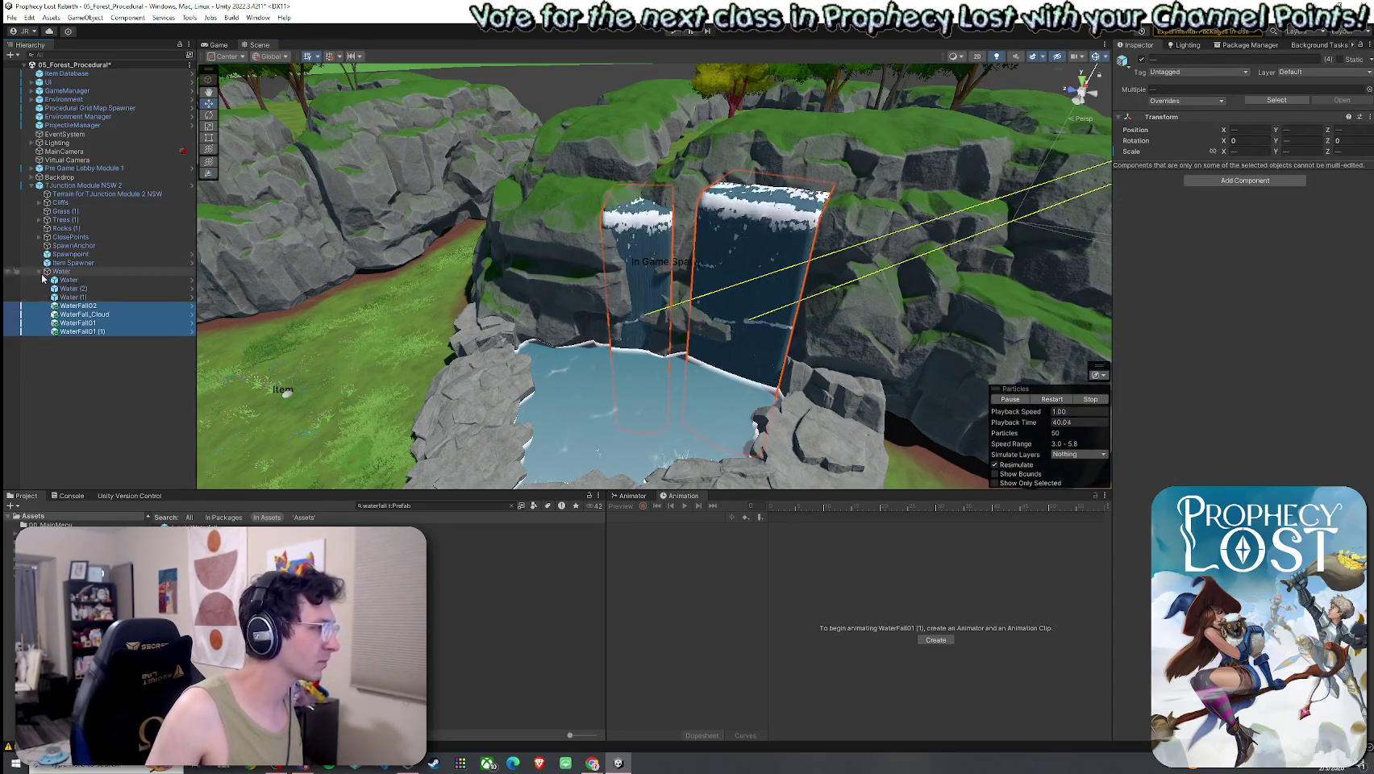
Duplicate WaterFall_Cloud and place the copy at the left waterfall's base.
left_click_drag(499, 314, 541, 347)
left_click(661, 267)
mouse_move(661, 266)
left_mouse_down()
mouse_move(417, 219)
mouse_move(452, 234)
left_mouse_up()
key("ctrl+d")
key("w")
mouse_move(823, 381)
left_mouse_down()
mouse_move(577, 321)
mouse_move(476, 259)
left_mouse_up()
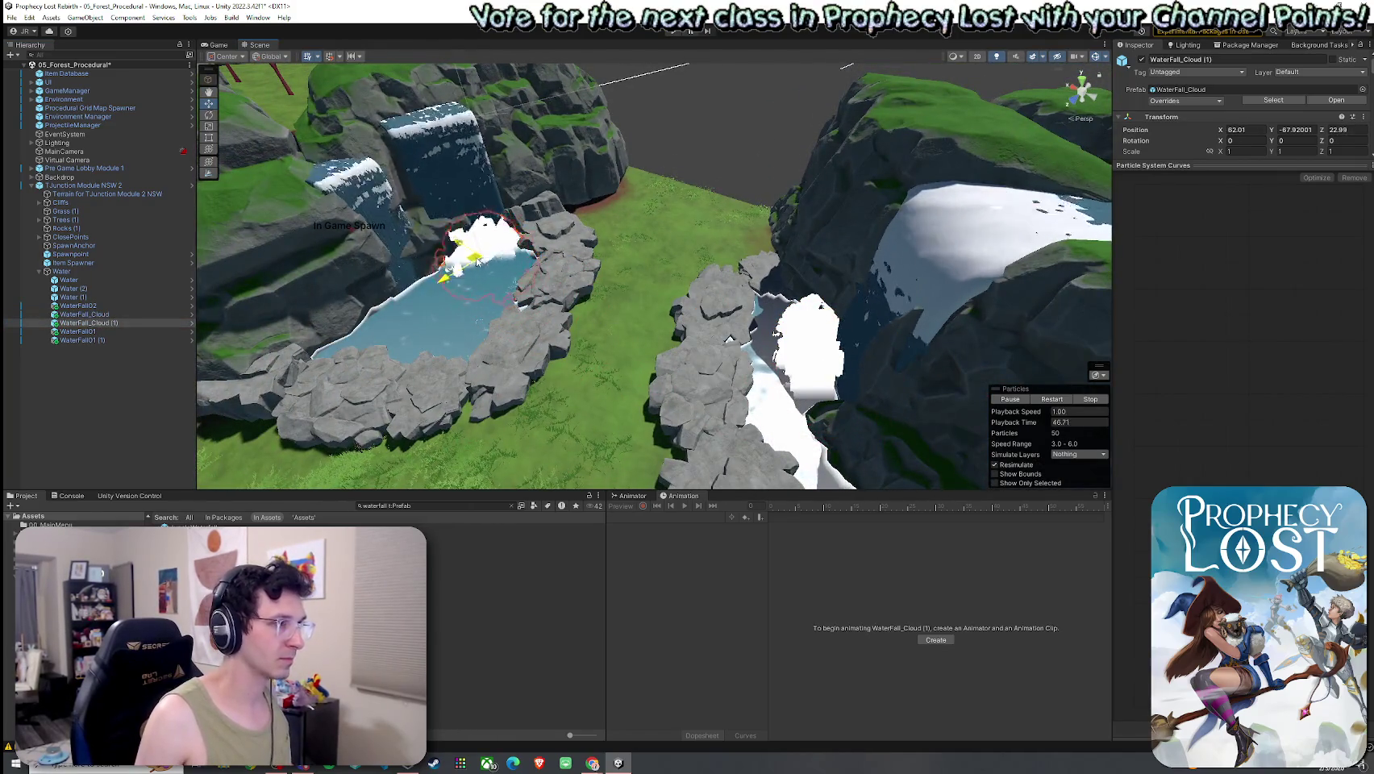
Add a second WaterFall_Cloud copy further left, scaled to 0.88511.
key("ctrl+d")
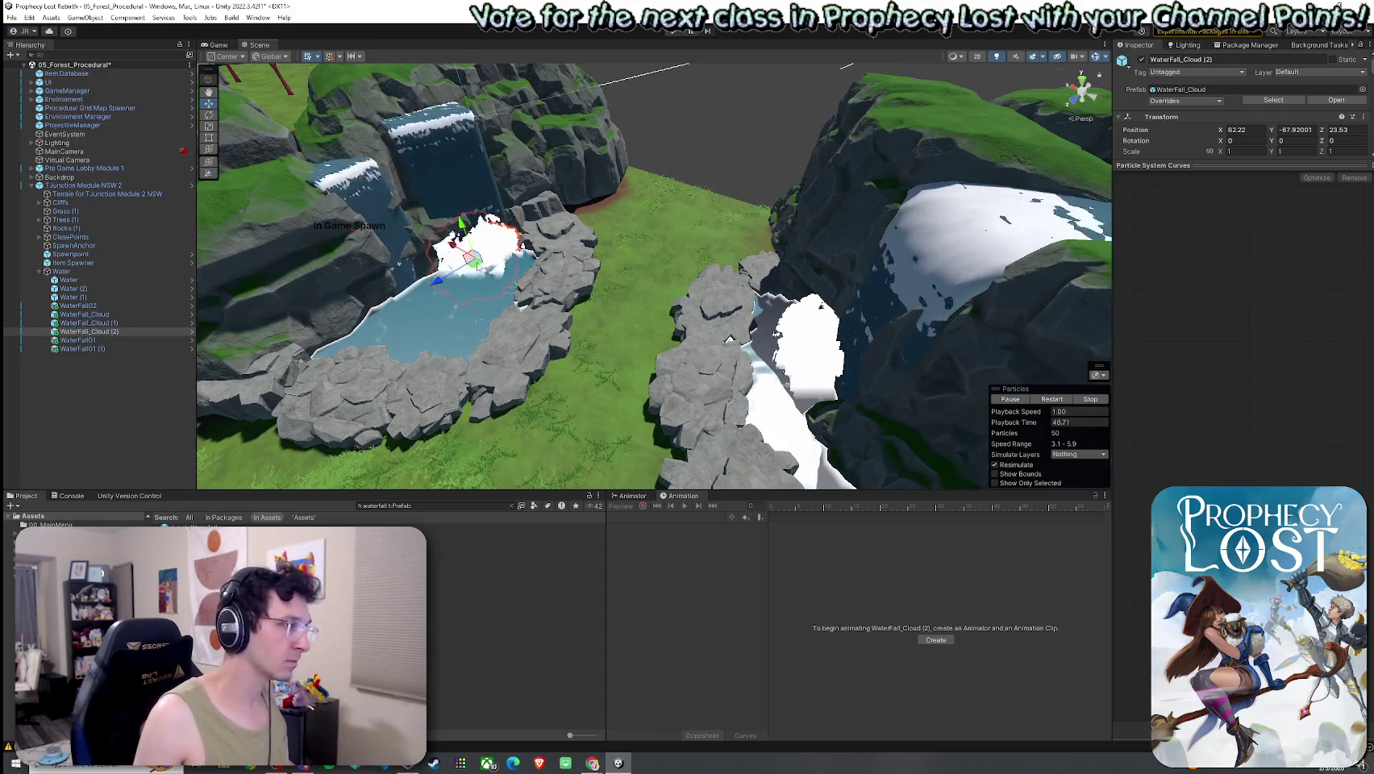
mouse_move(404, 300)
left_mouse_down()
mouse_move(391, 307)
mouse_move(539, 111)
mouse_move(308, 146)
mouse_move(145, 69)
left_mouse_up()
key("r")
key("w")
Save, then Apply All overrides on TJunction Module NSW 2 and view the whole module.
left_click(11, 17)
left_click(37, 71)
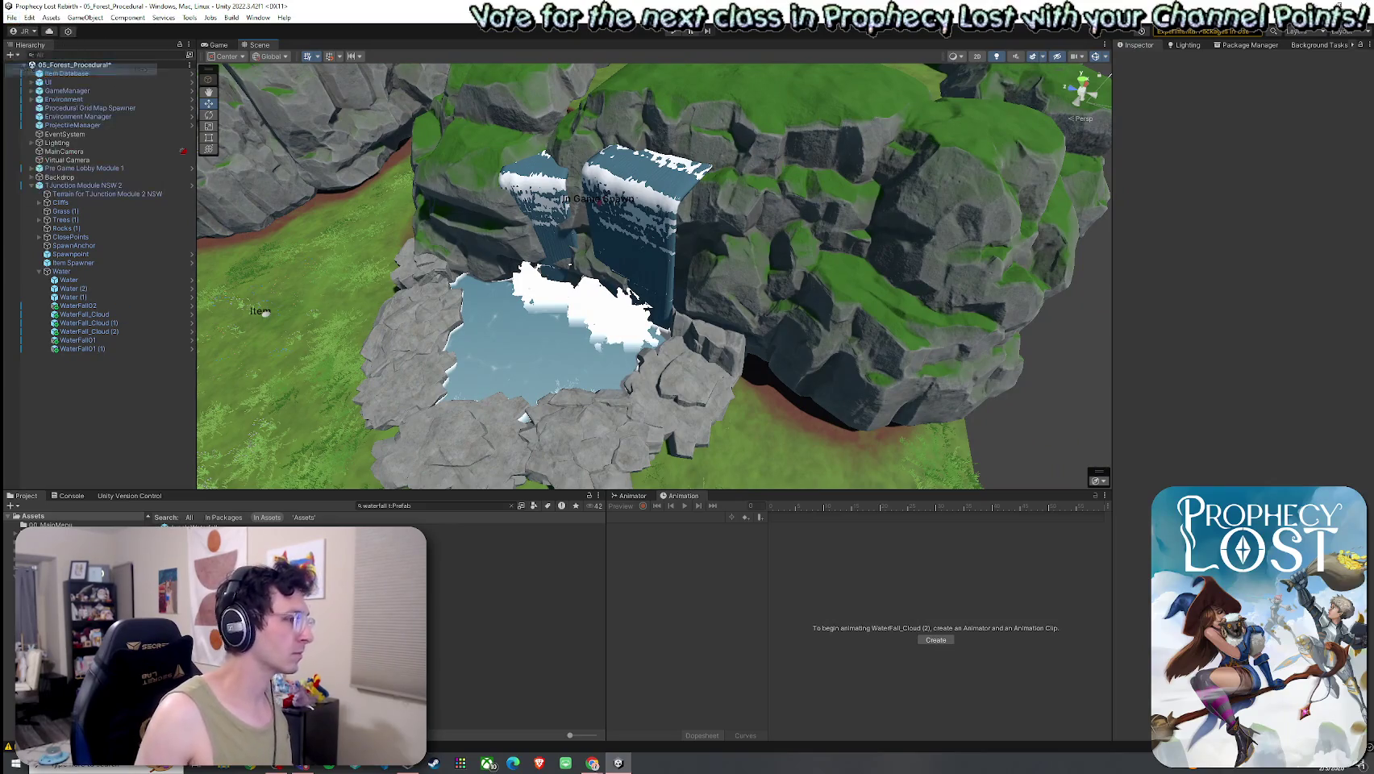
left_click(44, 272)
left_click(81, 185)
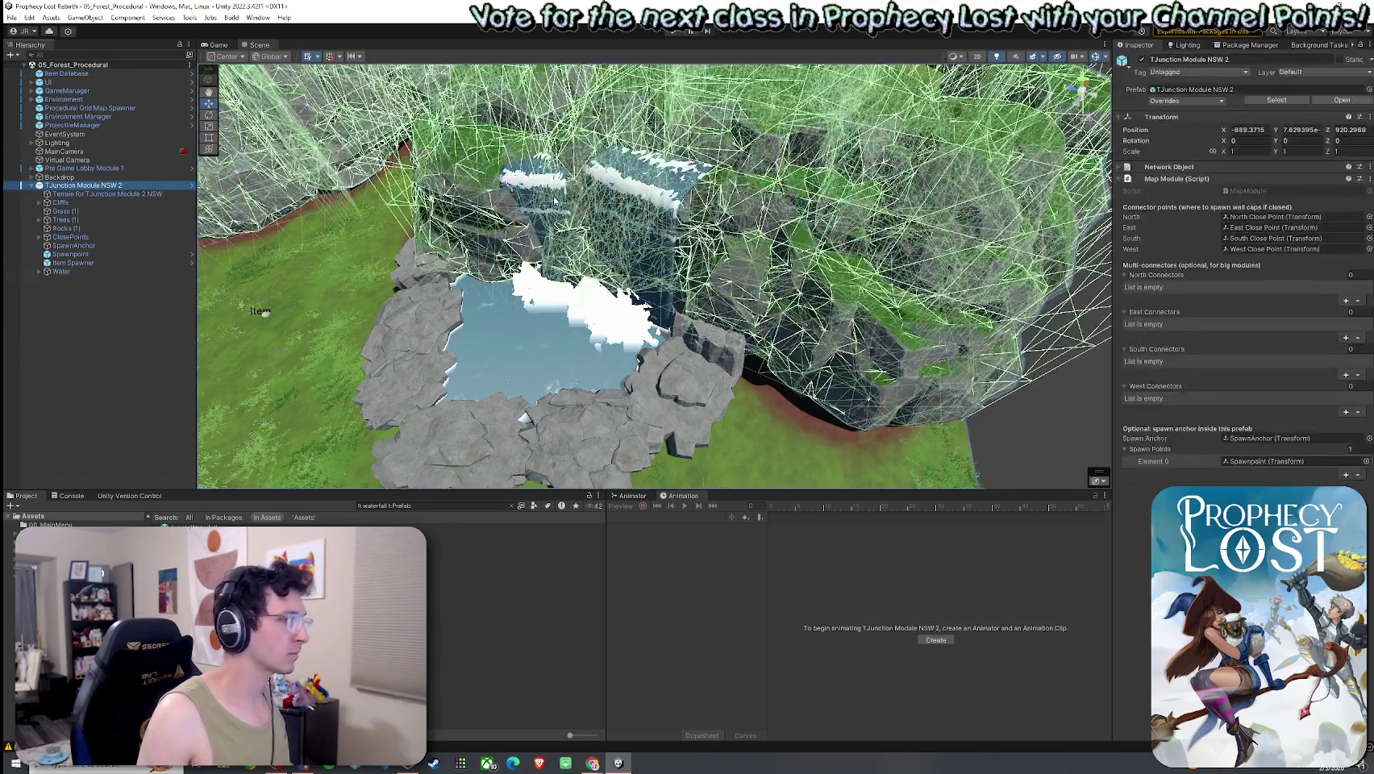
left_click(1210, 101)
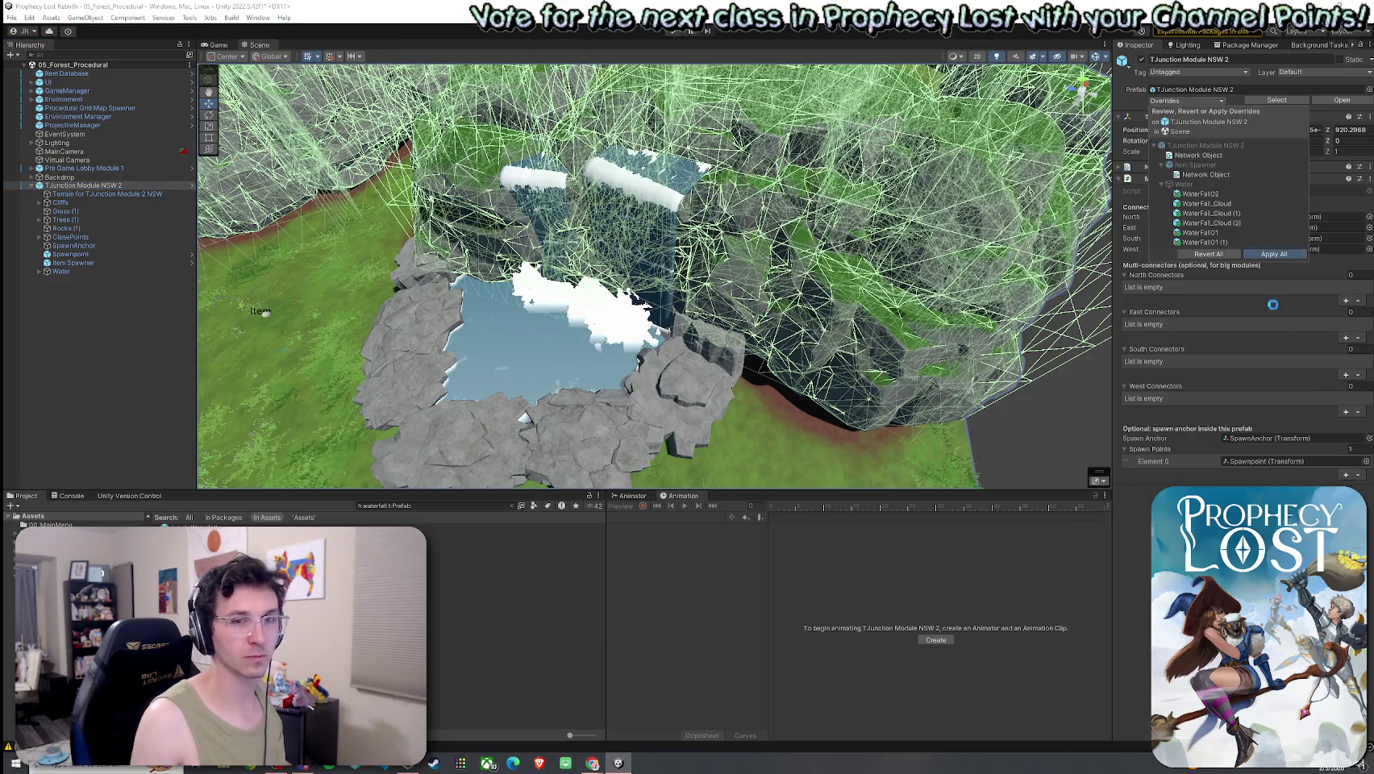
left_click(1258, 259)
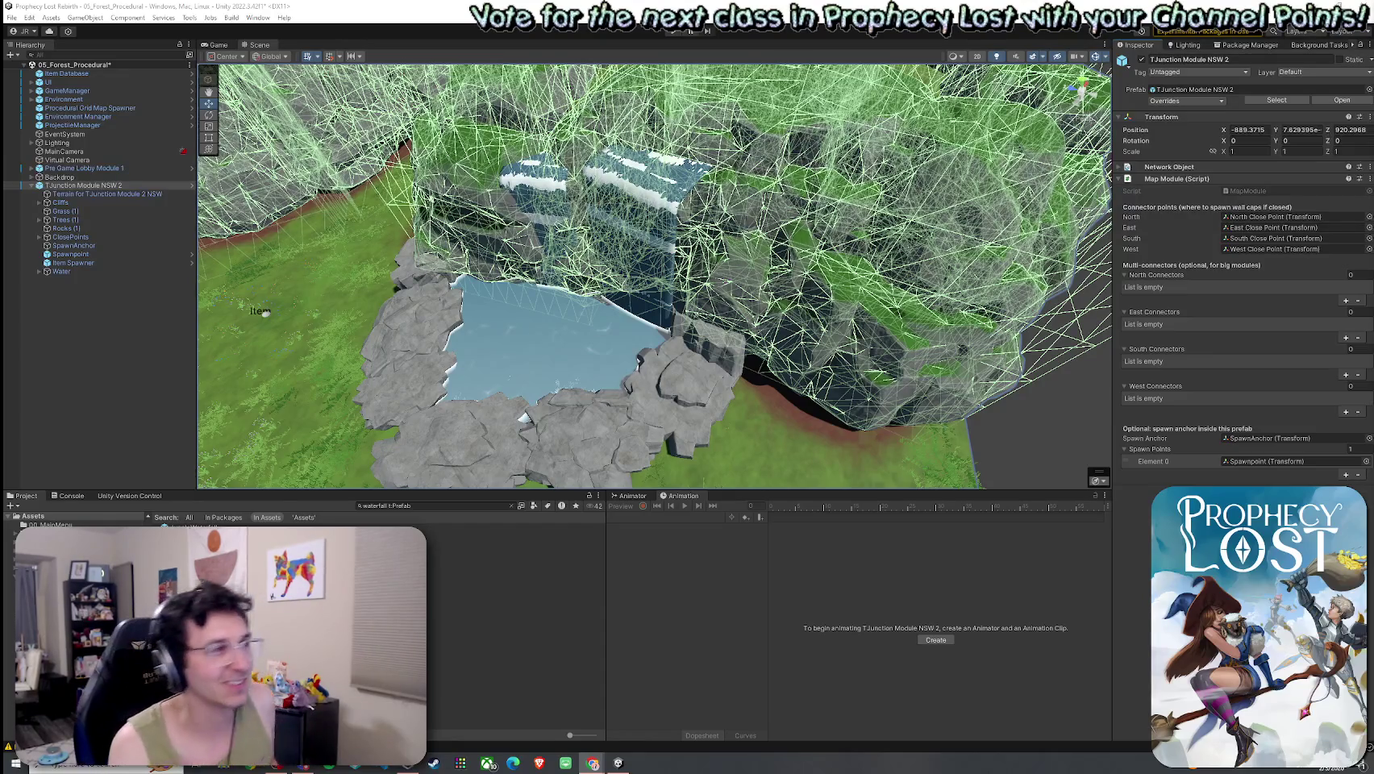
left_click_drag(927, 387, 974, 414)
mouse_move(895, 379)
left_mouse_down()
mouse_move(832, 374)
mouse_move(619, 268)
left_mouse_up()
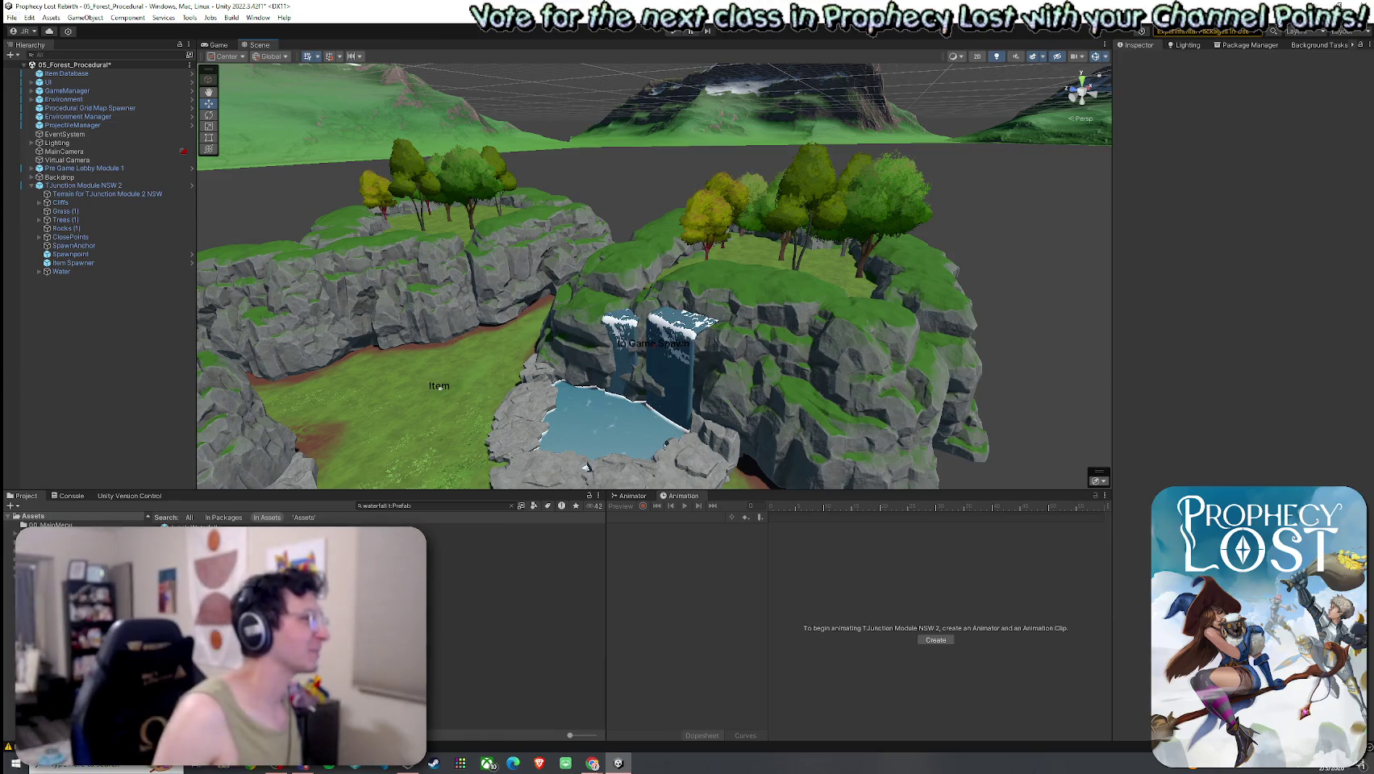
Save 05_Forest_Procedural and orbit down to inspect the waterfall pool.
left_click(12, 17)
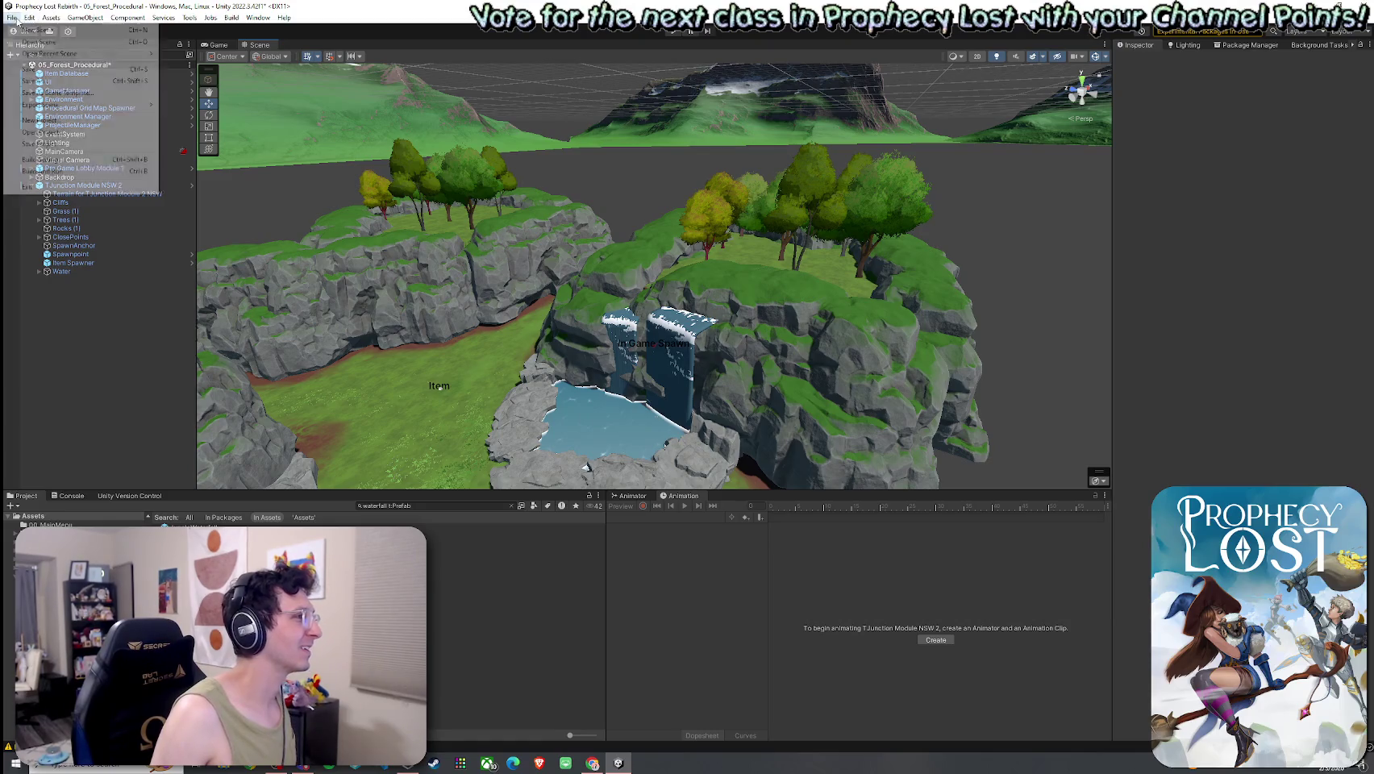
left_click(40, 70)
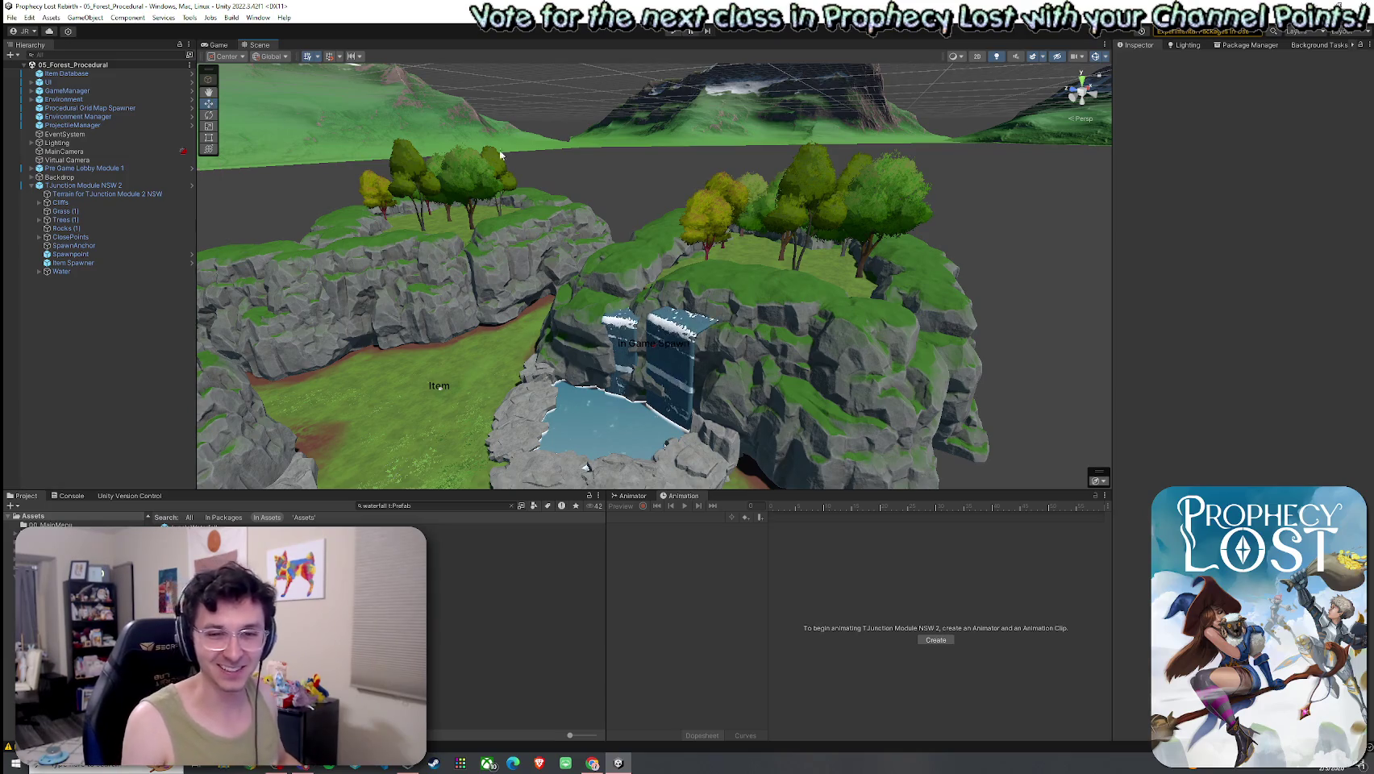
left_click_drag(792, 388, 1077, 370)
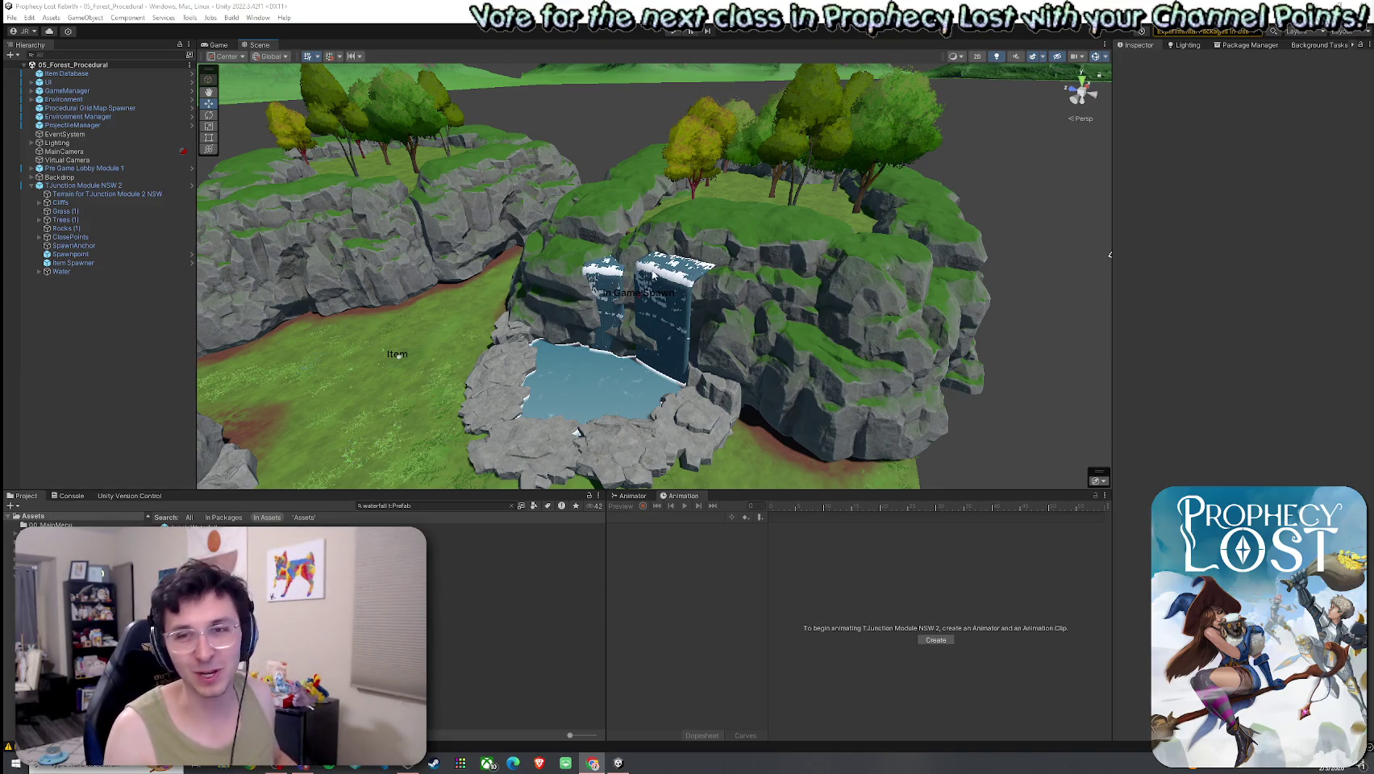
mouse_move(617, 156)
left_mouse_down()
mouse_move(522, 208)
mouse_move(738, 99)
left_mouse_up()
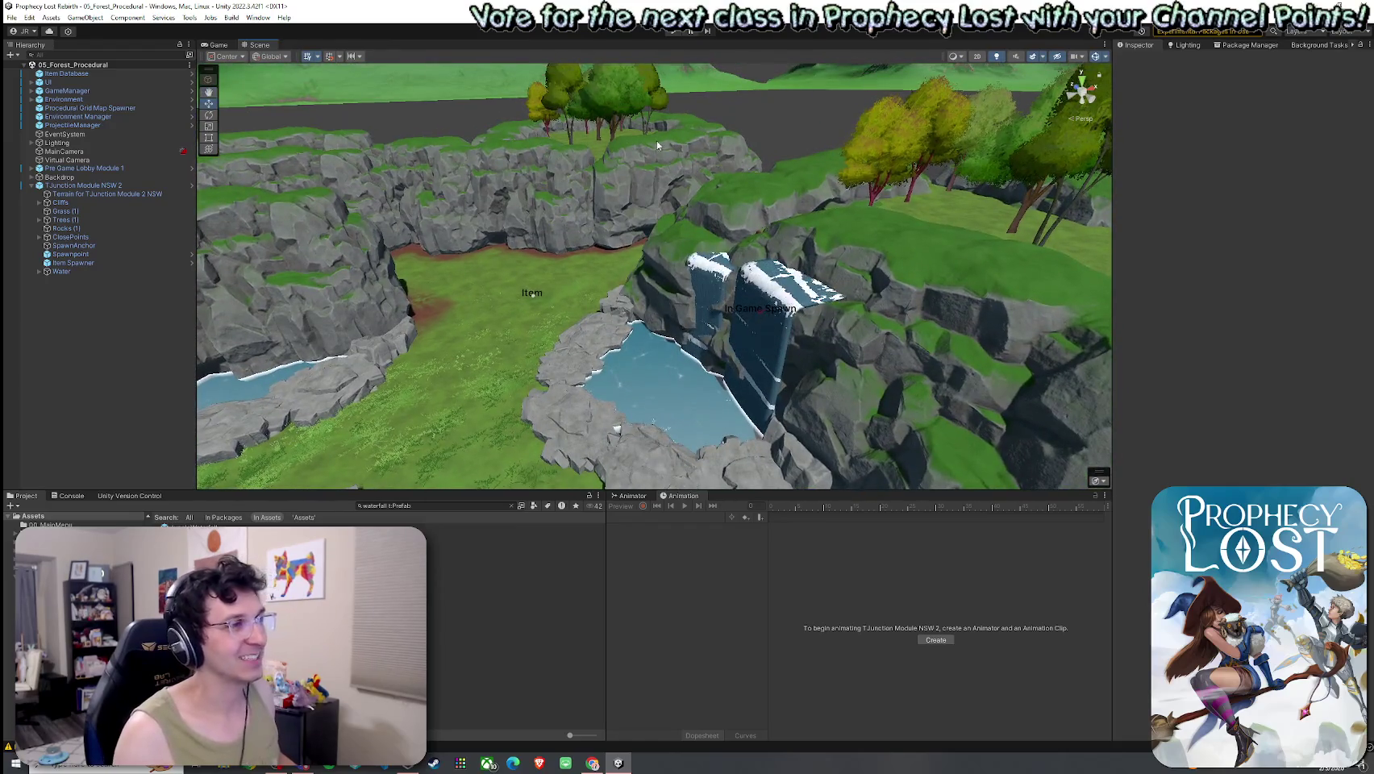
left_click(12, 17)
left_click(246, 34)
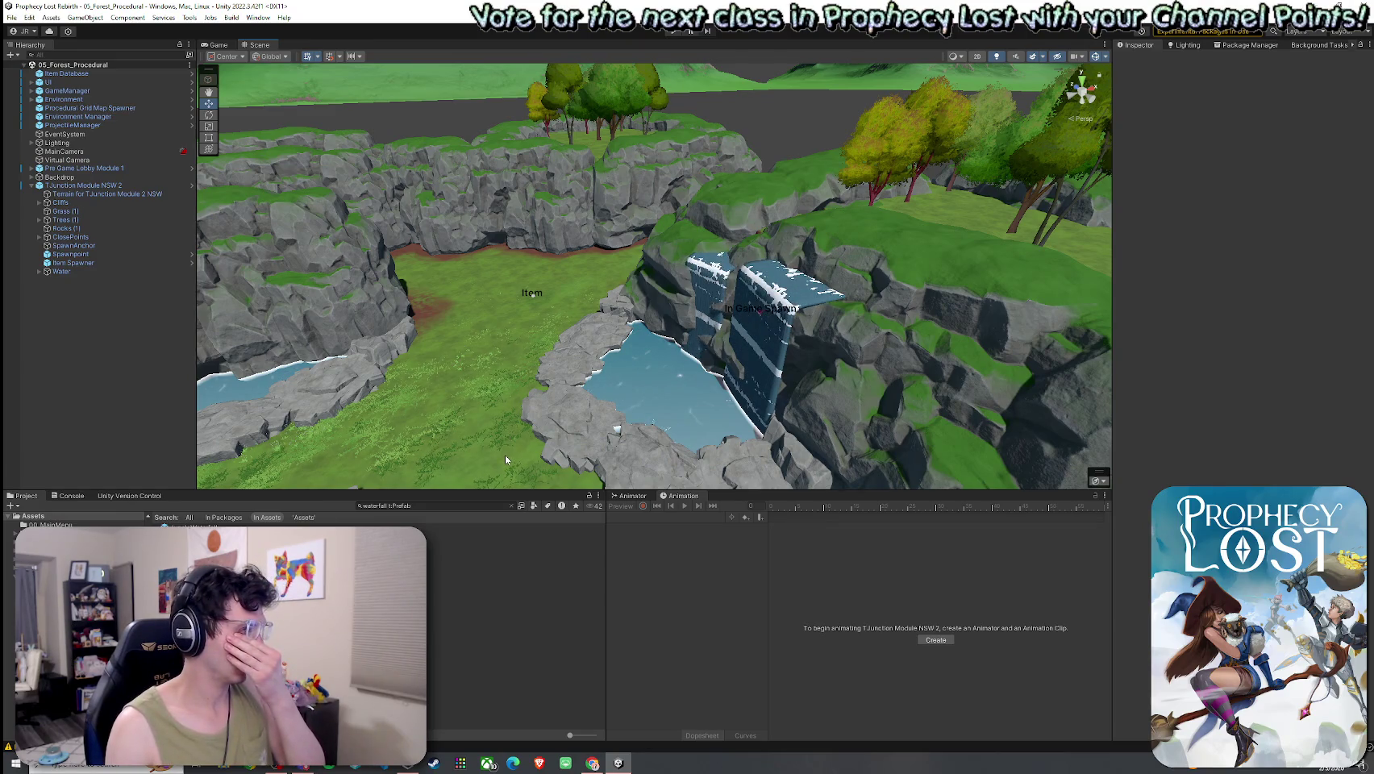
scroll(750, 469, "up", 2)
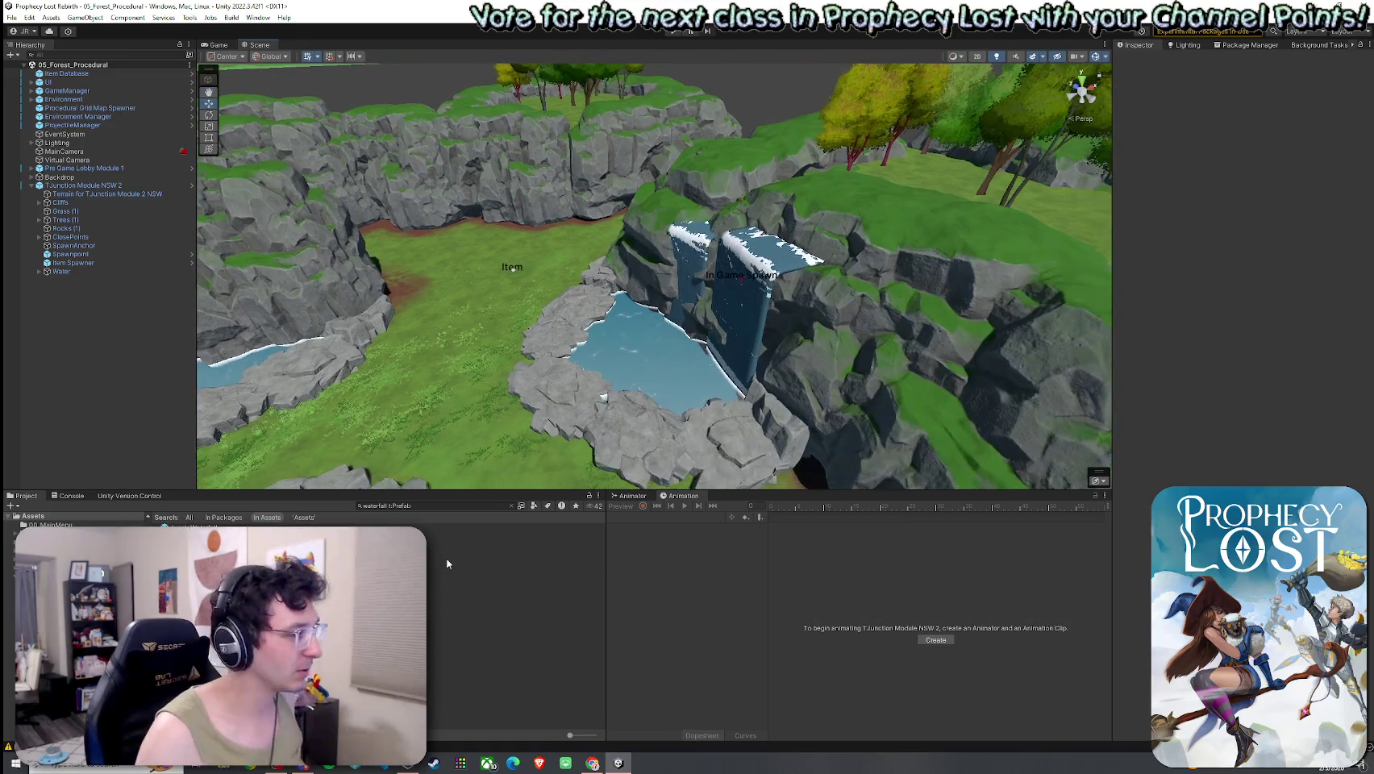
Clear the prefab search, open Assets > Scenes and pick 03_Foothills.
left_click(509, 505)
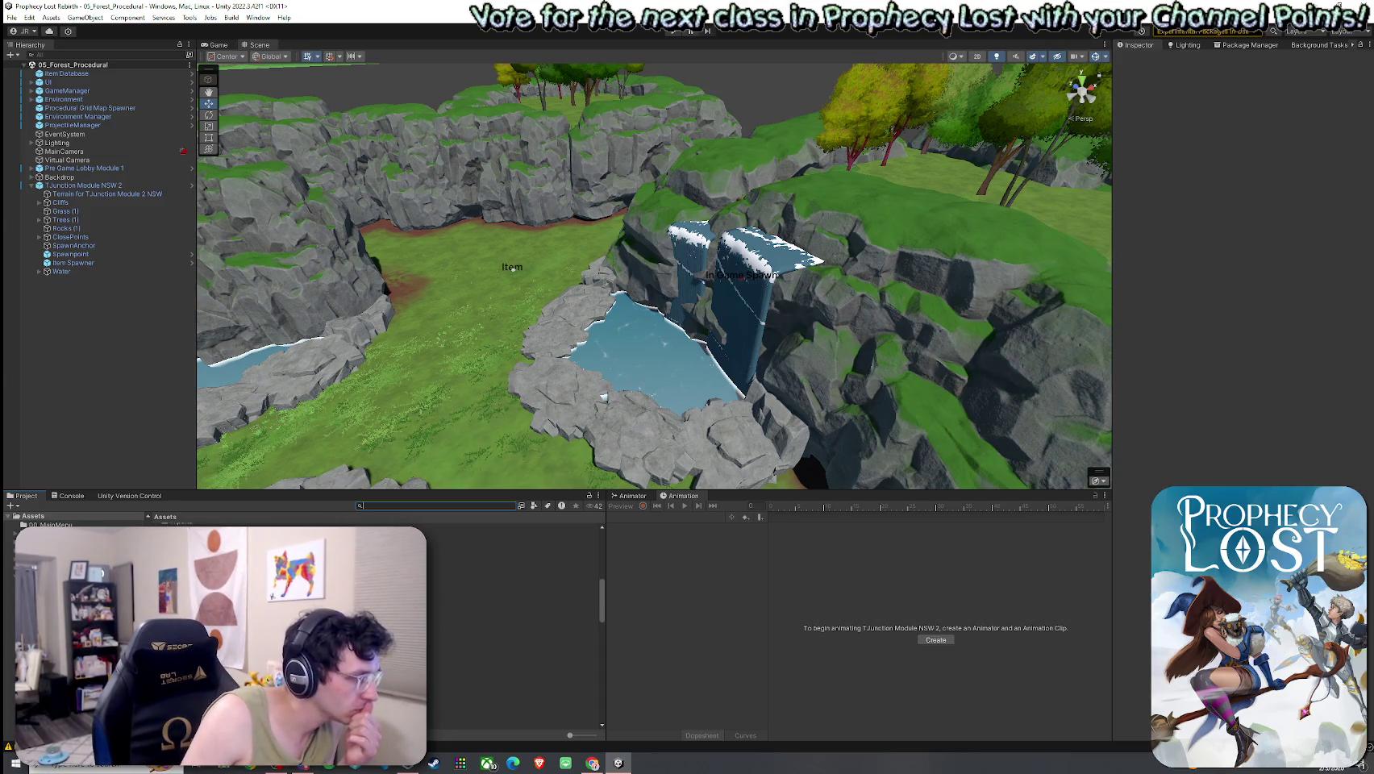
double_click(185, 659)
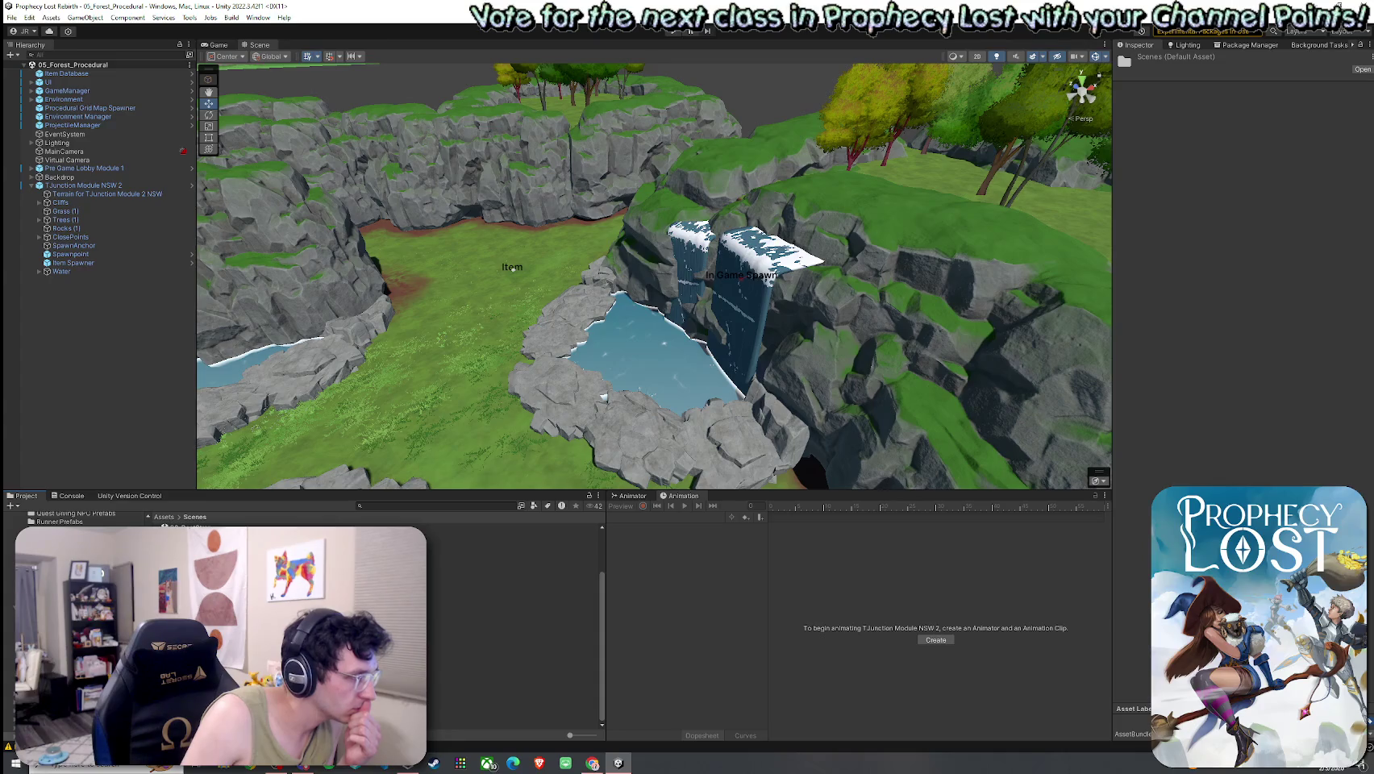
left_click(484, 553)
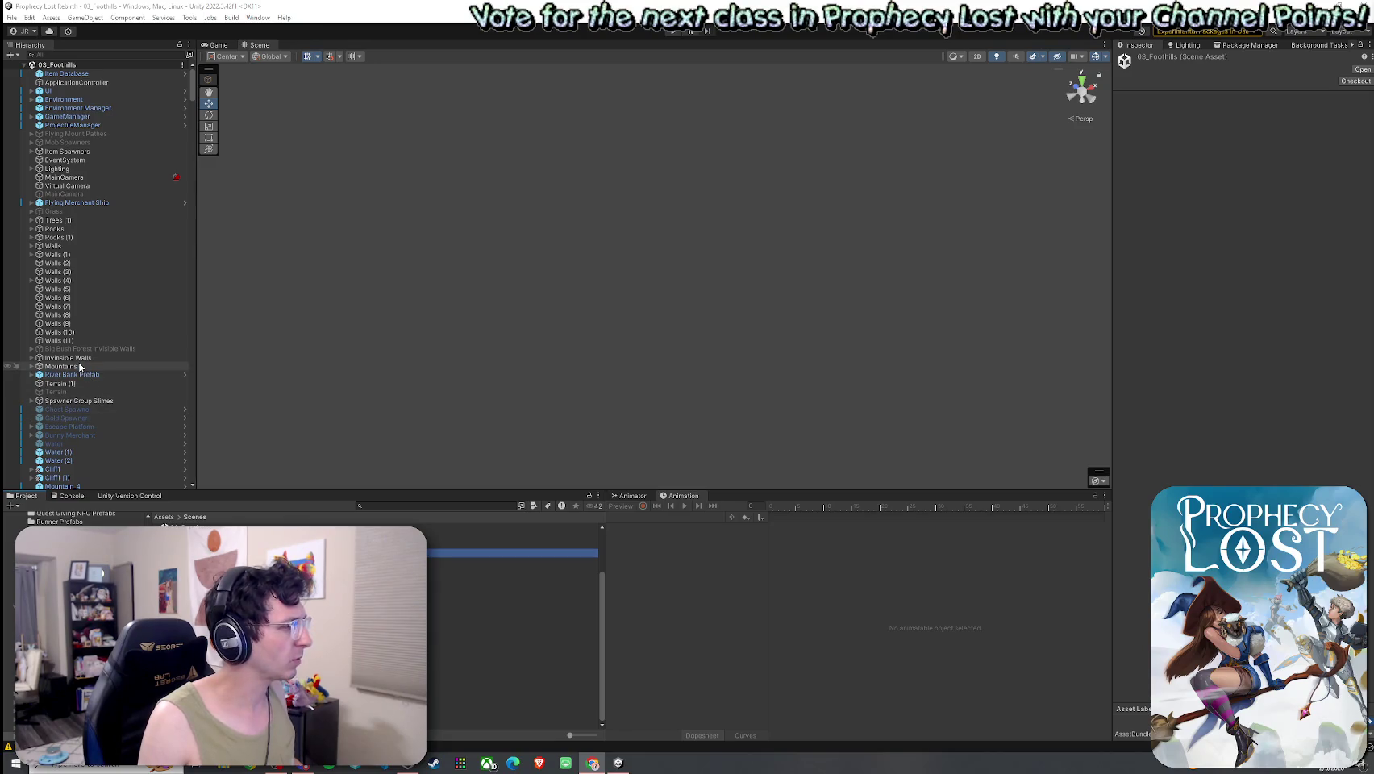
double_click(70, 452)
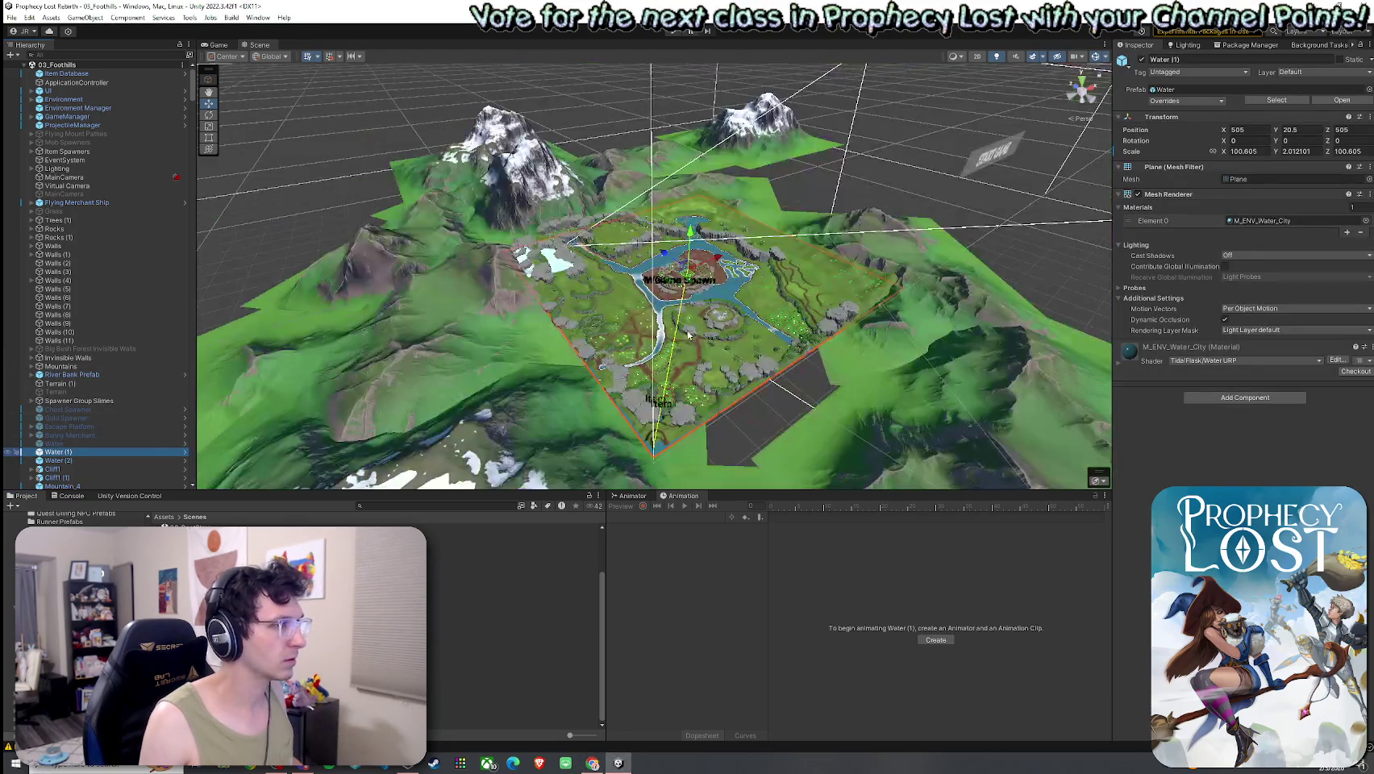
mouse_move(728, 350)
left_mouse_down()
mouse_move(721, 365)
mouse_move(737, 372)
mouse_move(931, 352)
mouse_move(1105, 294)
mouse_move(1141, 297)
left_mouse_up()
left_click(794, 310)
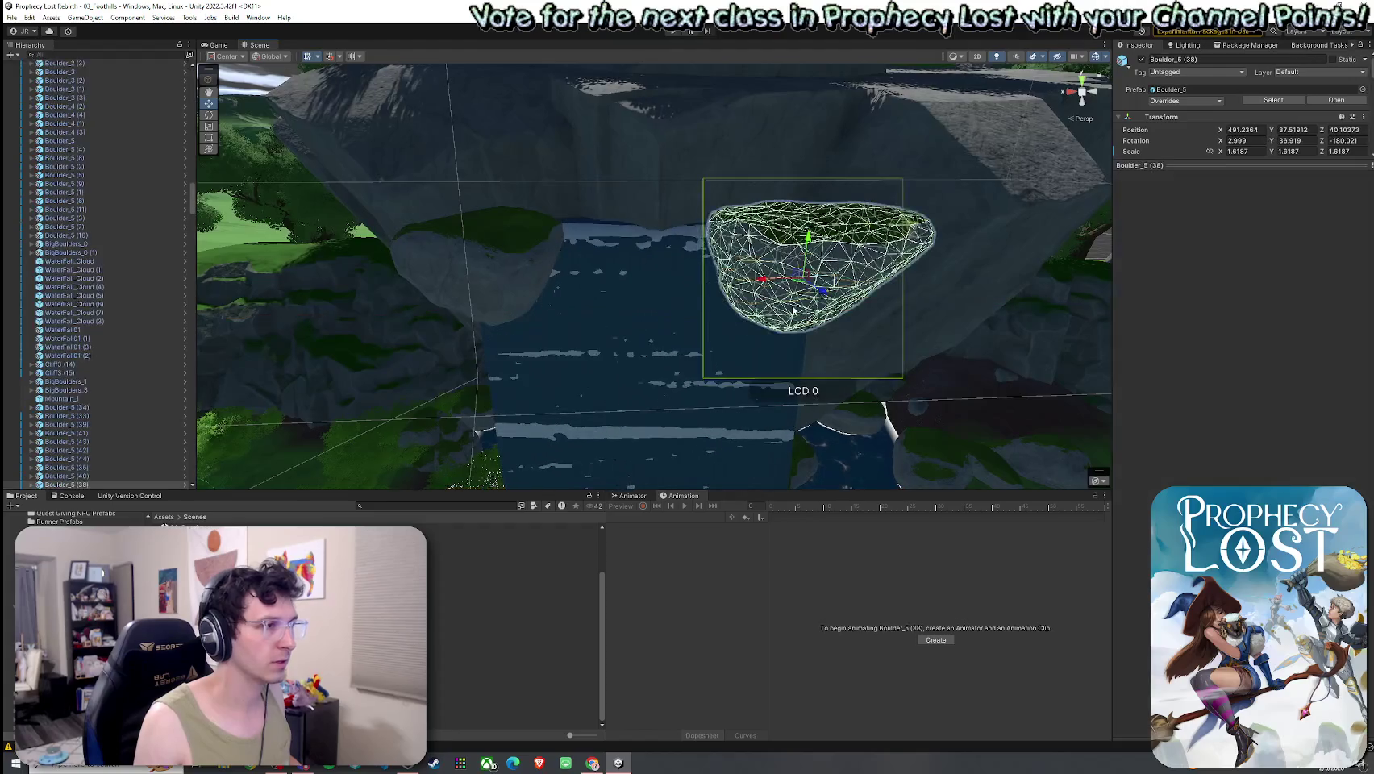
mouse_move(412, 385)
left_mouse_down()
mouse_move(451, 355)
mouse_move(435, 371)
mouse_move(419, 347)
left_mouse_up()
mouse_move(572, 424)
left_mouse_down()
mouse_move(972, 328)
mouse_move(475, 264)
mouse_move(648, 381)
left_mouse_up()
Reopen 05_Forest_Procedural, frame TJunction Module NSW 2, and filter the Project to boulder prefabs.
left_click(474, 264)
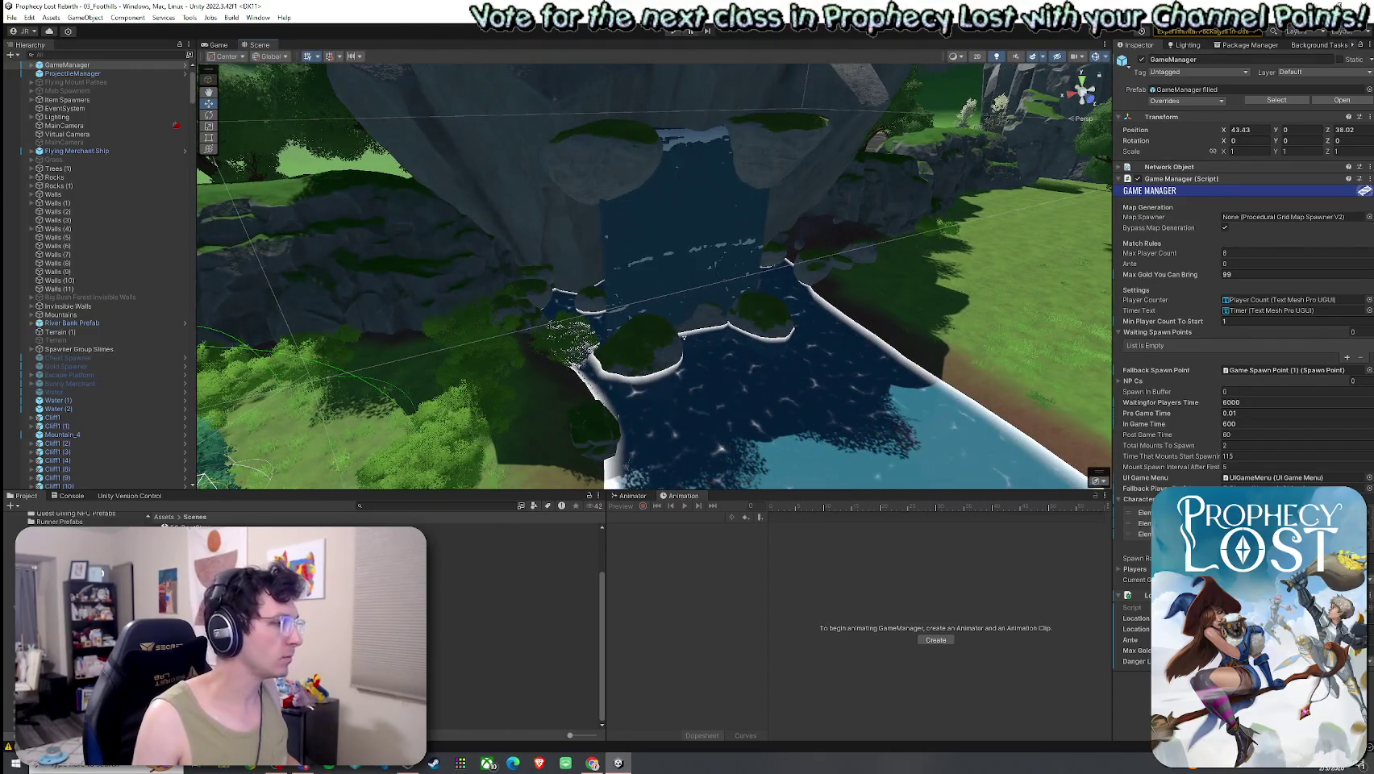
left_click(500, 571)
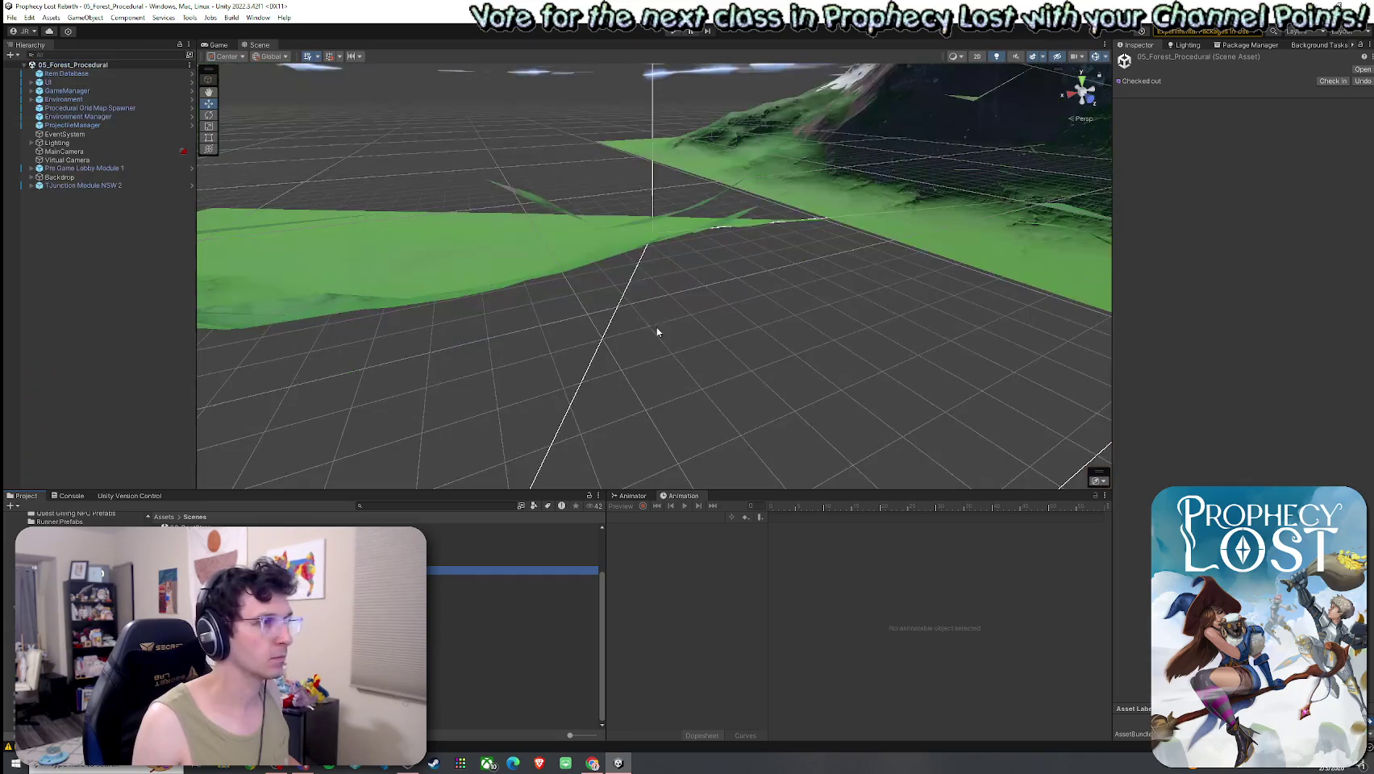
double_click(97, 188)
type("t:boulder")
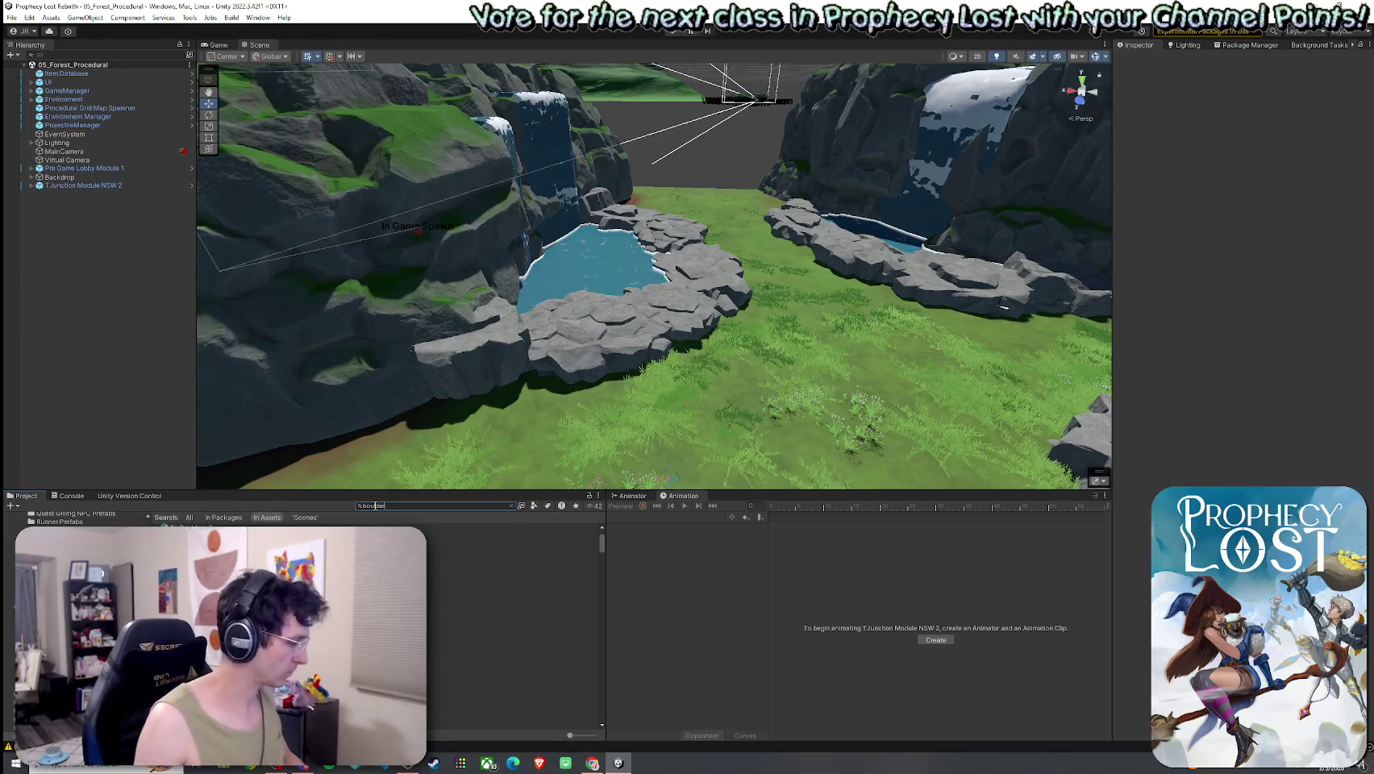
left_click(534, 506)
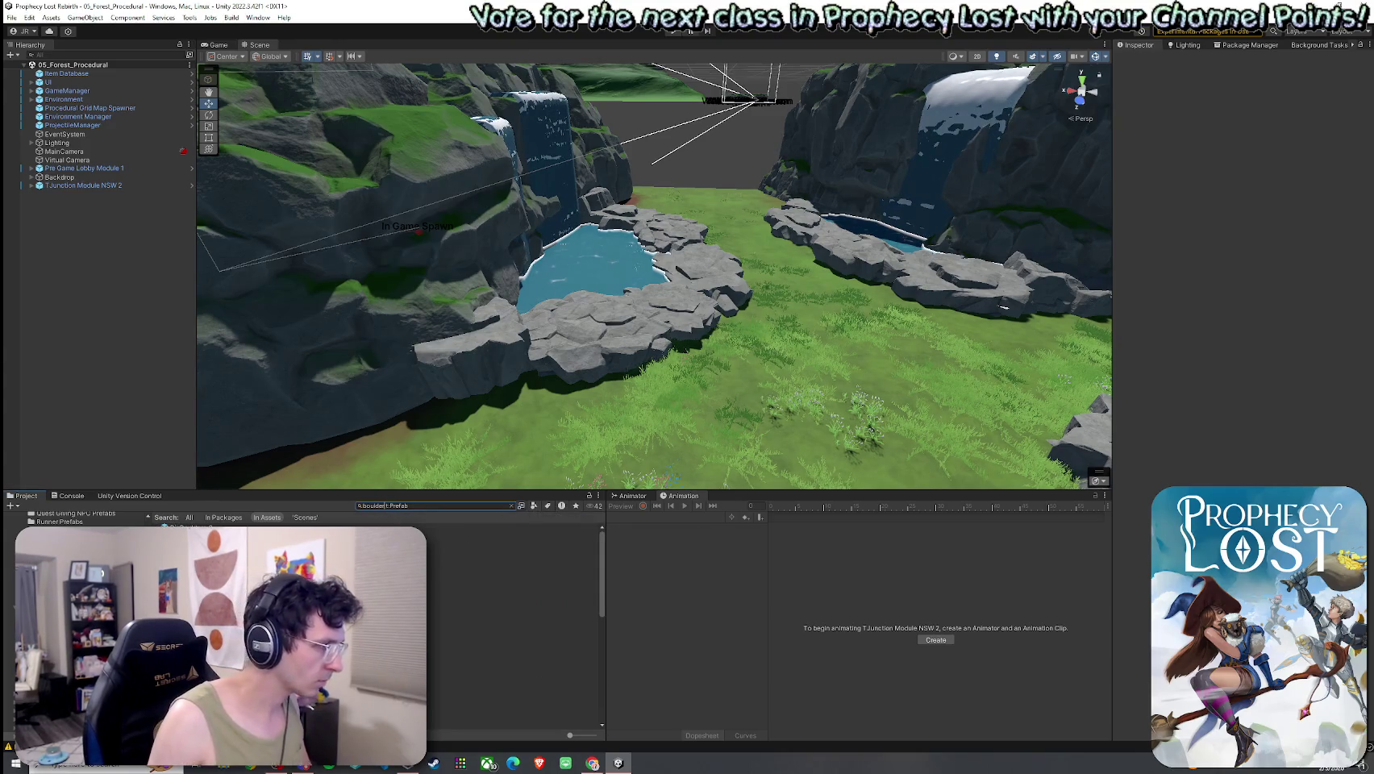
scroll(516, 613, "down", 3)
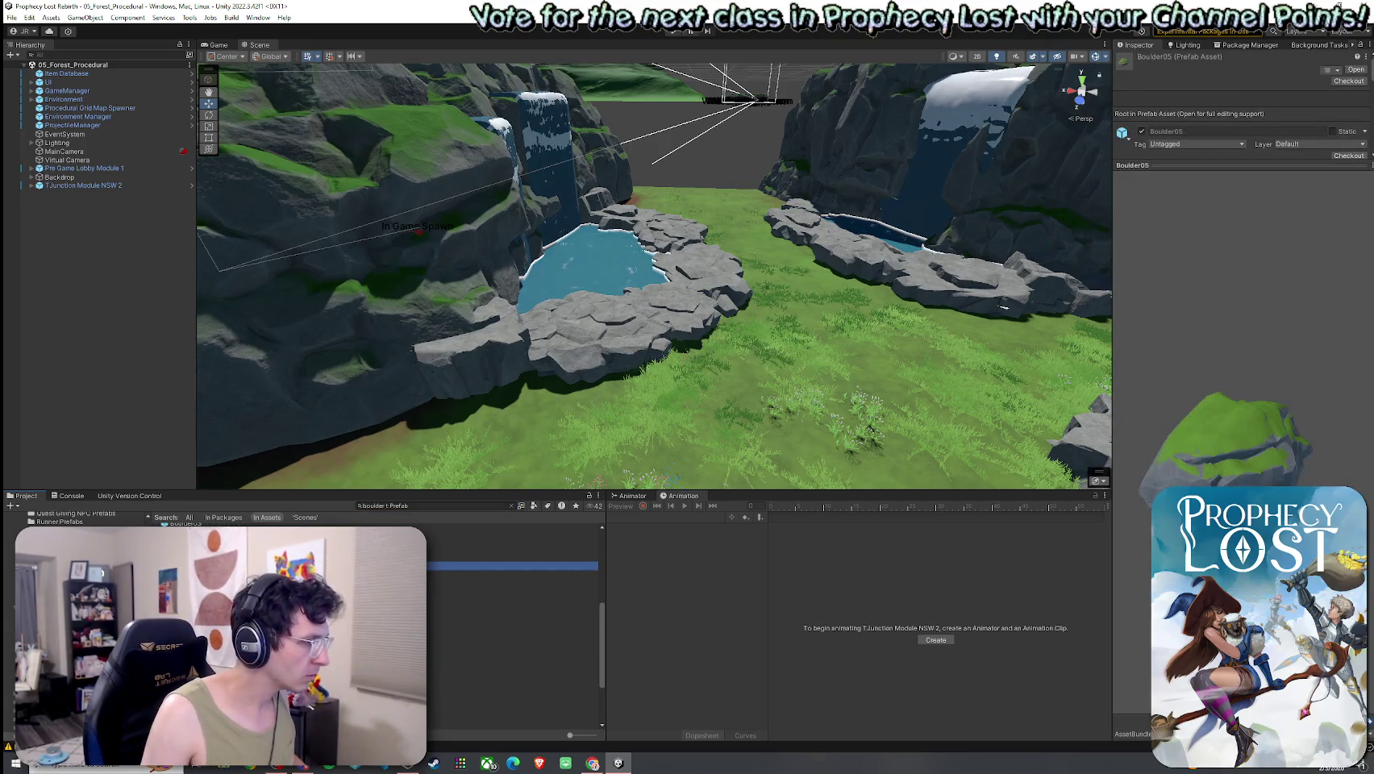
Drop a Boulder_5 rock at the top of the waterfall and tilt it.
mouse_move(435, 379)
left_mouse_down()
mouse_move(448, 382)
mouse_move(284, 348)
mouse_move(387, 399)
left_mouse_up()
mouse_move(517, 626)
left_mouse_down()
mouse_move(601, 331)
mouse_move(697, 206)
mouse_move(783, 236)
mouse_move(676, 214)
left_mouse_up()
key("f")
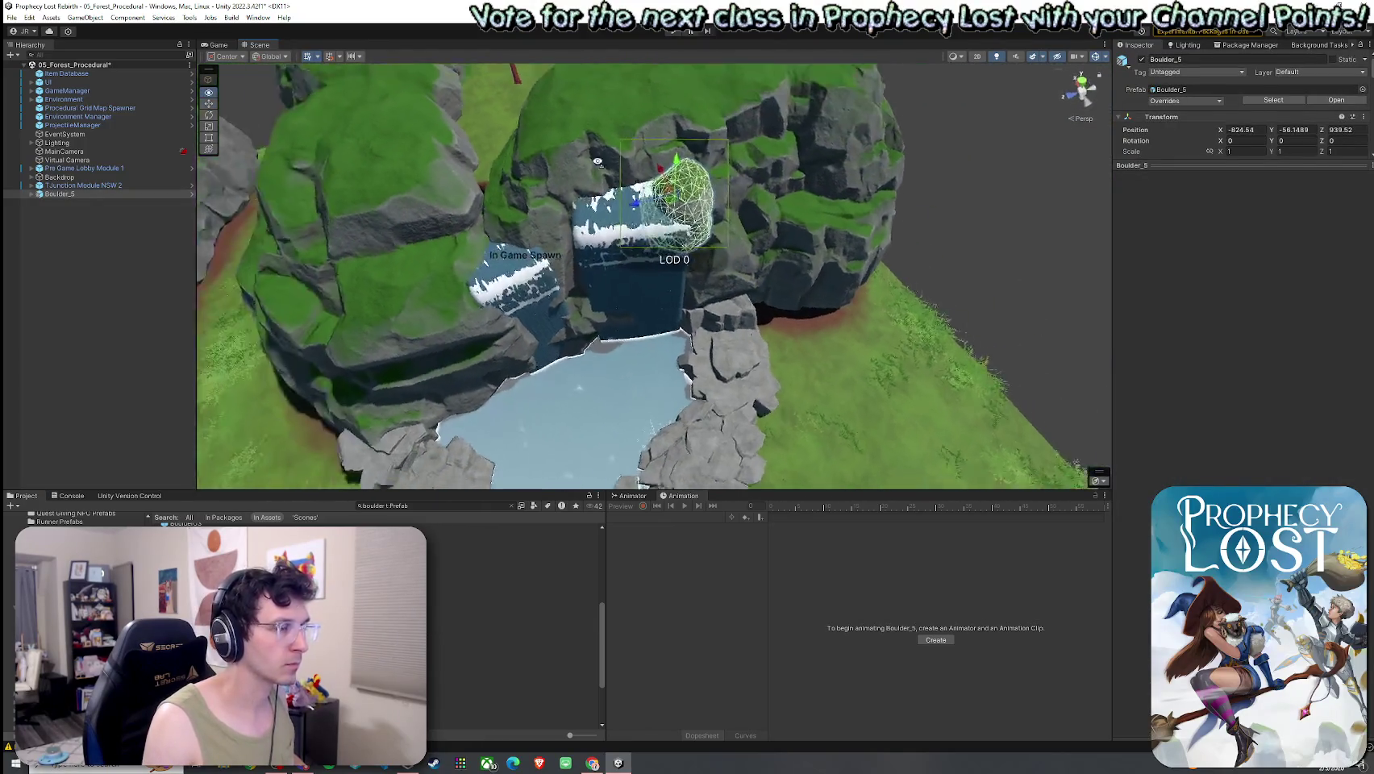
key("e")
mouse_move(581, 199)
left_mouse_down()
mouse_move(726, 218)
mouse_move(661, 177)
mouse_move(645, 185)
left_mouse_up()
left_click(645, 186)
key("f")
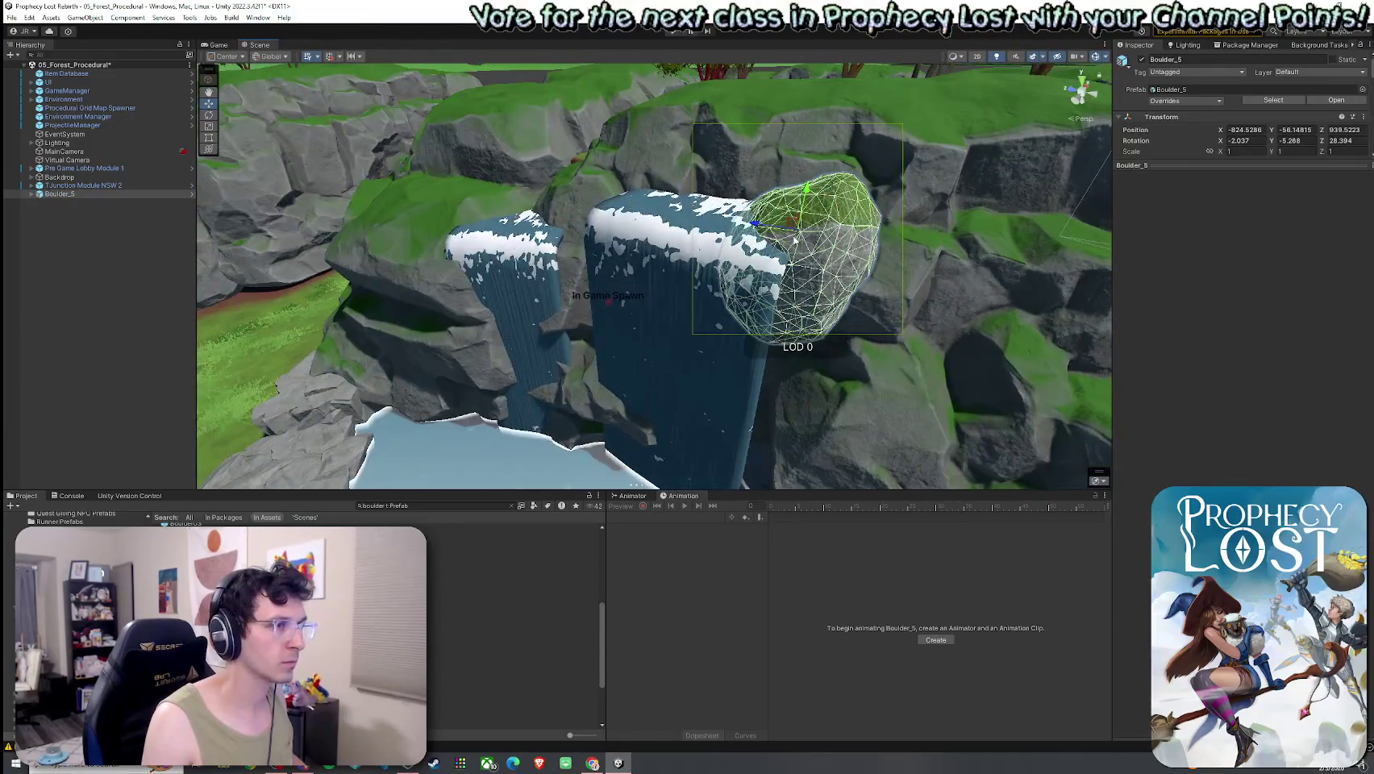
mouse_move(785, 248)
left_mouse_down()
mouse_move(726, 233)
mouse_move(750, 258)
left_mouse_up()
Hide scene gizmos, inspect the boulder and waterfall up close, and select WaterFall_Cloud.
left_click(726, 266)
left_click_drag(1041, 186, 1043, 114)
left_click(1095, 57)
left_click_drag(847, 347, 866, 369)
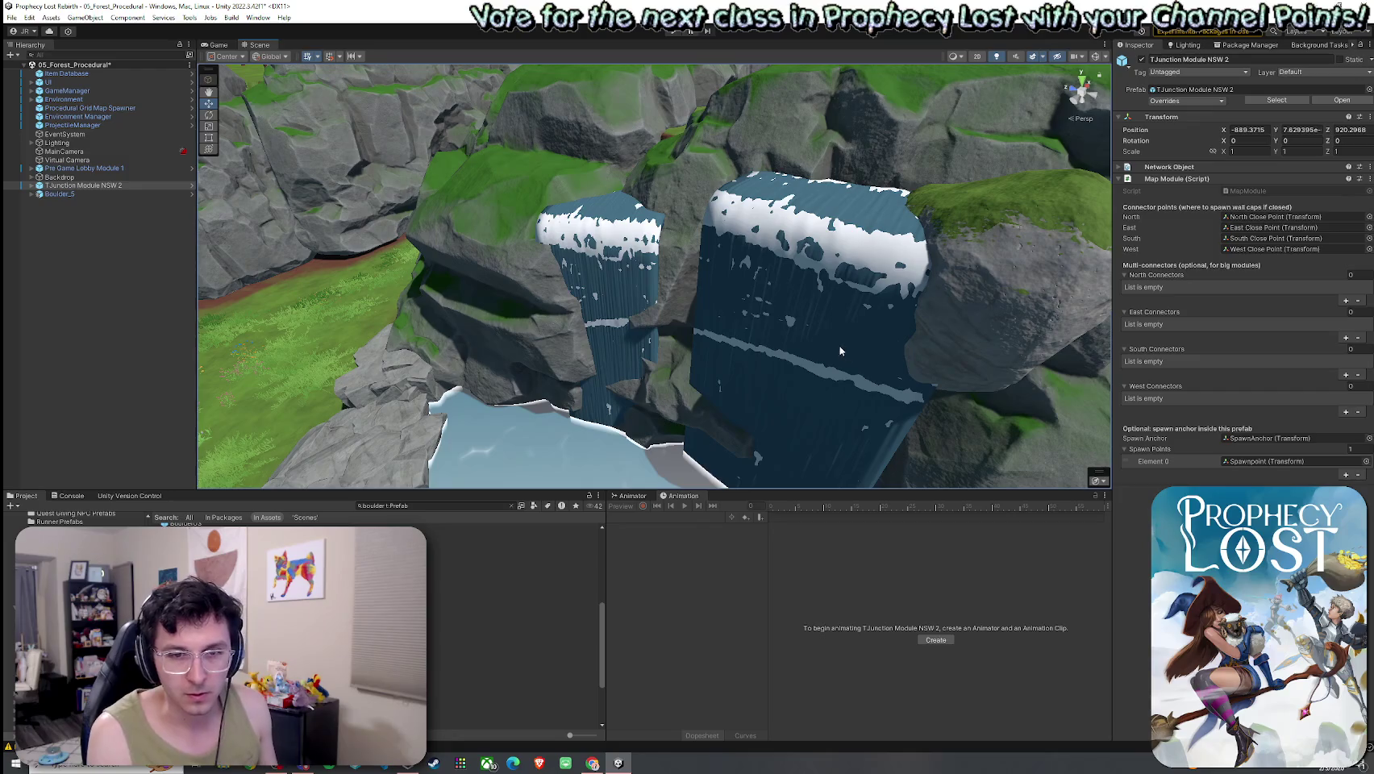
mouse_move(737, 418)
left_mouse_down()
mouse_move(766, 464)
mouse_move(758, 430)
mouse_move(991, 408)
mouse_move(1074, 352)
mouse_move(900, 321)
mouse_move(865, 337)
mouse_move(820, 411)
mouse_move(973, 238)
left_mouse_up()
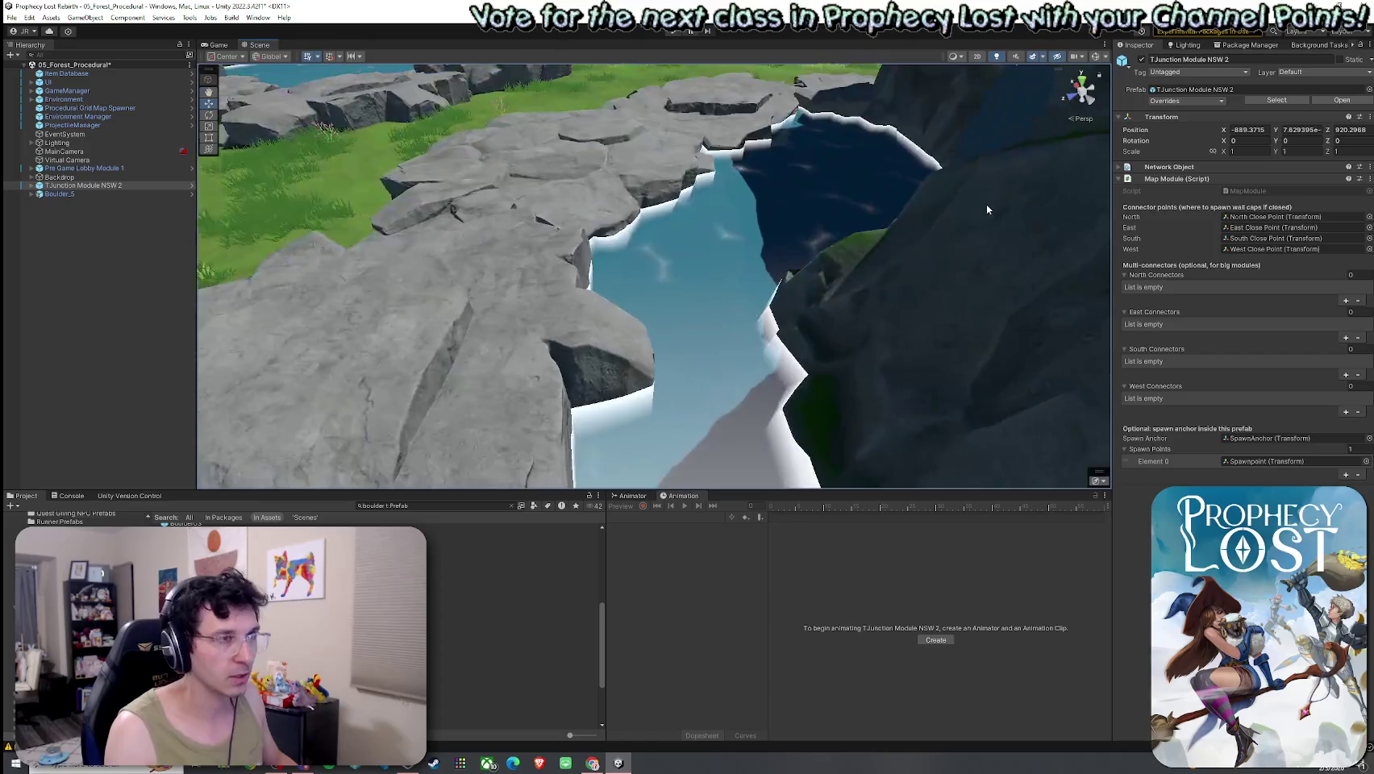
mouse_move(928, 282)
left_mouse_down()
mouse_move(936, 307)
mouse_move(846, 317)
left_mouse_up()
left_click(672, 303)
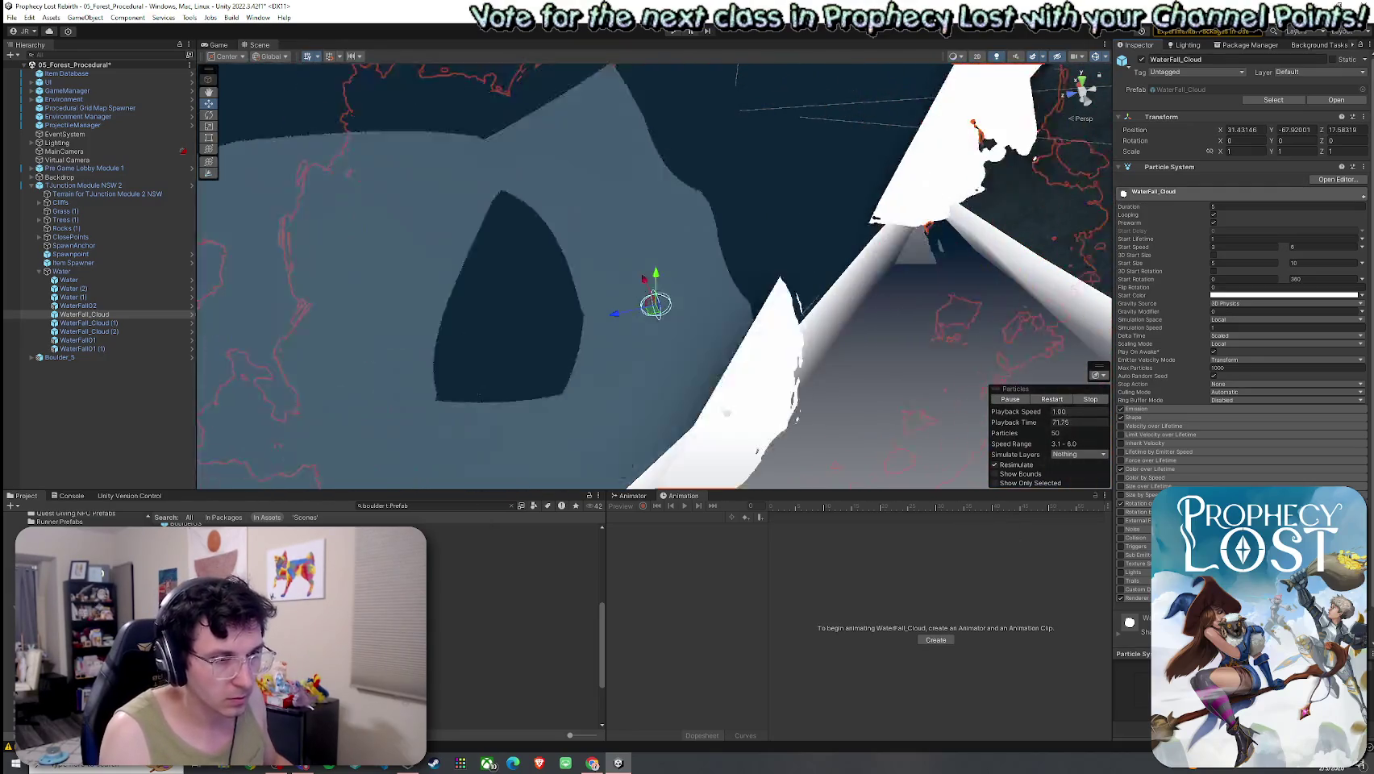
left_click_drag(1136, 633, 1136, 287)
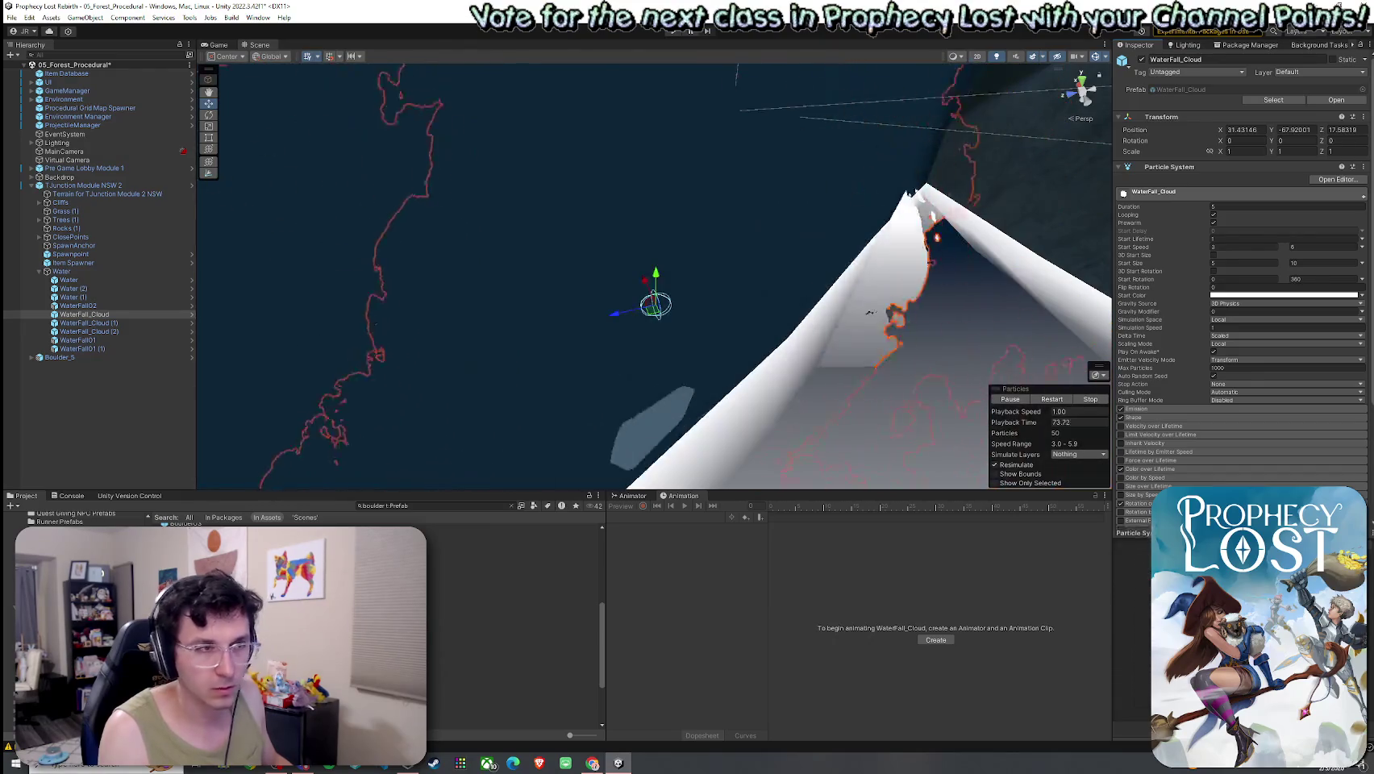
mouse_move(891, 306)
left_mouse_down()
mouse_move(883, 322)
mouse_move(919, 314)
left_mouse_up()
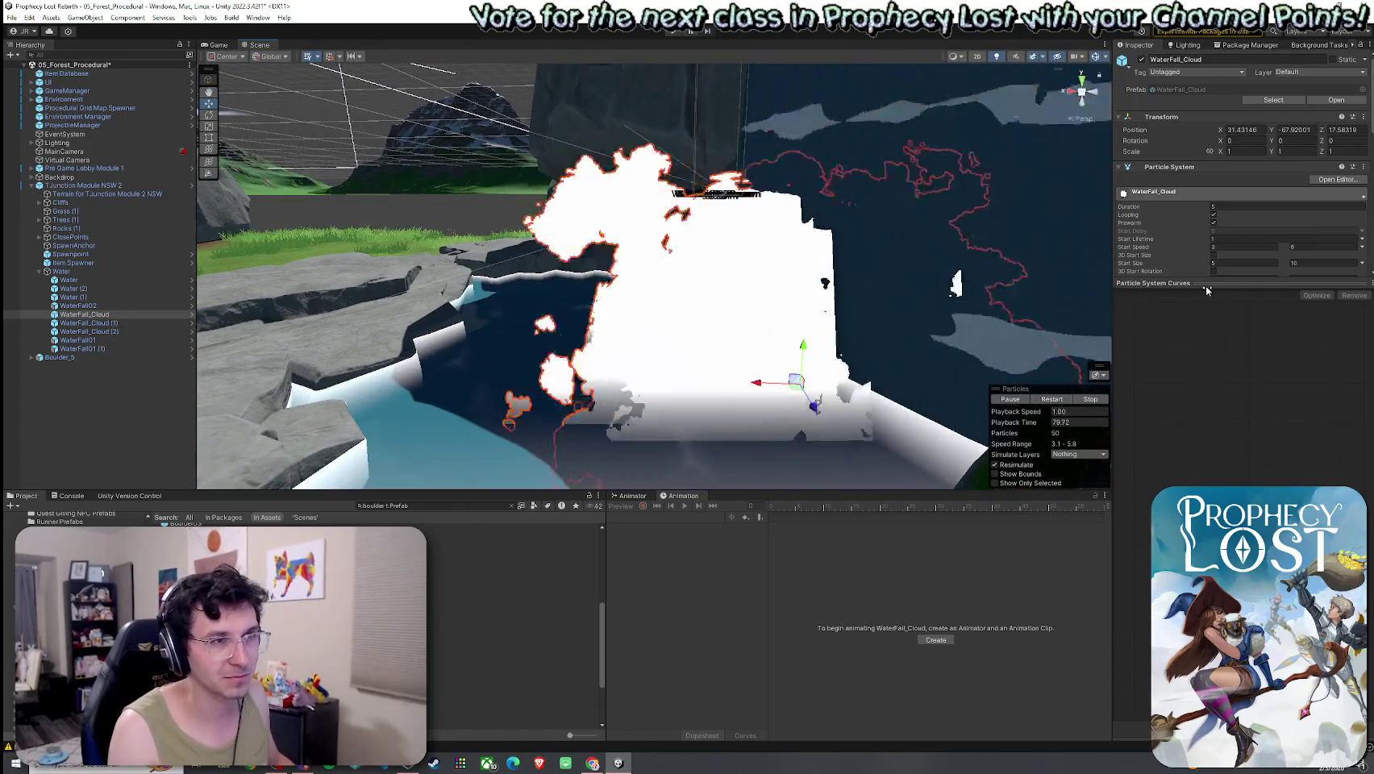
left_click(1205, 285)
mouse_move(806, 274)
left_mouse_down()
mouse_move(815, 286)
mouse_move(579, 297)
mouse_move(817, 252)
left_mouse_up()
left_click(653, 194)
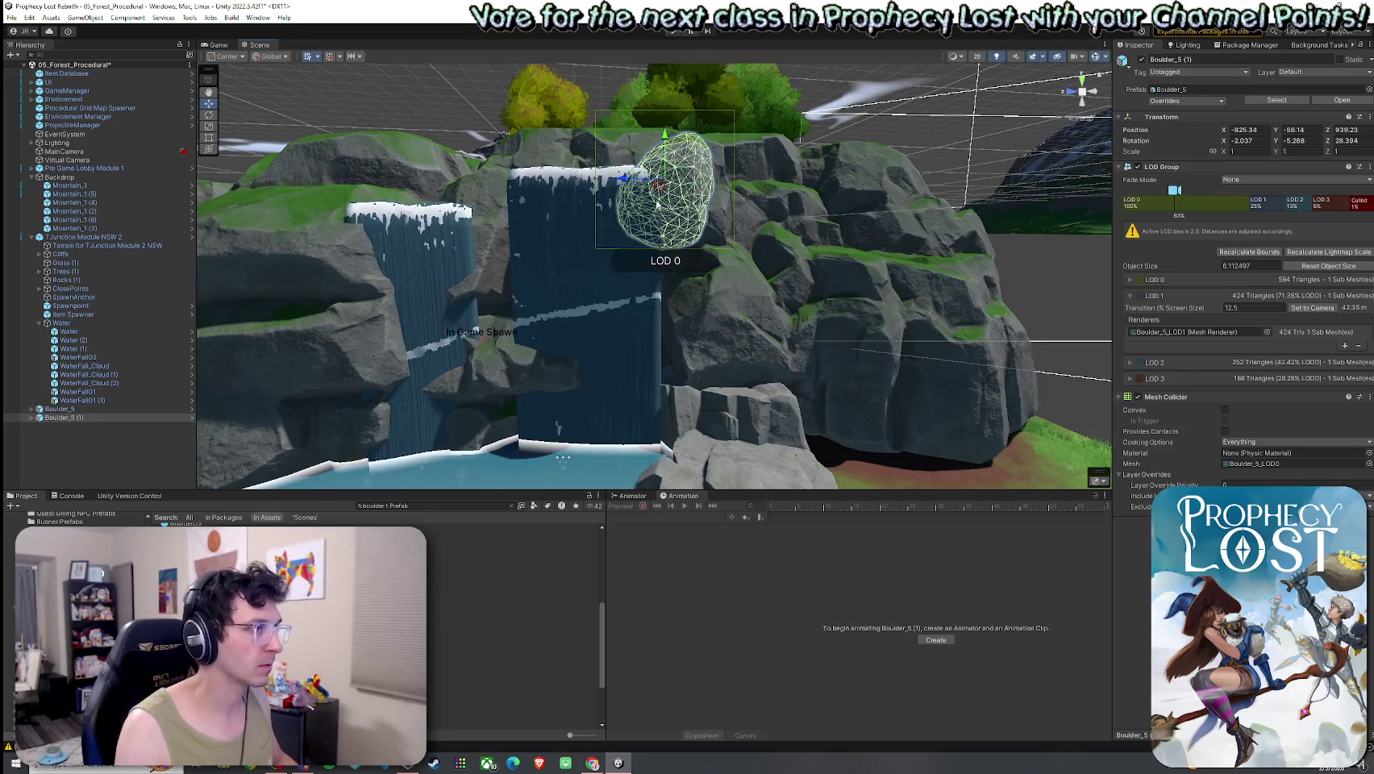
Move and rotate the copied Boulder_5 (1) rock onto the waterfall top between the two waterfalls.
mouse_move(658, 190)
left_mouse_down()
mouse_move(506, 201)
mouse_move(493, 216)
left_mouse_up()
key("e")
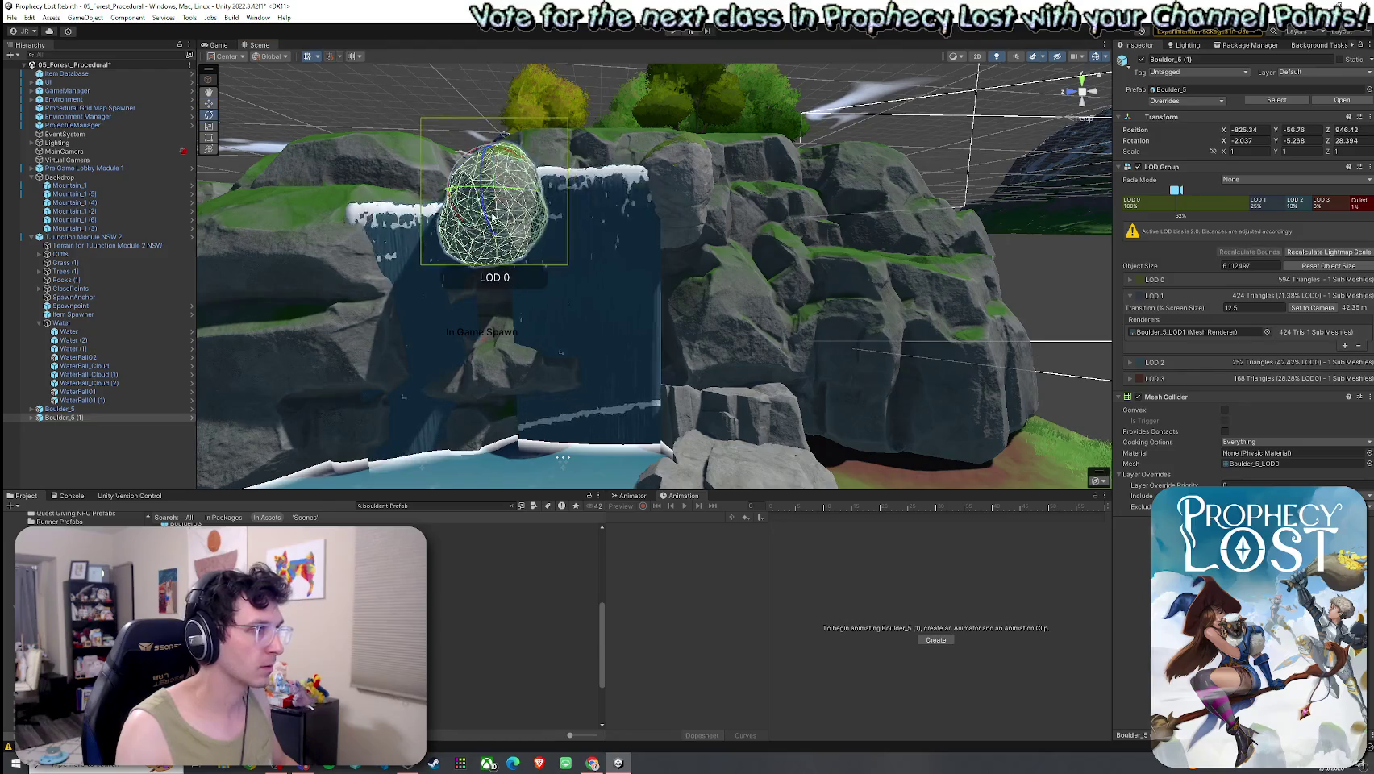
left_click(463, 132)
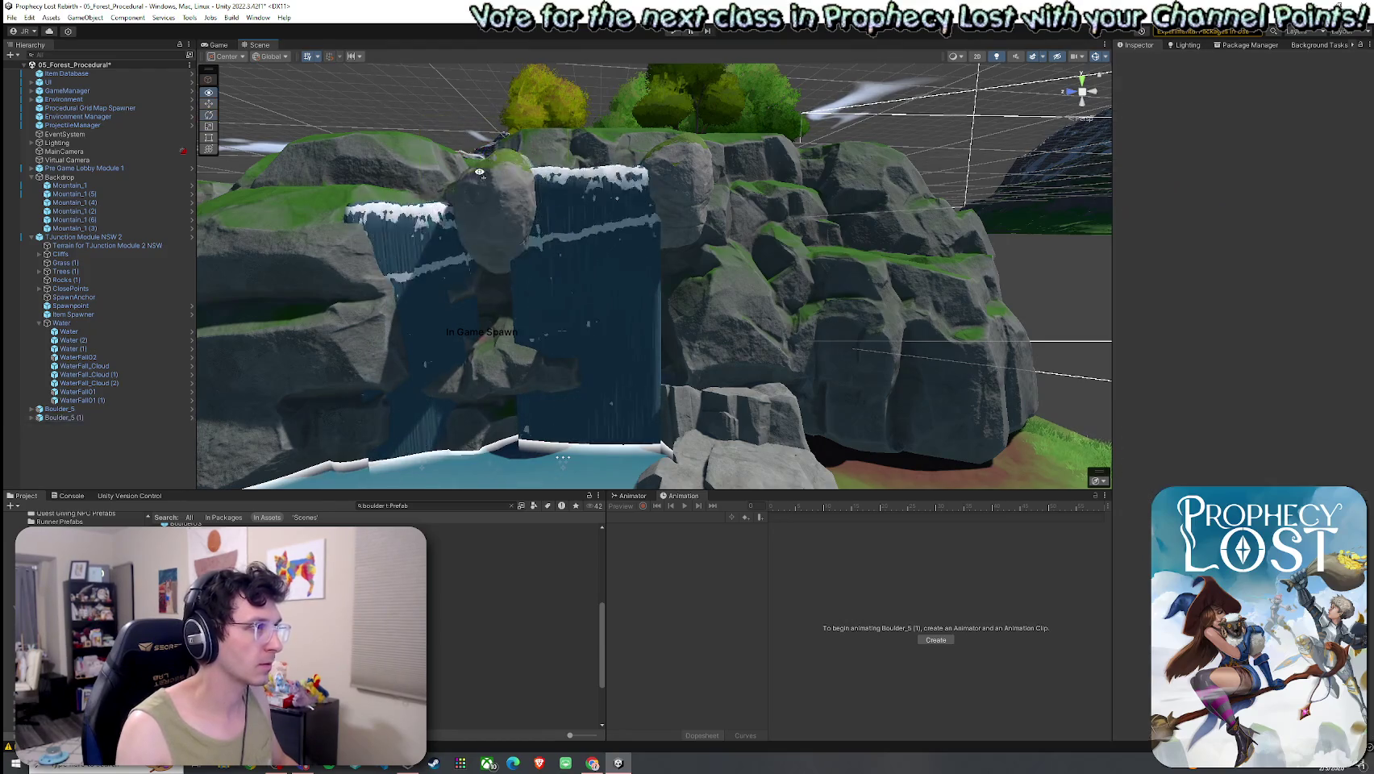
left_click(571, 254)
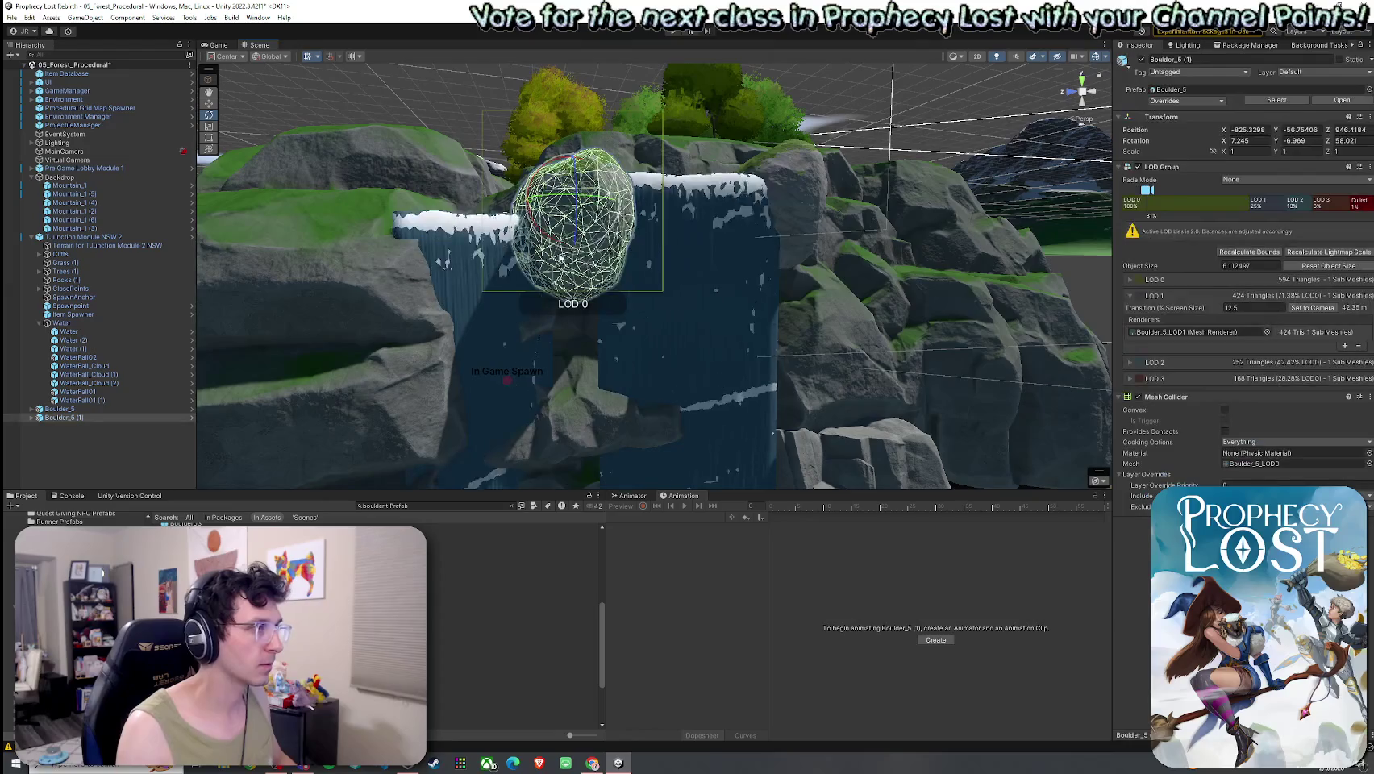
Drag the Boulder_2 prefab from the Project panel beside the left waterfall.
left_click(513, 643)
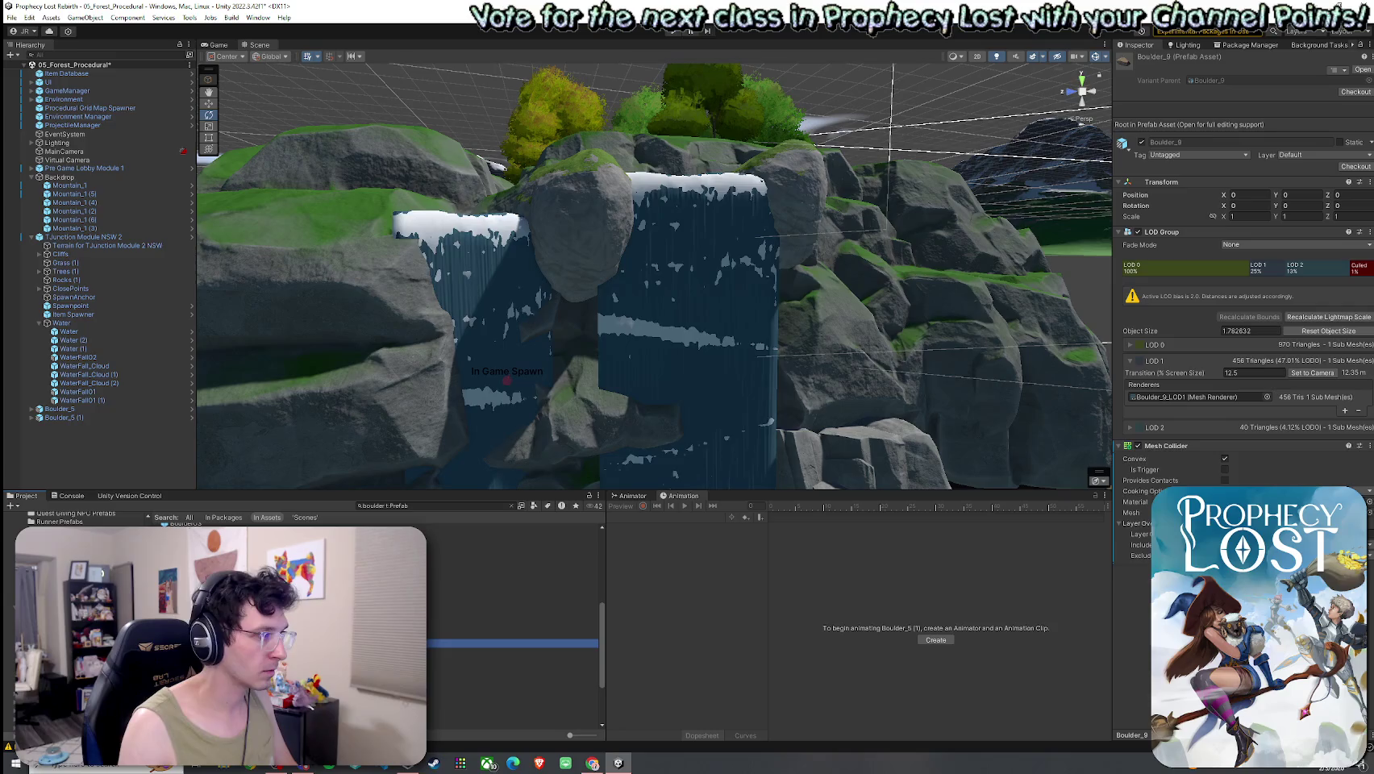
key("Up")
key("Up")
key("Up")
left_click_drag(1173, 734, 1173, 419)
mouse_move(452, 600)
left_mouse_down()
mouse_move(393, 259)
mouse_move(388, 283)
left_mouse_up()
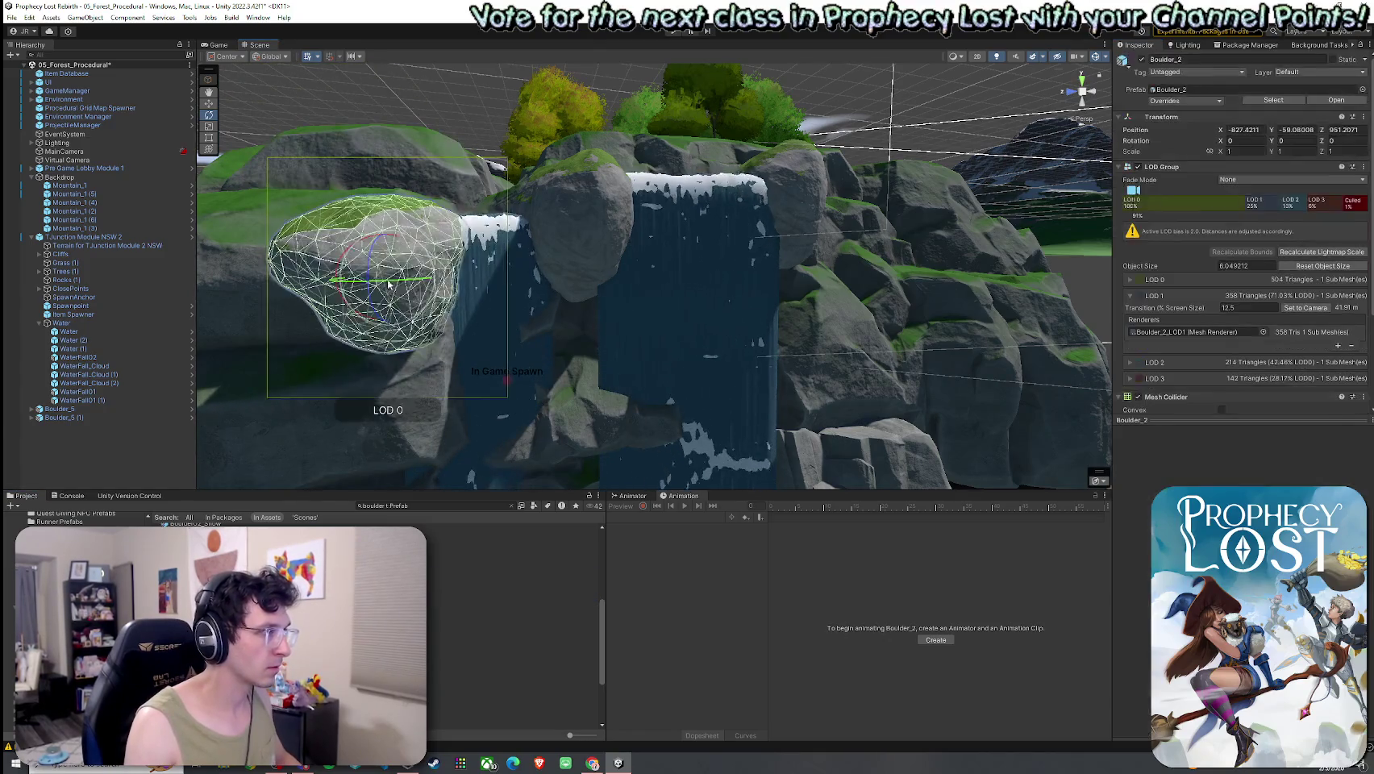
Shift Boulder_2 along the left cliff into a better resting spot.
scroll(578, 321, "down", 5)
left_click(914, 239)
mouse_move(914, 239)
left_mouse_down()
mouse_move(776, 237)
mouse_move(521, 309)
left_mouse_up()
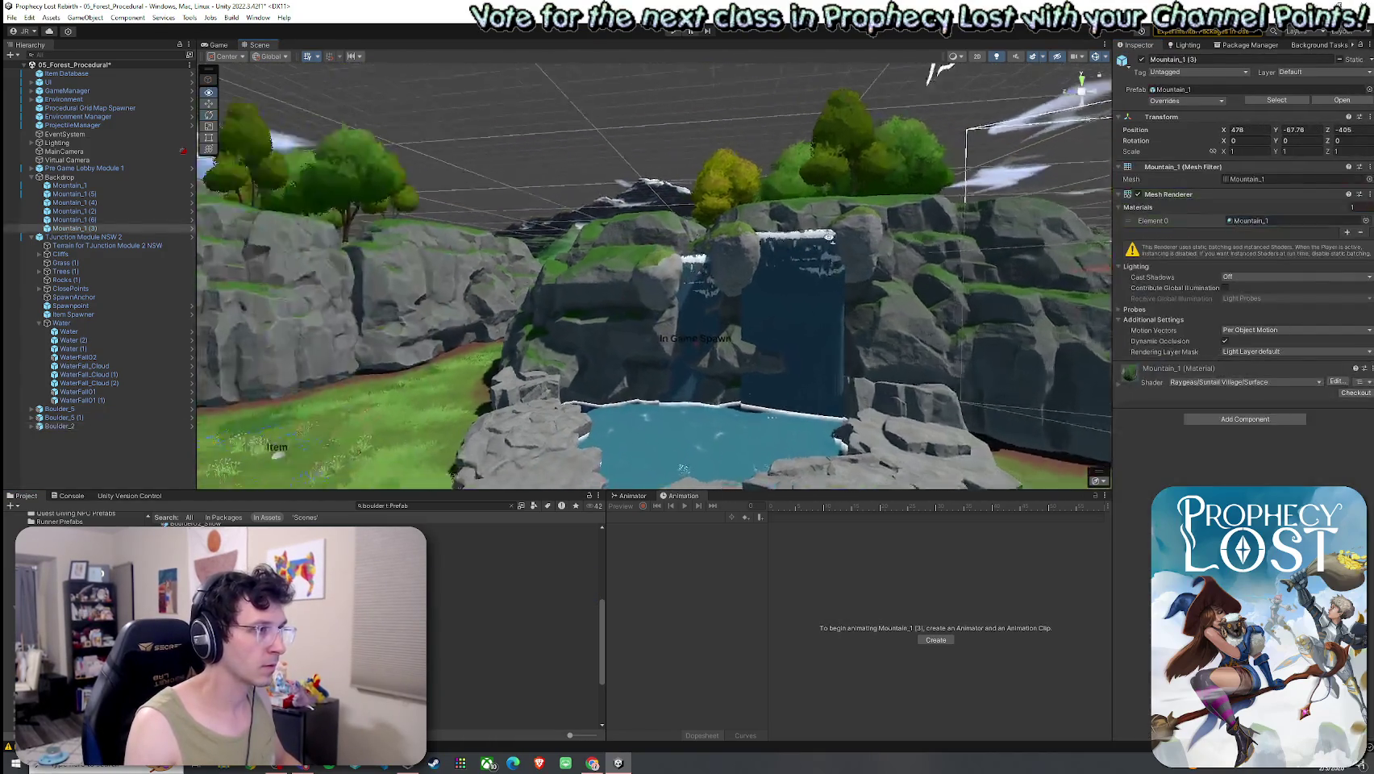
left_click(651, 272)
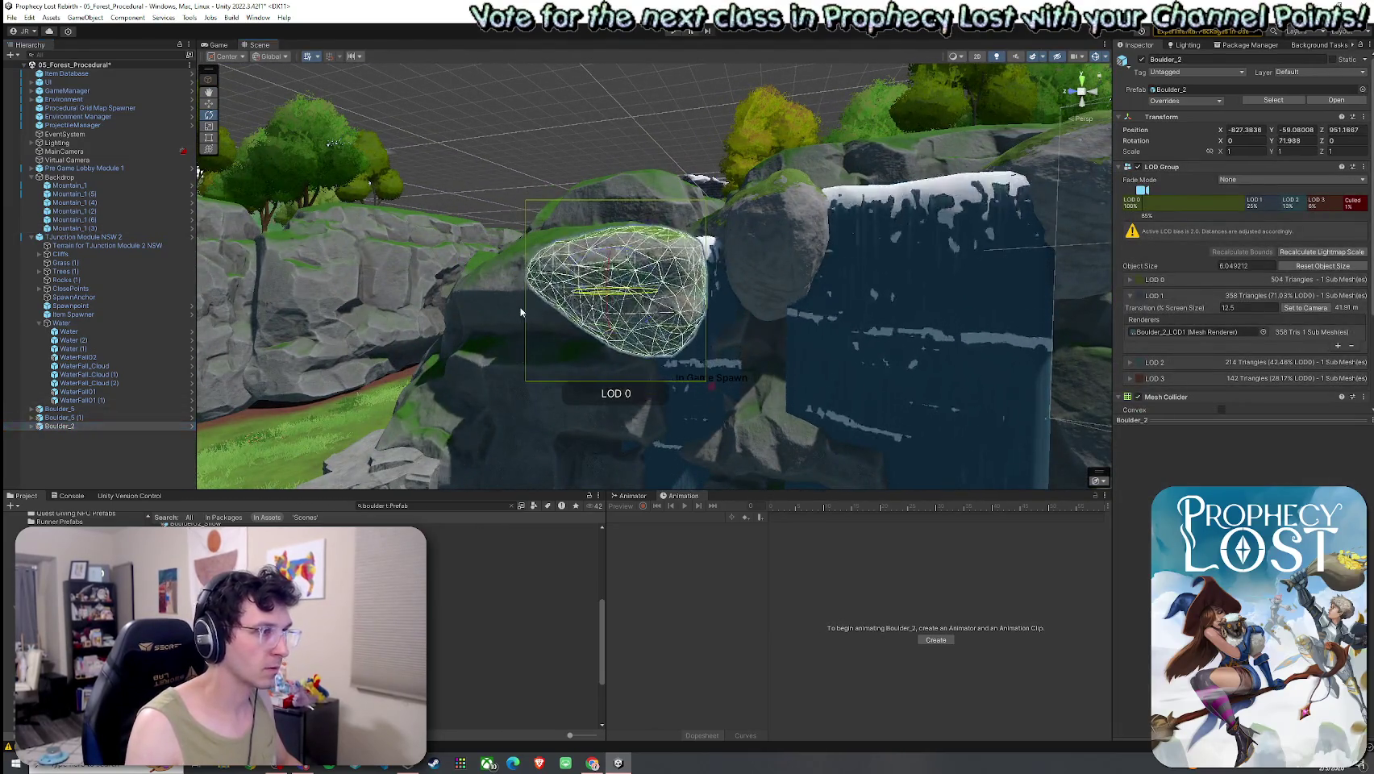
left_click_drag(626, 297, 681, 422)
mouse_move(621, 305)
left_mouse_down()
mouse_move(564, 283)
mouse_move(595, 308)
mouse_move(496, 175)
mouse_move(584, 301)
mouse_move(576, 284)
mouse_move(663, 156)
mouse_move(429, 132)
mouse_move(475, 92)
left_mouse_up()
scroll(552, 268, "up", 5)
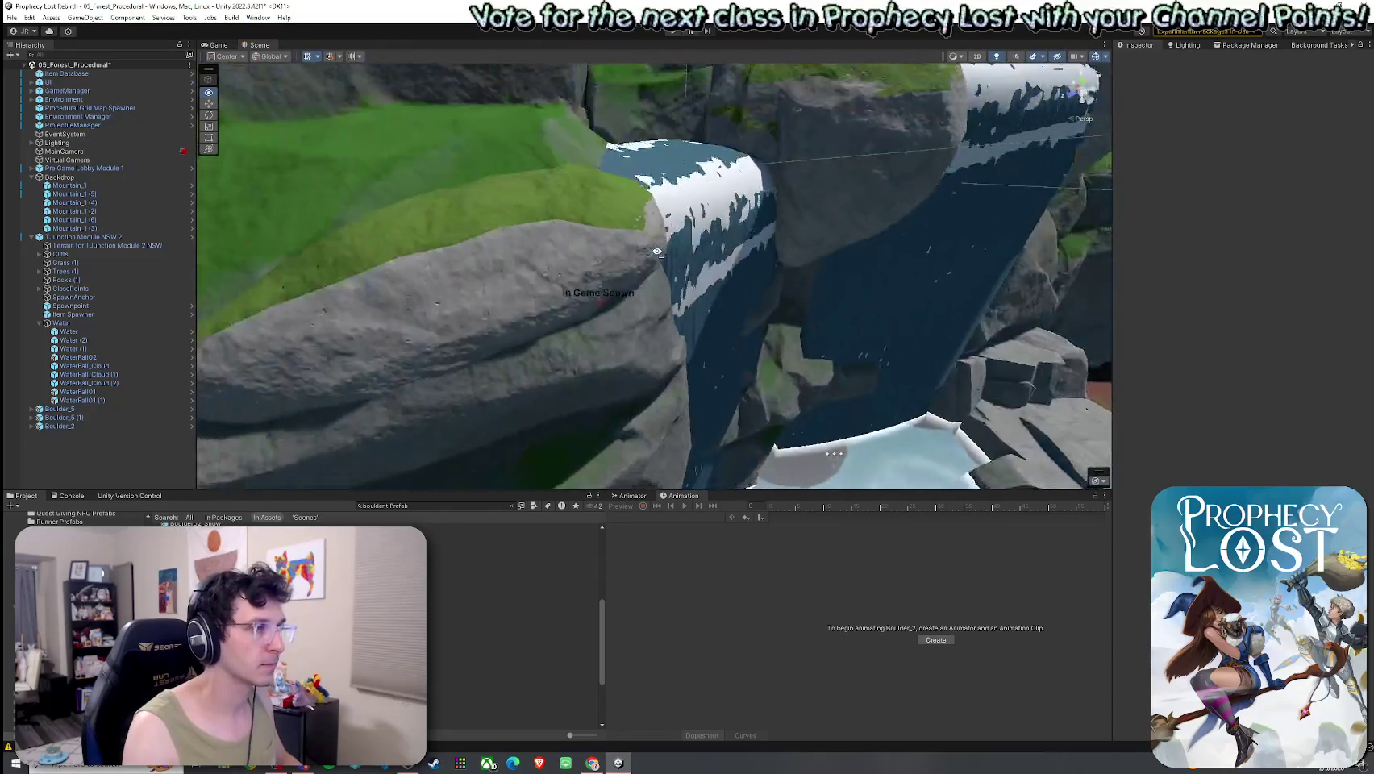
left_click(552, 268)
mouse_move(500, 296)
left_mouse_down()
mouse_move(859, 265)
mouse_move(756, 304)
mouse_move(726, 298)
mouse_move(761, 284)
left_mouse_up()
left_click(859, 265)
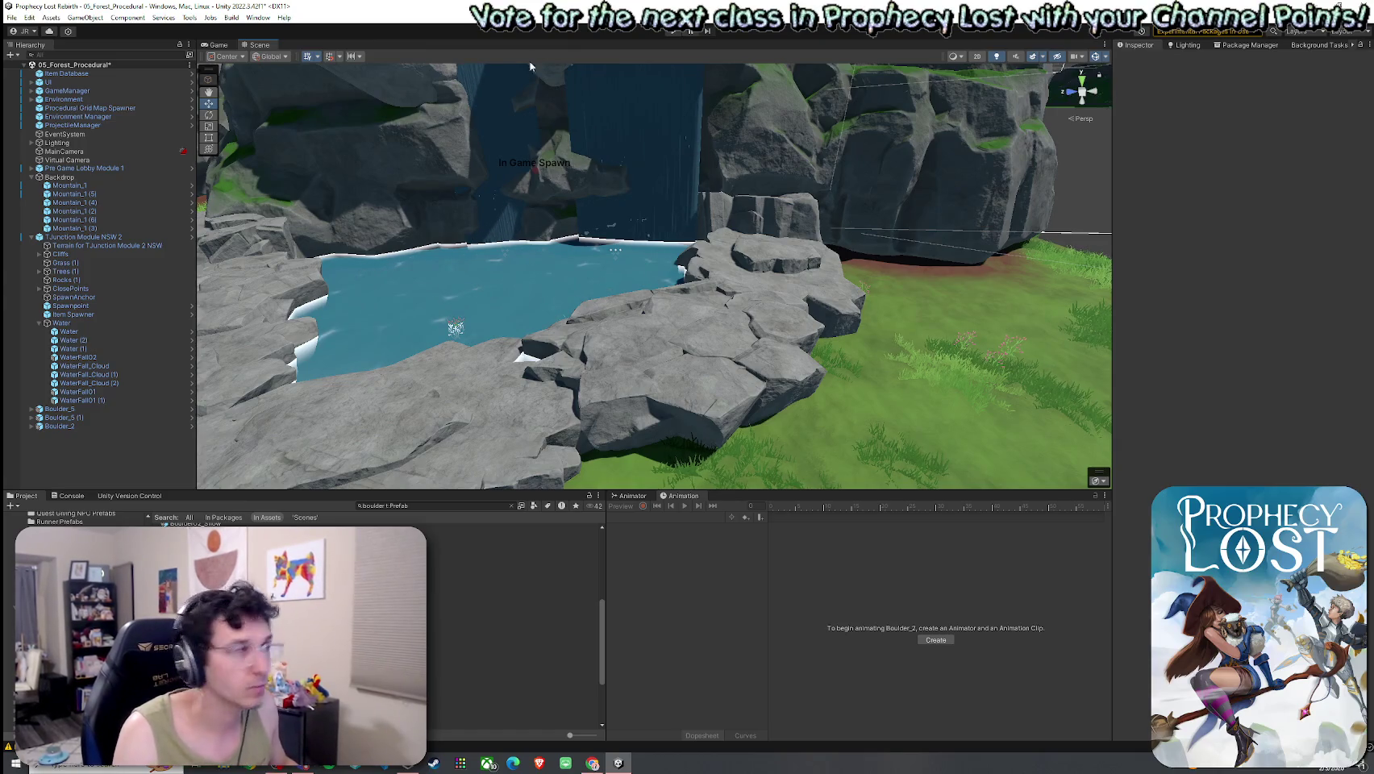
Save the scene via File > Save.
left_click(12, 17)
left_click(36, 36)
left_click_drag(516, 209, 550, 204)
scroll(551, 204, "up", 10)
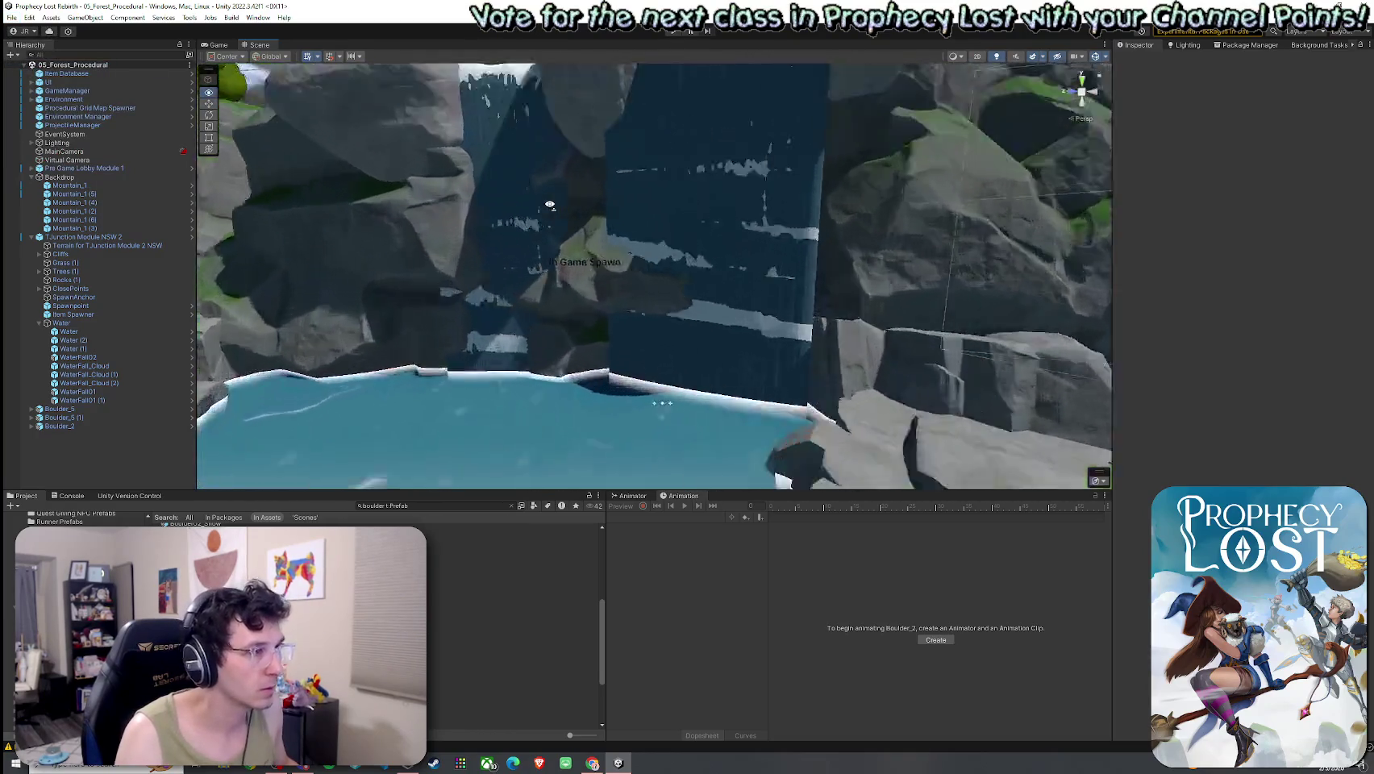
scroll(550, 204, "down", 10)
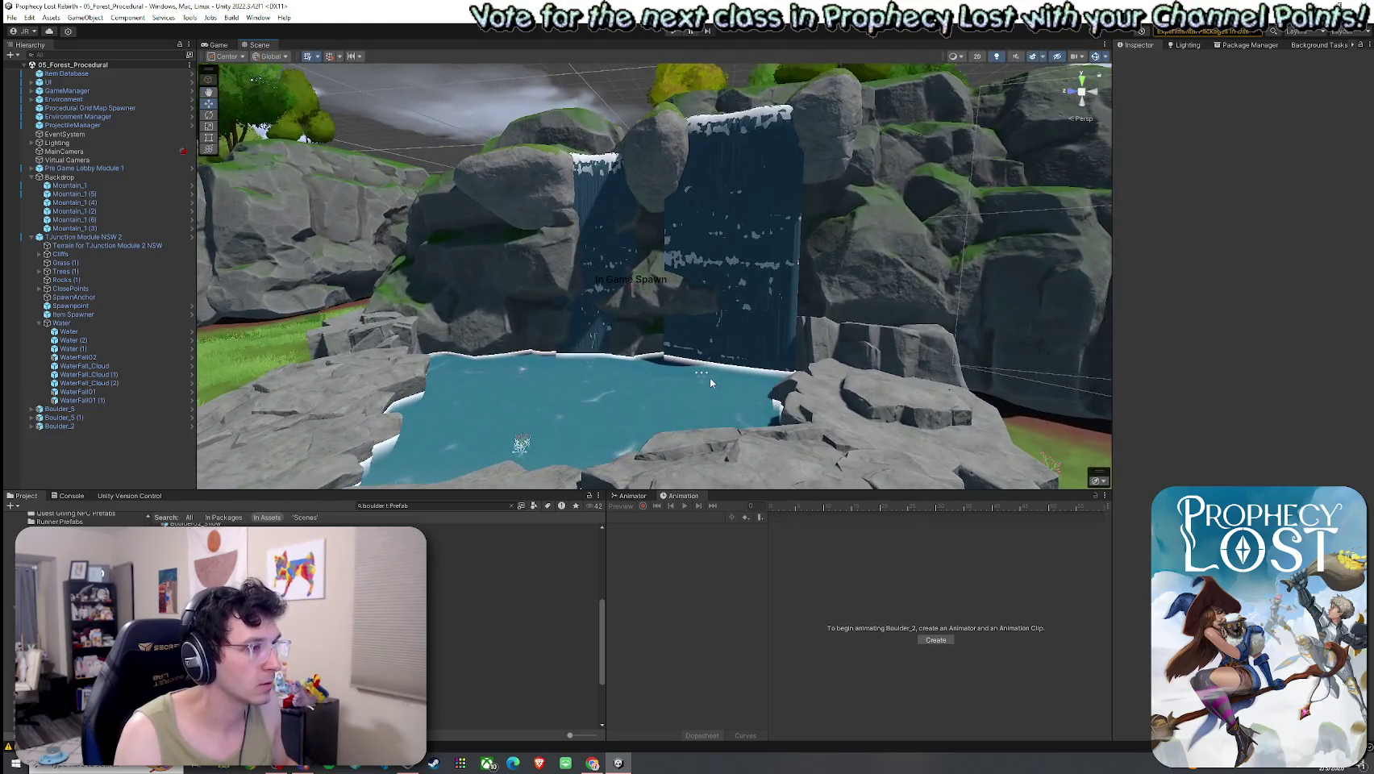
Select the mist cloud WaterFall_Cloud (3) at the waterfall base and undo its tilt.
left_click(710, 377)
left_click(721, 399)
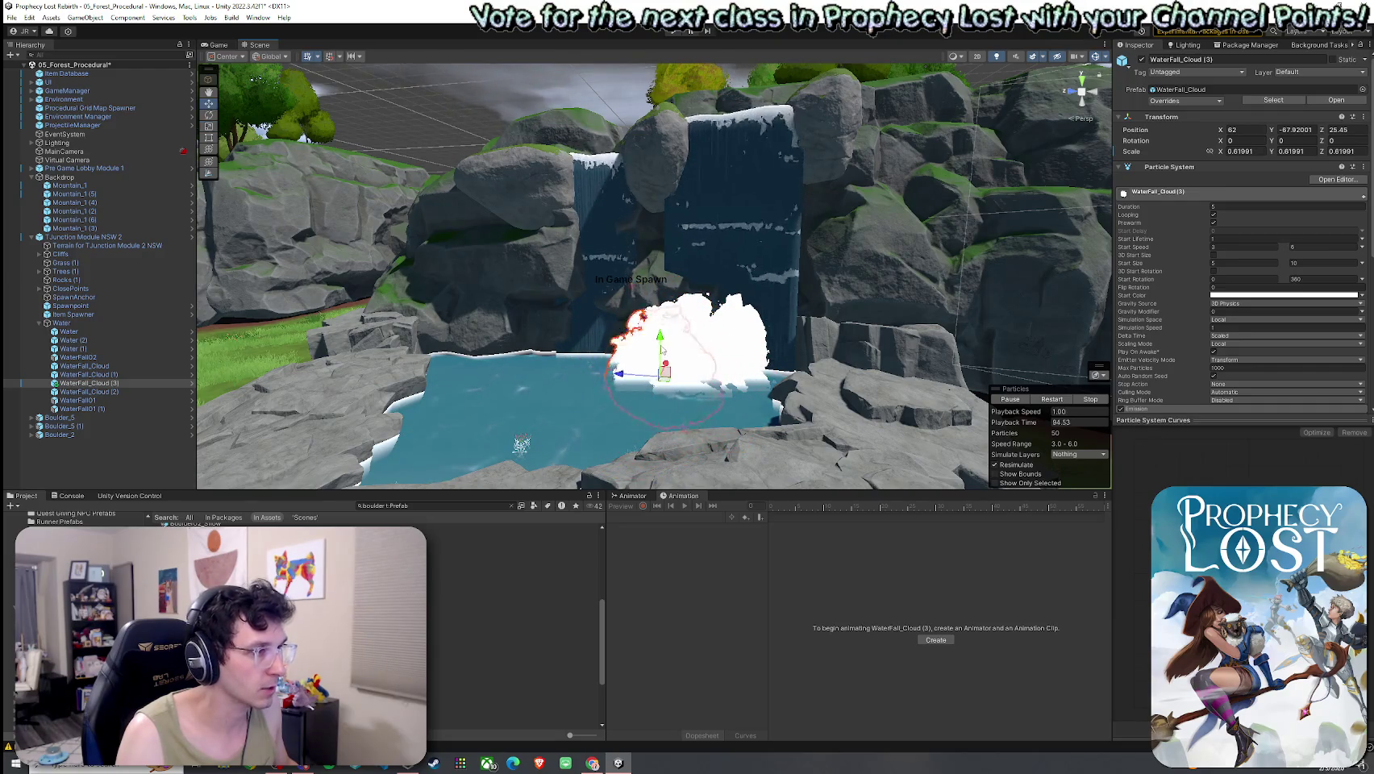
scroll(643, 300, "up", 5)
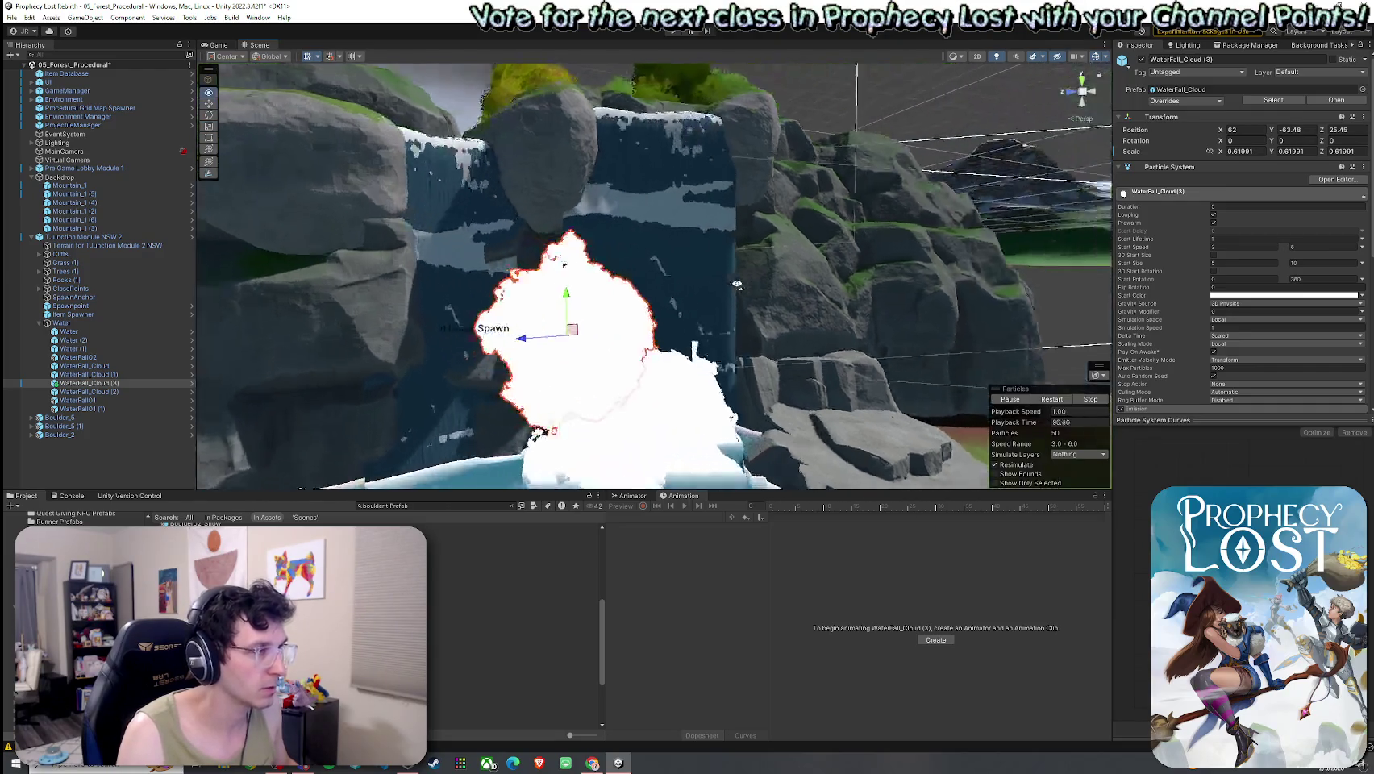
mouse_move(609, 332)
left_mouse_down()
mouse_move(640, 375)
mouse_move(633, 323)
mouse_move(663, 323)
mouse_move(646, 311)
mouse_move(678, 319)
left_mouse_up()
key("w")
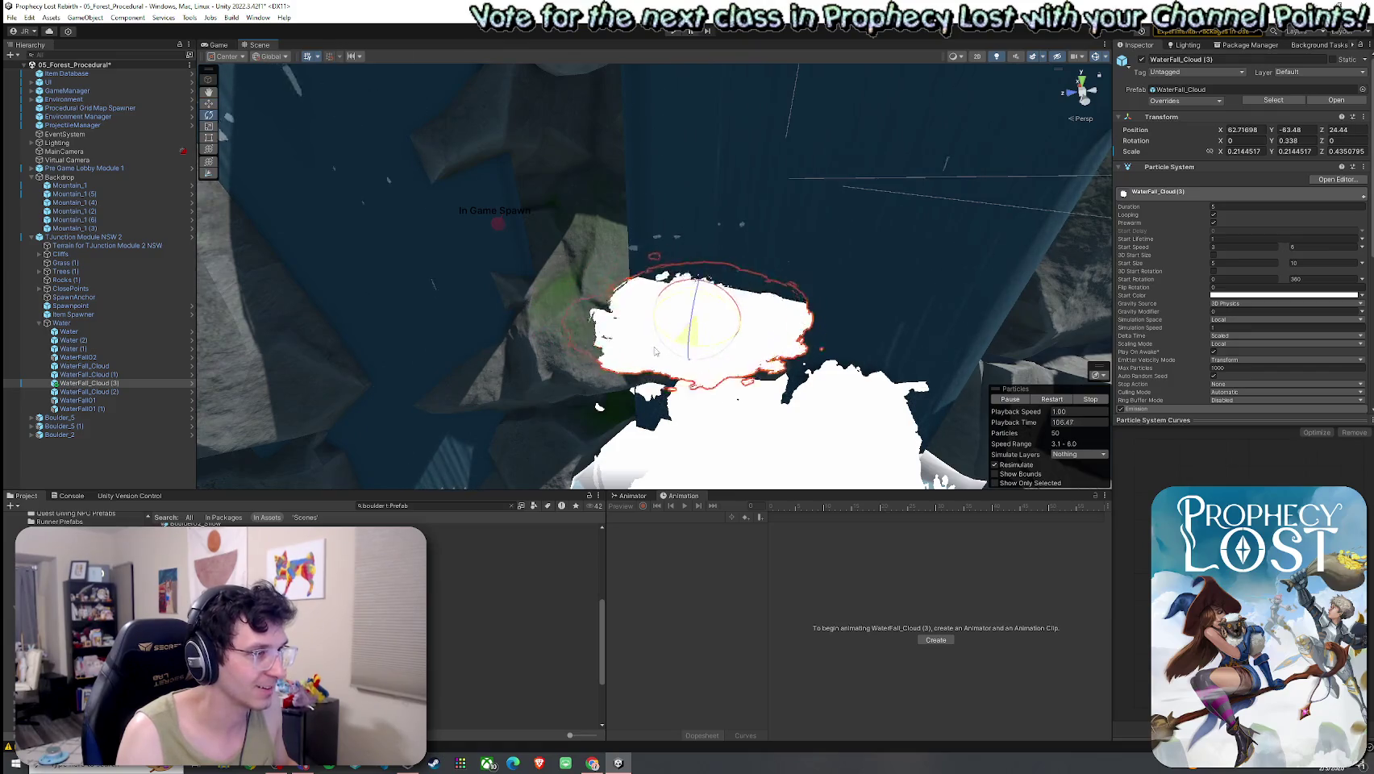
left_click(660, 354)
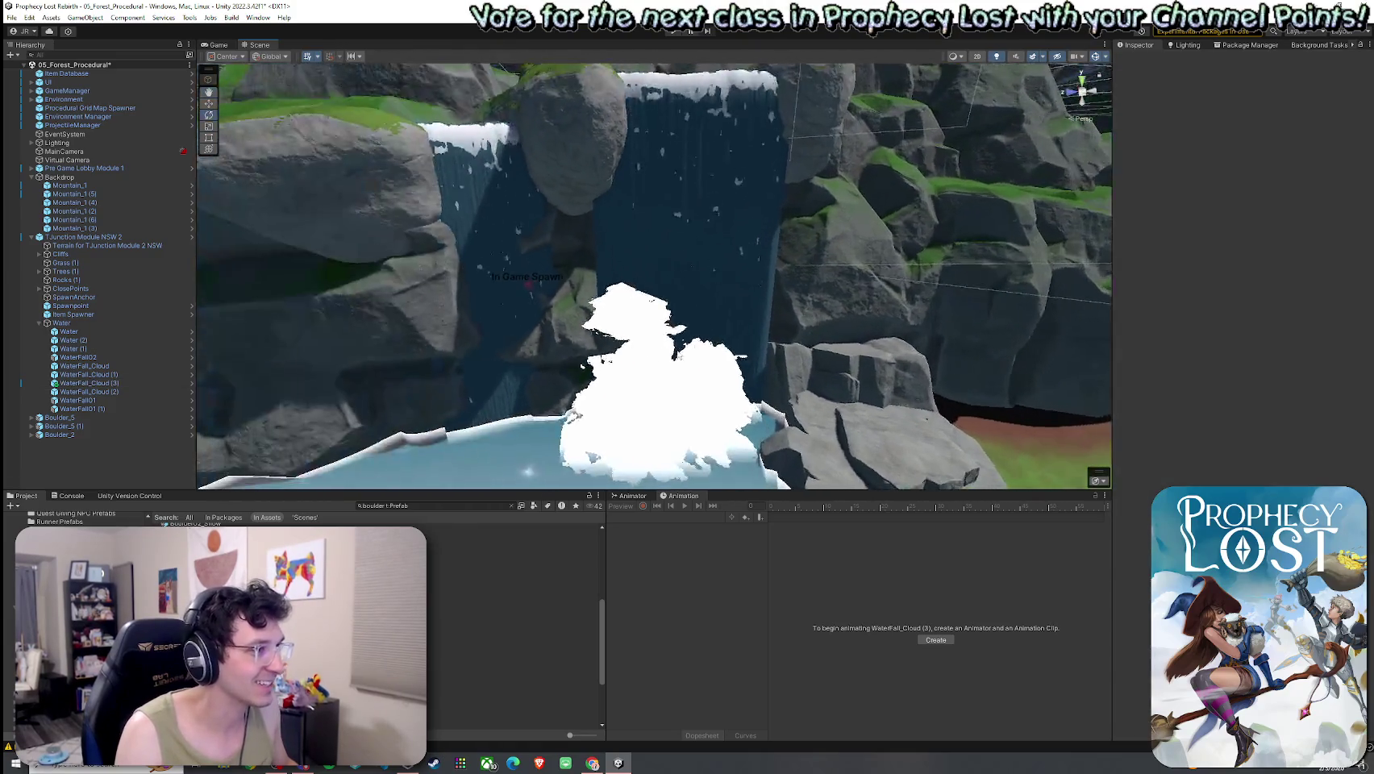
left_click(645, 345)
key("ctrl+z")
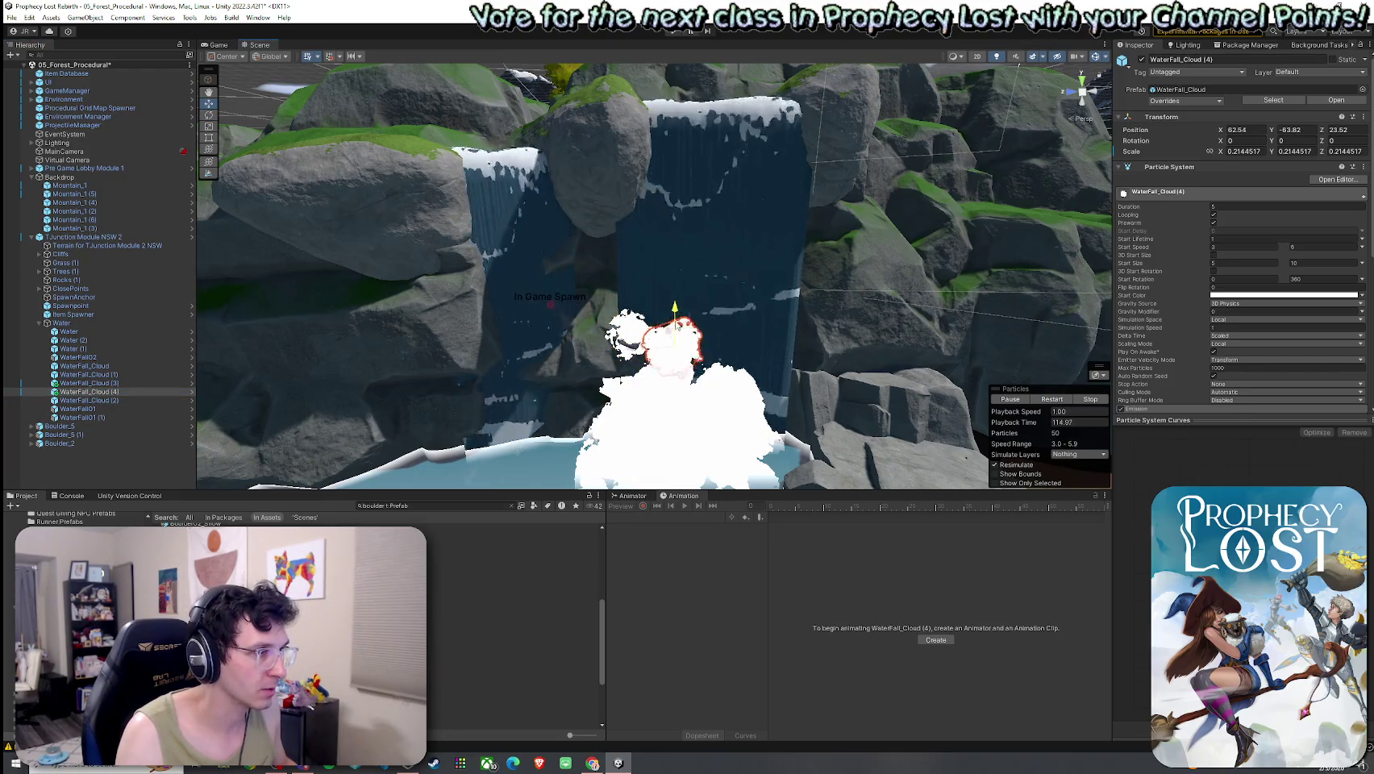
Duplicate the mist cloud with Ctrl+D and move the copy down the waterfall.
key("ctrl+d")
scroll(688, 337, "up", 3)
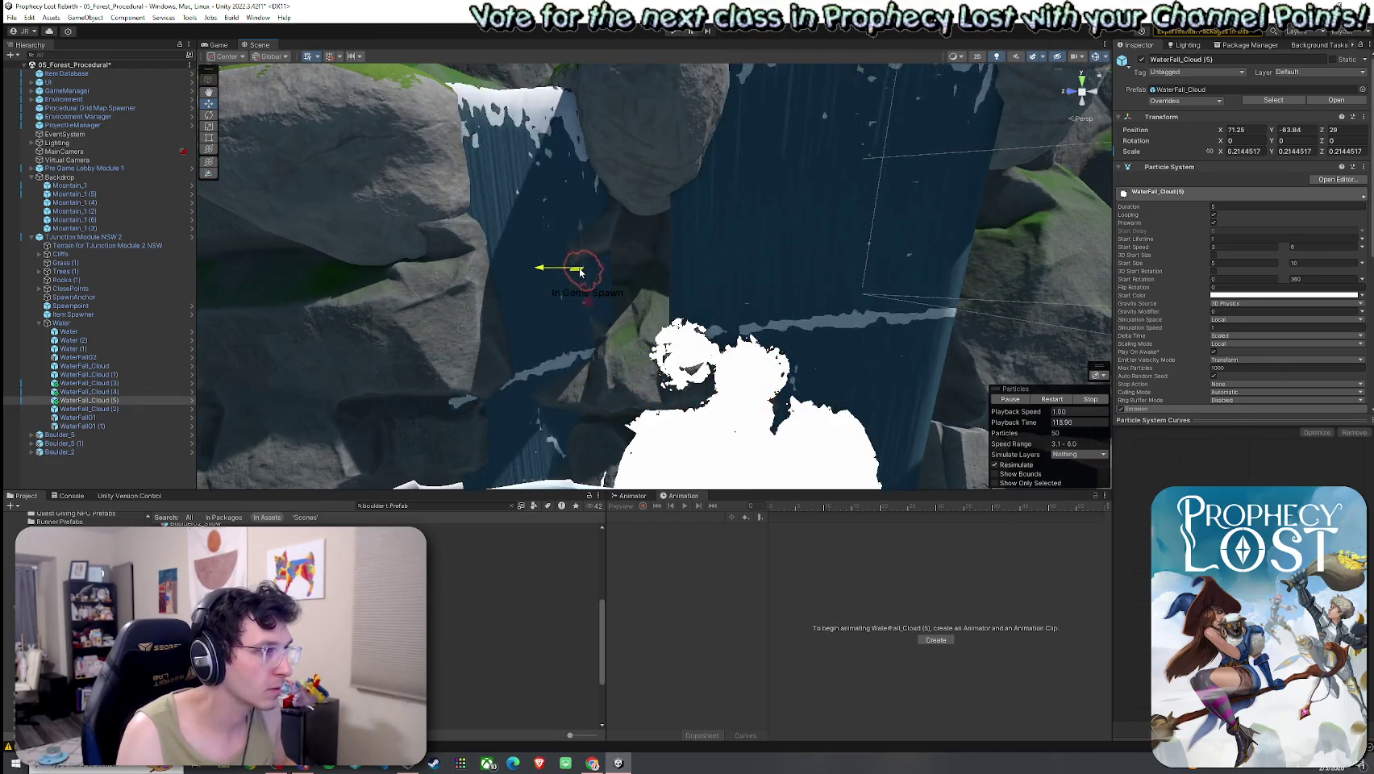
mouse_move(583, 351)
left_mouse_down()
mouse_move(579, 368)
mouse_move(568, 232)
mouse_move(690, 227)
mouse_move(621, 342)
mouse_move(629, 279)
mouse_move(544, 322)
mouse_move(601, 305)
left_mouse_up()
left_click(580, 302)
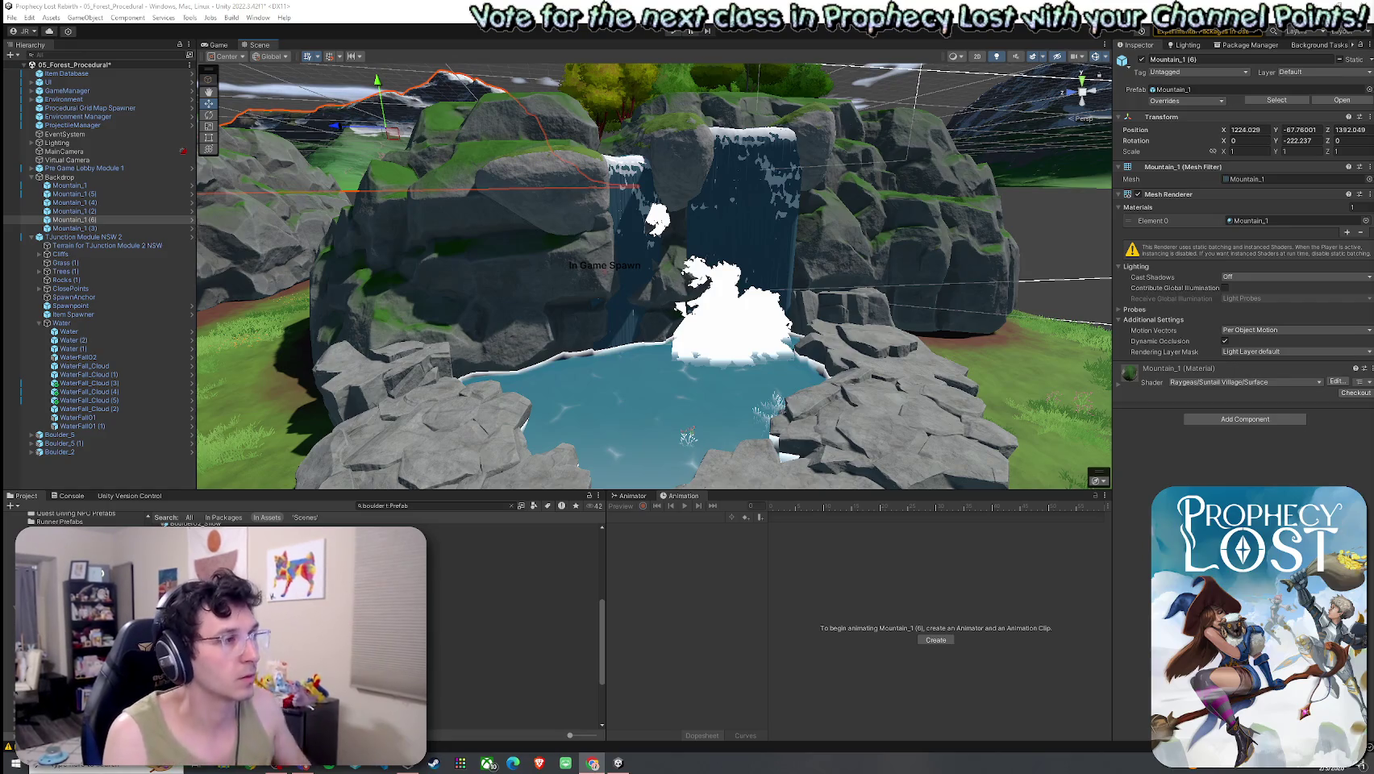
Duplicate the original waterfall mist cloud, scale the copy down, and raise it up the waterfall face.
left_click_drag(1025, 254, 999, 257)
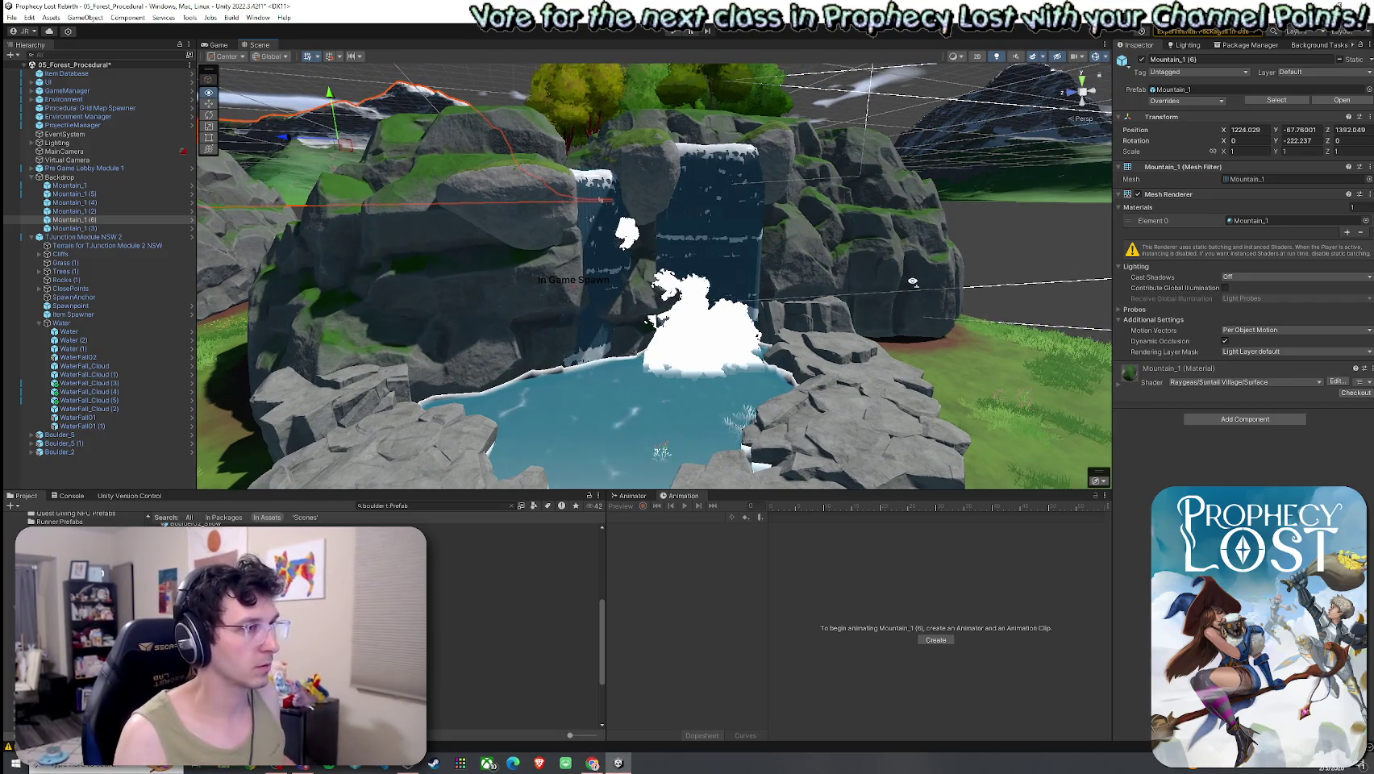
mouse_move(903, 283)
left_mouse_down()
mouse_move(1225, 272)
mouse_move(576, 315)
left_mouse_up()
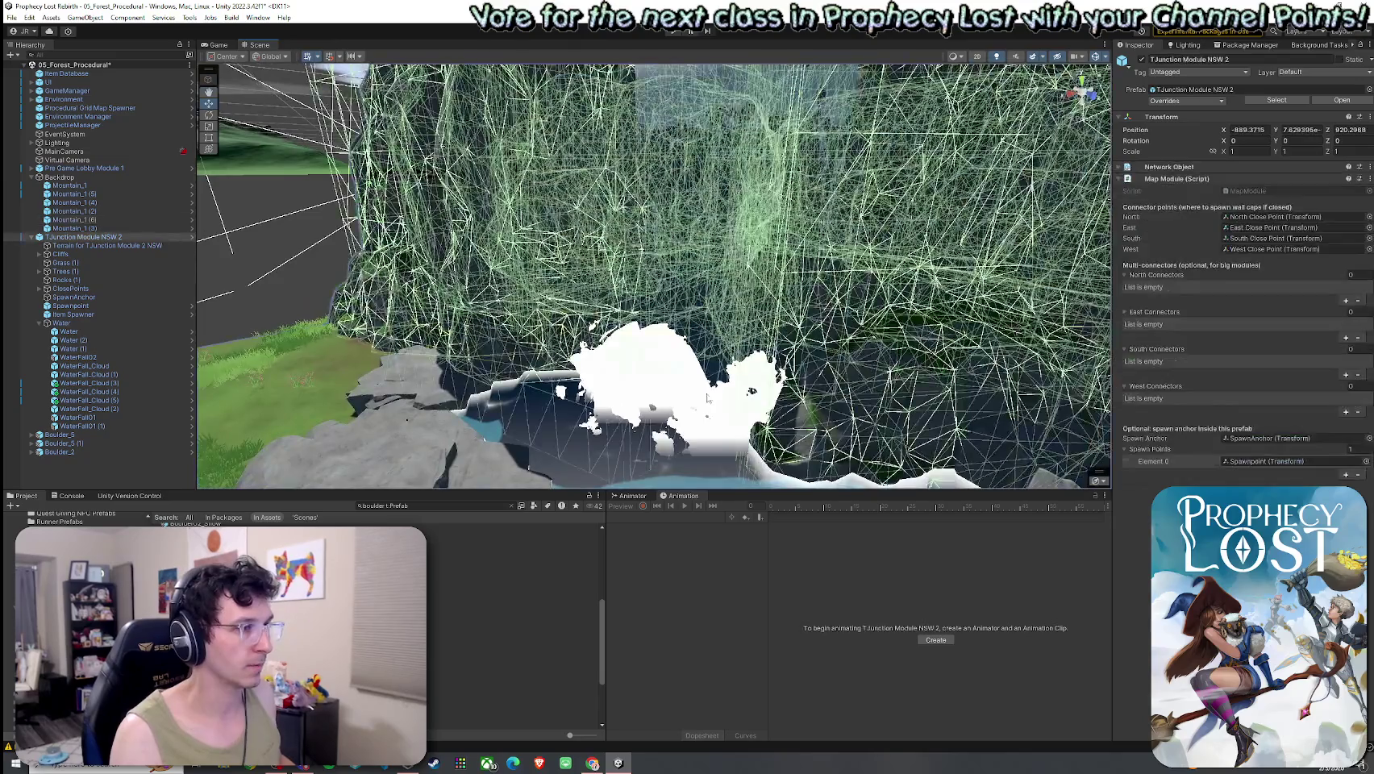
left_click(720, 386)
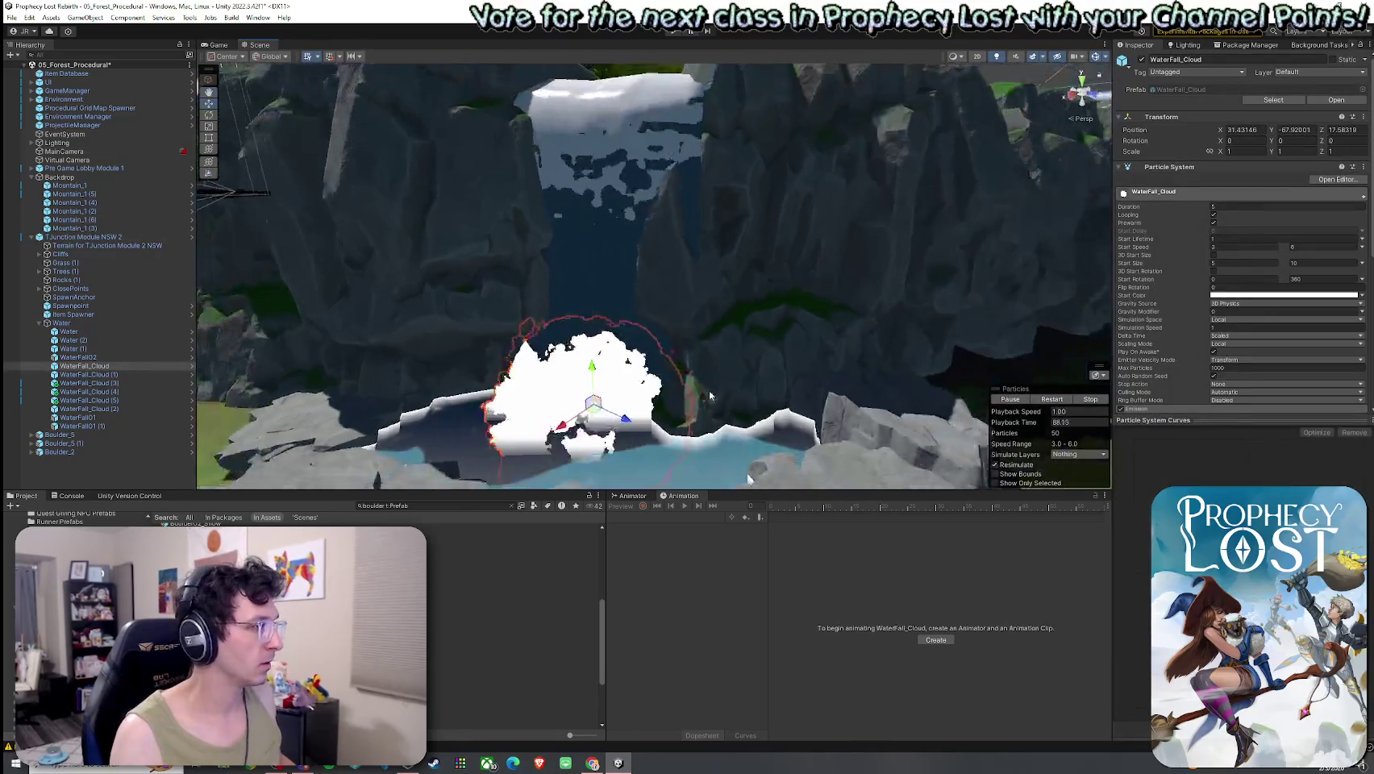
key("ctrl+d")
mouse_move(593, 404)
left_mouse_down()
mouse_move(667, 403)
mouse_move(685, 274)
mouse_move(674, 194)
mouse_move(648, 212)
left_mouse_up()
key("r")
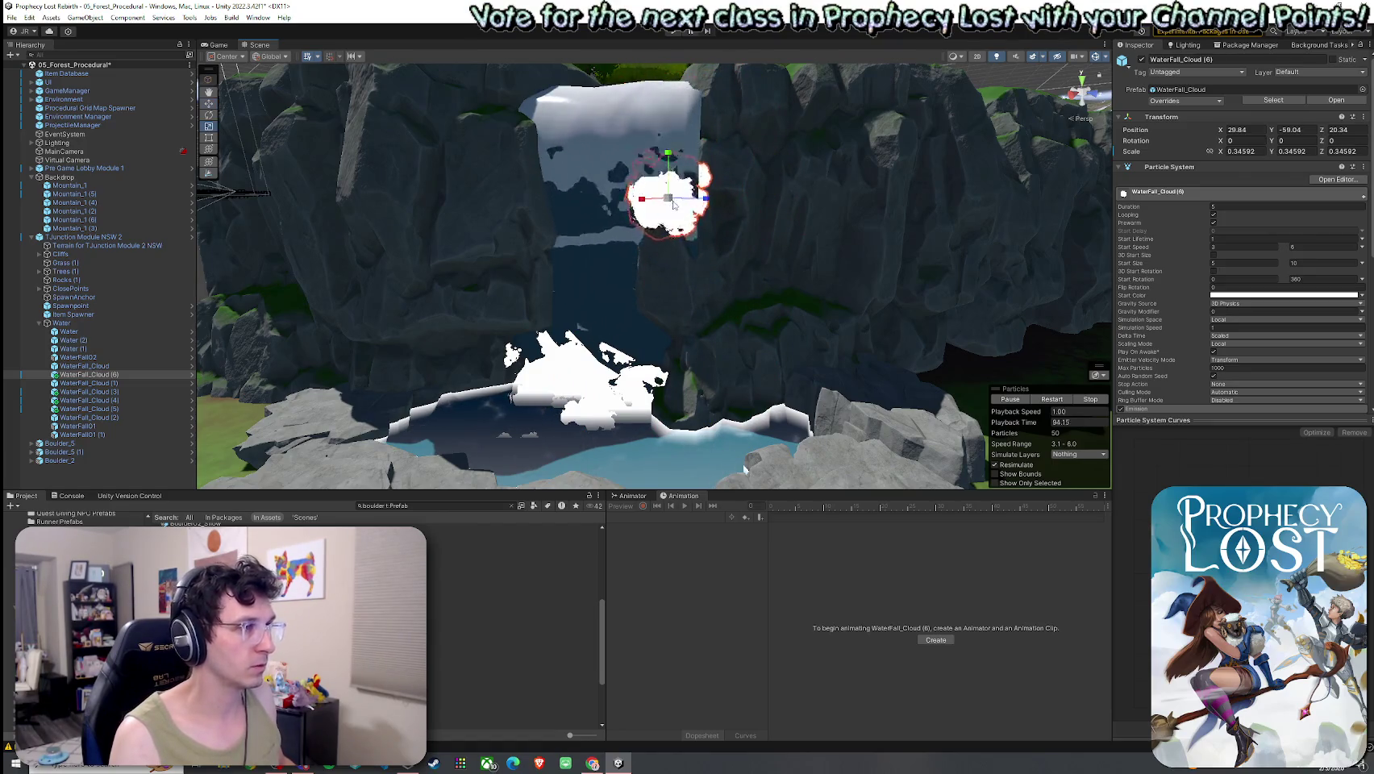
left_click_drag(668, 161, 667, 150)
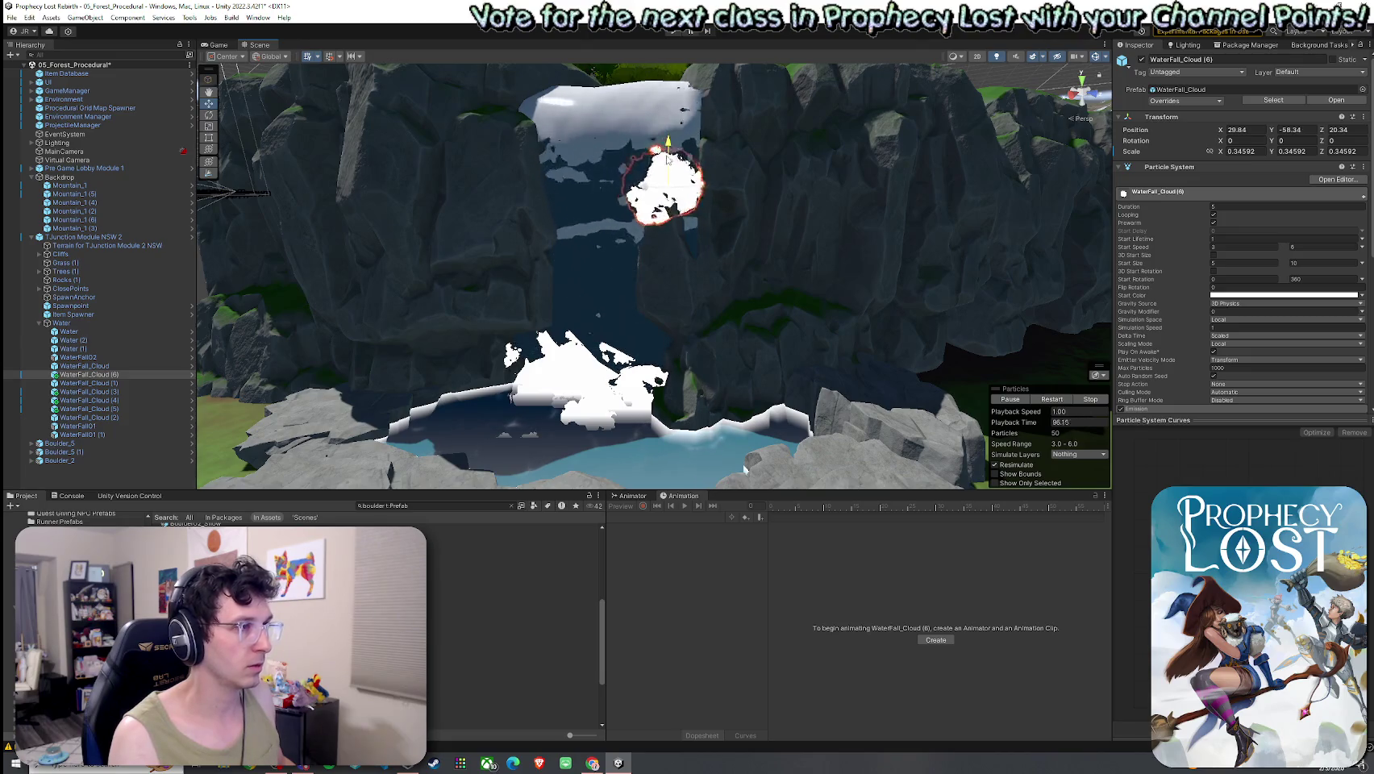
key("w")
scroll(646, 193, "up", 5)
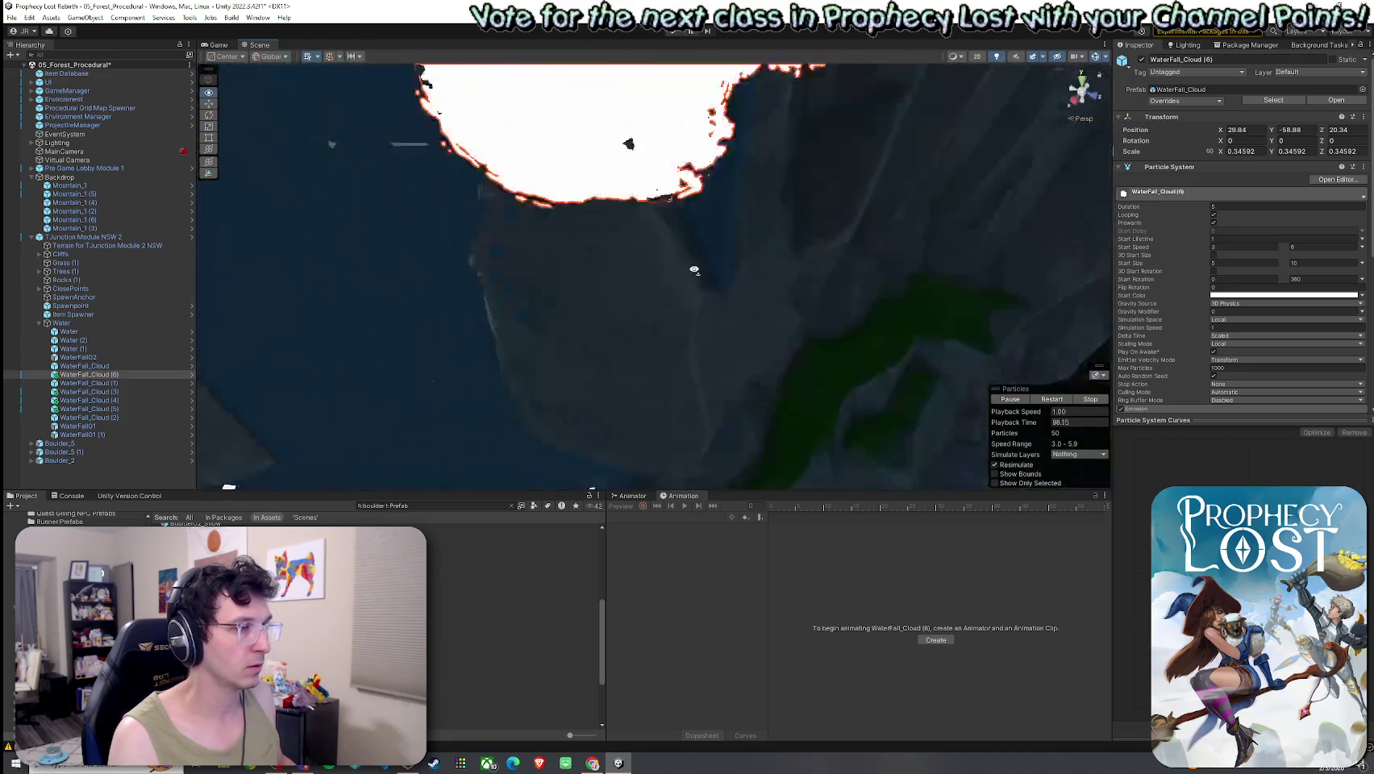
mouse_move(628, 201)
left_mouse_down()
mouse_move(629, 173)
mouse_move(587, 146)
mouse_move(634, 264)
mouse_move(680, 240)
left_mouse_up()
Duplicate that white cloud again and move the new copy to the left.
key("a")
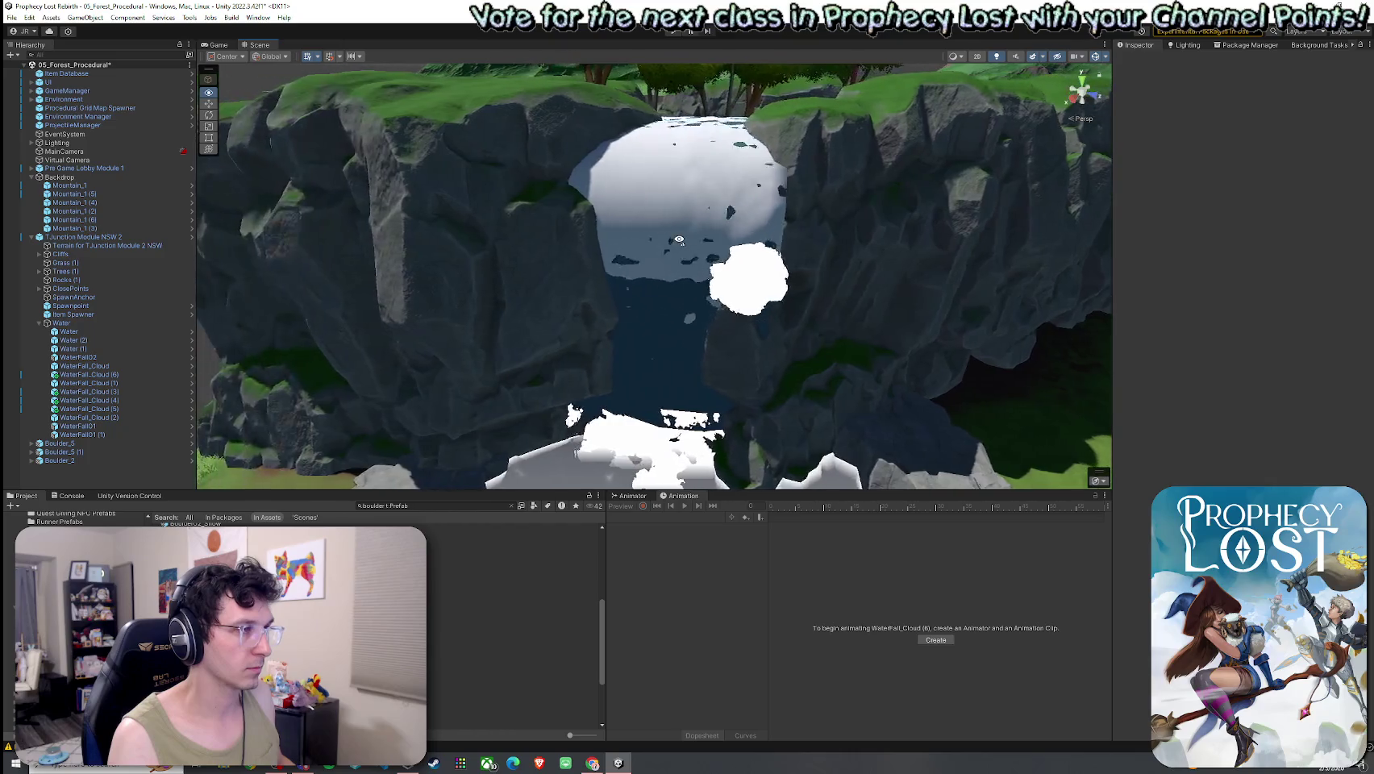
left_click(738, 283)
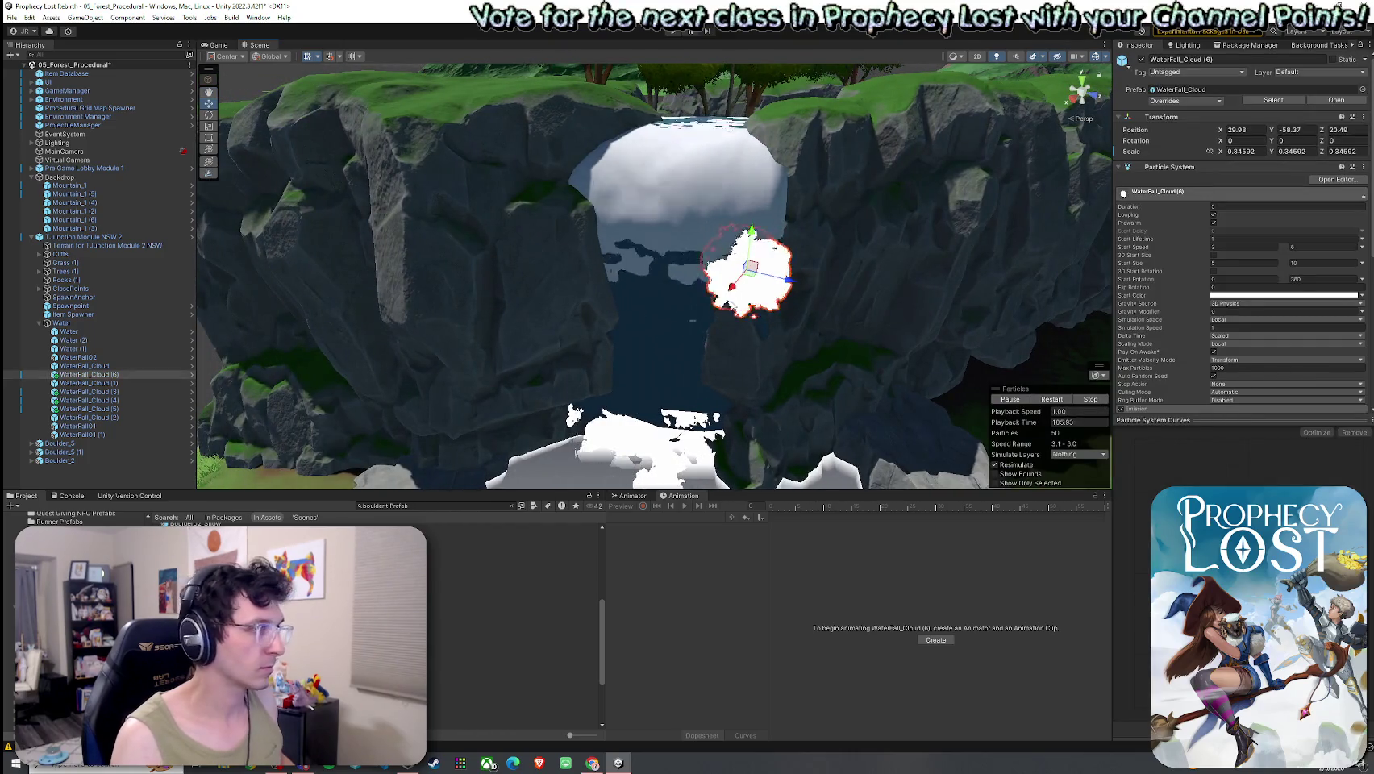
key("ctrl+d")
mouse_move(676, 292)
left_mouse_down()
mouse_move(596, 243)
mouse_move(607, 305)
mouse_move(544, 310)
mouse_move(673, 321)
mouse_move(441, 267)
mouse_move(370, 350)
mouse_move(401, 248)
mouse_move(346, 306)
left_mouse_up()
left_click(59, 452)
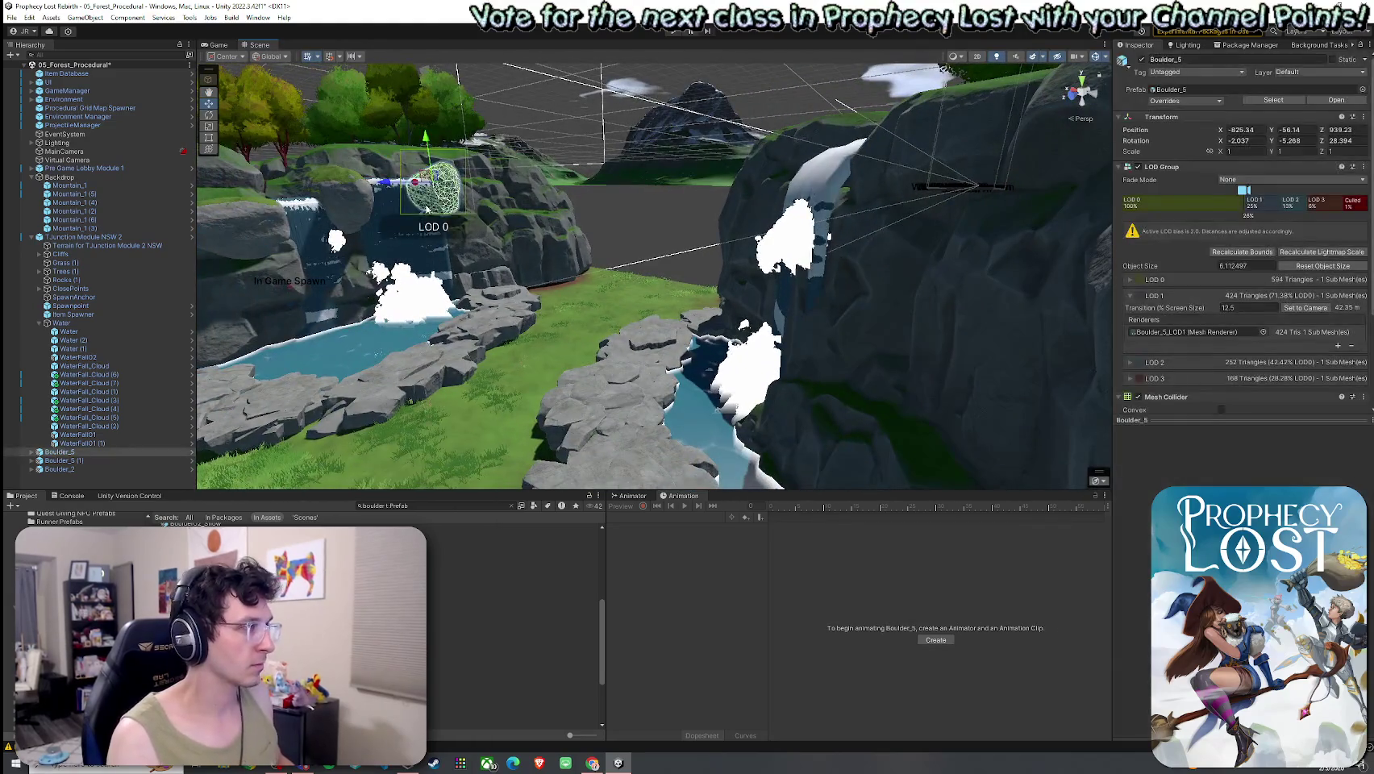
Duplicate Boulder_5 into Boulder_5 (2), place it on the right cliff by the waterfall top, and rotate it.
left_click_drag(249, 419, 592, 341)
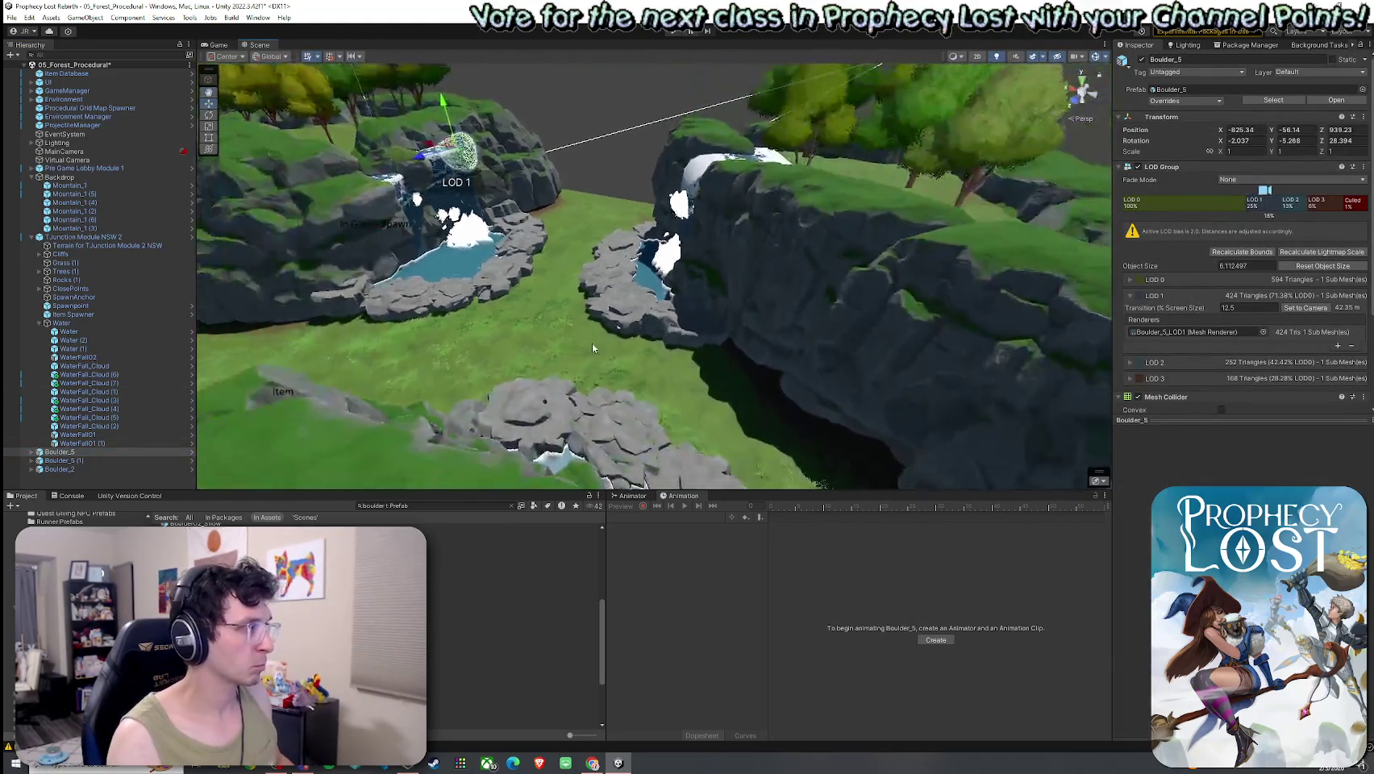
key("ctrl+d")
mouse_move(491, 180)
left_mouse_down()
mouse_move(463, 189)
mouse_move(476, 174)
mouse_move(629, 234)
mouse_move(725, 242)
mouse_move(769, 224)
mouse_move(653, 234)
mouse_move(609, 221)
mouse_move(639, 250)
mouse_move(629, 212)
mouse_move(629, 242)
mouse_move(637, 231)
mouse_move(583, 230)
mouse_move(546, 250)
mouse_move(726, 242)
mouse_move(813, 208)
mouse_move(653, 191)
mouse_move(665, 262)
mouse_move(645, 328)
mouse_move(557, 308)
mouse_move(565, 295)
mouse_move(591, 302)
mouse_move(579, 274)
mouse_move(602, 249)
mouse_move(530, 257)
left_mouse_up()
scroll(637, 230, "up", 5)
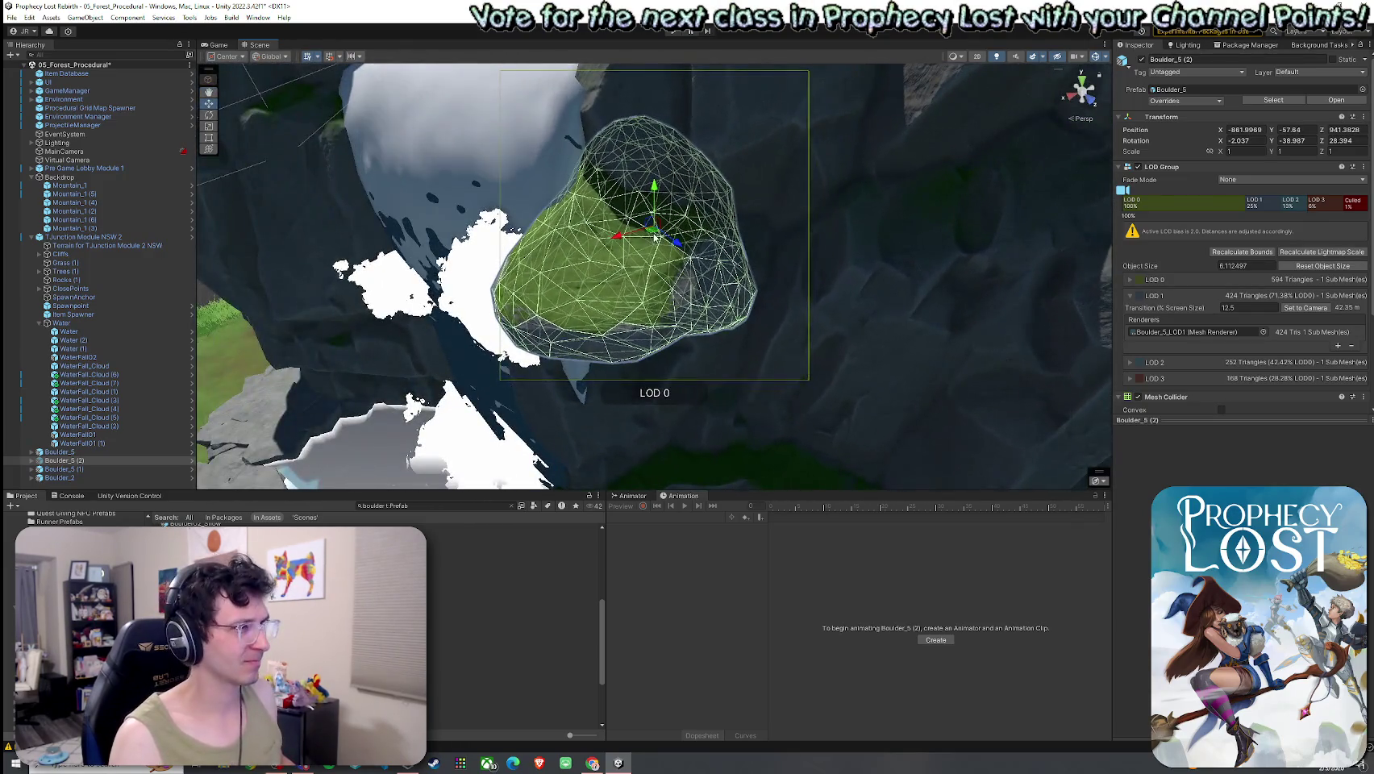
mouse_move(656, 237)
left_mouse_down()
mouse_move(643, 158)
mouse_move(643, 226)
left_mouse_up()
key("e")
key("w")
scroll(426, 230, "down", 5)
left_click(425, 230)
mouse_move(425, 229)
left_mouse_down()
mouse_move(682, 262)
mouse_move(642, 283)
mouse_move(668, 277)
mouse_move(689, 296)
left_mouse_up()
Enlarge the upper mist cloud WaterFall_Cloud (6) beside the new boulder.
left_click(677, 275)
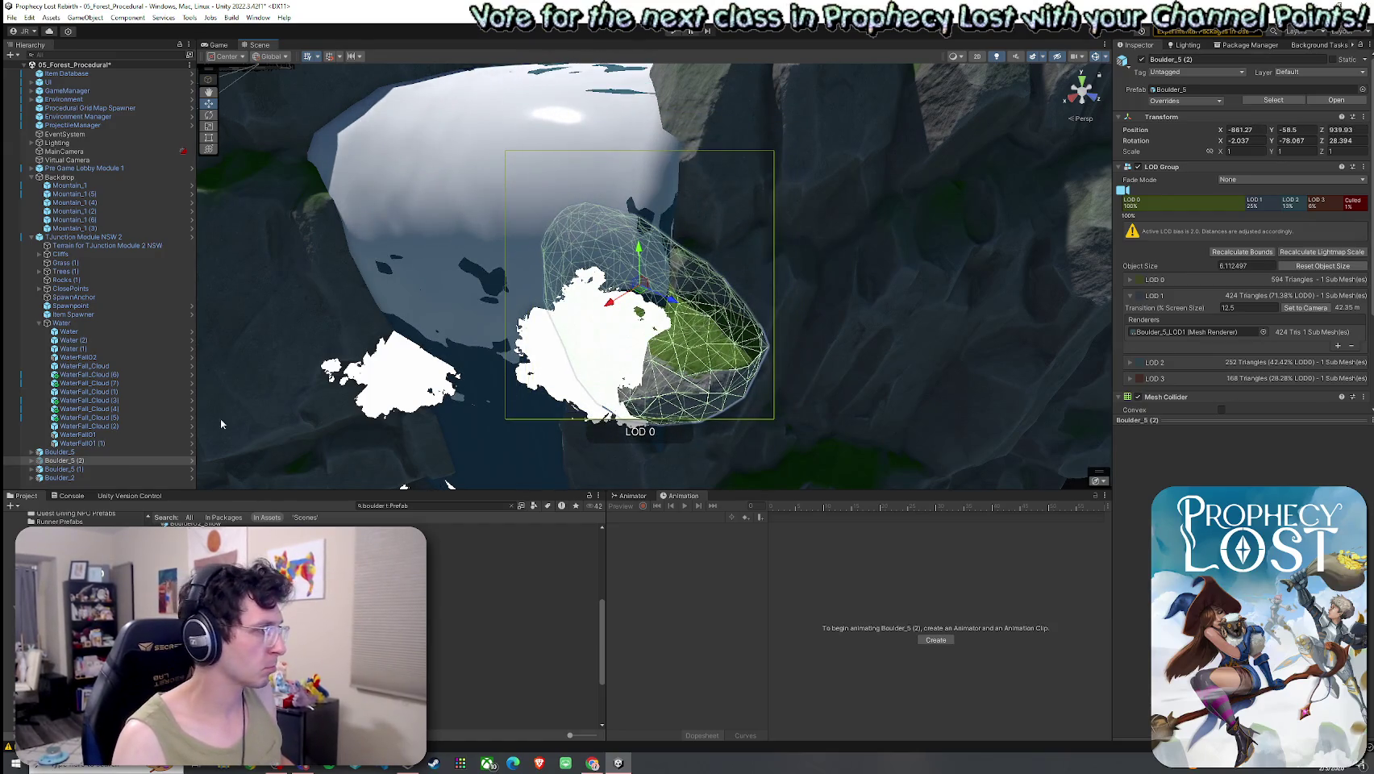
left_click(637, 274, "shift")
left_click_drag(638, 270, 638, 202)
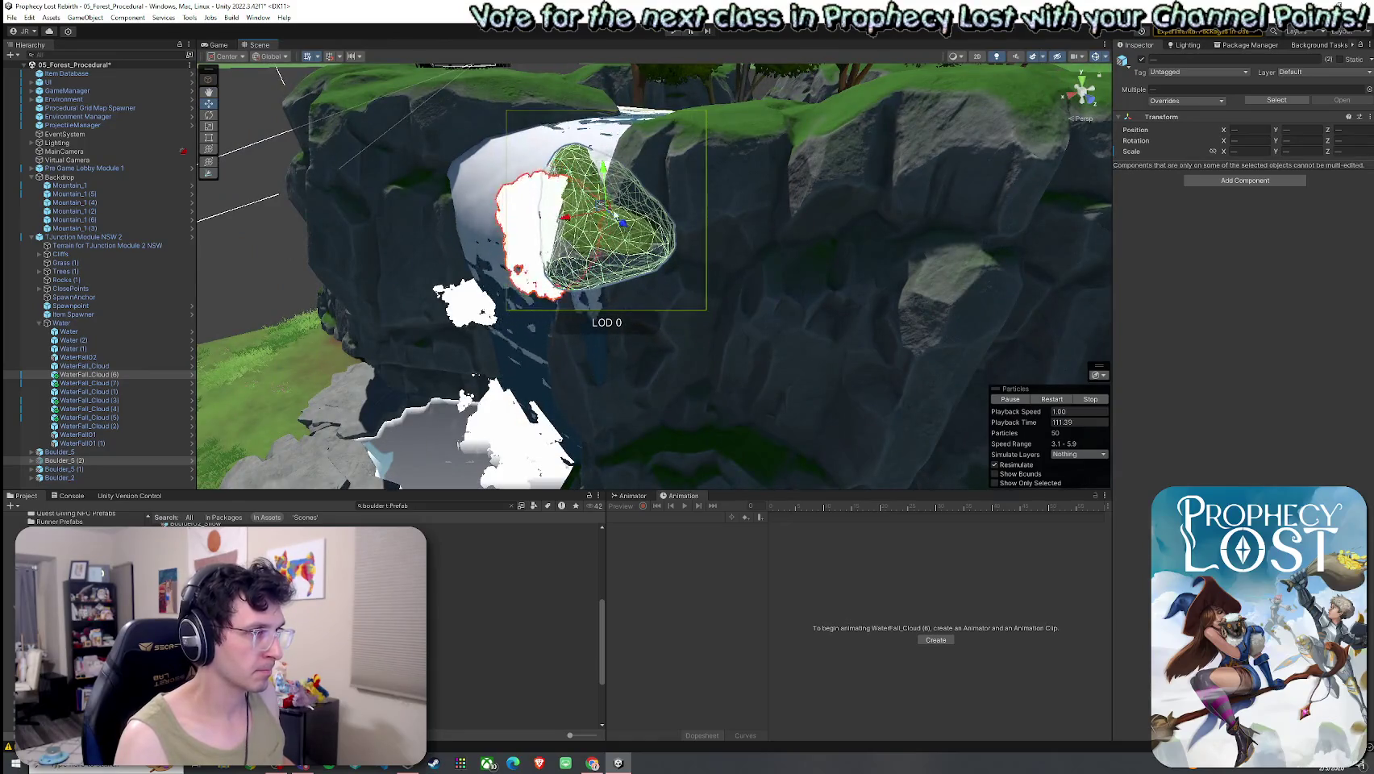
left_click(334, 229)
mouse_move(334, 229)
left_mouse_down()
mouse_move(488, 247)
mouse_move(682, 235)
mouse_move(648, 246)
mouse_move(642, 268)
mouse_move(700, 214)
left_mouse_up()
left_click(639, 246)
key("w")
left_click(901, 199)
left_click(908, 269)
mouse_move(908, 269)
left_mouse_down()
mouse_move(797, 252)
mouse_move(740, 265)
left_mouse_up()
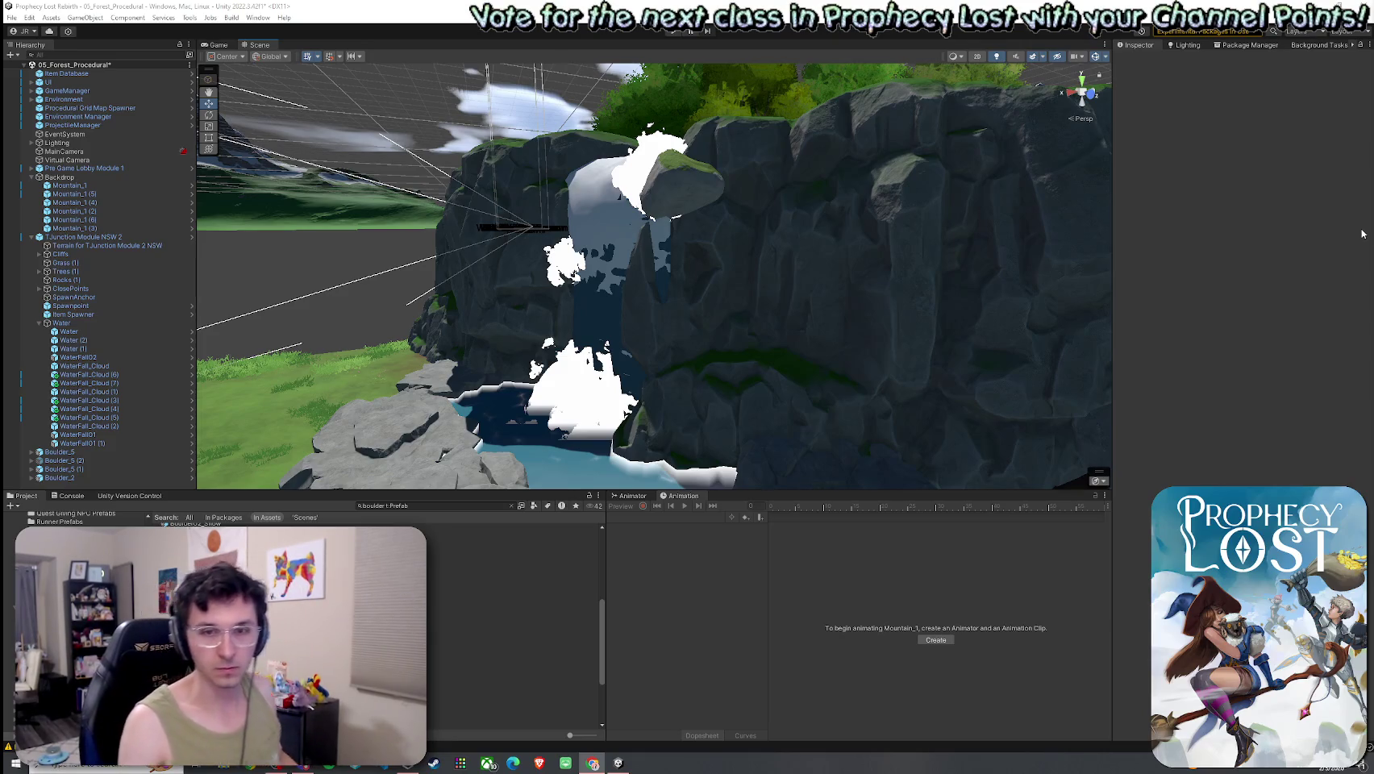
left_click(11, 16)
Save the scene and raise WaterFall_Cloud (5) up the cliff.
left_click(36, 68)
mouse_move(403, 172)
left_mouse_down()
mouse_move(354, 225)
mouse_move(234, 270)
left_mouse_up()
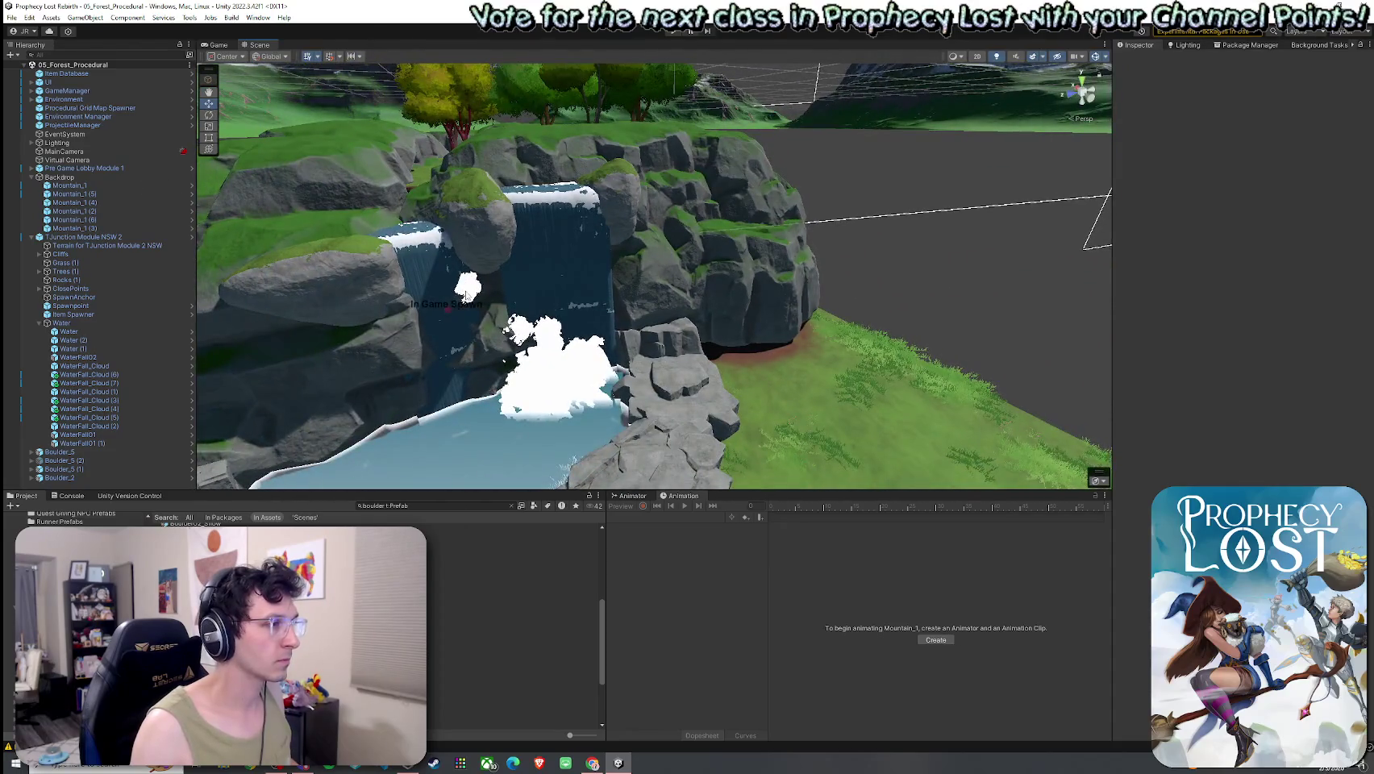
left_click(466, 284)
left_click_drag(466, 284, 337, 318)
scroll(483, 307, "up", 5)
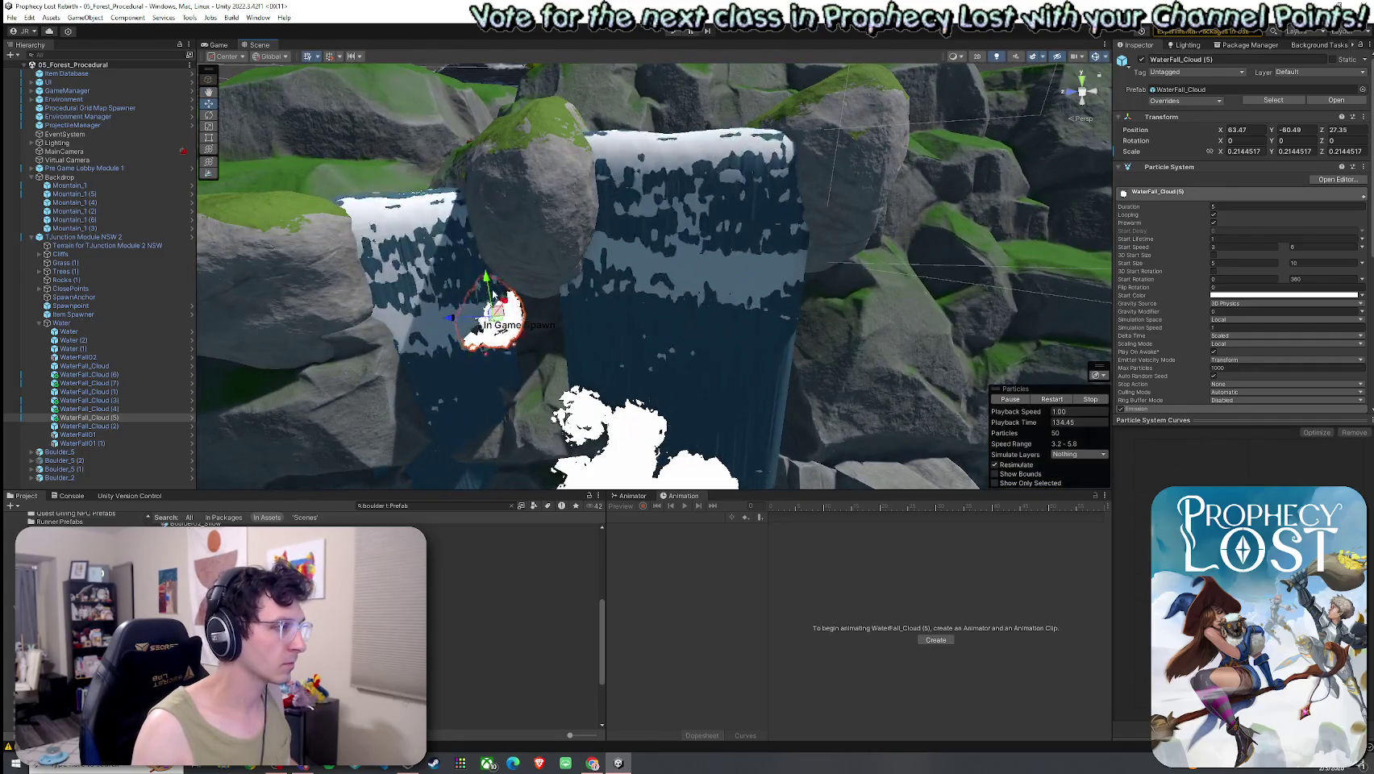
mouse_move(493, 294)
left_mouse_down()
mouse_move(474, 196)
mouse_move(601, 181)
mouse_move(431, 212)
left_mouse_up()
Add enlarged cloud copies on the waterfall top and far boulder, then save the scene.
key("ctrl+d")
key("ctrl+d")
left_click_drag(288, 184, 525, 190)
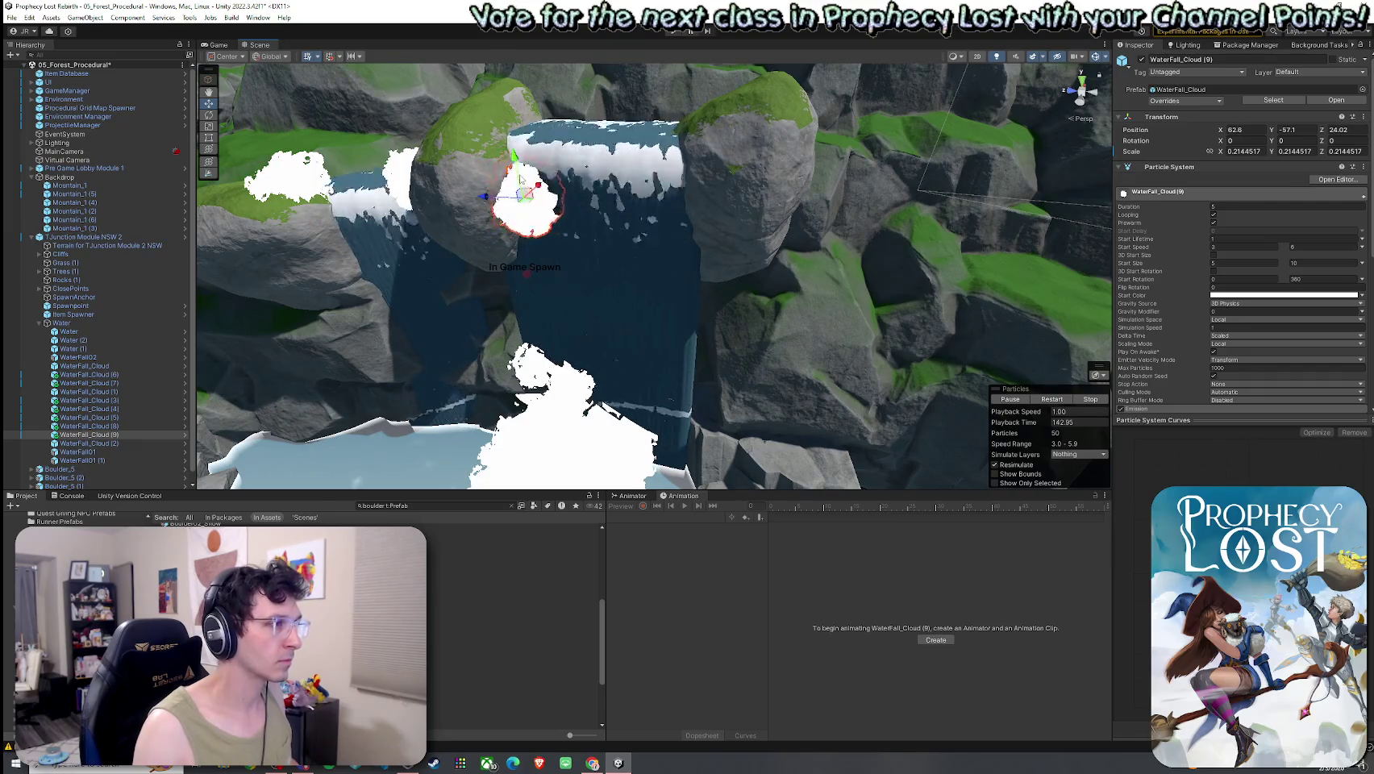
key("r")
left_click_drag(513, 134, 536, 117)
mouse_move(565, 162)
left_mouse_down("alt")
mouse_move(616, 190)
mouse_move(582, 216)
mouse_move(726, 242)
mouse_move(841, 229)
mouse_move(585, 262)
mouse_move(404, 201)
mouse_move(350, 209)
mouse_move(466, 241)
mouse_move(133, 255)
mouse_move(88, 222)
mouse_move(97, 72)
left_mouse_up("alt")
key("ctrl+d")
left_click(12, 17)
left_click(32, 74)
Review the junction's cliffs and pools, then select the whole TJunction Module NSW 2.
left_click_drag(217, 77, 225, 68, "alt")
mouse_move(439, 300)
left_mouse_down("alt")
mouse_move(621, 274)
mouse_move(888, 287)
mouse_move(743, 275)
left_mouse_up("alt")
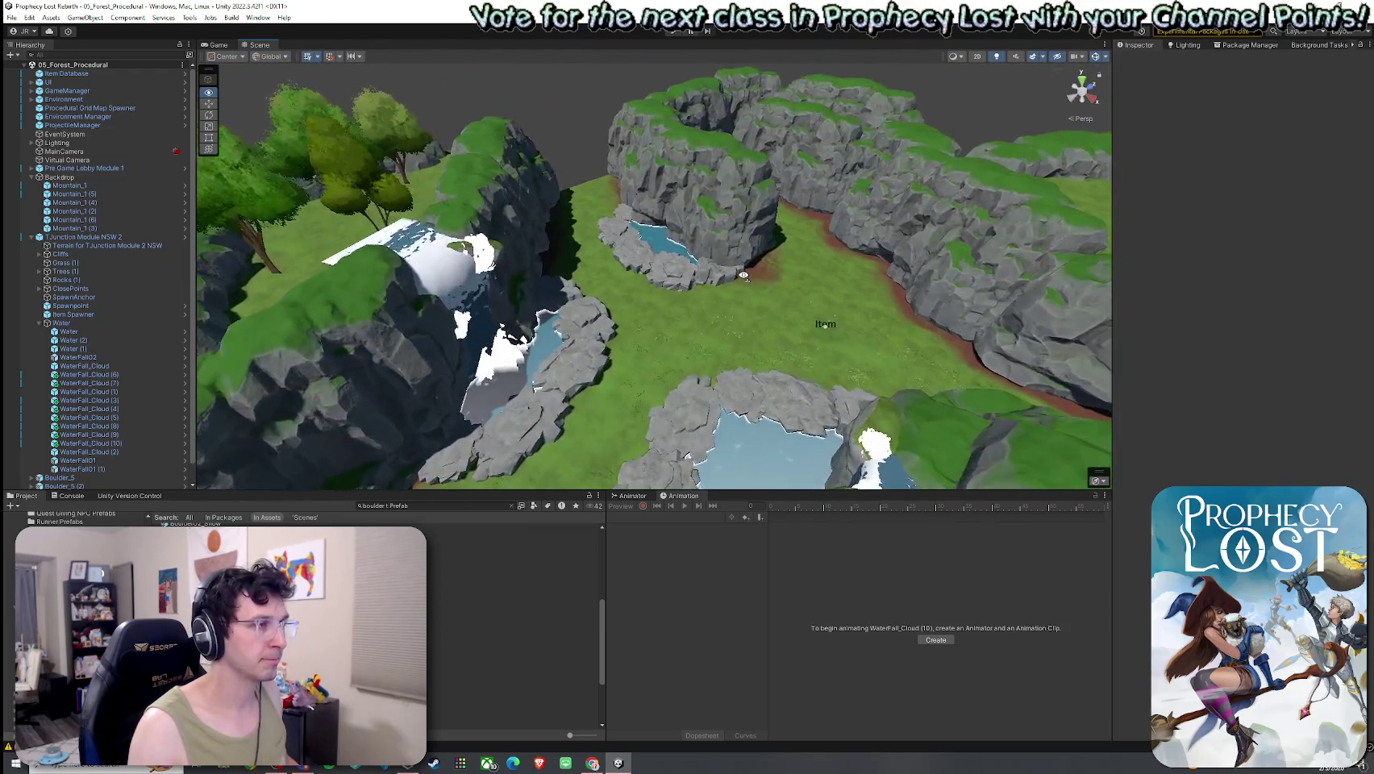
left_click(29, 16)
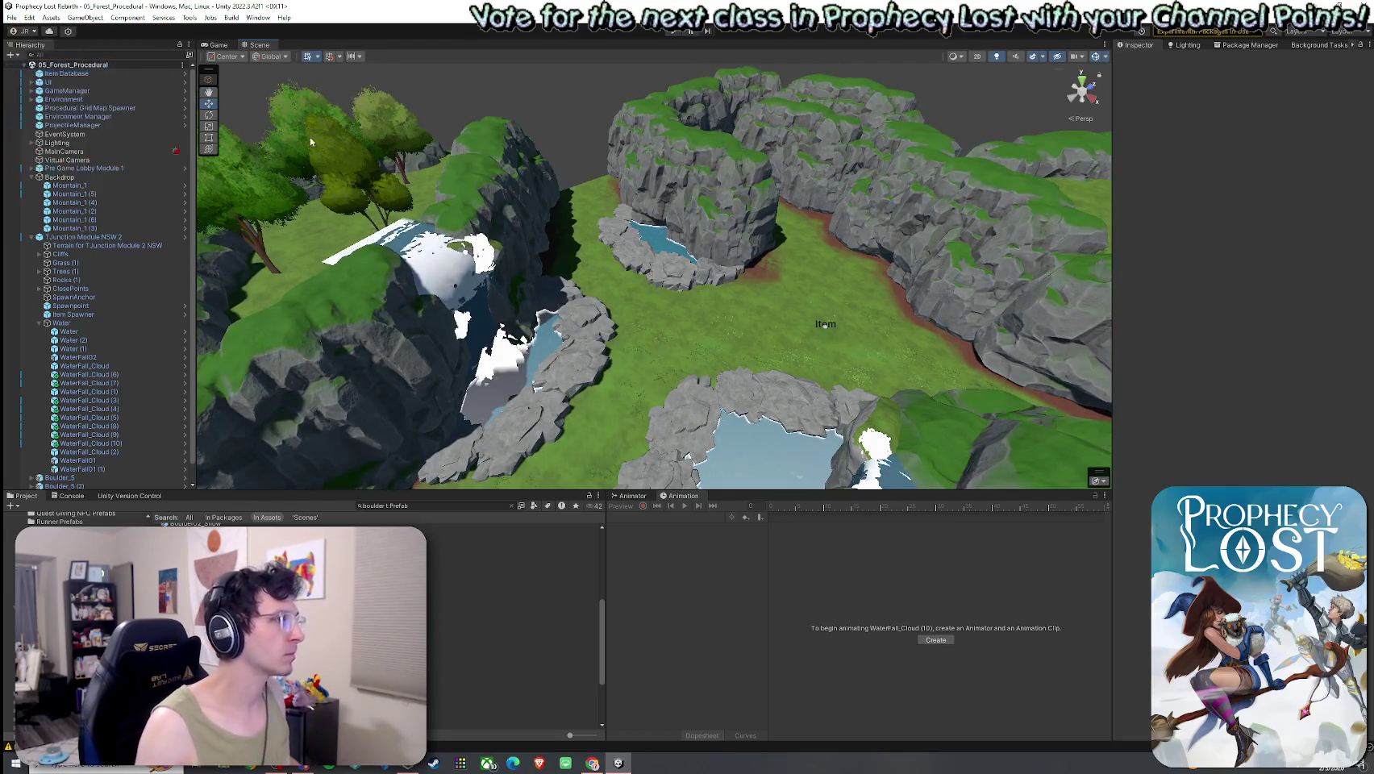
mouse_move(436, 296)
left_mouse_down("alt")
mouse_move(502, 153)
mouse_move(763, 268)
mouse_move(712, 300)
mouse_move(552, 220)
mouse_move(540, 197)
mouse_move(582, 239)
mouse_move(746, 310)
left_mouse_up("alt")
left_click(750, 313)
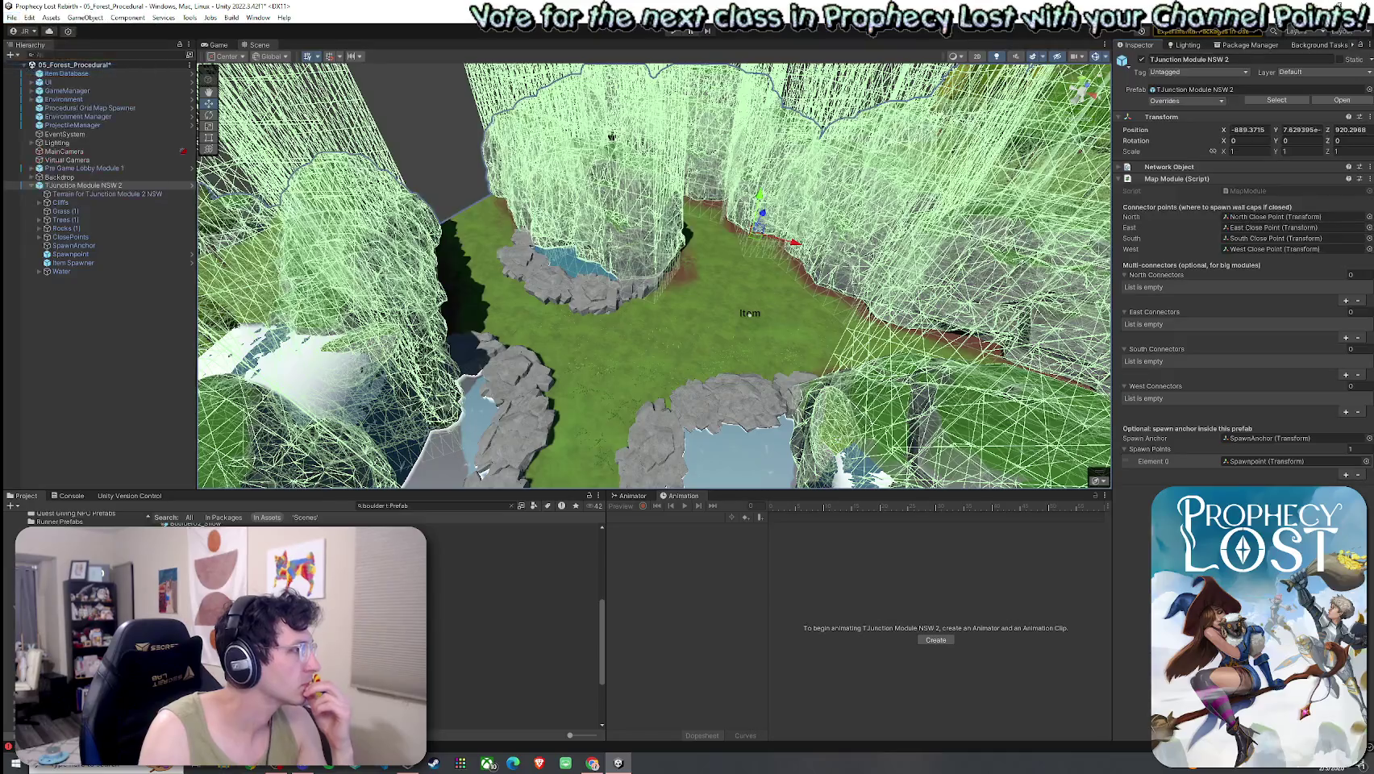
Save the scene with Ctrl+S and deselect the module.
key("ctrl+s")
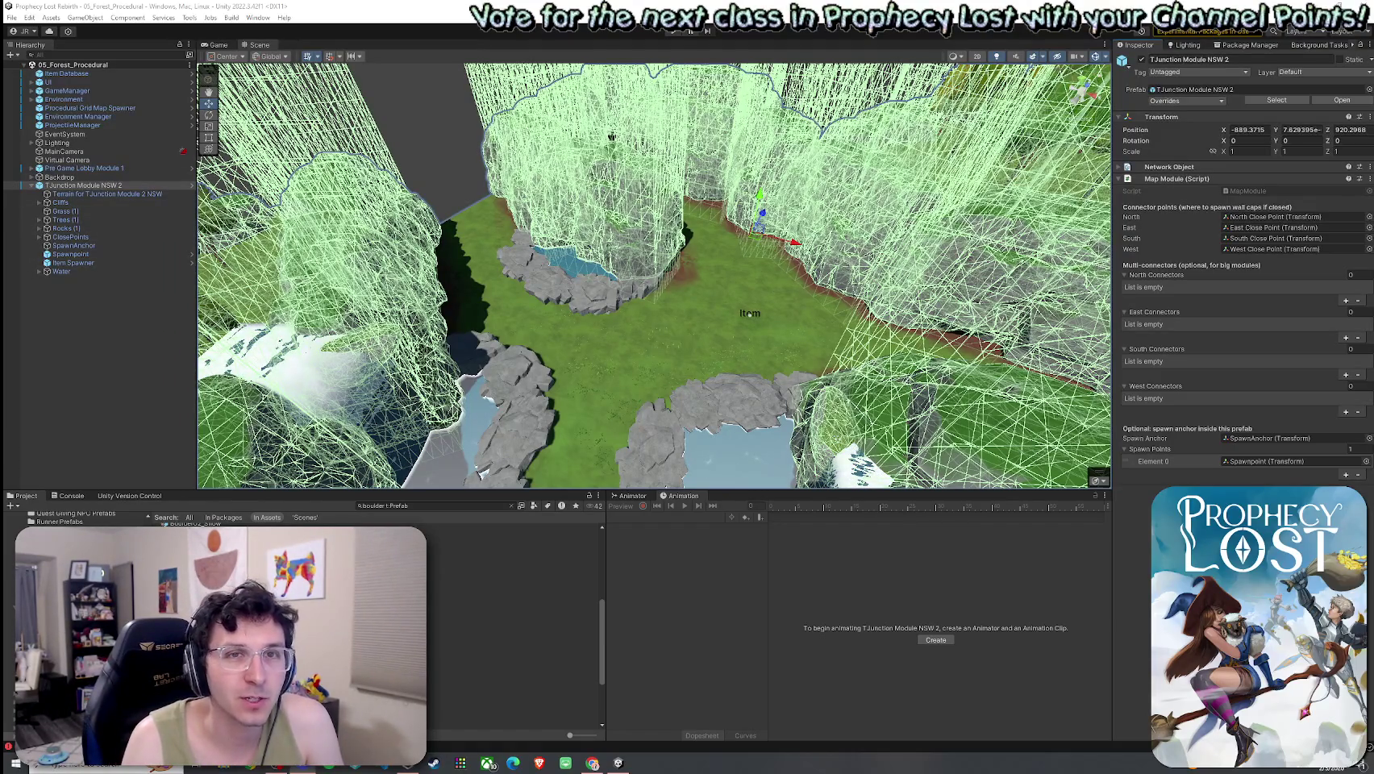
left_click(443, 154)
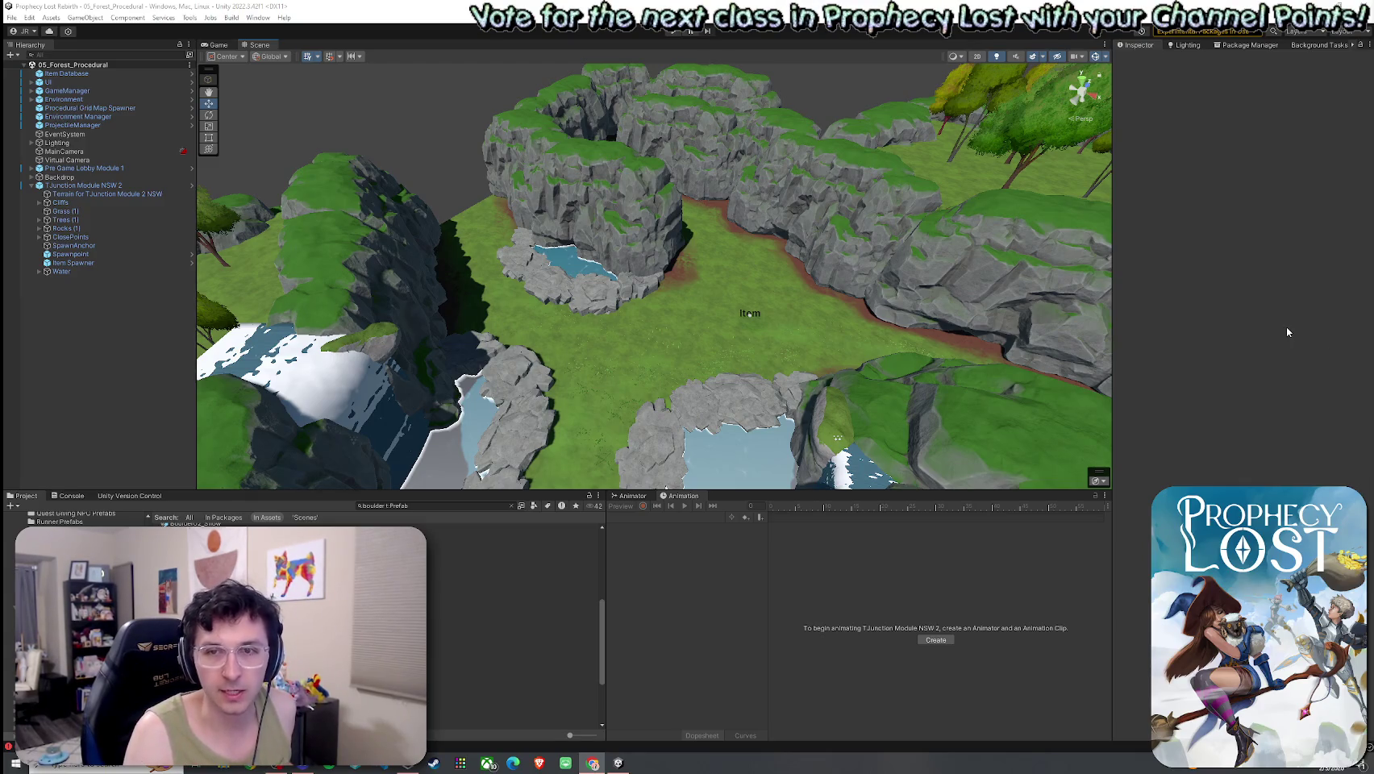
left_click(12, 17)
key("Escape")
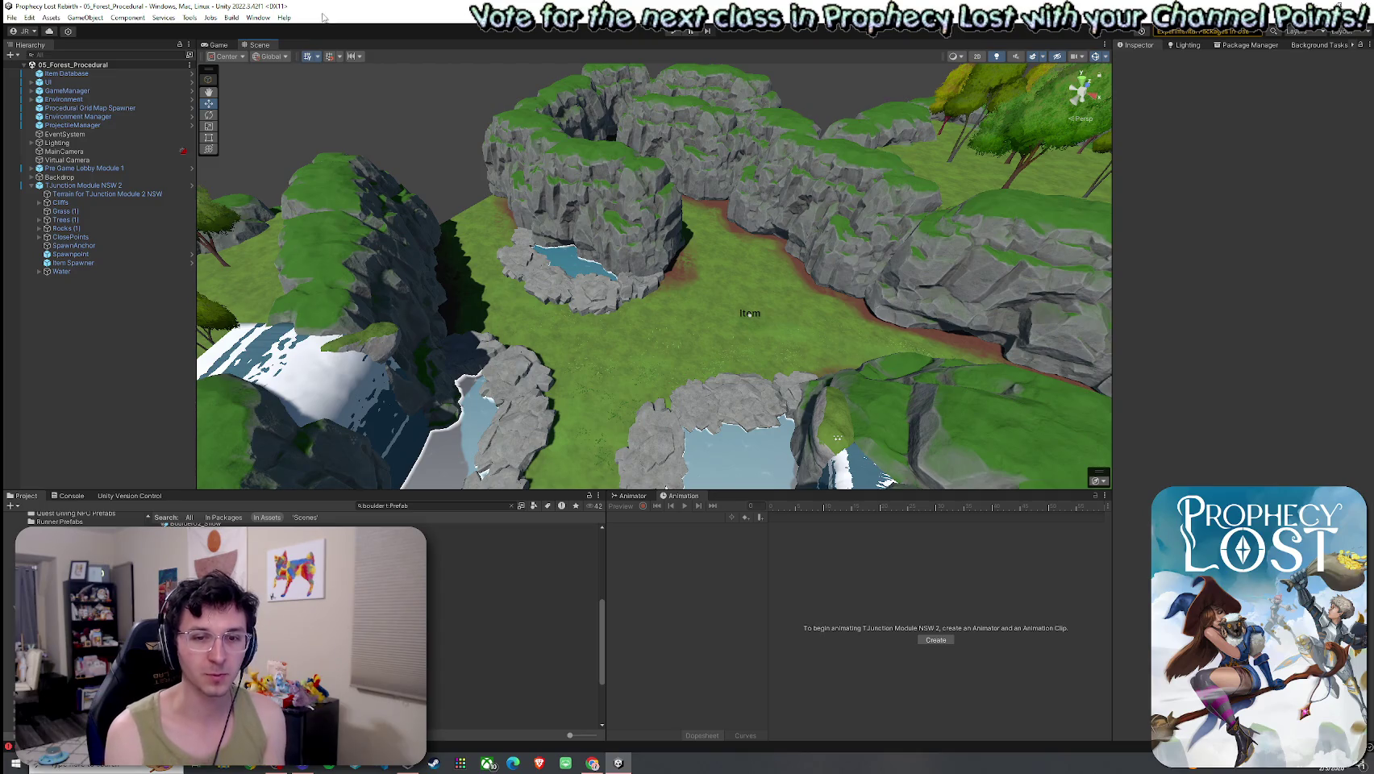
left_click(12, 16)
left_click(36, 70)
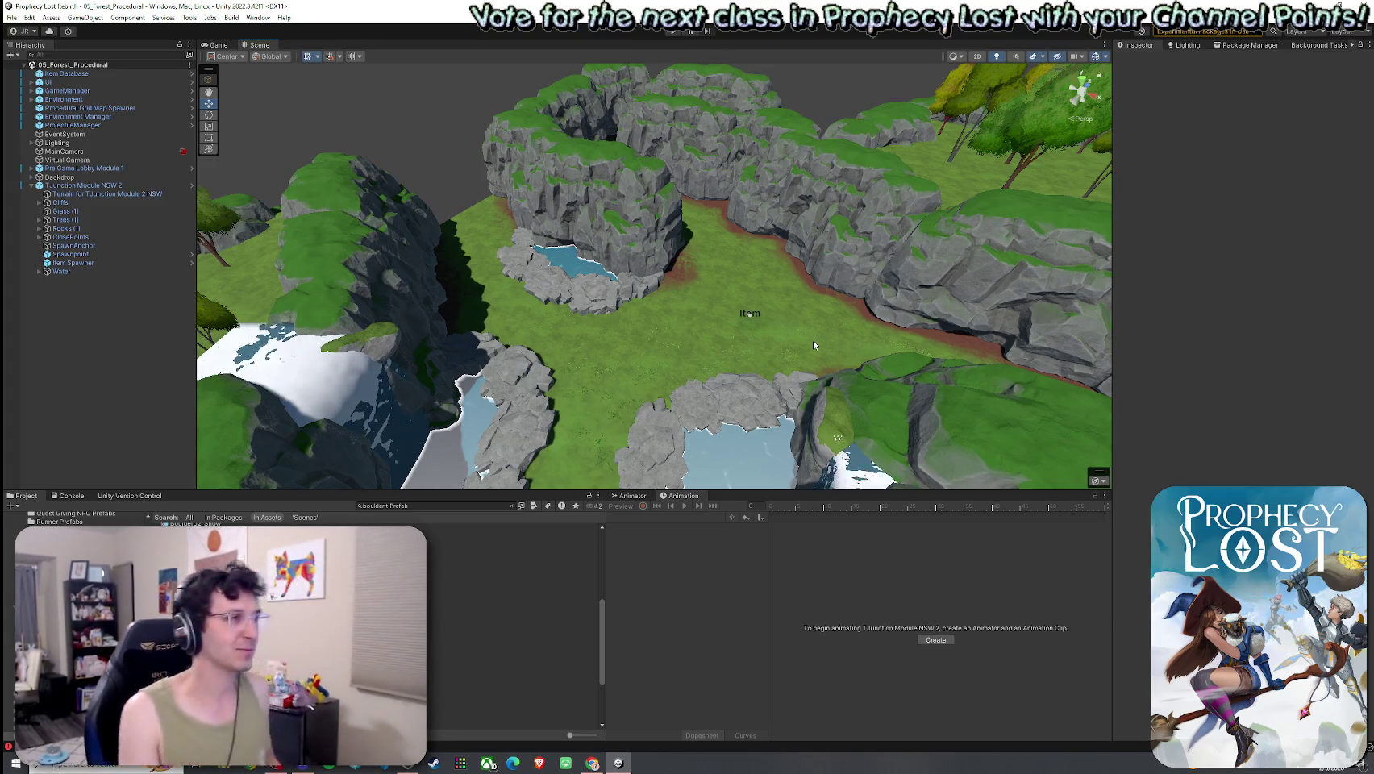
left_click(13, 17)
left_click(48, 89)
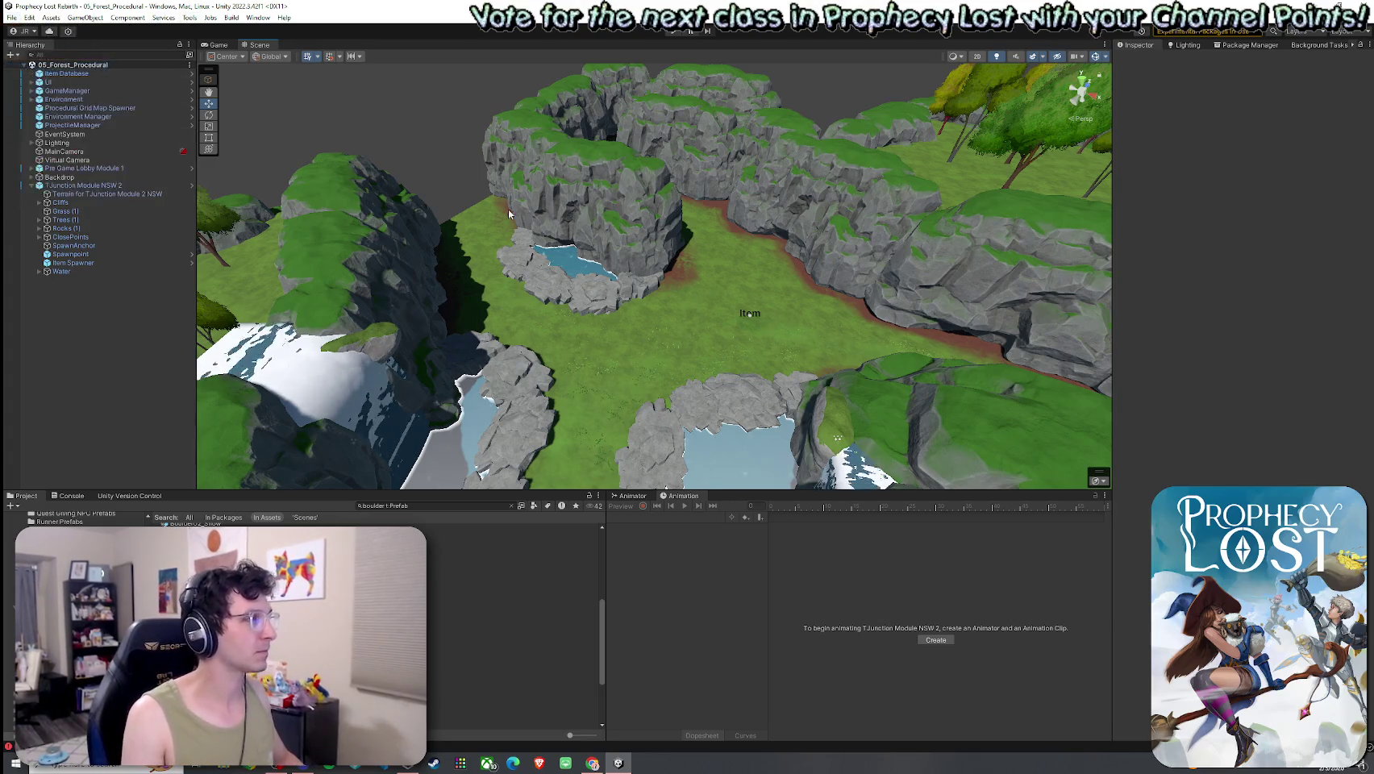
mouse_move(647, 290)
left_mouse_down()
mouse_move(593, 285)
mouse_move(780, 287)
mouse_move(652, 283)
mouse_move(680, 264)
left_mouse_up()
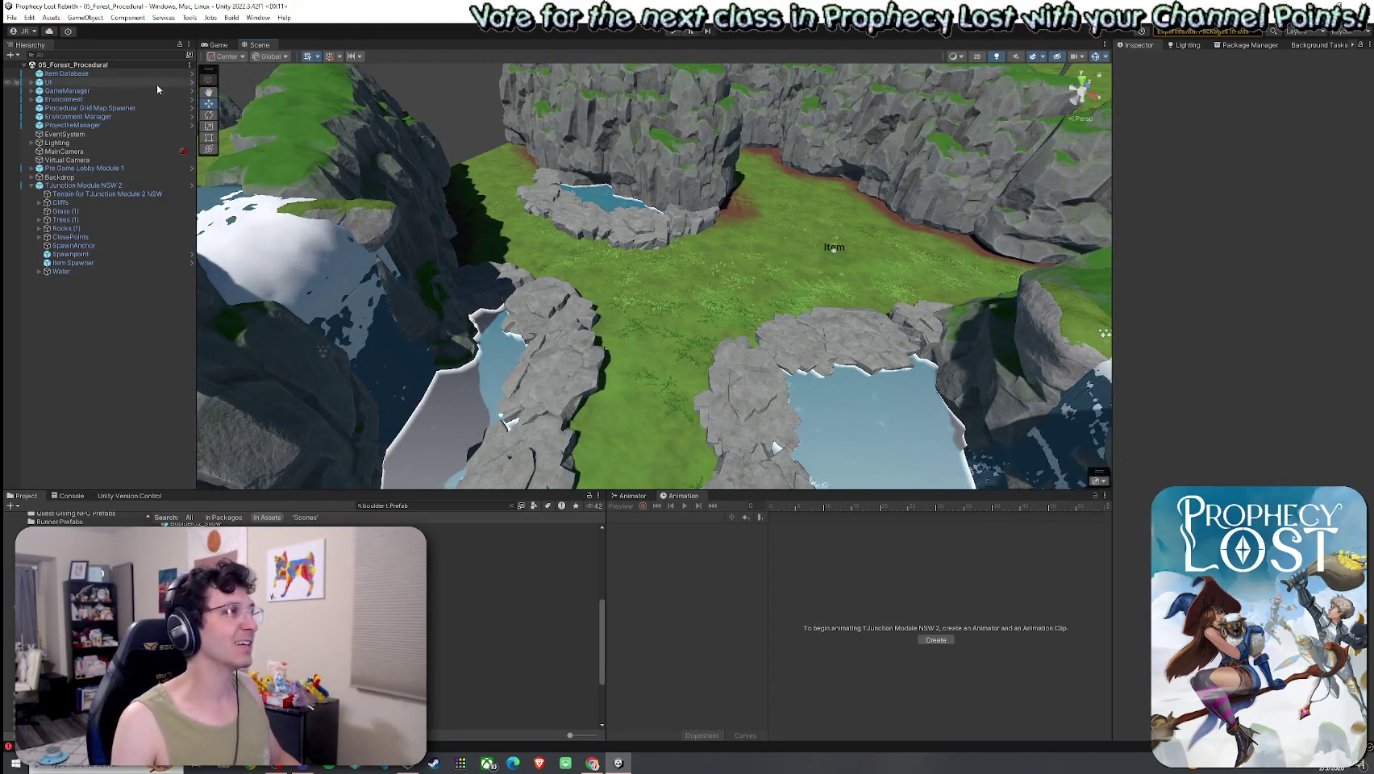
left_click(11, 16)
Tilt the view up to check the horizon, then save the 05_Forest_Procedural scene.
left_click(11, 17)
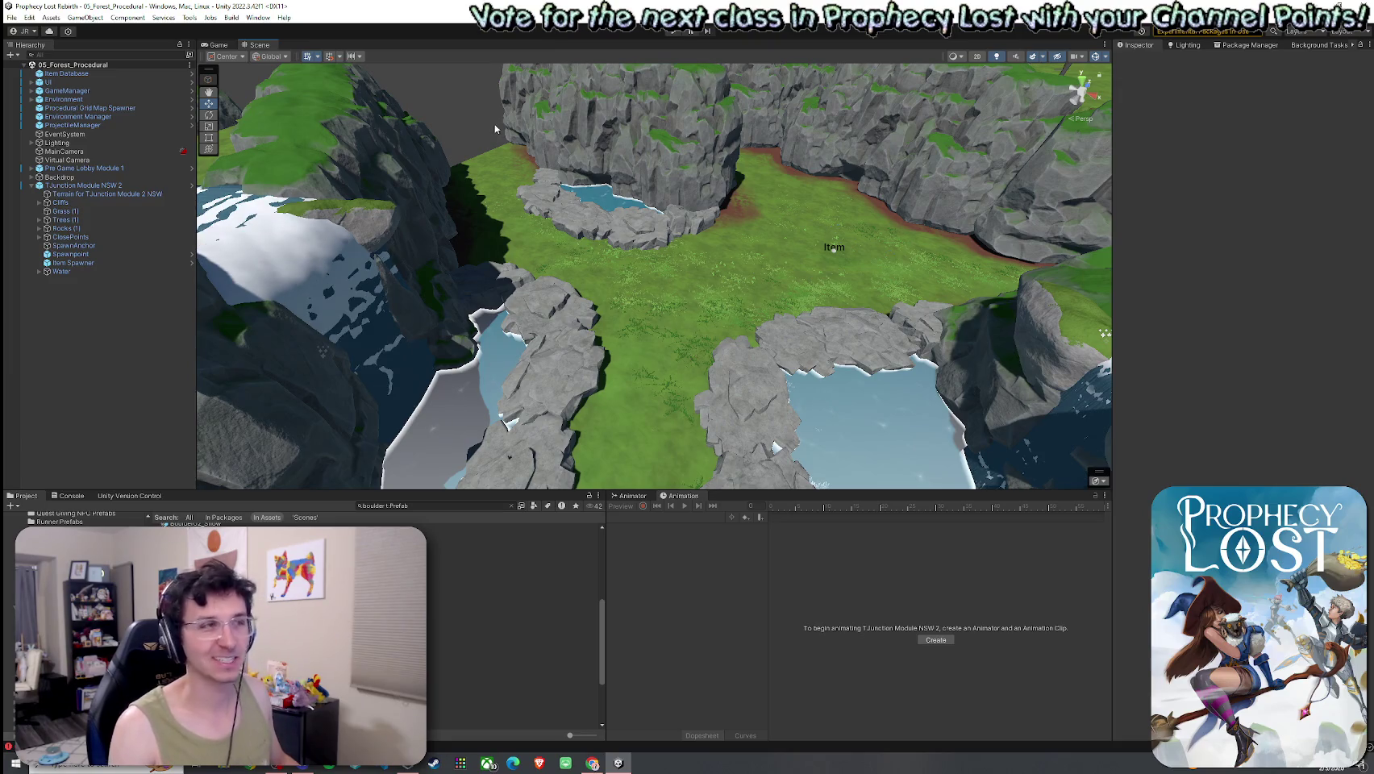
left_click_drag(497, 127, 486, 121)
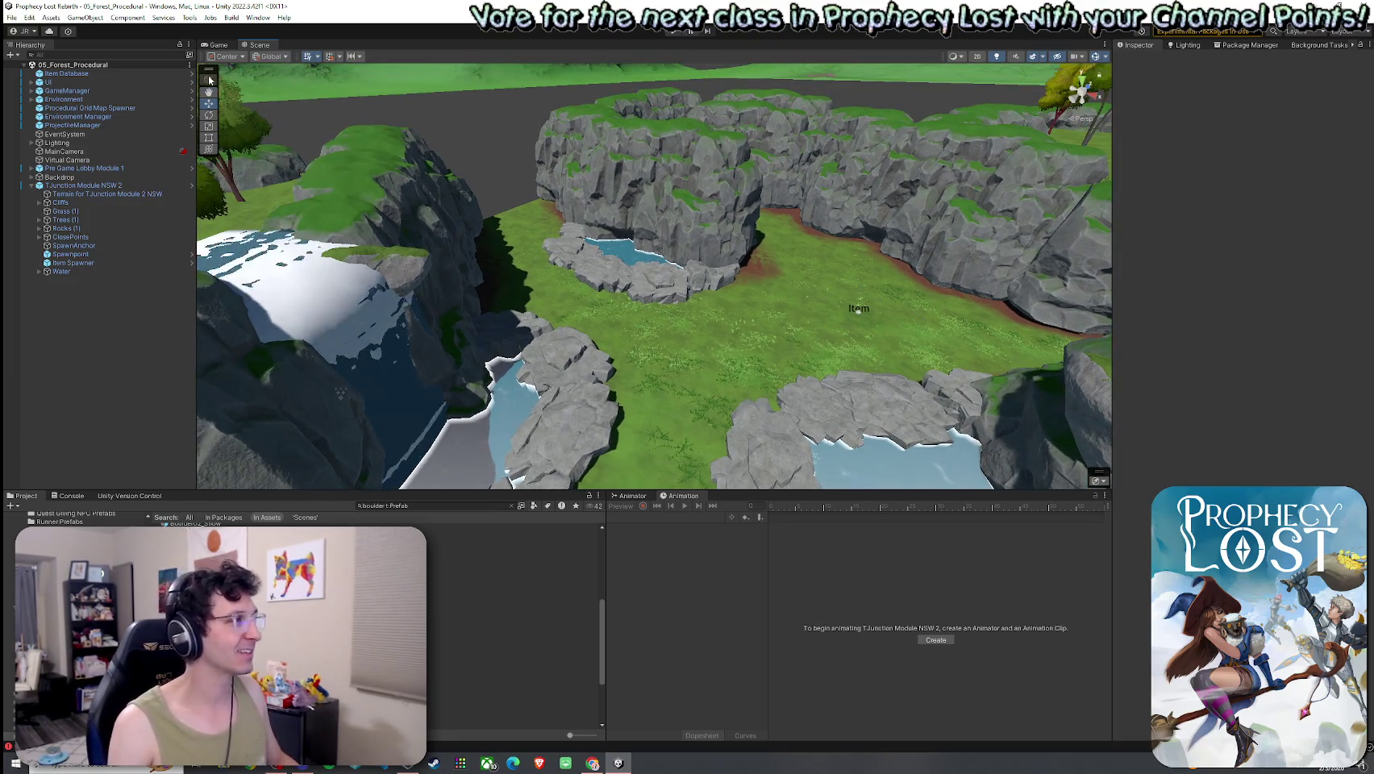
left_click(12, 17)
left_click(35, 71)
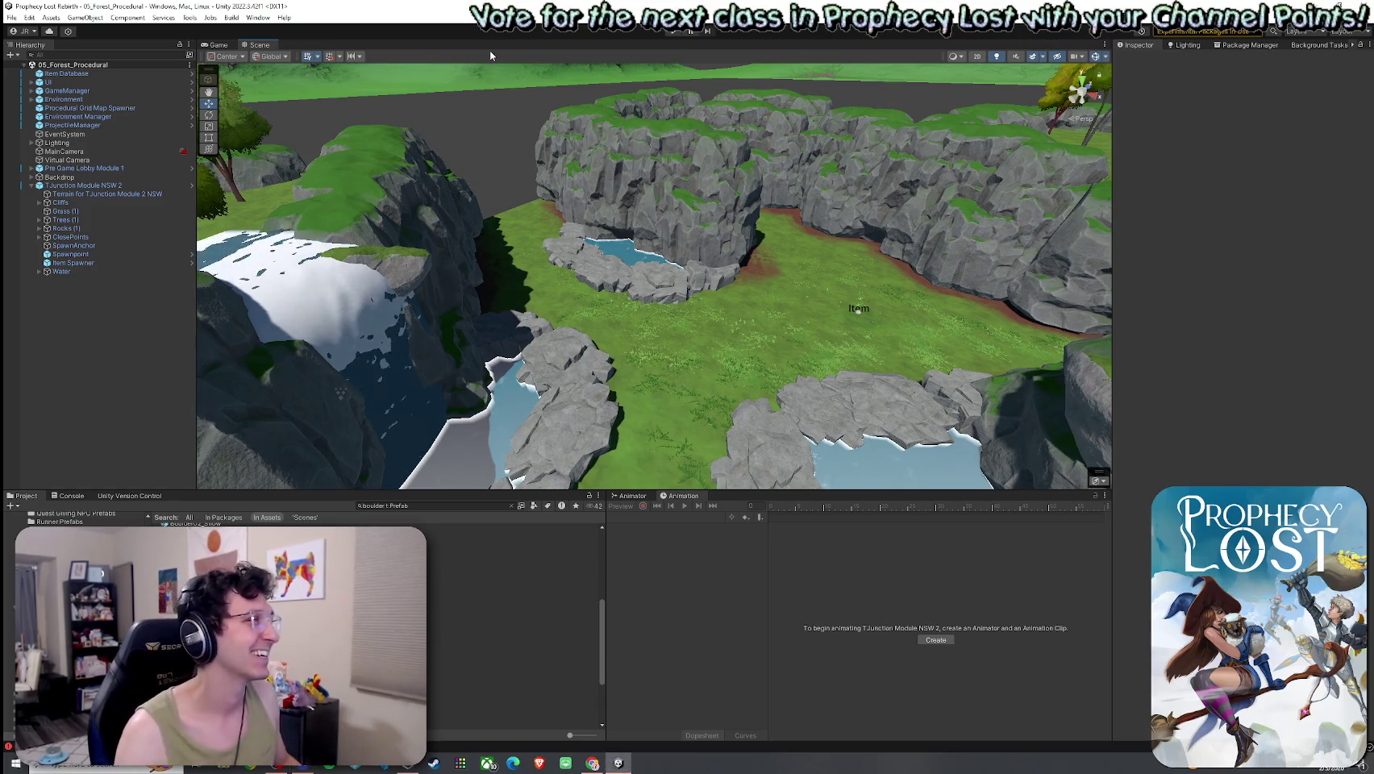
Apply all overrides of TJunction Module NSW 2 to its prefab, then delete it from the scene.
left_click(12, 17)
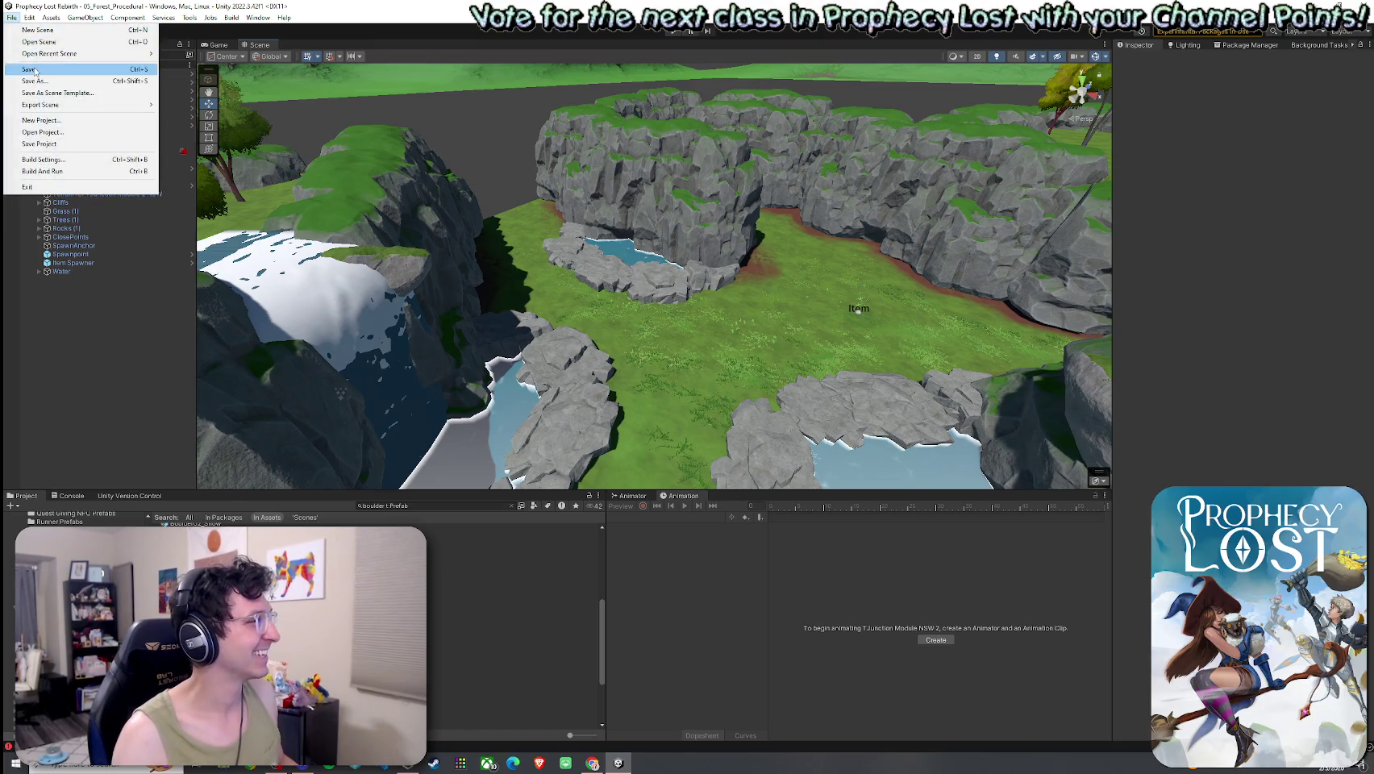
left_click(248, 123)
left_click(83, 185)
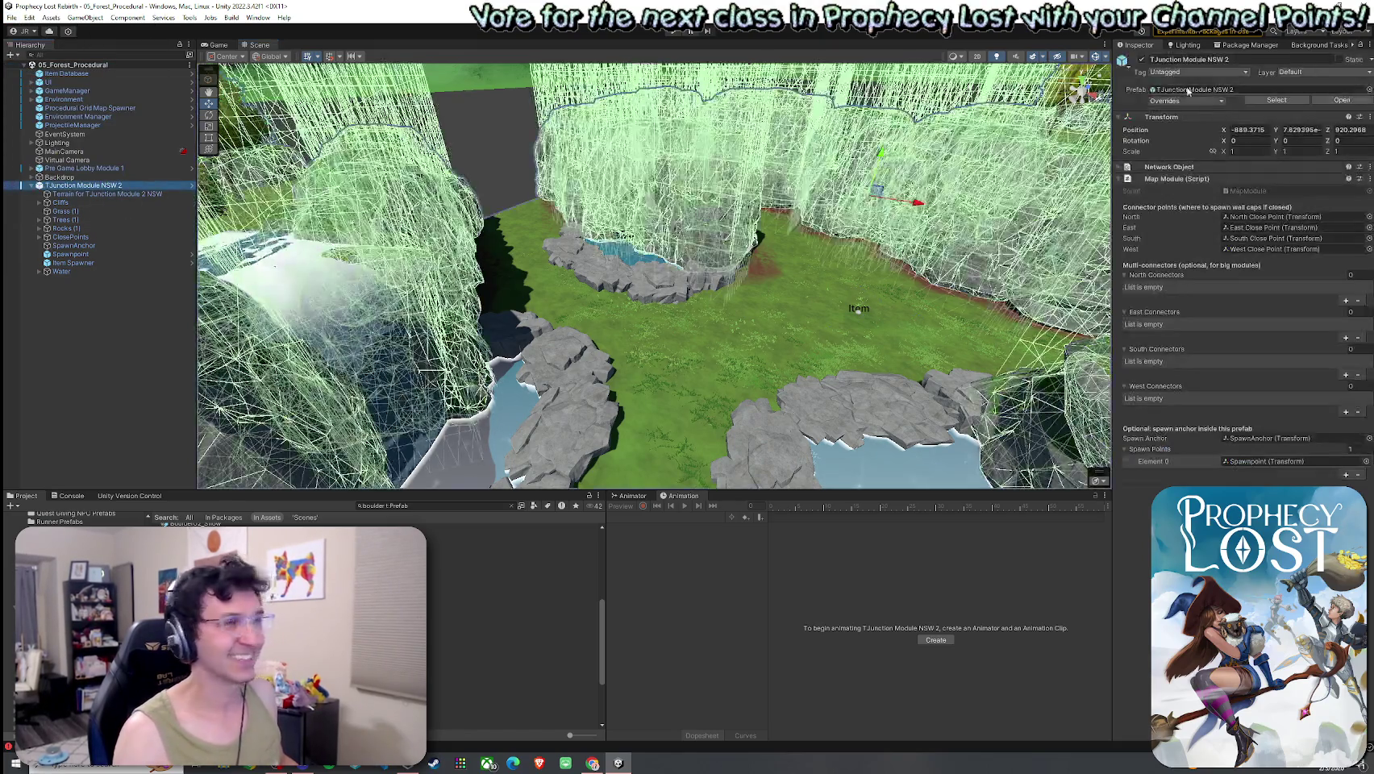
left_click(1200, 100)
left_click(1275, 186)
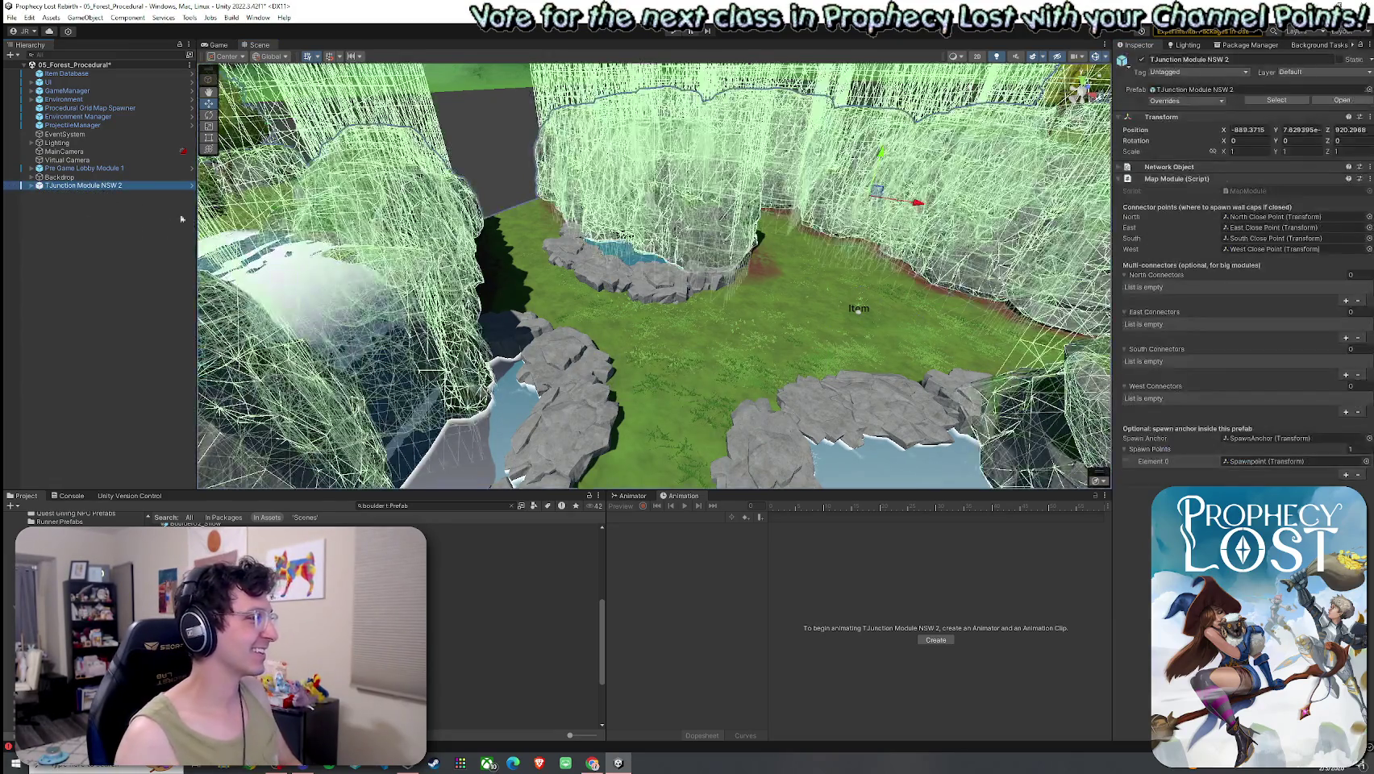
key("Delete")
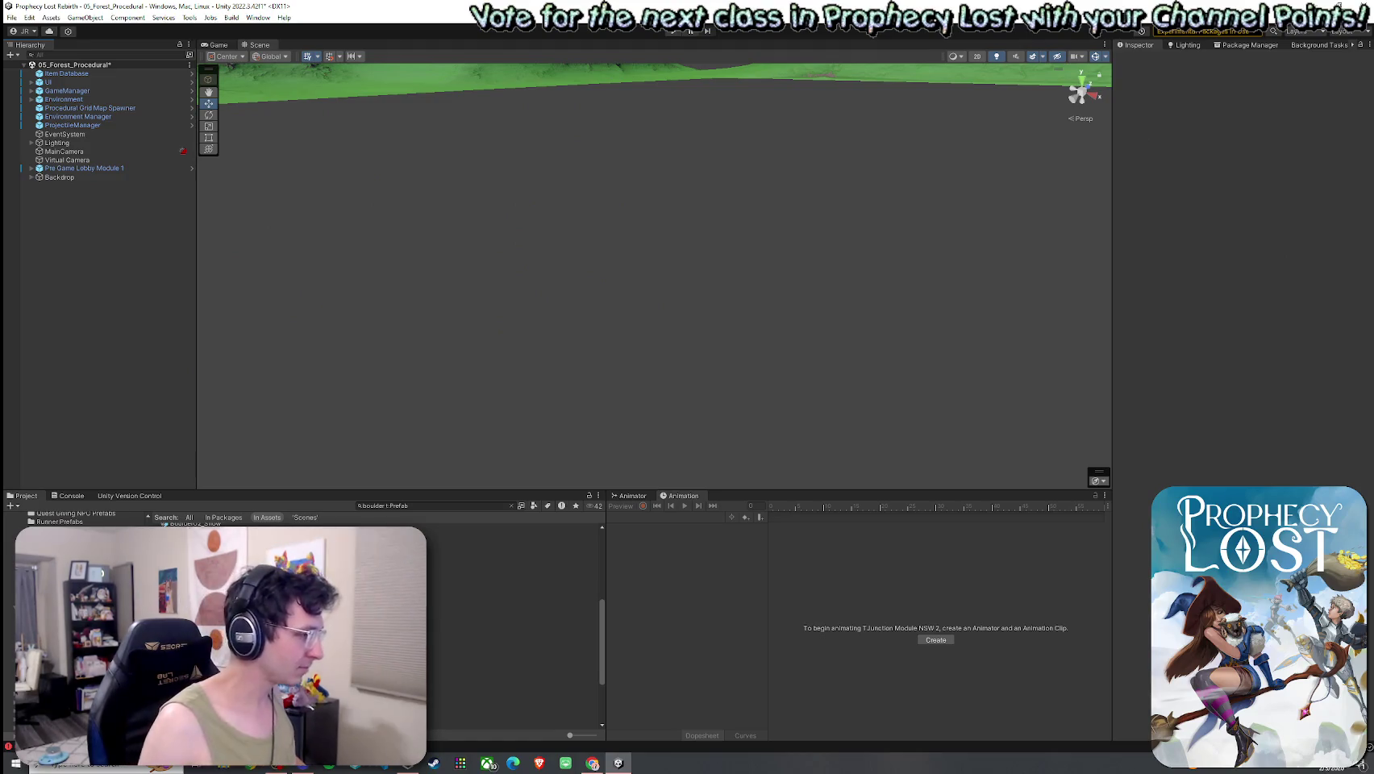
Clear the boulder search, inspect the last Console error, and return to the Project assets.
left_click(511, 505)
left_click(163, 517)
left_click(78, 497)
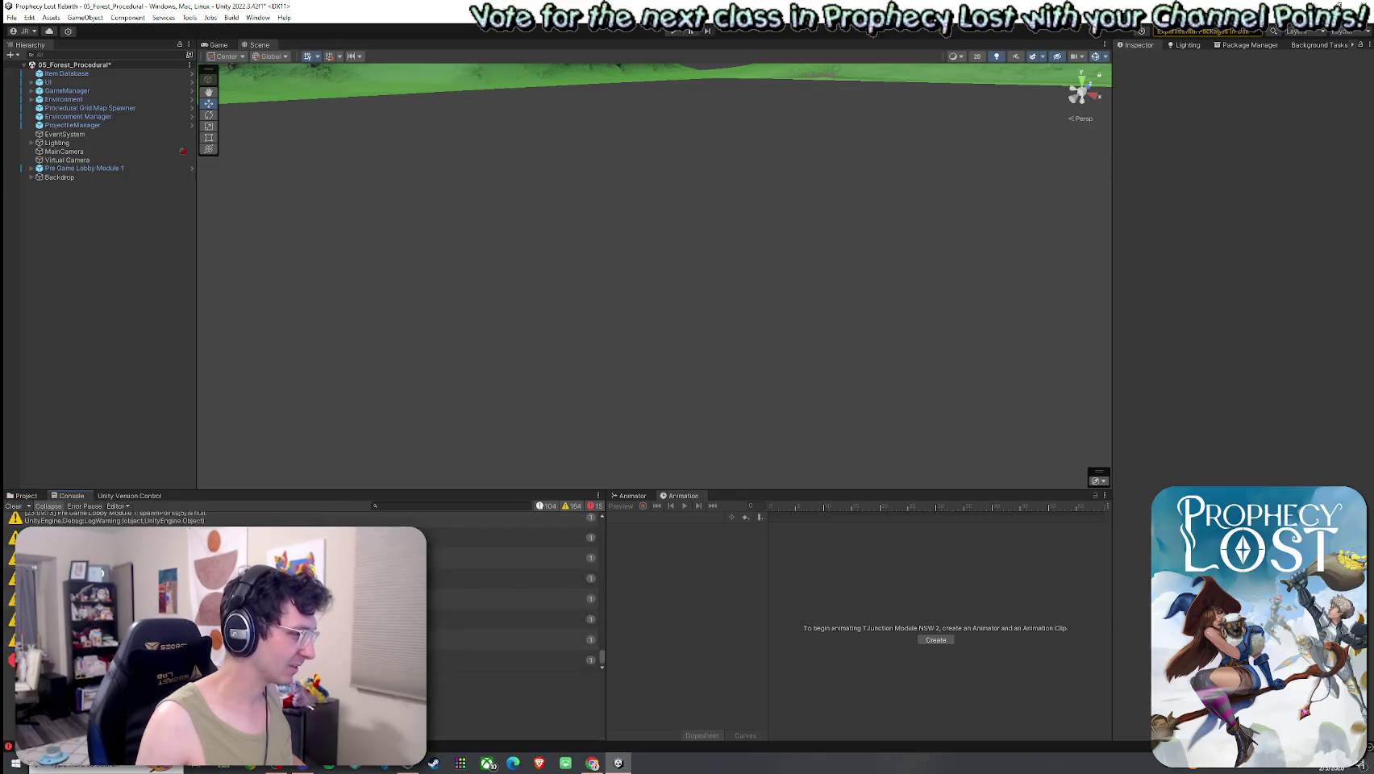
left_click(512, 660)
left_click(24, 496)
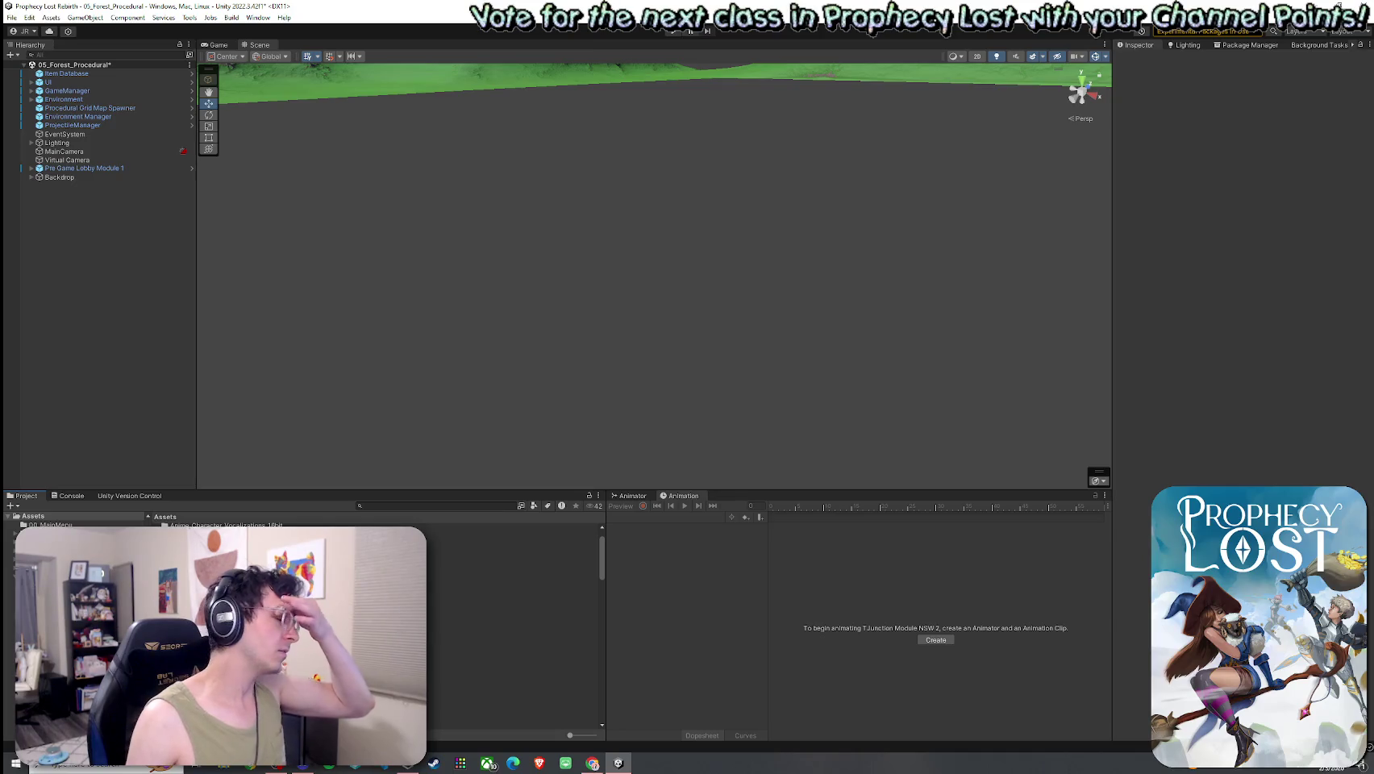
left_click(81, 160)
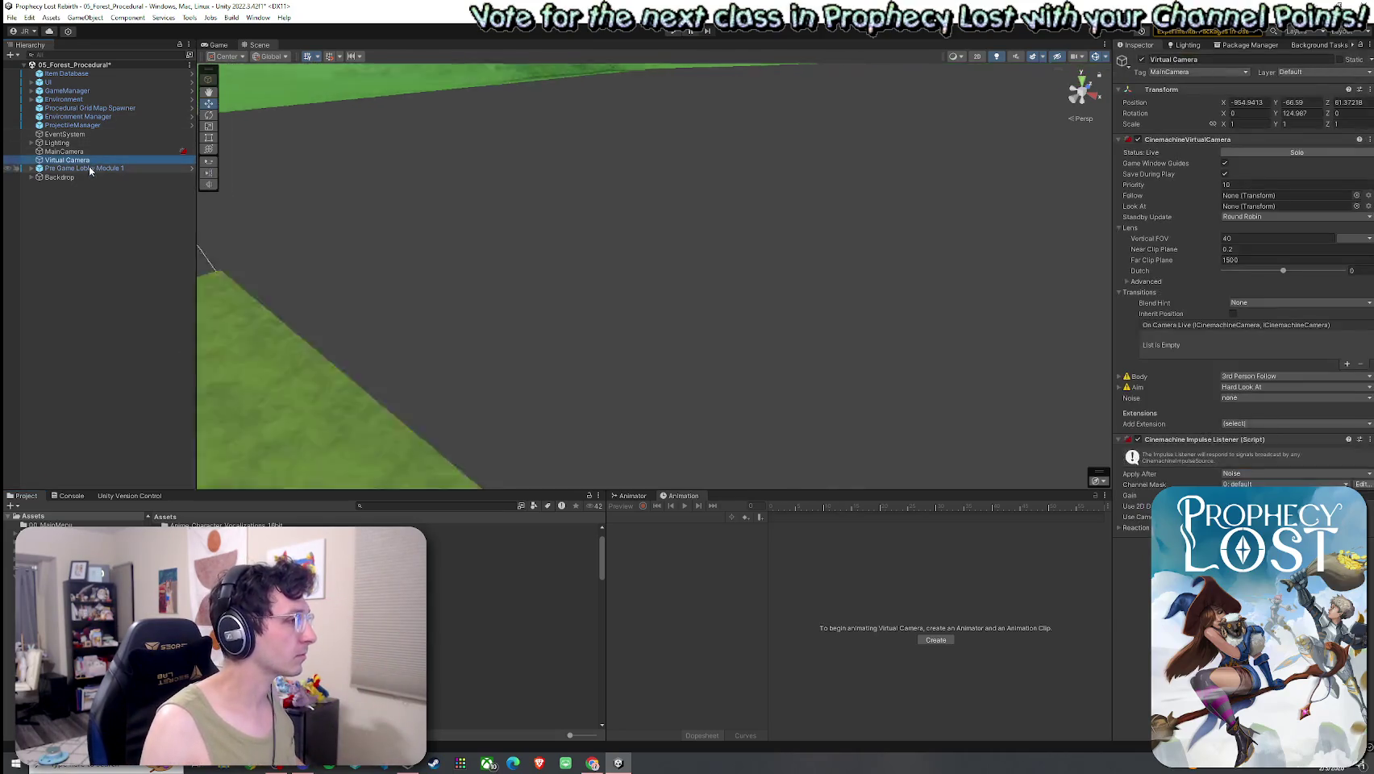
Add a Cross Module 7 entry to the Procedural Grid Map Spawner's module list at Element 15.
left_click(81, 107)
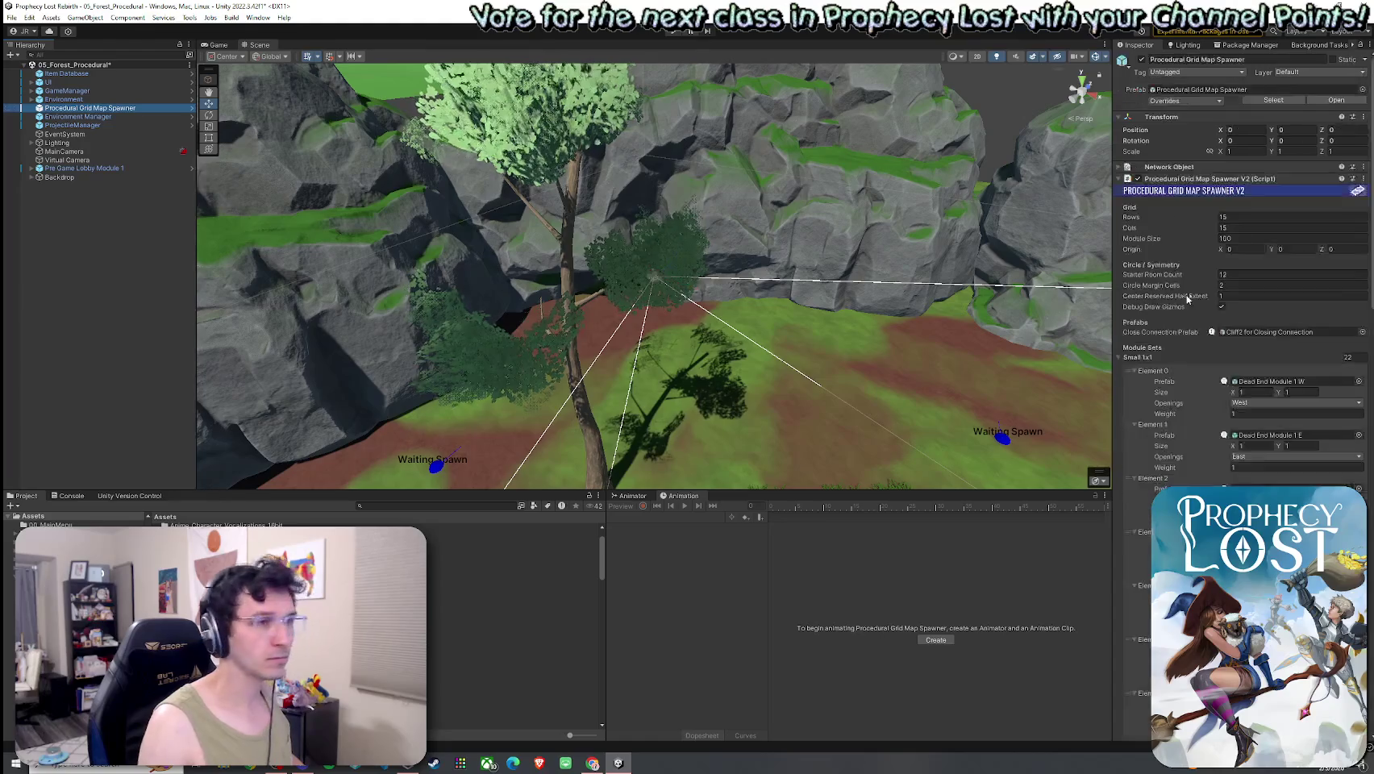
scroll(1178, 403, "down", 15)
scroll(1175, 414, "down", 10)
scroll(1175, 417, "up", 3)
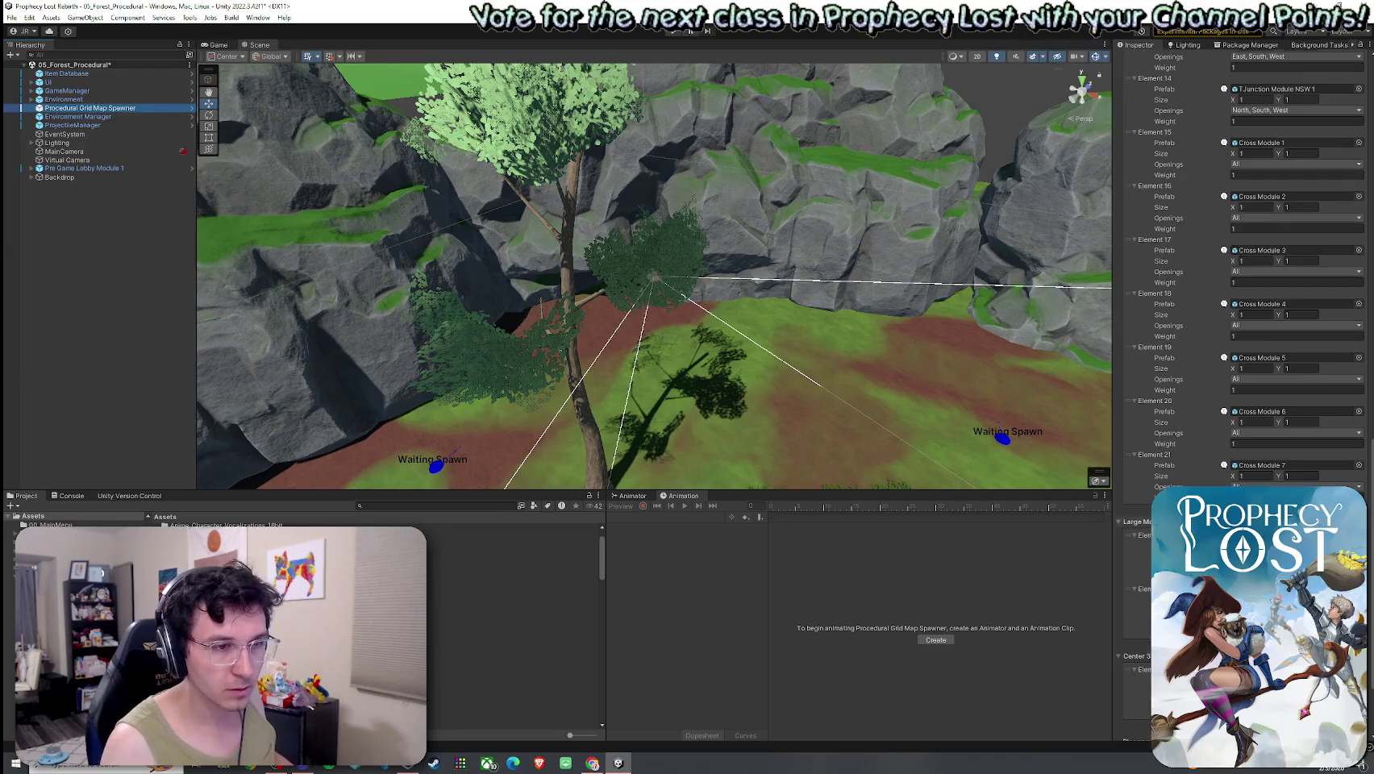
left_click(1345, 510)
scroll(1175, 414, "up", 4)
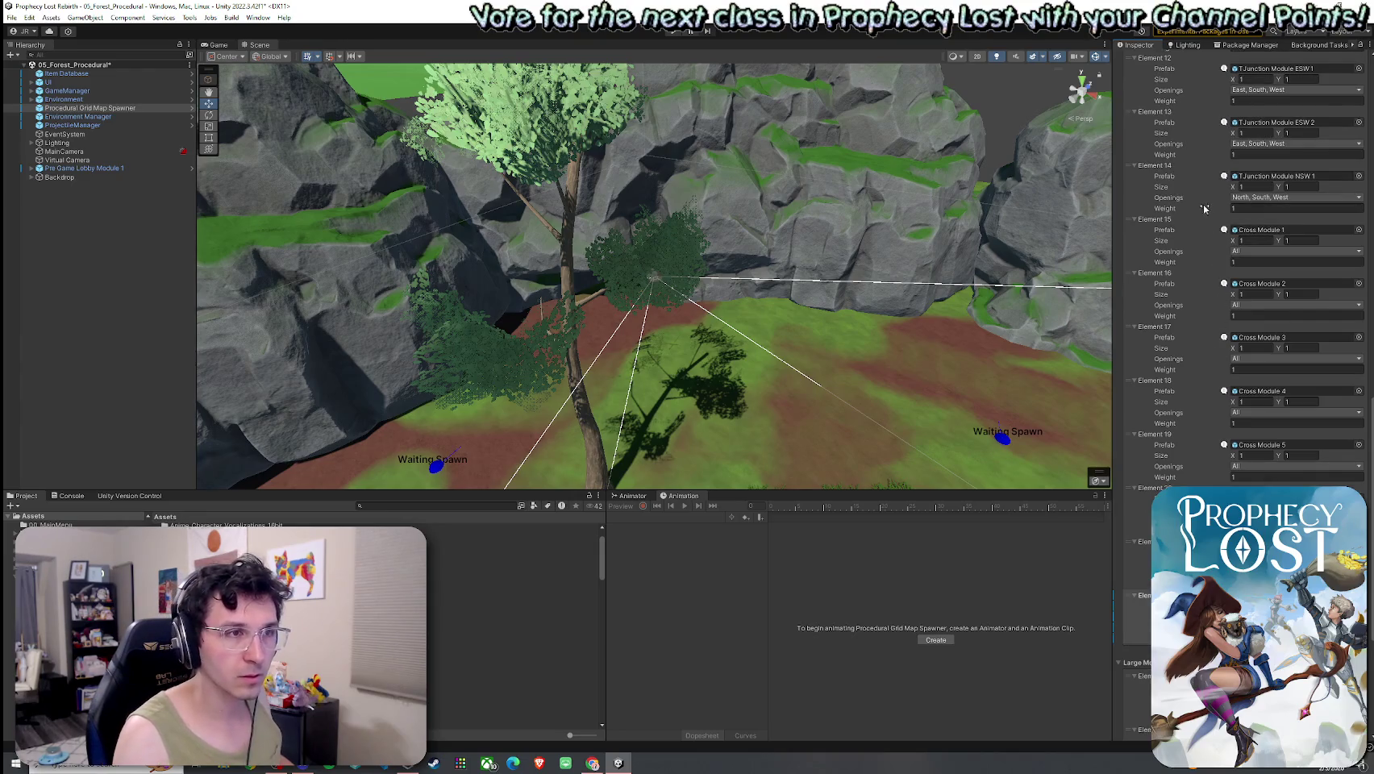
left_click_drag(1141, 593, 1144, 216)
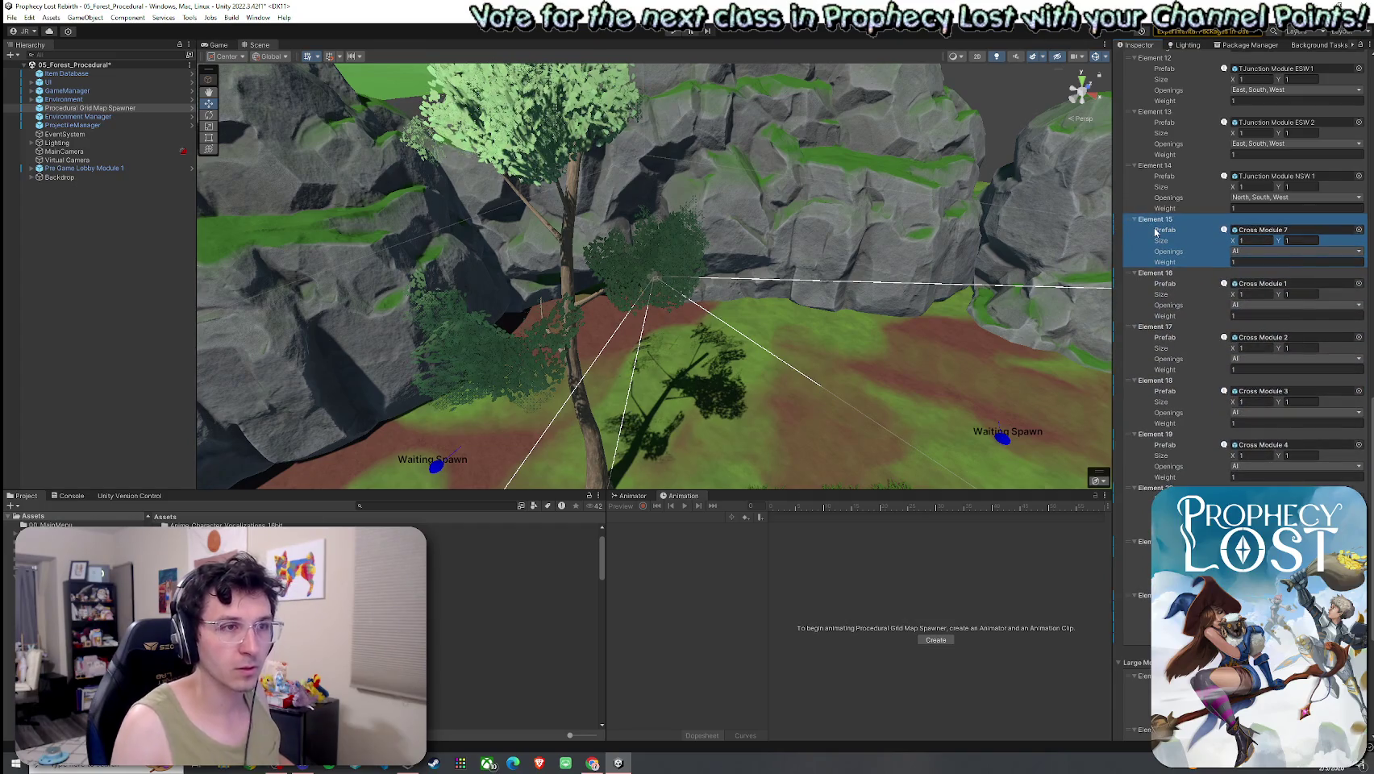
scroll(1155, 232, "up", 3)
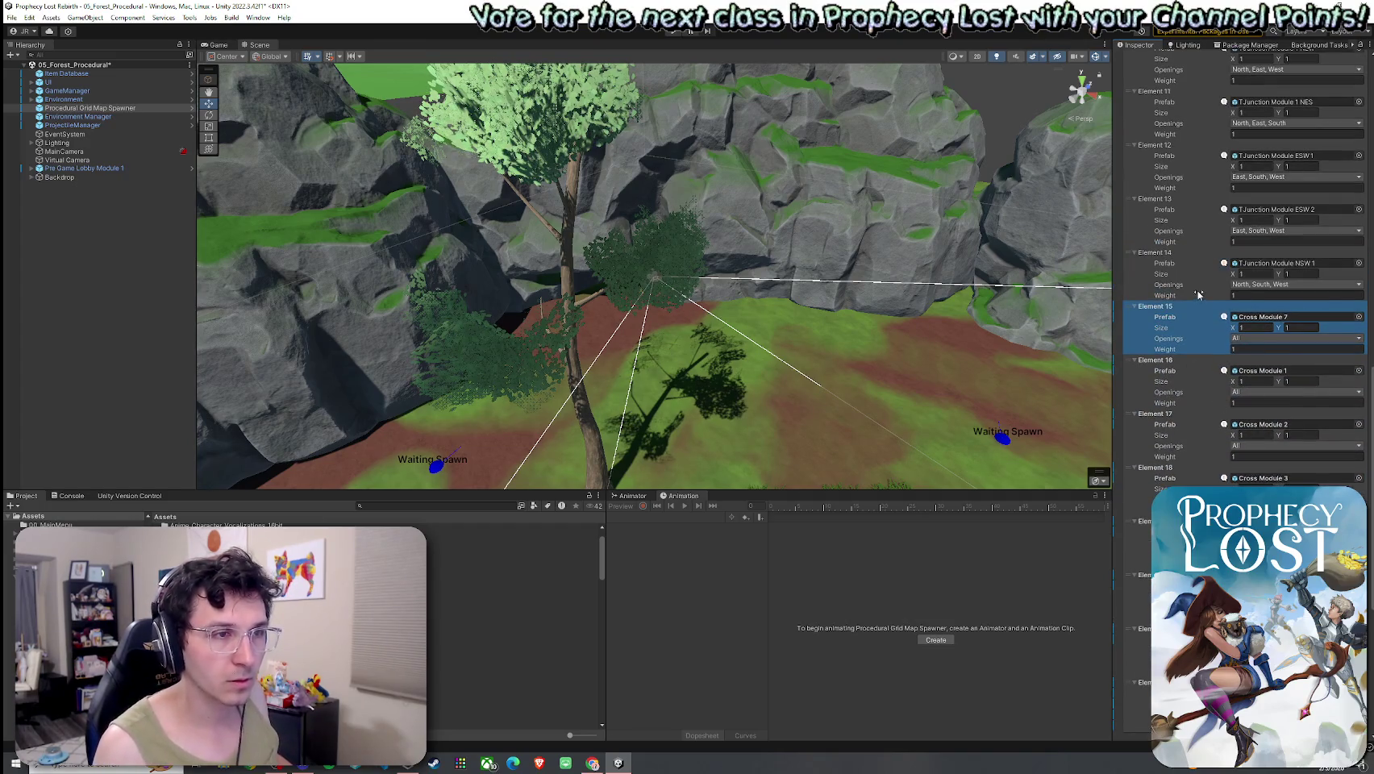
Assign the TJunction Module NSW 2 prefab to Element 15 after searching 'NSW'.
left_click(1359, 317)
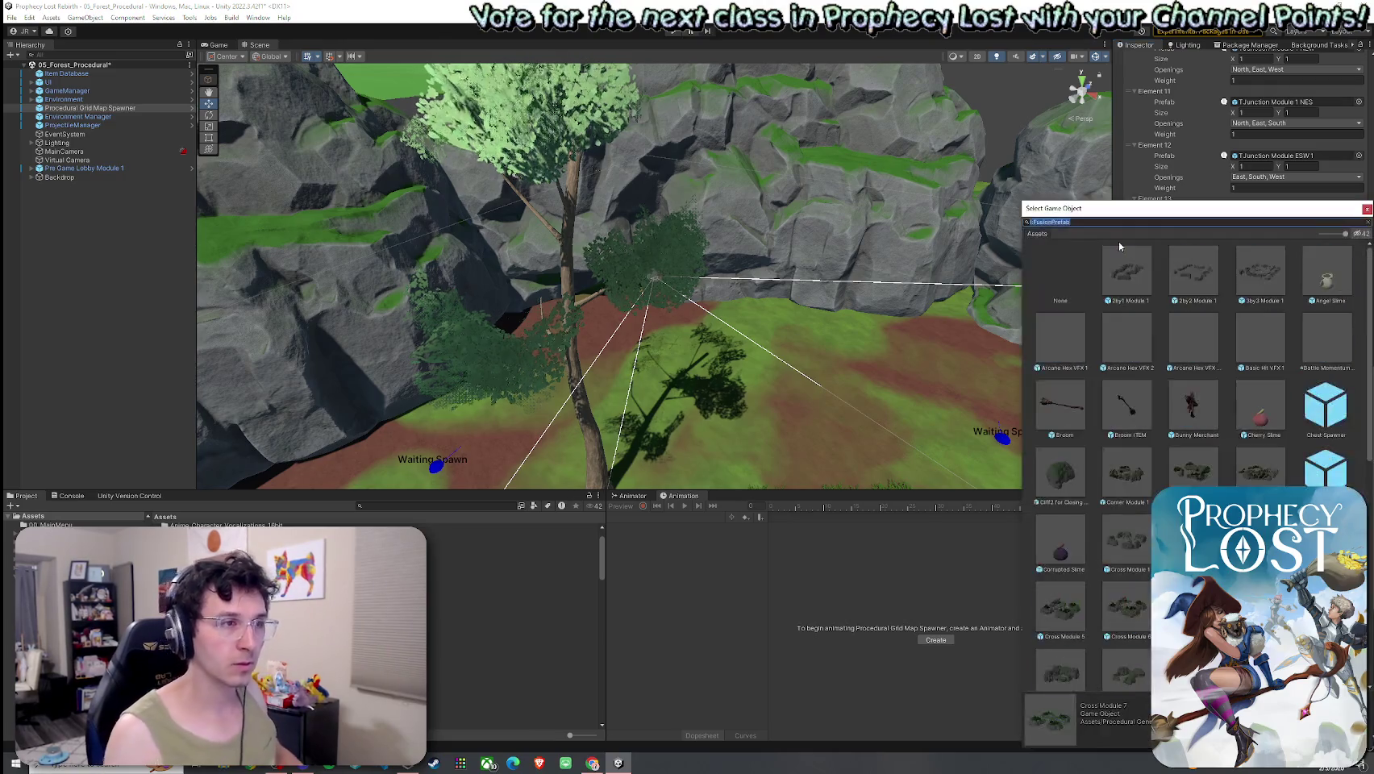
type("NSW")
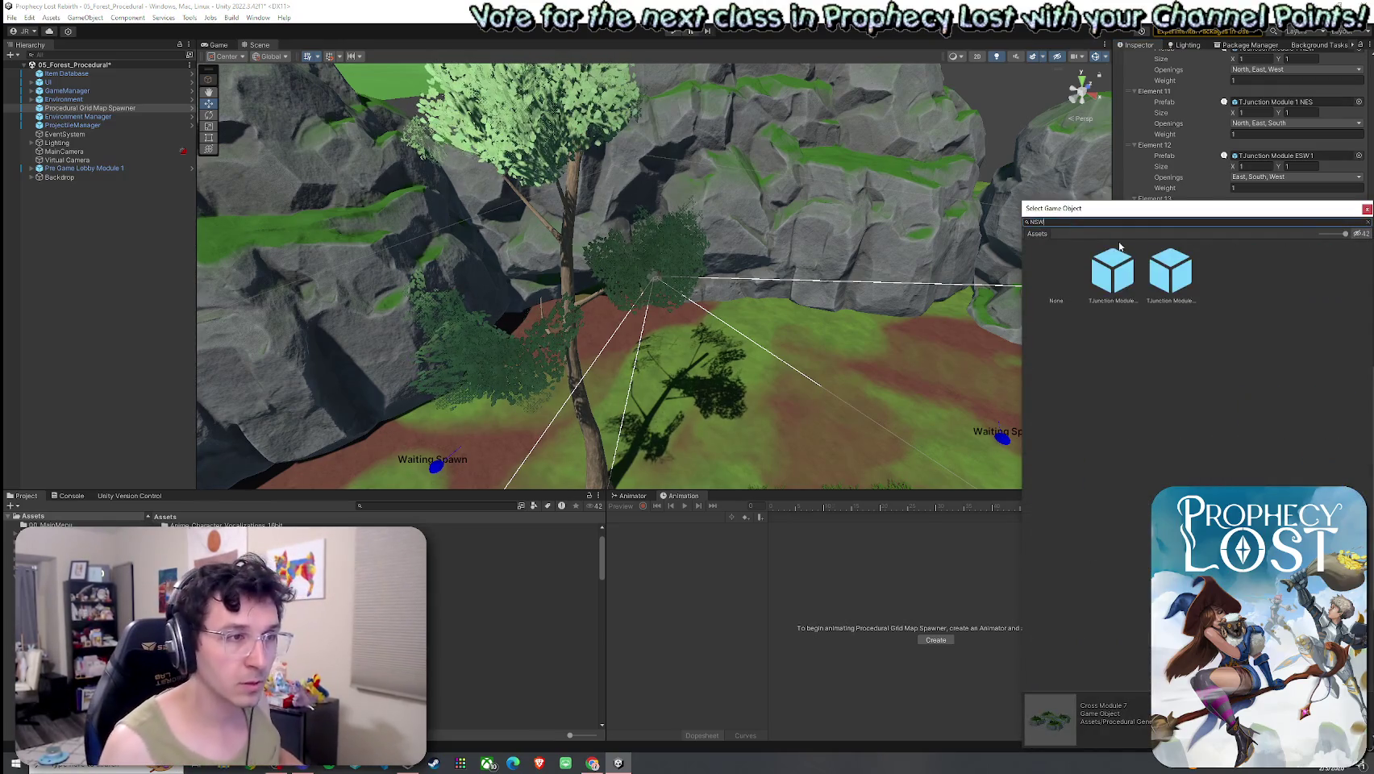
left_click(1177, 287)
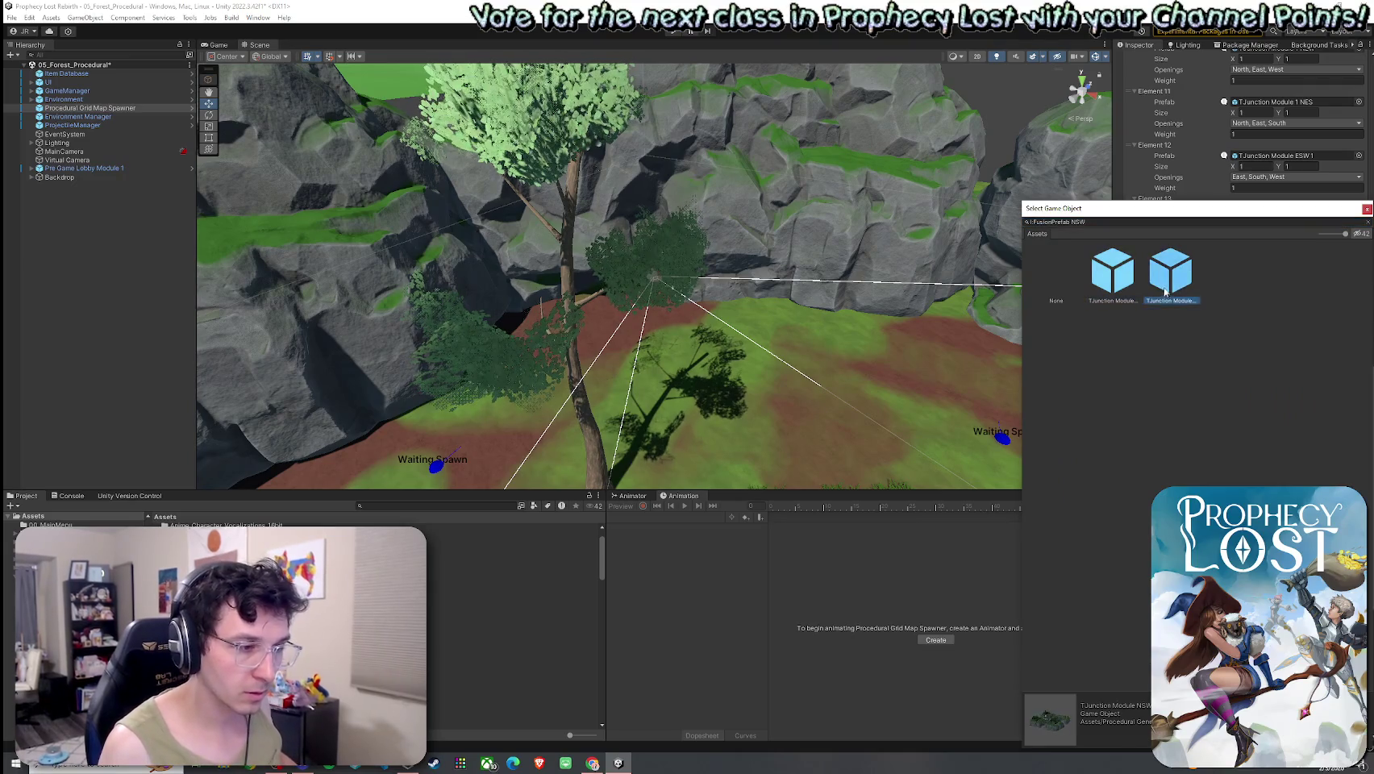
key("Return")
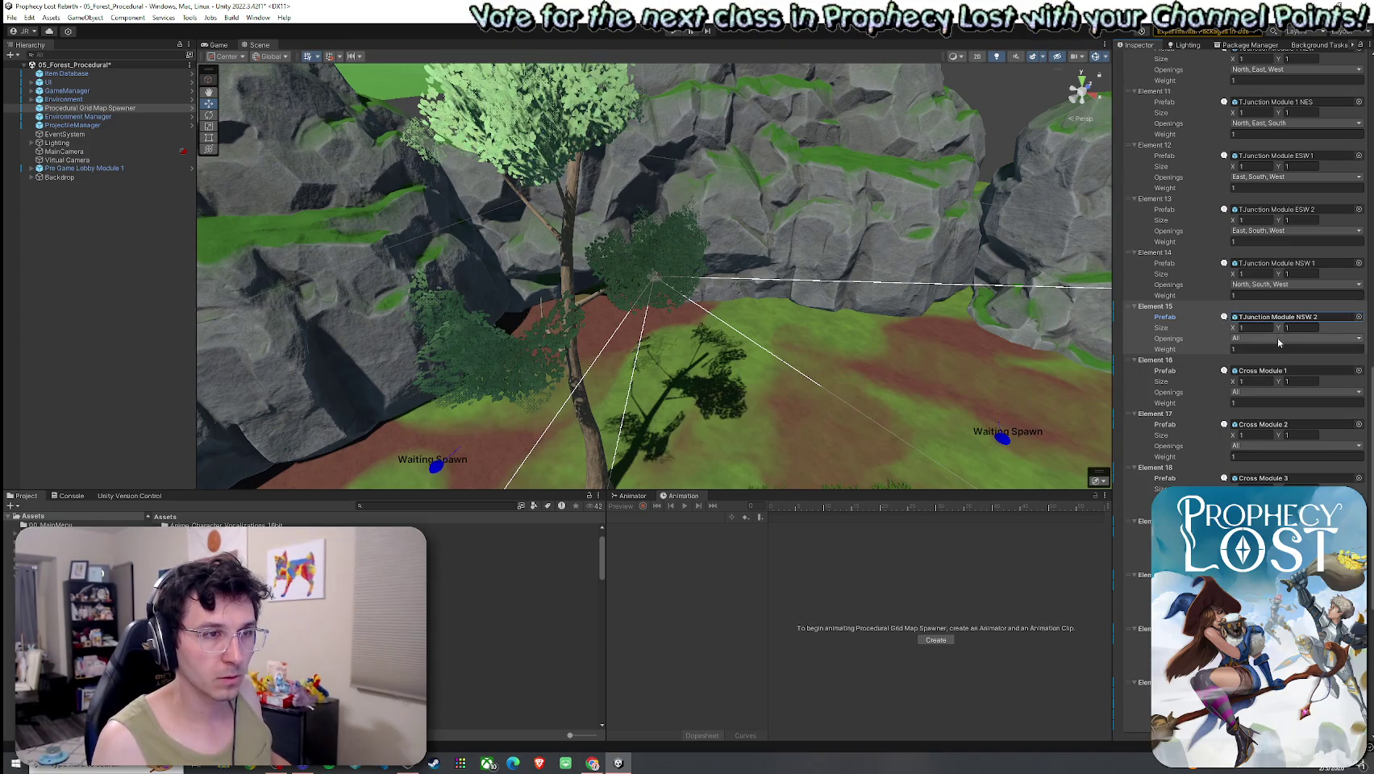
Limit Element 15's openings to North, South and West by removing East.
left_click(1278, 339)
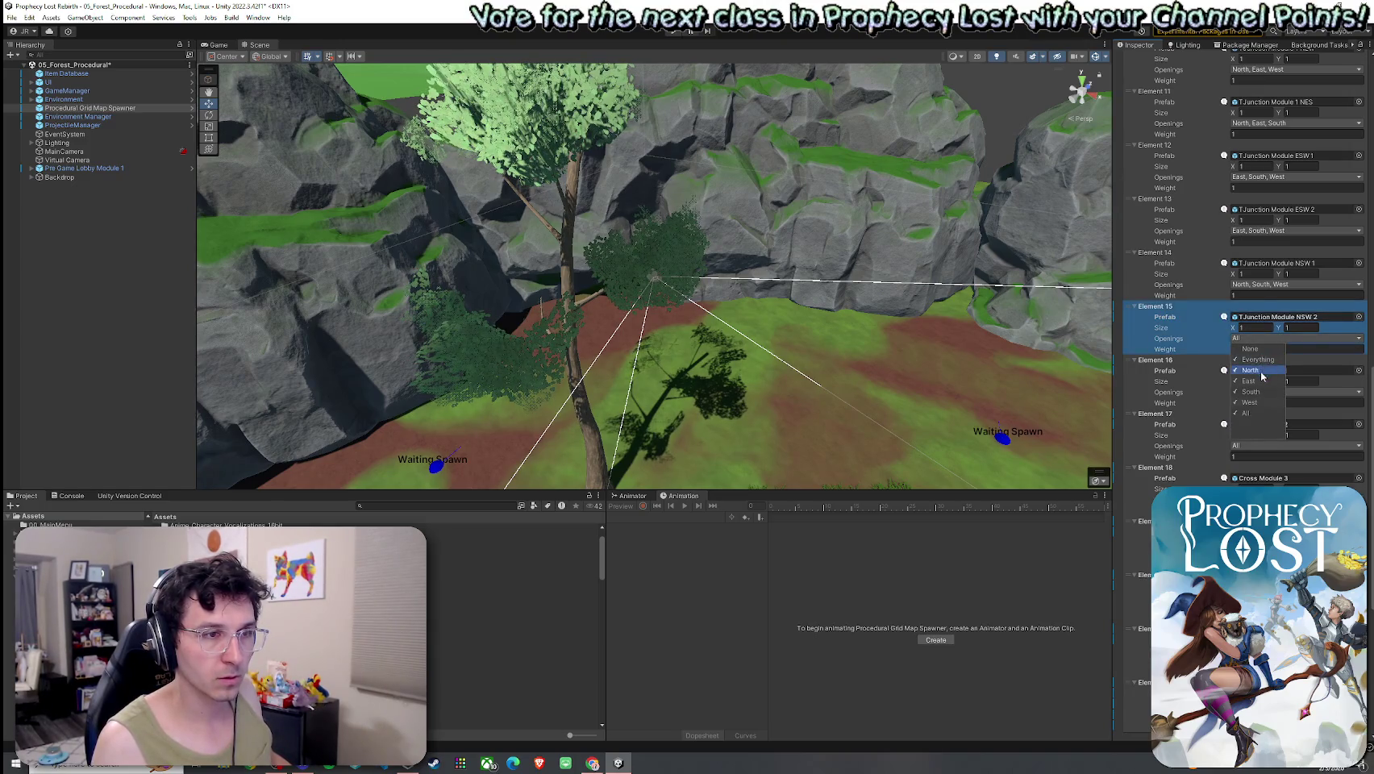
left_click(1248, 380)
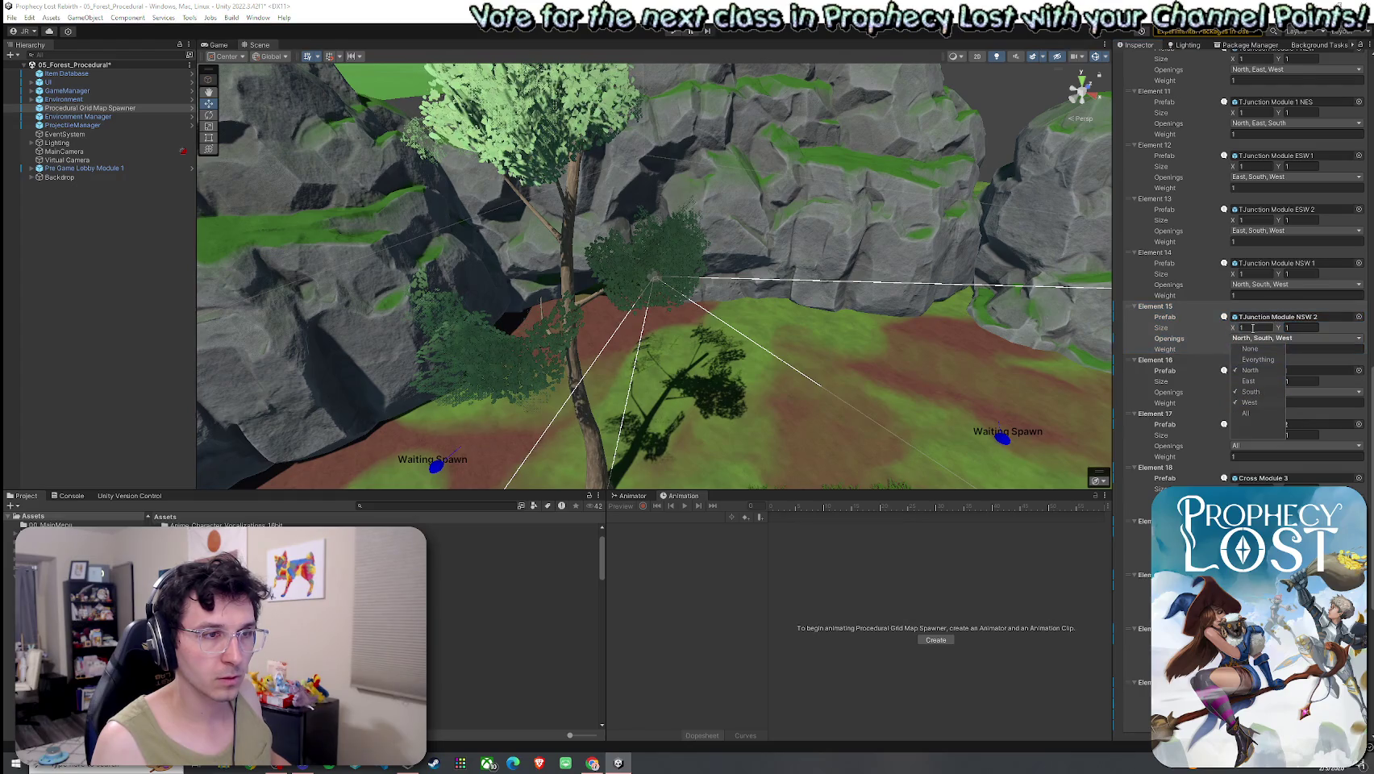
left_click(1309, 342)
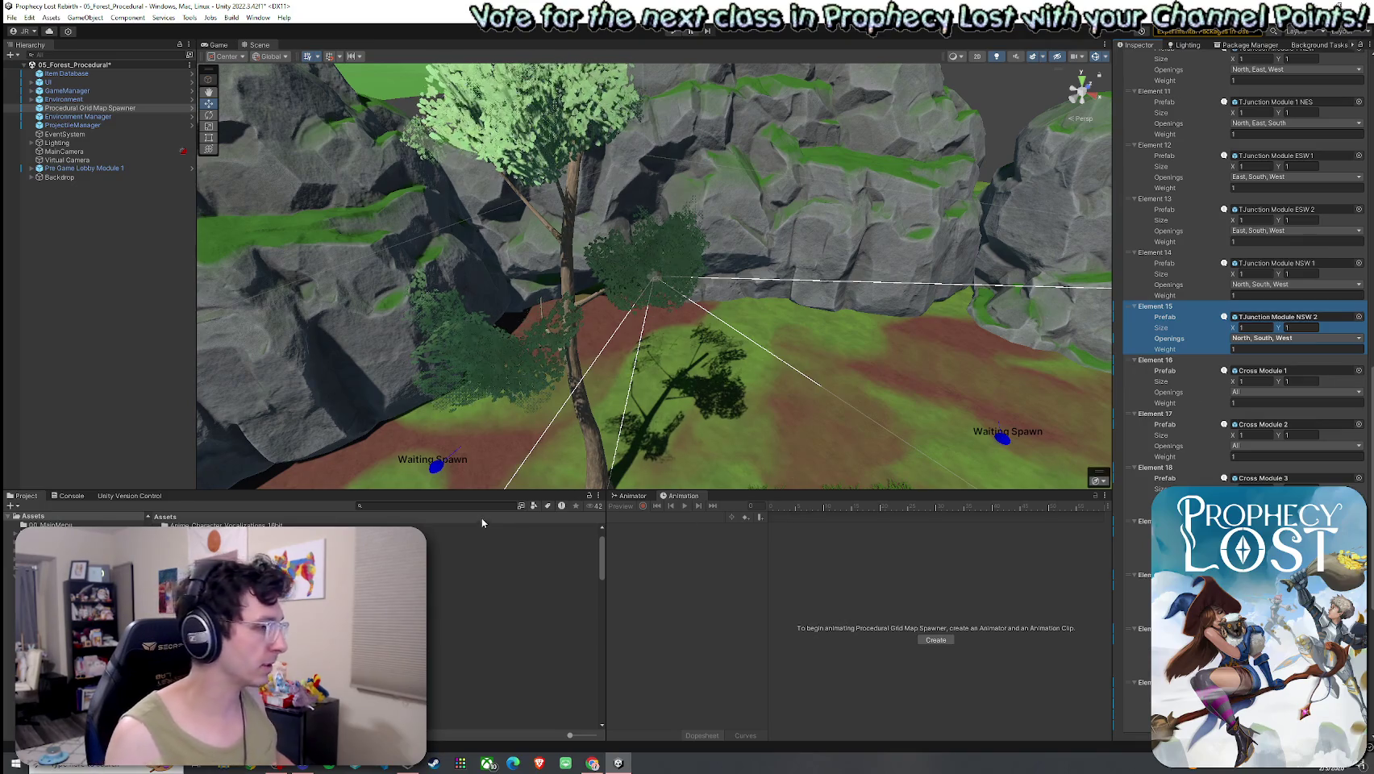
left_click(449, 505)
Open the 'NSW 2' prefab for editing, collapse Cliffs, switch to top view and hide gizmos.
type("NSW")
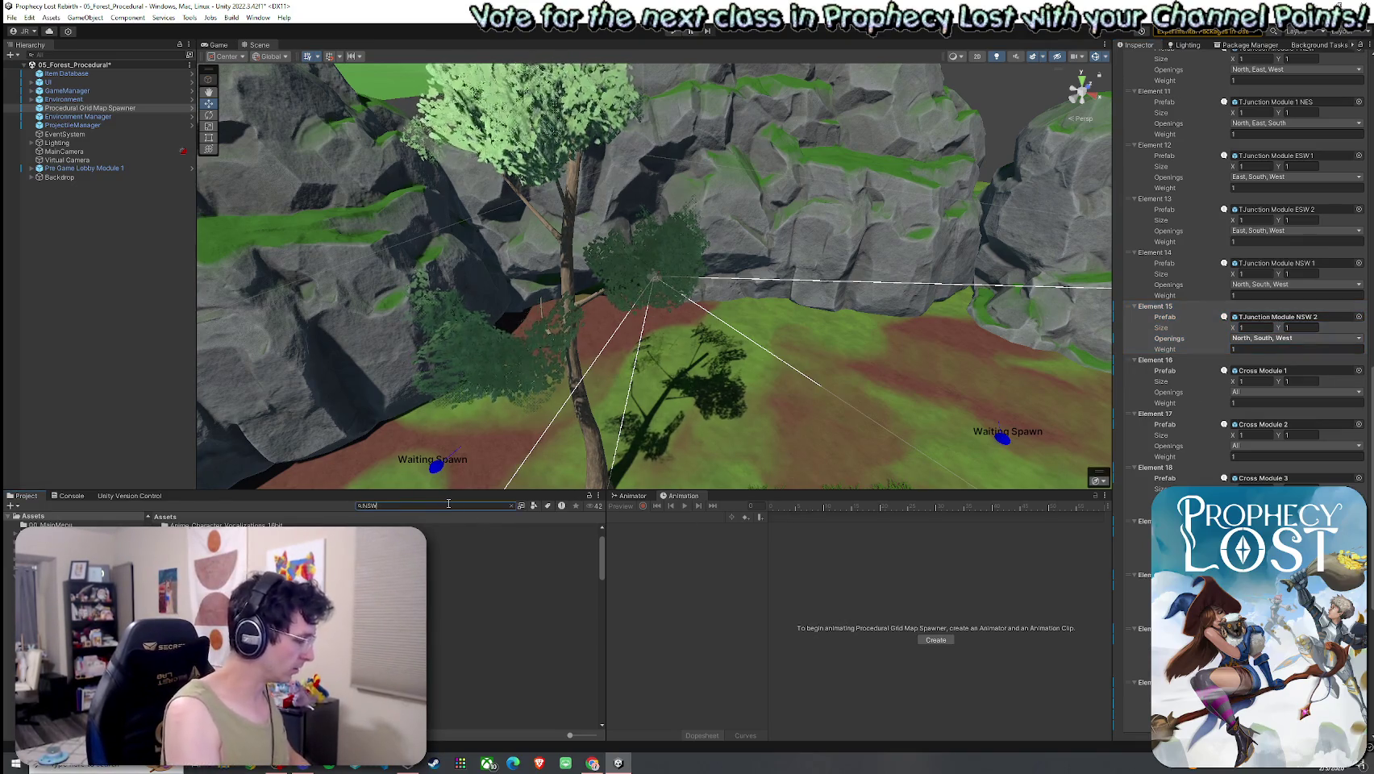
type(" 2")
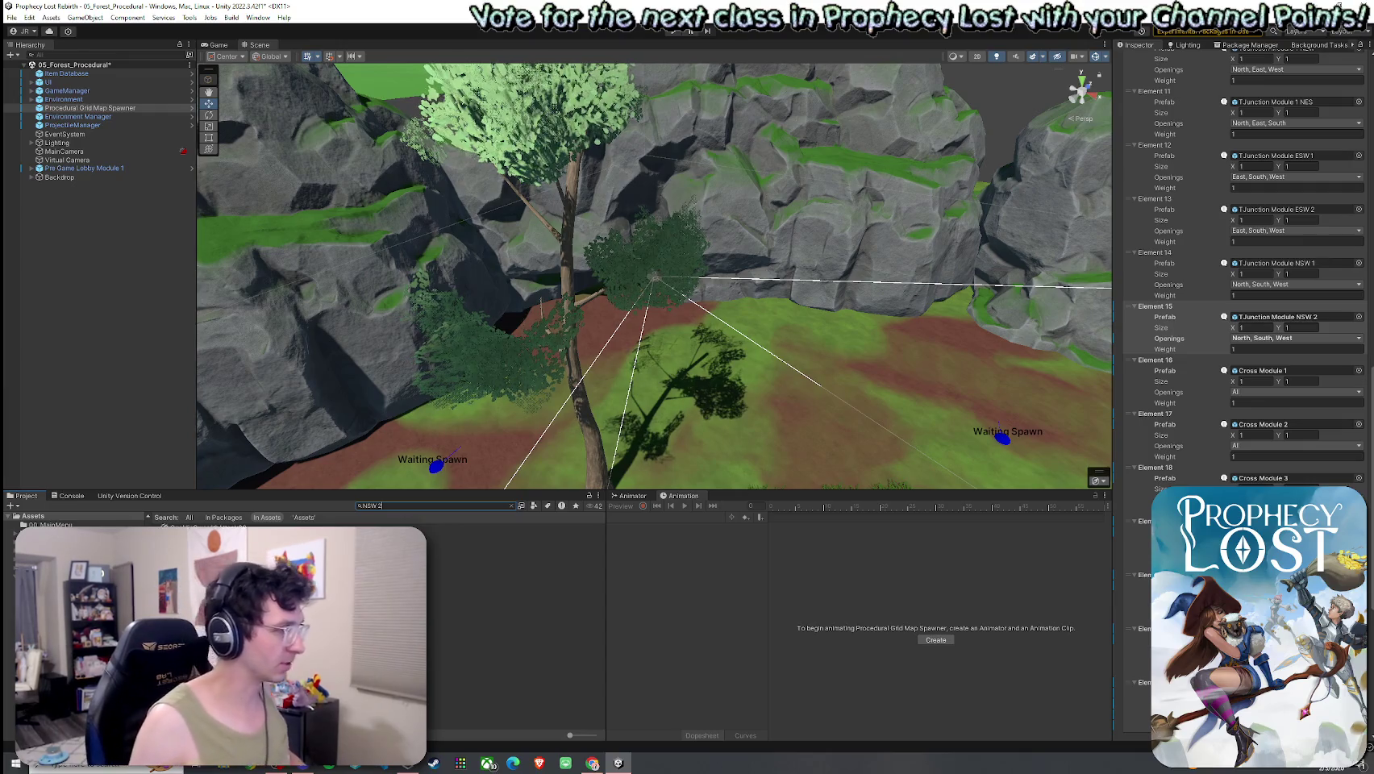
double_click(193, 525)
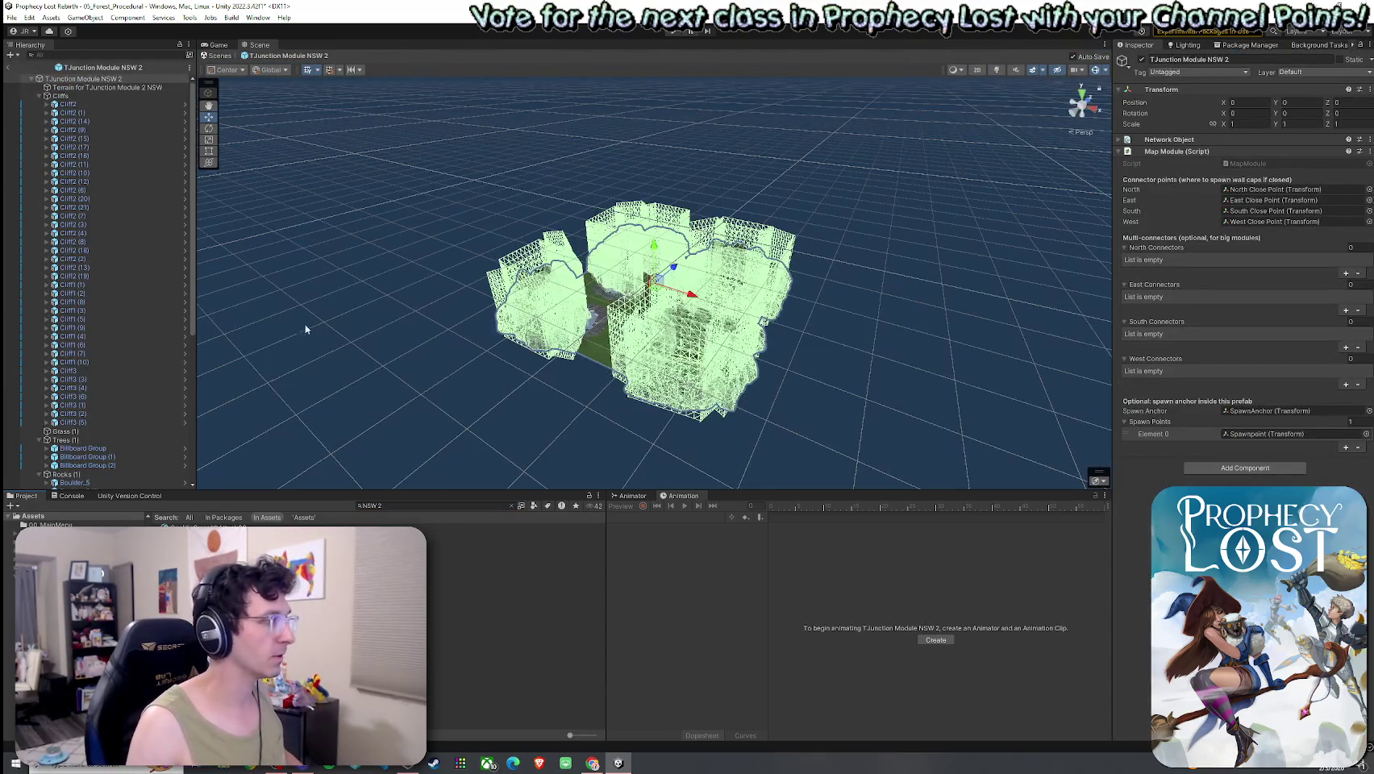
left_click(38, 96)
left_click(1077, 132)
left_click(1081, 96)
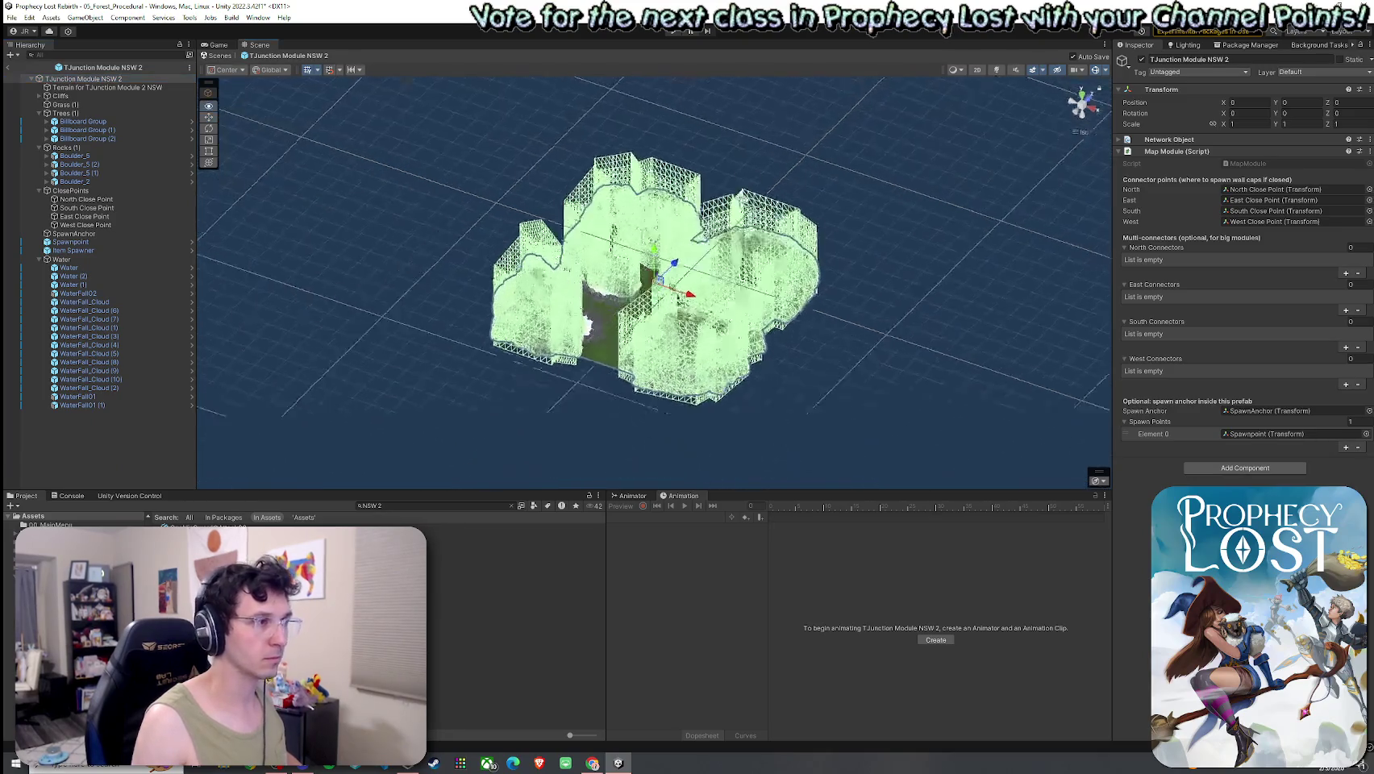
left_click(1094, 71)
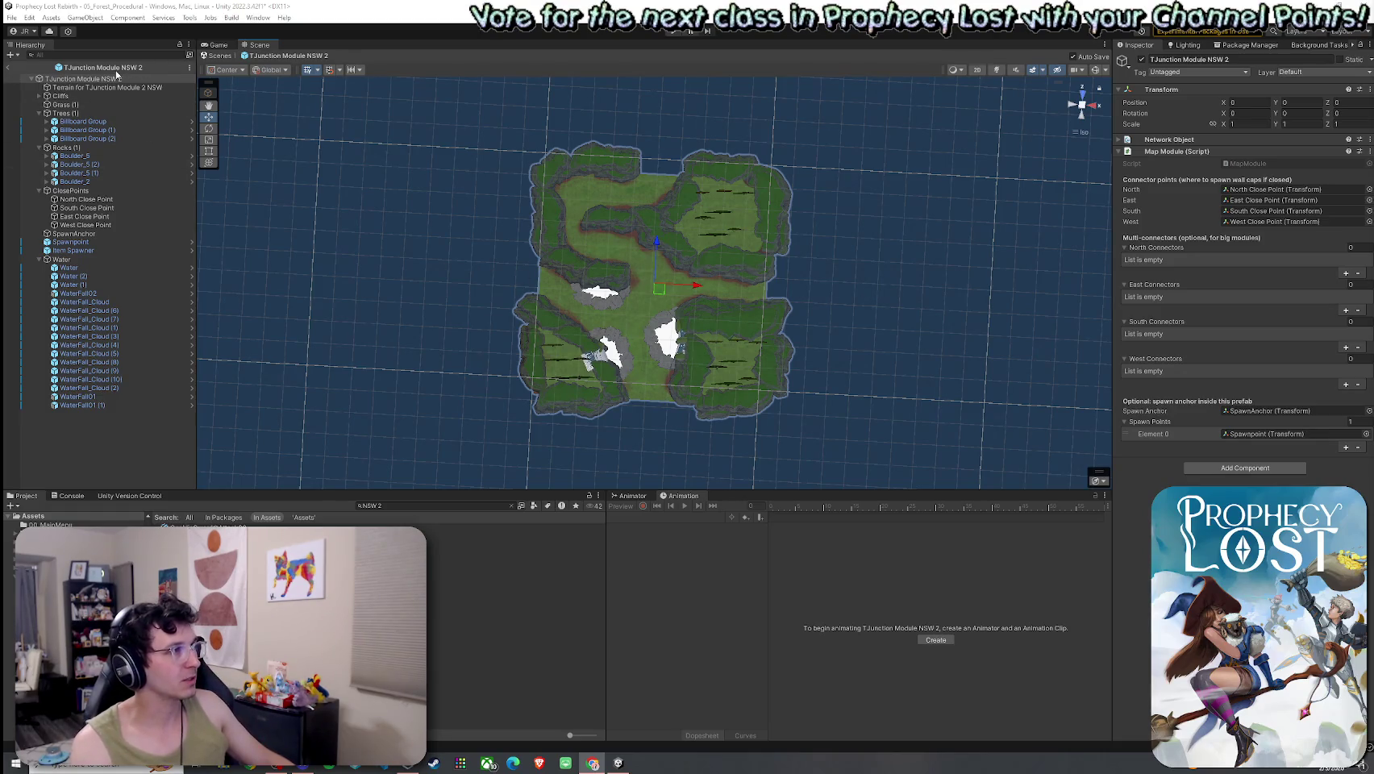
Step through the North, South and East close points and frame East Close Point.
left_click(76, 199)
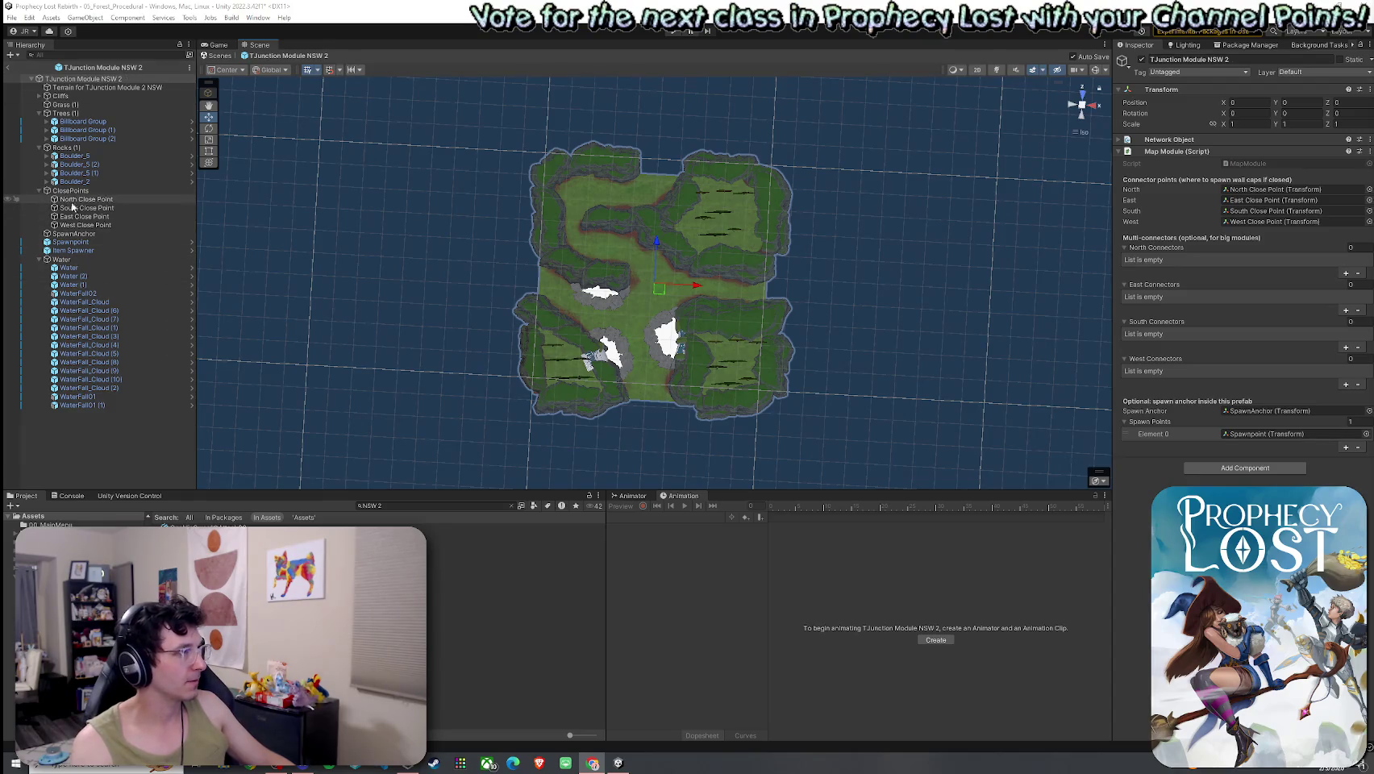
key("Down")
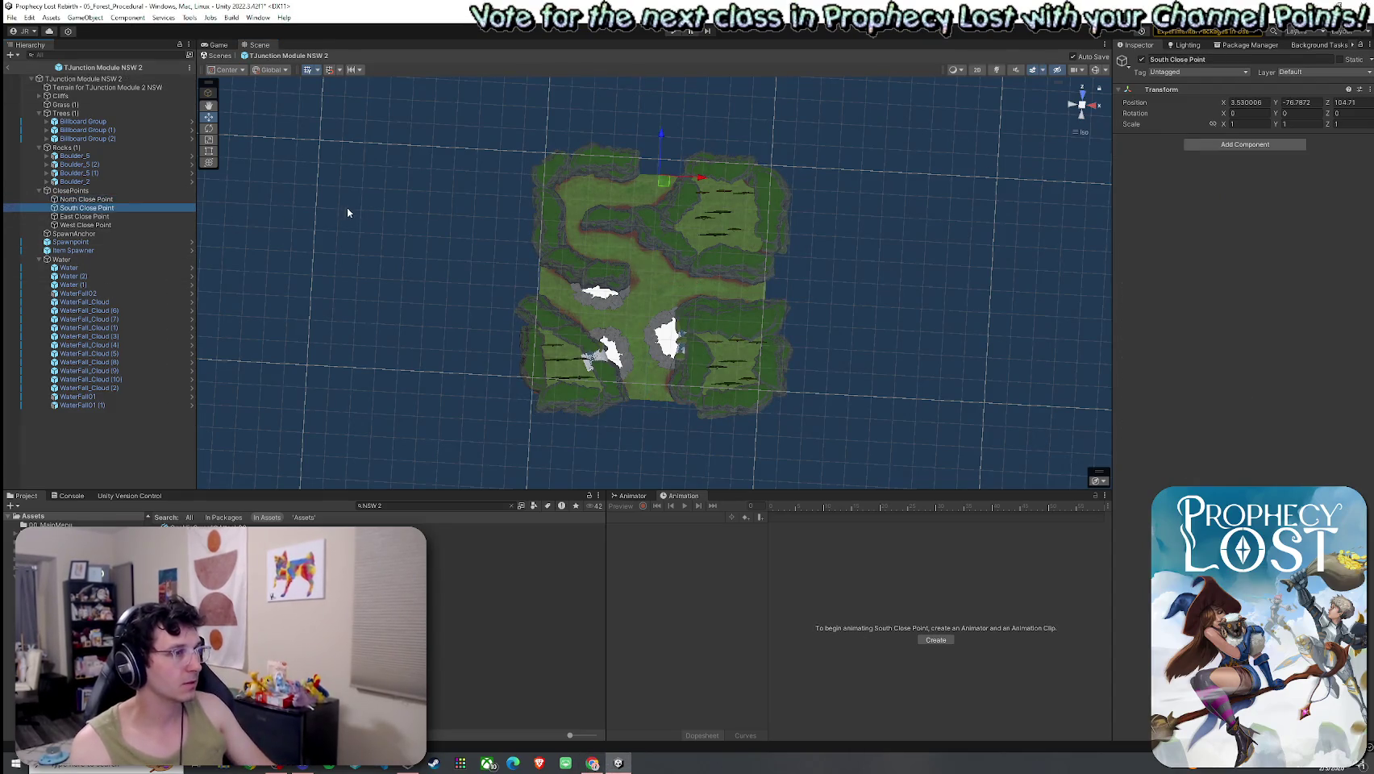
key("Down")
key("Down")
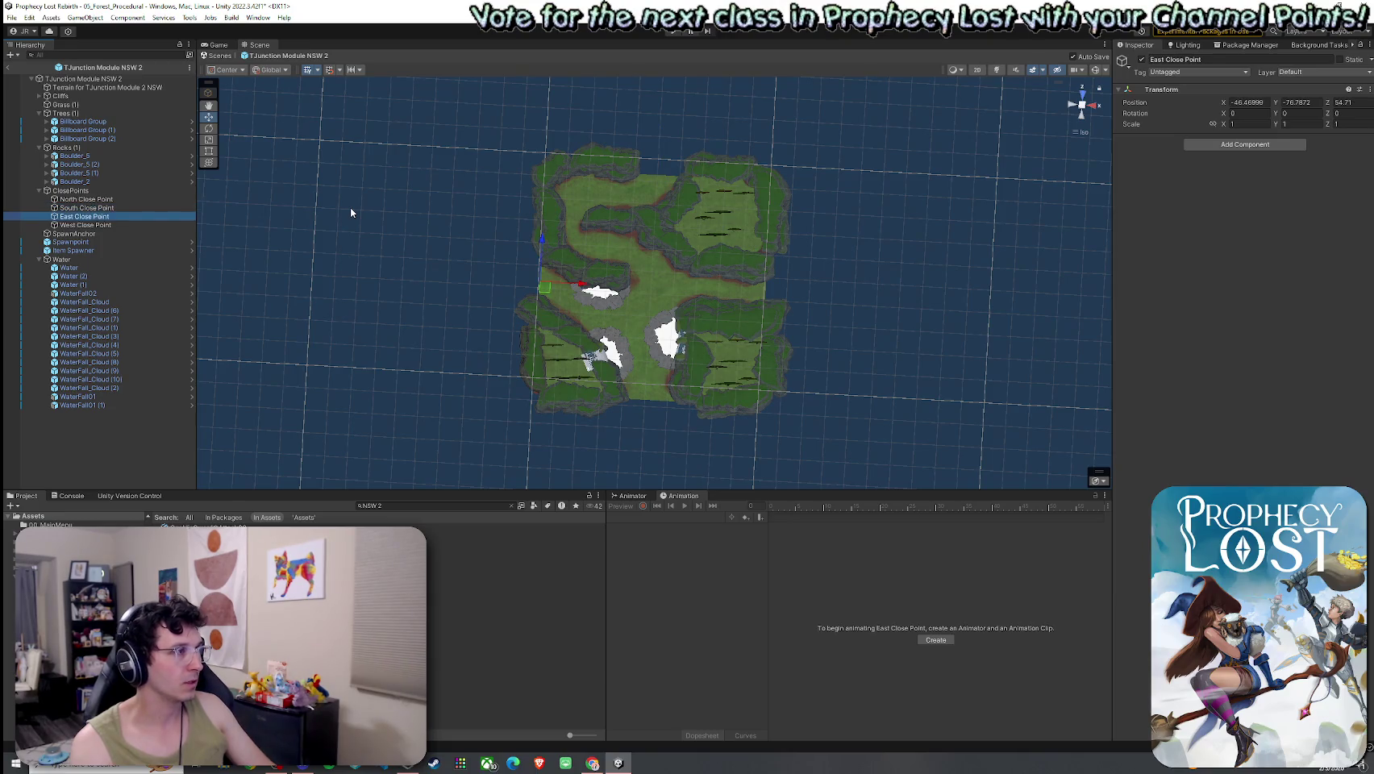
key("Up")
mouse_move(509, 264)
left_mouse_down()
mouse_move(523, 291)
mouse_move(530, 177)
left_mouse_up()
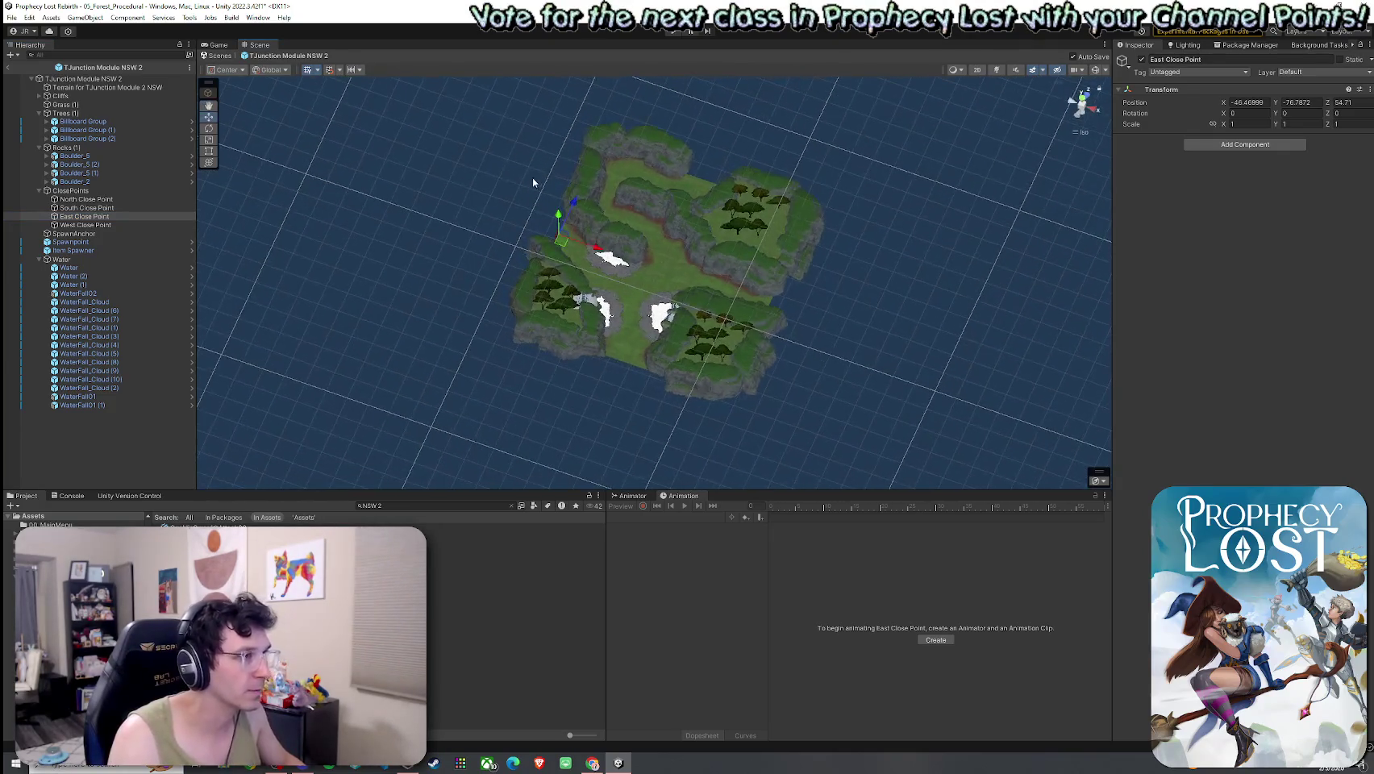
double_click(85, 217)
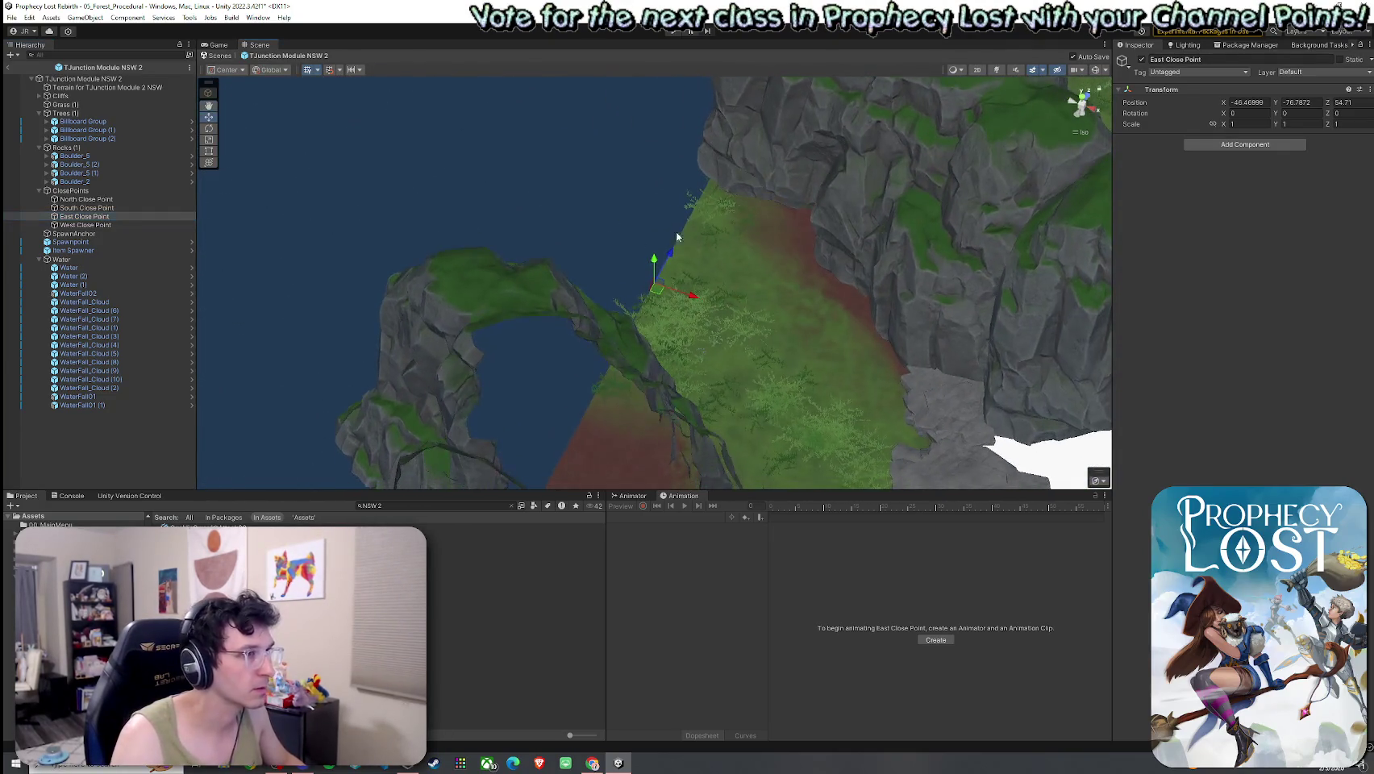
In perspective view, rotate and move Cliff2 (22) into a new spot near the terrain edge.
left_click(1079, 133)
mouse_move(776, 245)
left_mouse_down()
mouse_move(737, 209)
mouse_move(629, 330)
mouse_move(639, 261)
mouse_move(657, 283)
left_mouse_up()
left_click(629, 330)
key("e")
mouse_move(657, 284)
left_mouse_down()
mouse_move(680, 352)
mouse_move(669, 386)
mouse_move(692, 379)
left_mouse_up()
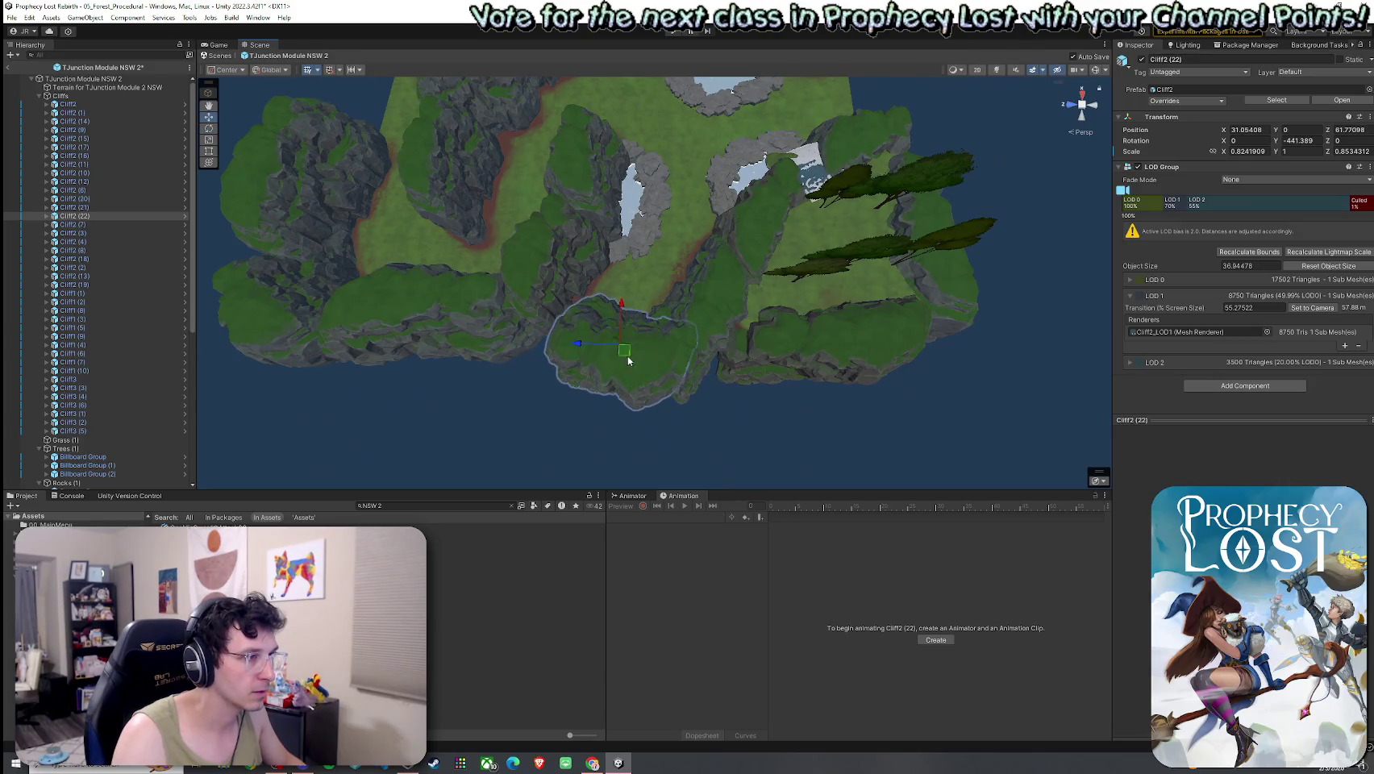
key("w")
mouse_move(593, 340)
left_mouse_down()
mouse_move(564, 332)
mouse_move(678, 325)
mouse_move(445, 230)
mouse_move(318, 277)
mouse_move(408, 306)
mouse_move(540, 306)
left_mouse_up()
scroll(546, 347, "up", 5)
left_click(722, 239)
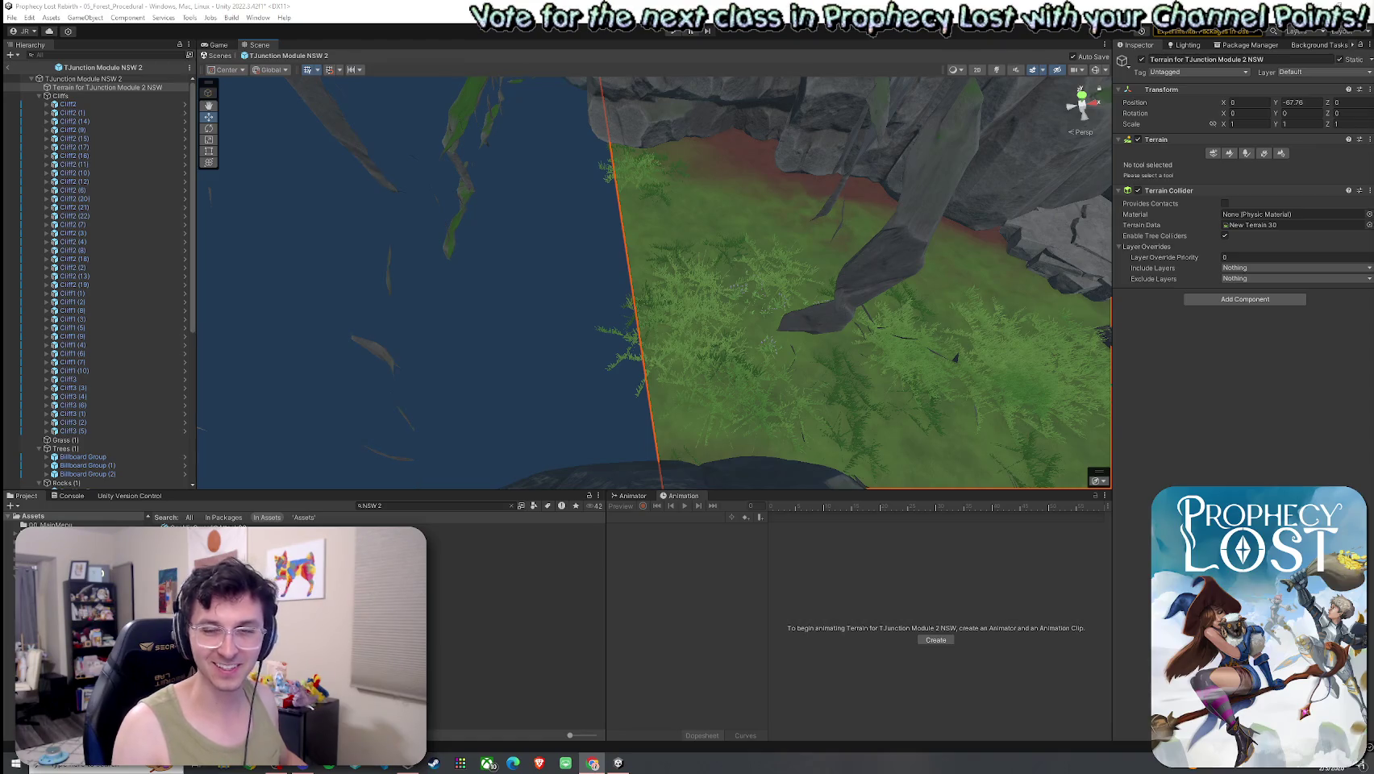
Erase the grass detail tufts along the cliff edge with the Paint Details brush.
left_click(1232, 154)
left_click(1262, 155)
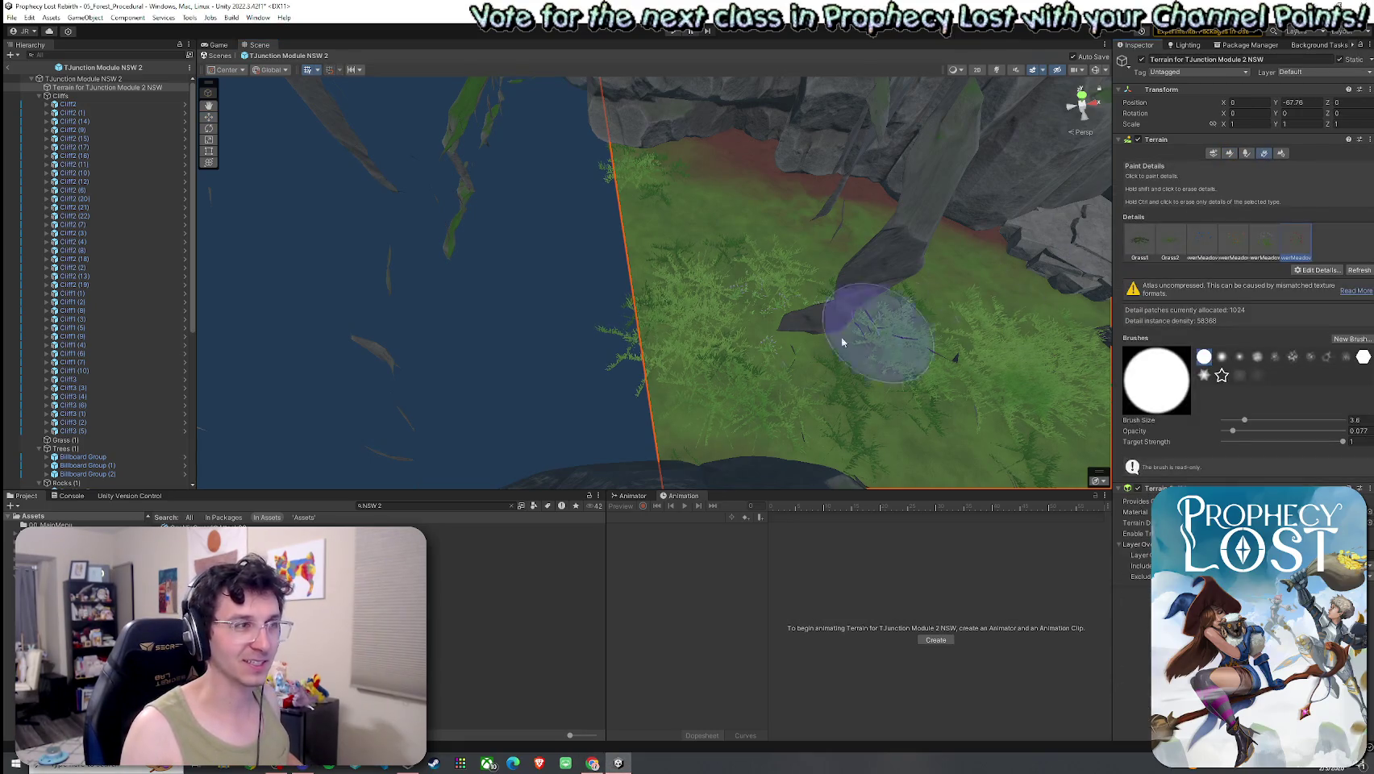
left_click_drag(726, 398, 648, 146)
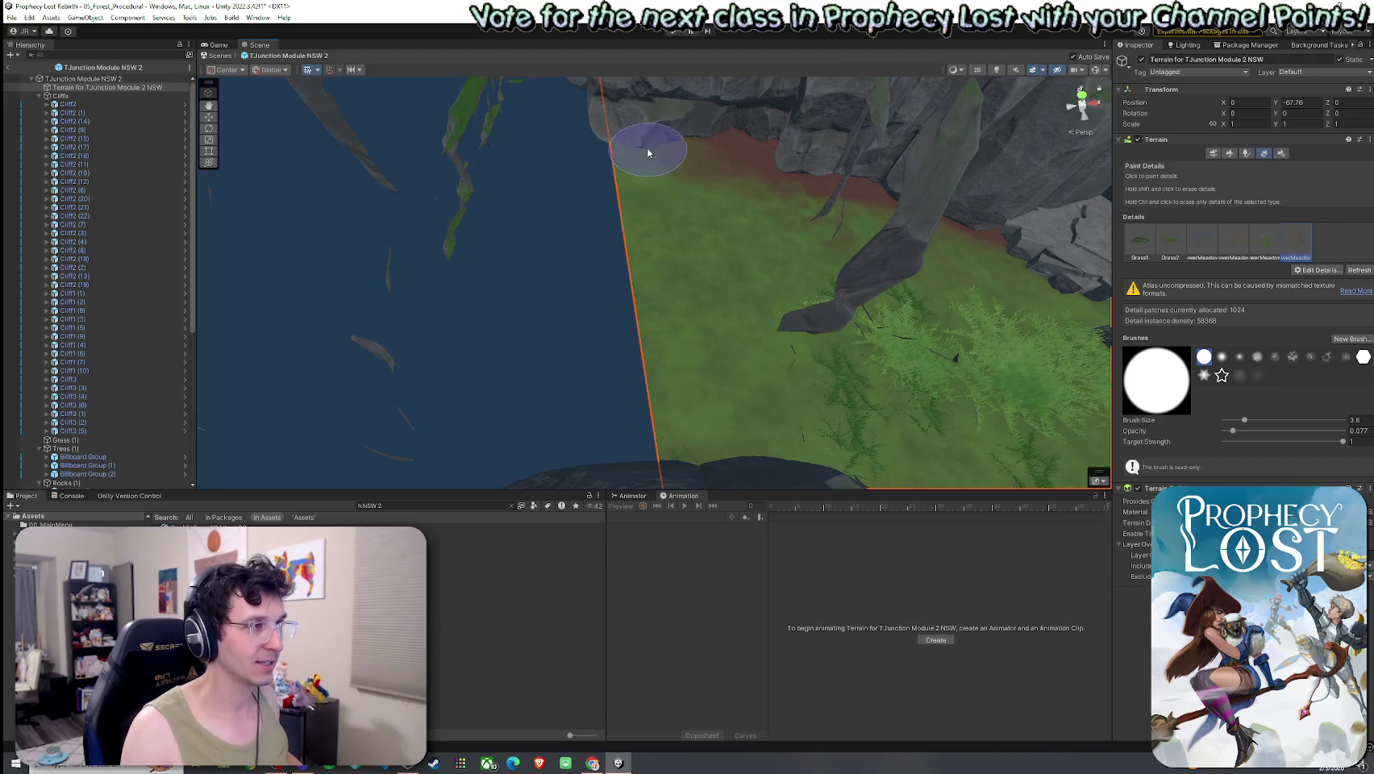
scroll(758, 237, "up", 5)
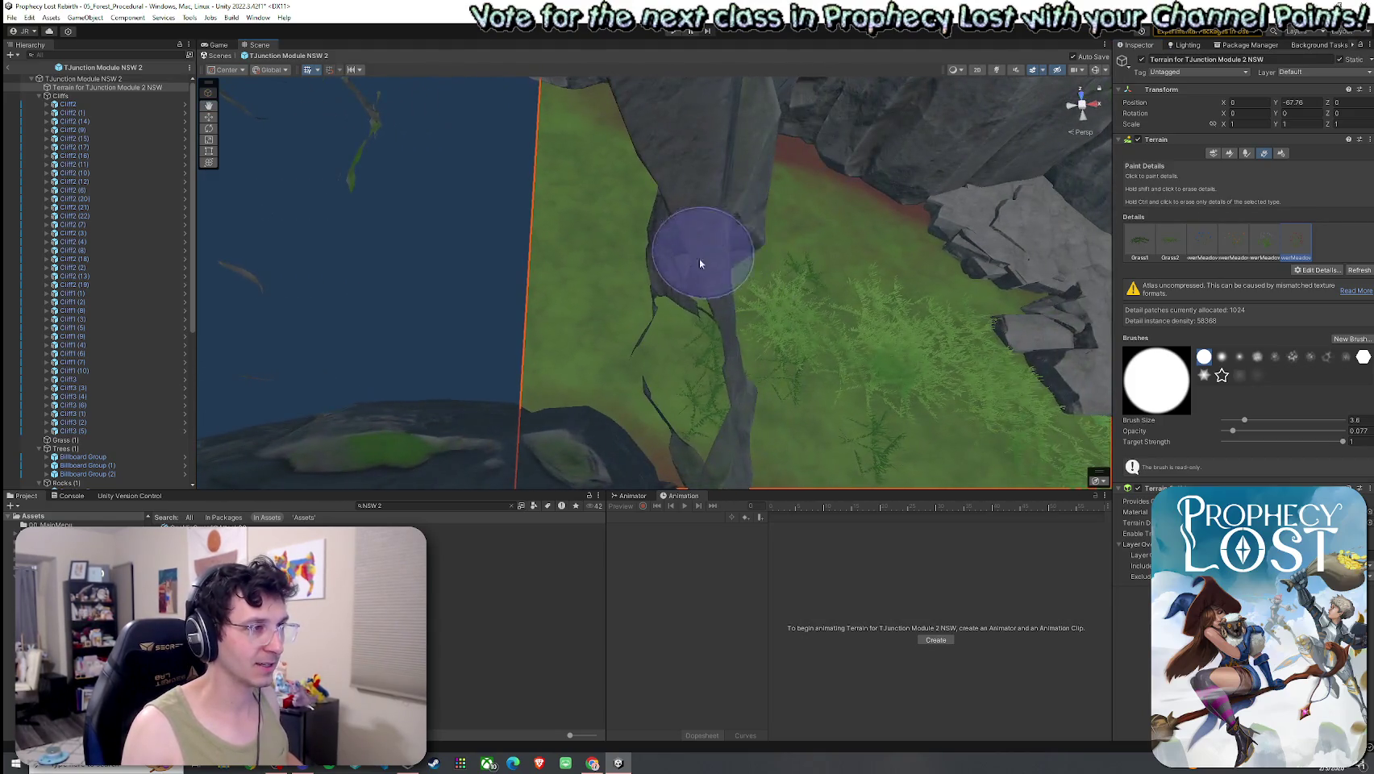
mouse_move(699, 258)
left_mouse_down()
mouse_move(583, 393)
mouse_move(641, 371)
mouse_move(528, 331)
mouse_move(475, 352)
mouse_move(506, 368)
left_mouse_up()
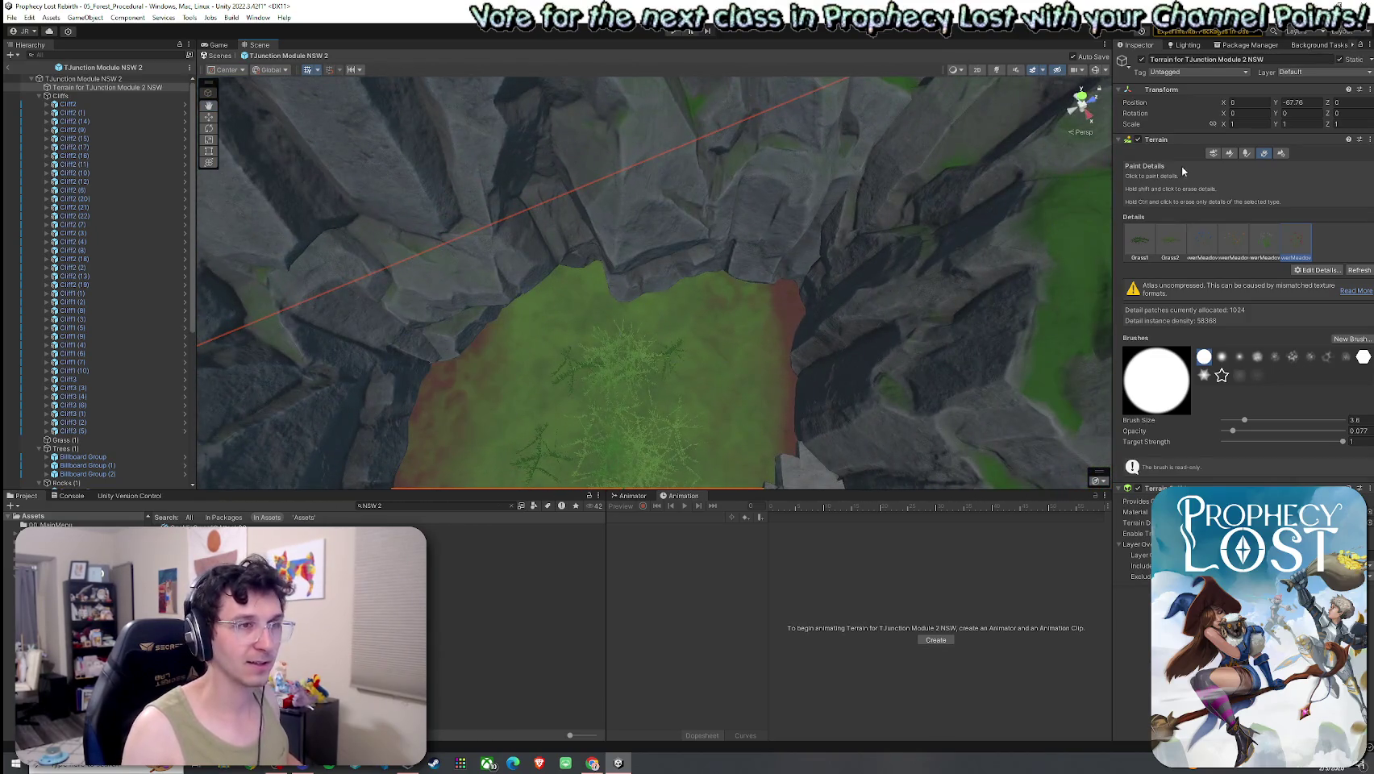
left_click(1226, 153)
left_click(1228, 154)
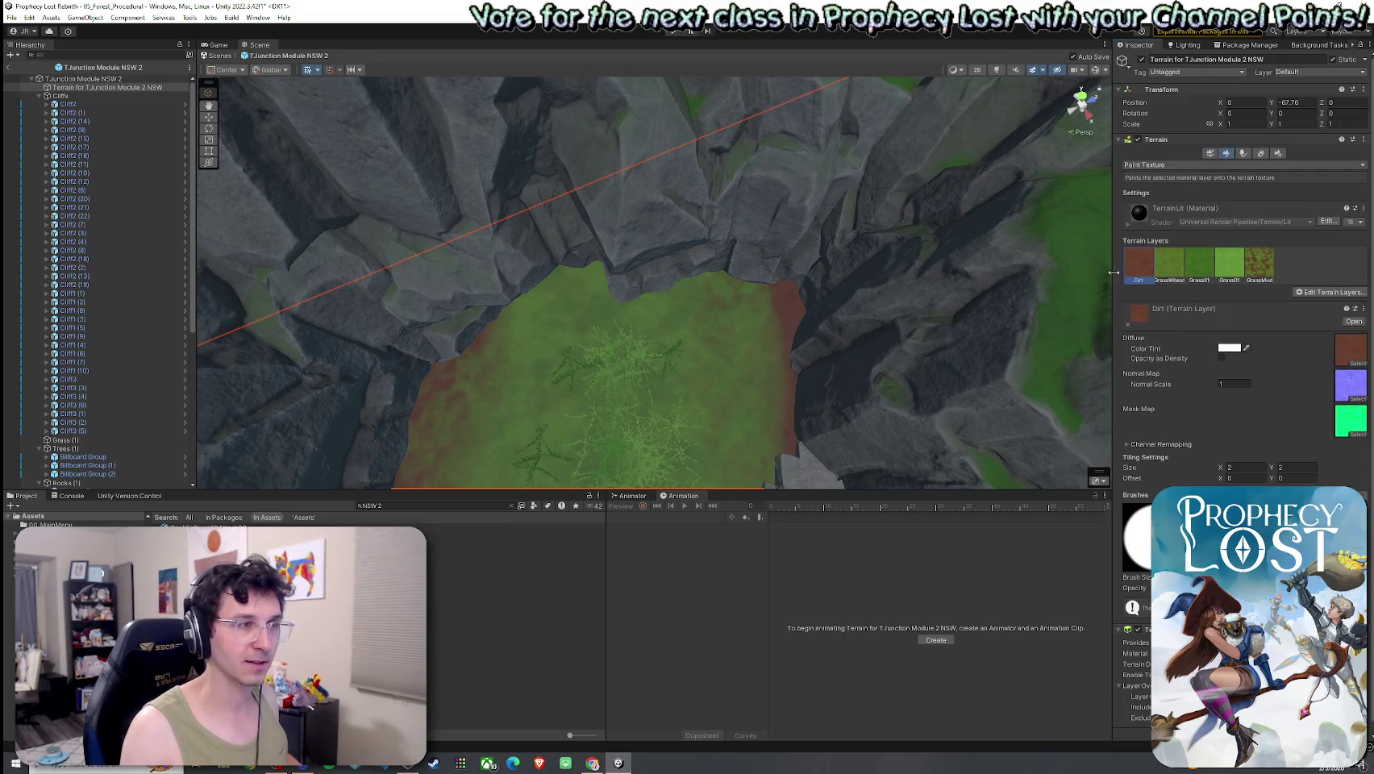
Paint Dirt along the cliff edges and GrassMud patches over the clearing, with GrassWheat also selected.
mouse_move(746, 270)
left_mouse_down()
mouse_move(482, 311)
mouse_move(564, 270)
mouse_move(726, 269)
mouse_move(617, 328)
mouse_move(638, 316)
mouse_move(460, 312)
mouse_move(451, 352)
left_mouse_up()
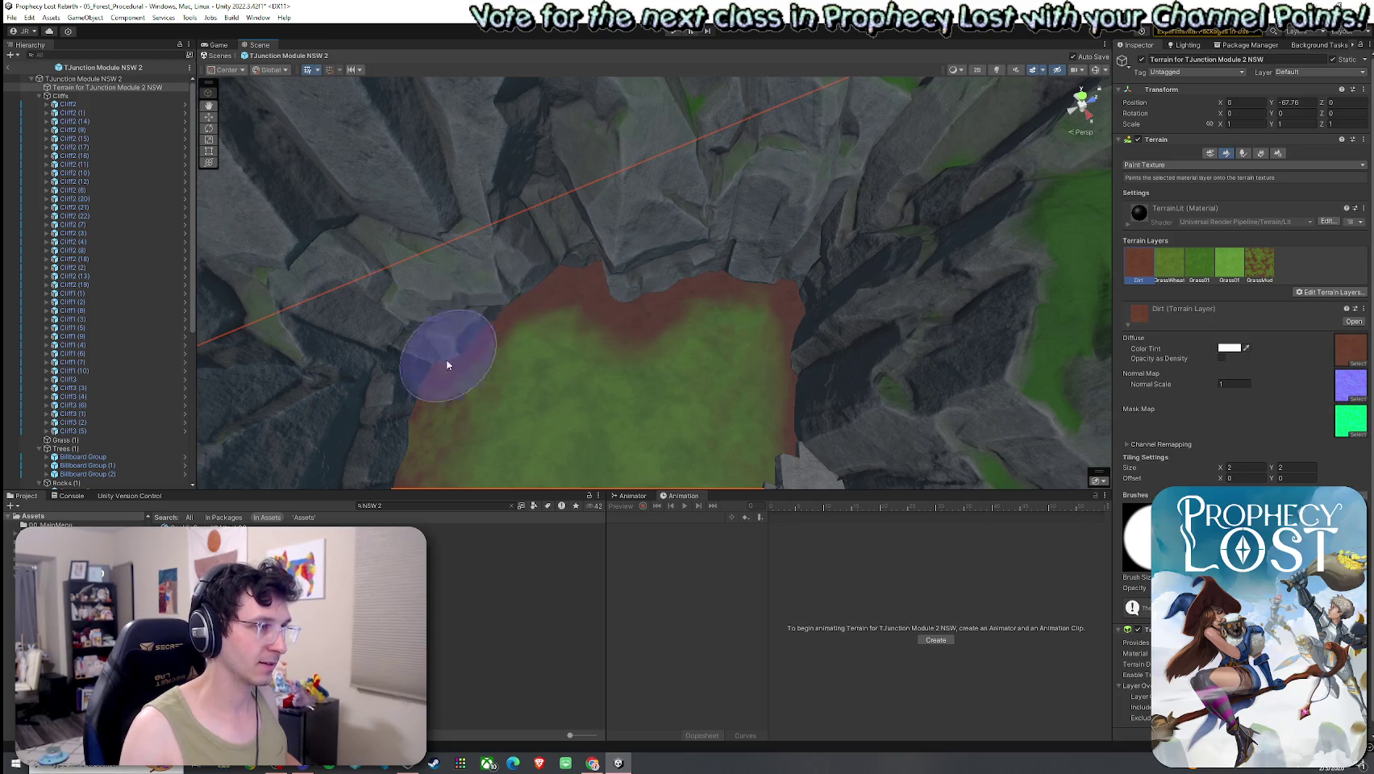
left_click(1246, 269)
mouse_move(755, 316)
left_mouse_down()
mouse_move(531, 389)
mouse_move(553, 337)
mouse_move(605, 419)
left_mouse_up()
left_click(1155, 262)
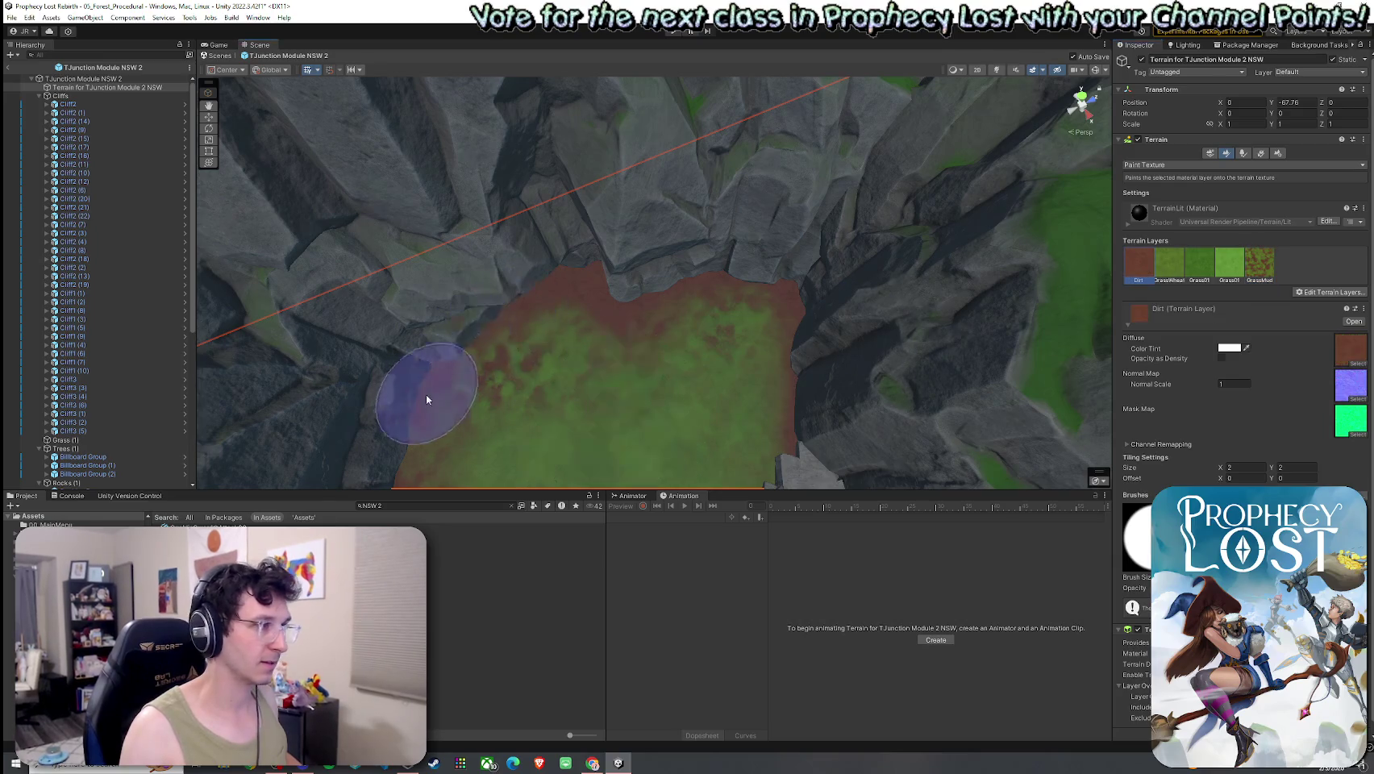
scroll(565, 339, "down", 2)
left_click(1169, 262)
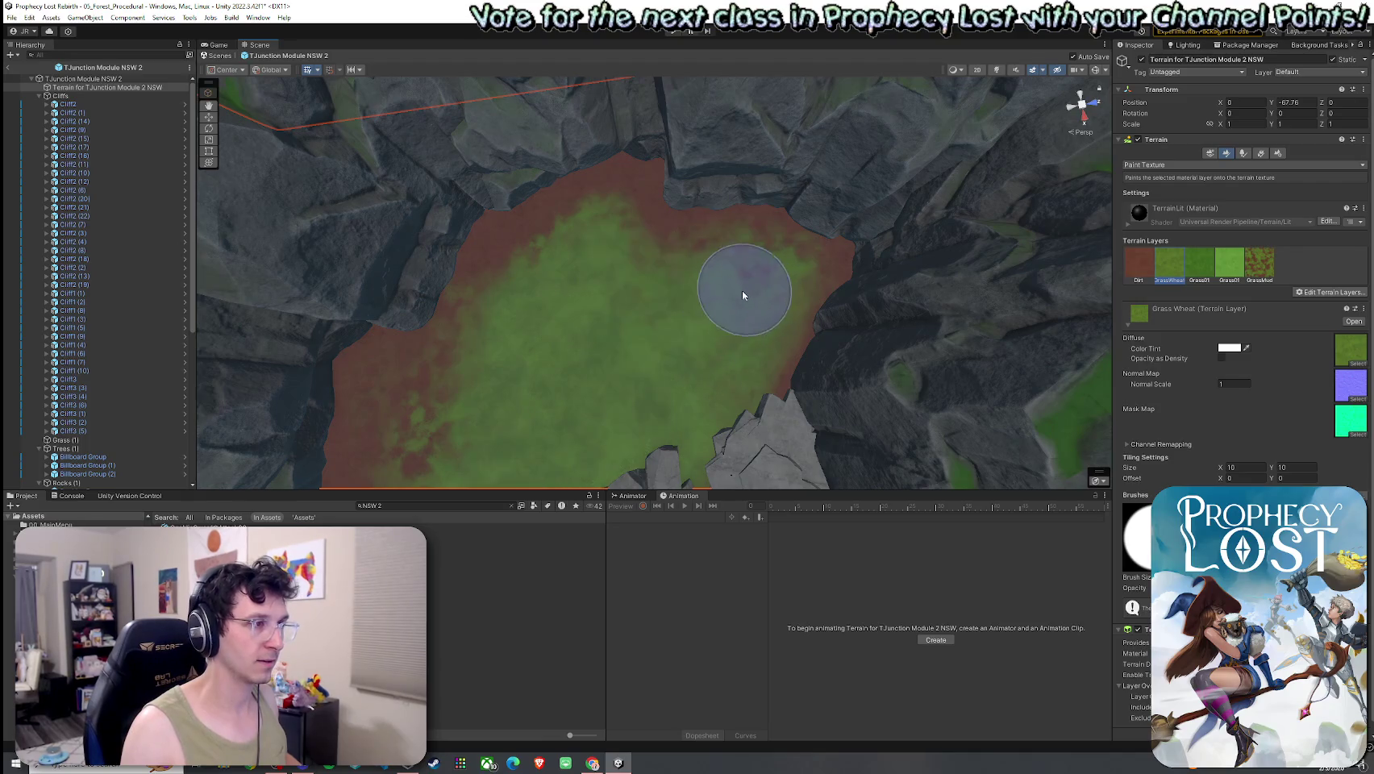
scroll(658, 331, "up", 2)
left_click_drag(659, 341, 564, 307)
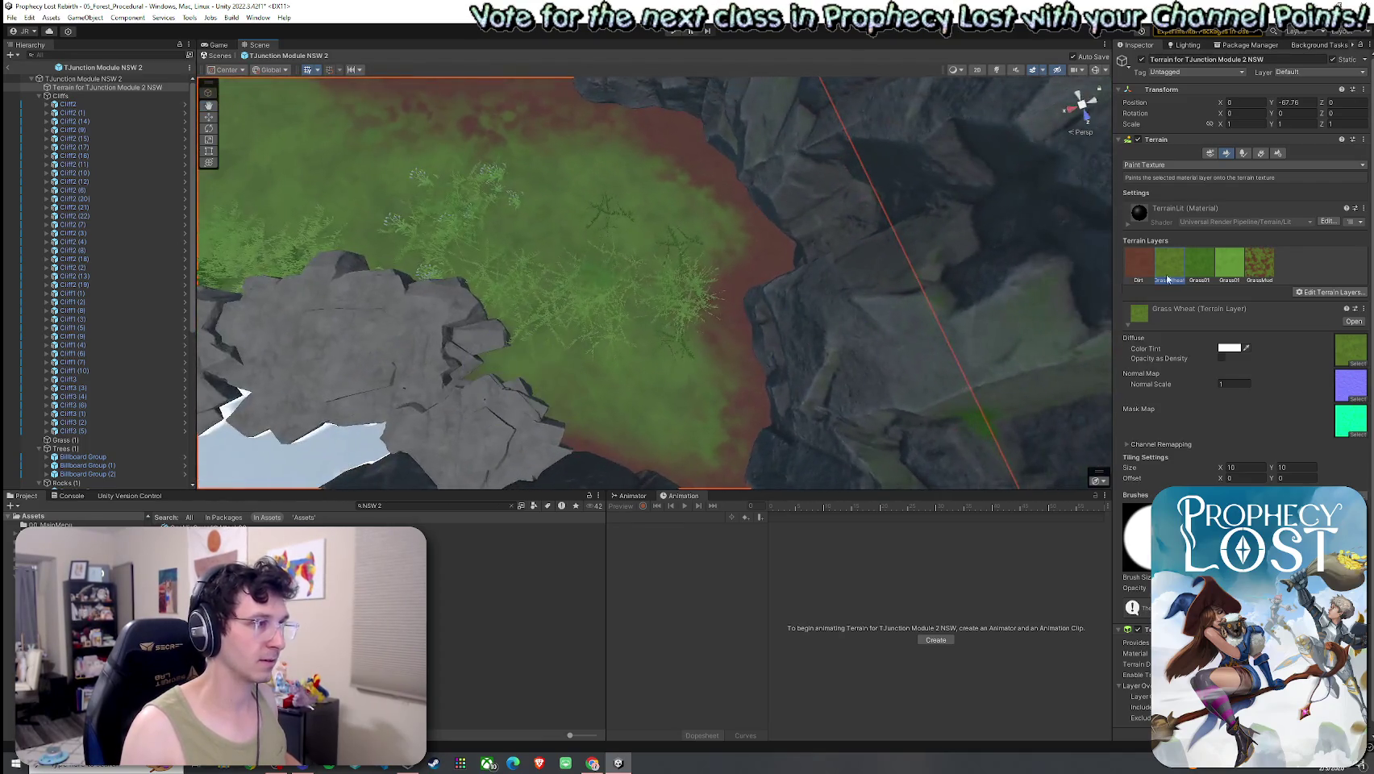
left_click(1139, 262)
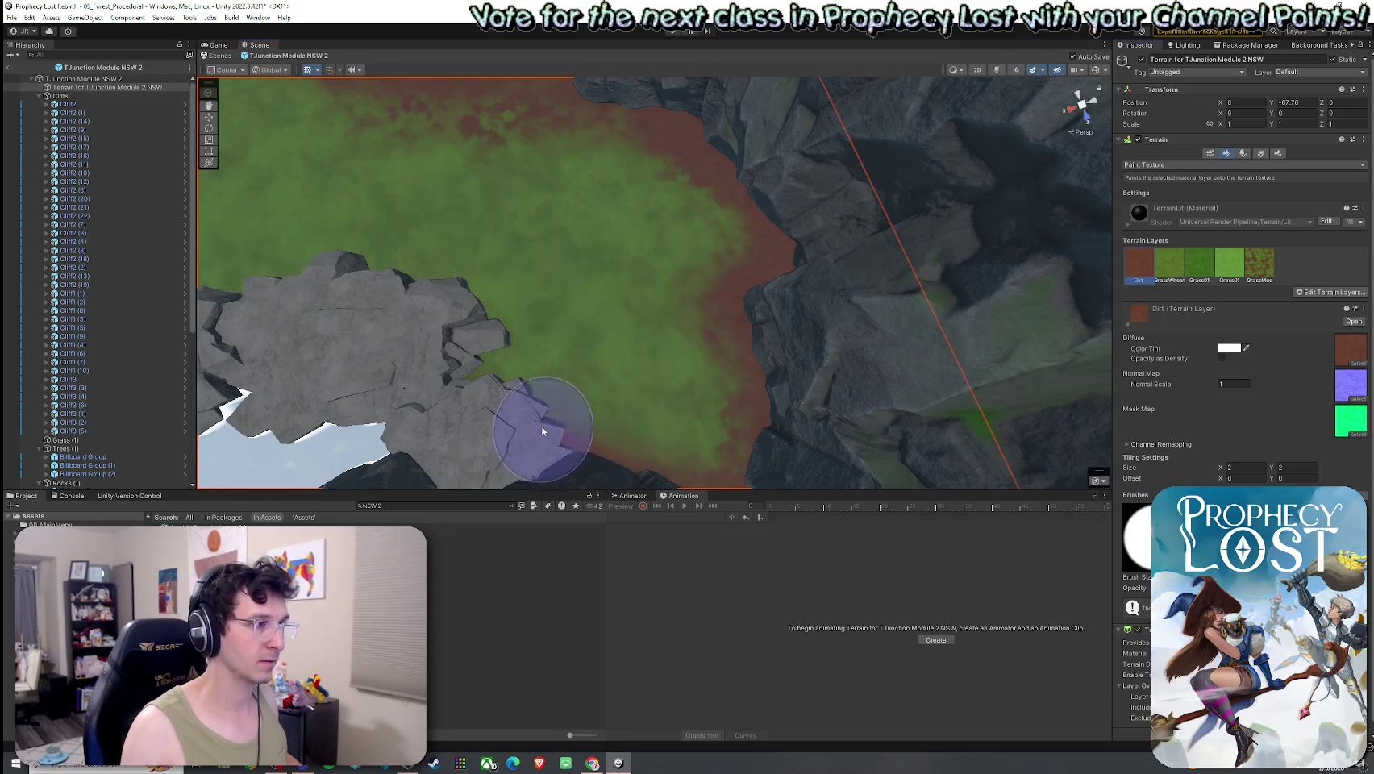
scroll(673, 385, "down", 3)
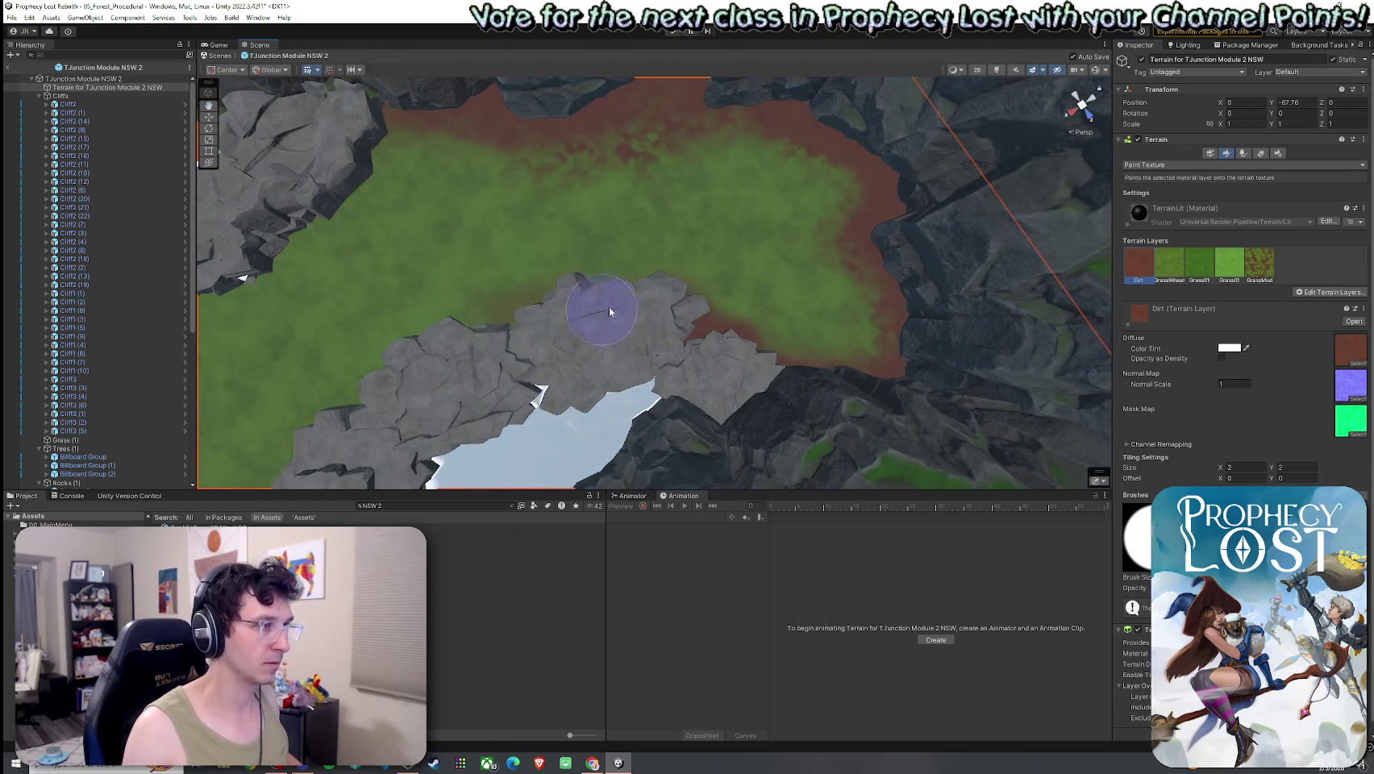
mouse_move(604, 306)
left_mouse_down()
mouse_move(464, 358)
mouse_move(476, 297)
mouse_move(525, 335)
mouse_move(623, 339)
left_mouse_up()
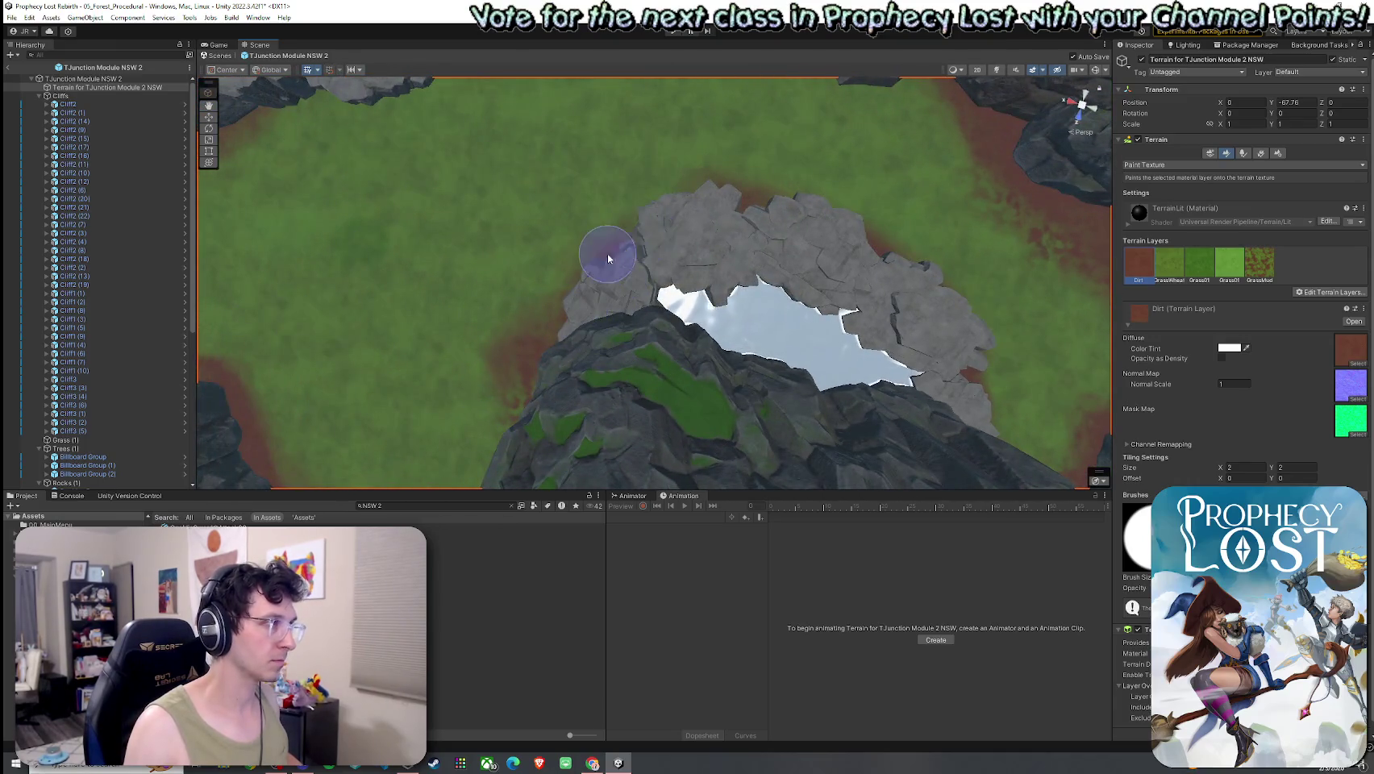
Orbit and zoom around the clearing to inspect the repainted cliff ring.
mouse_move(629, 286)
left_mouse_down()
mouse_move(597, 199)
mouse_move(740, 267)
mouse_move(746, 161)
left_mouse_up()
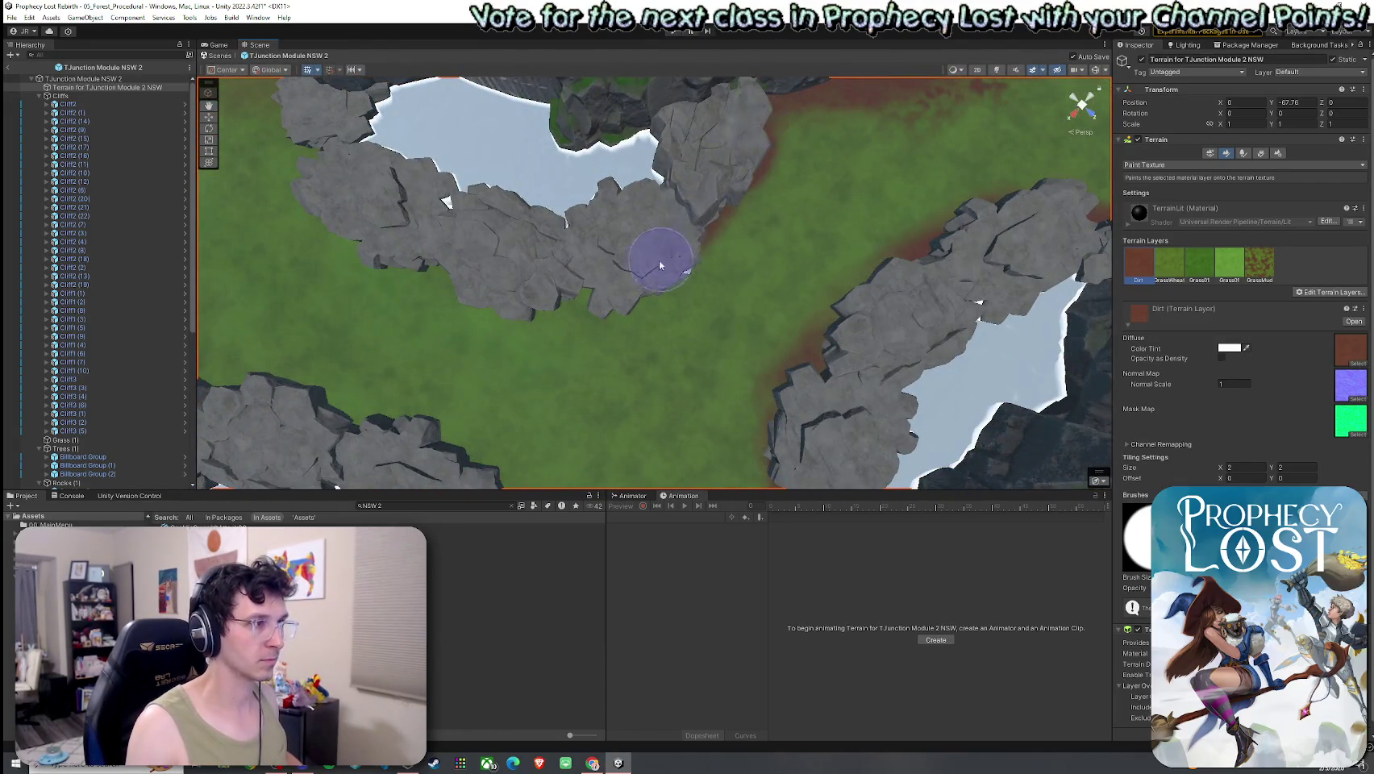
left_click_drag(438, 260, 678, 280)
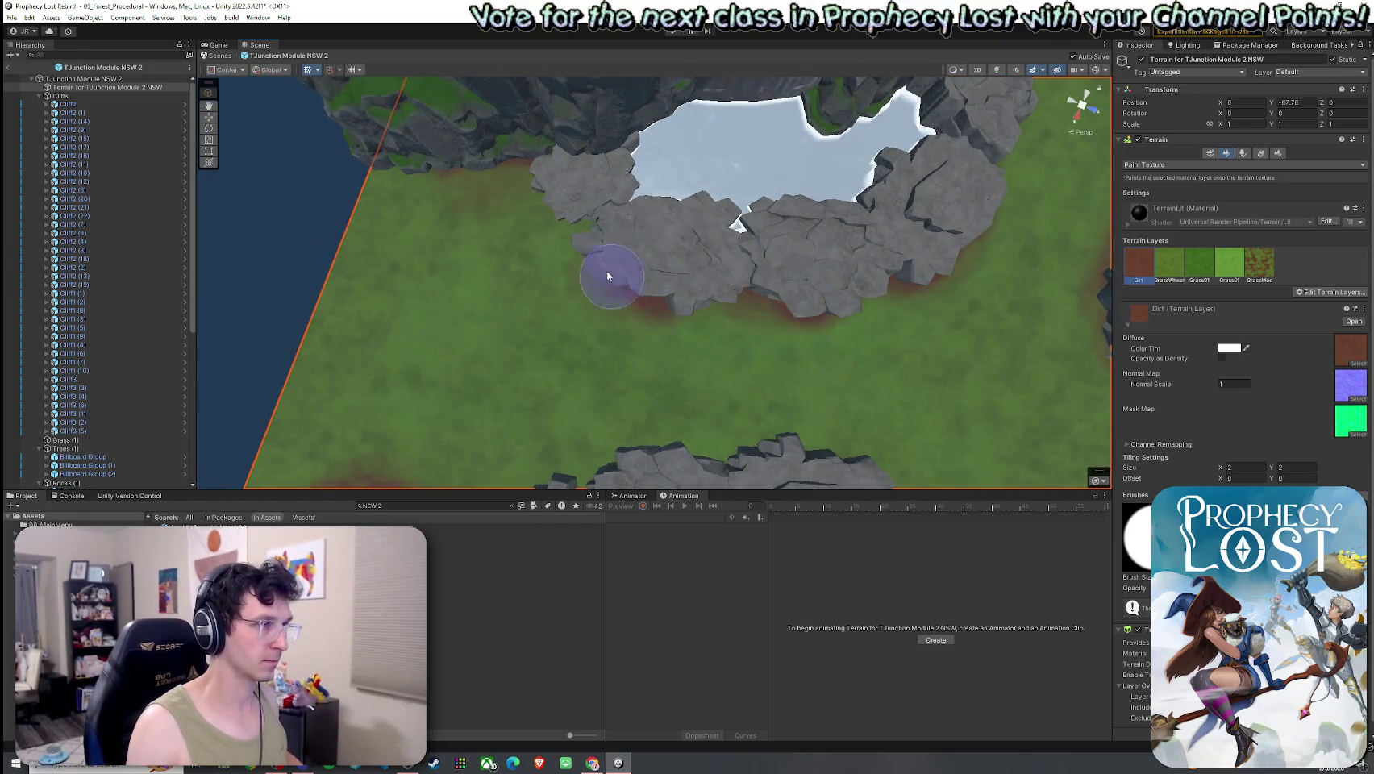
mouse_move(748, 337)
left_mouse_down()
mouse_move(788, 344)
mouse_move(1054, 297)
mouse_move(958, 344)
left_mouse_up()
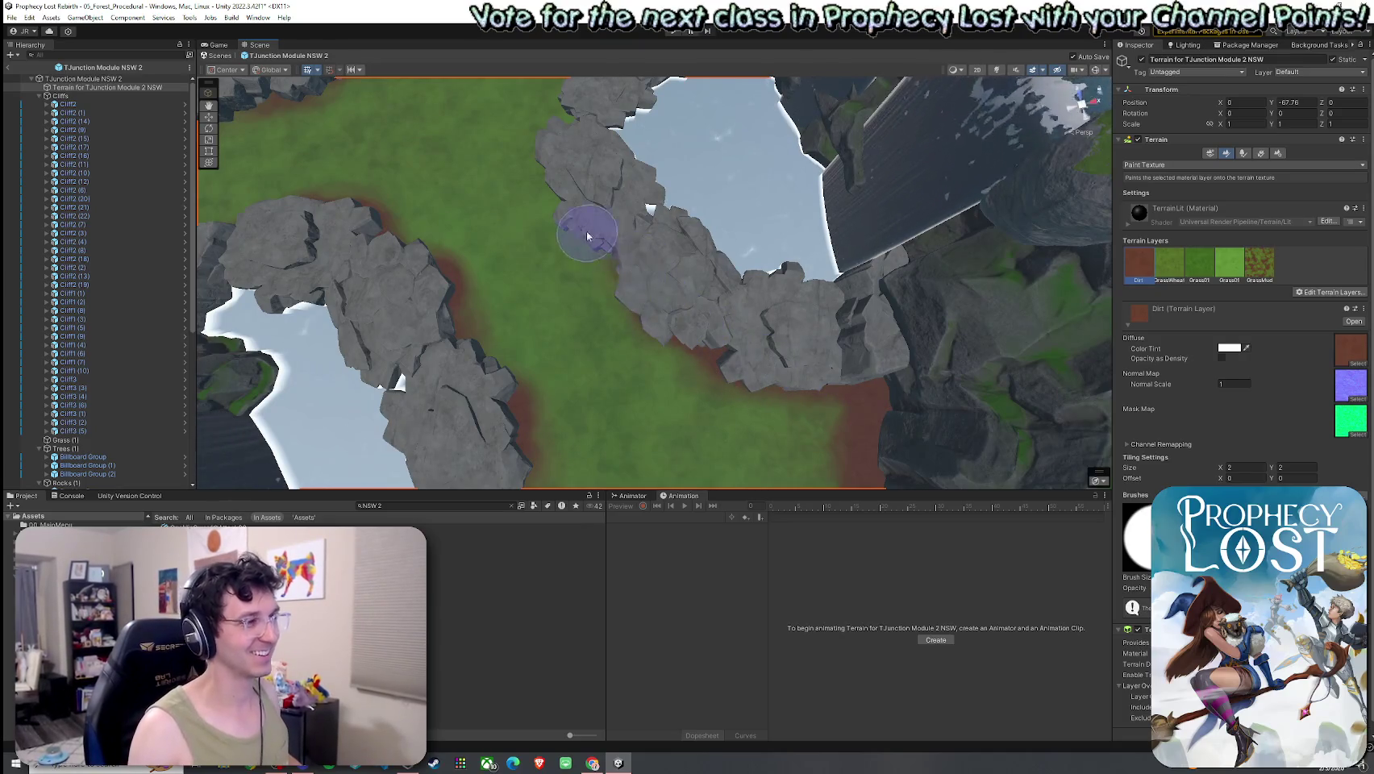
scroll(574, 209, "up", 3)
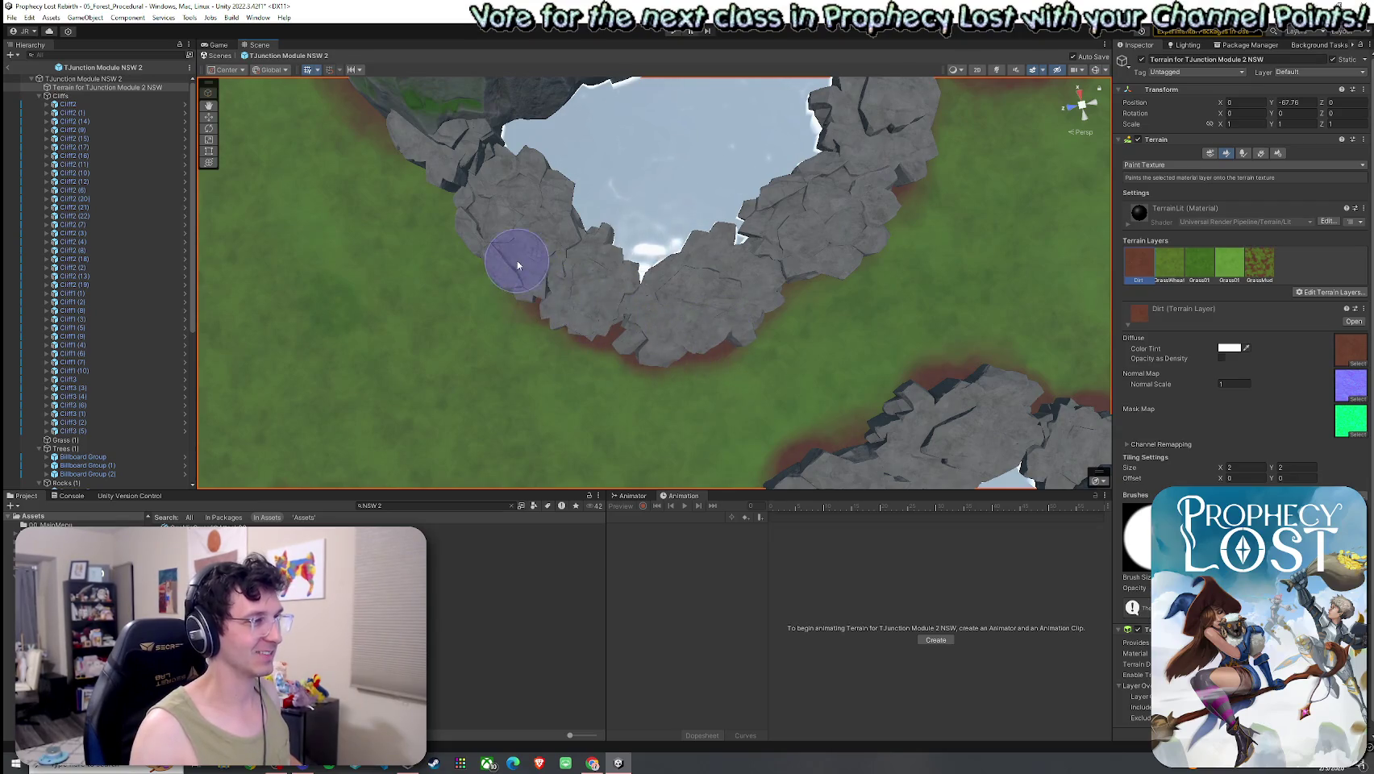
scroll(541, 250, "up", 3)
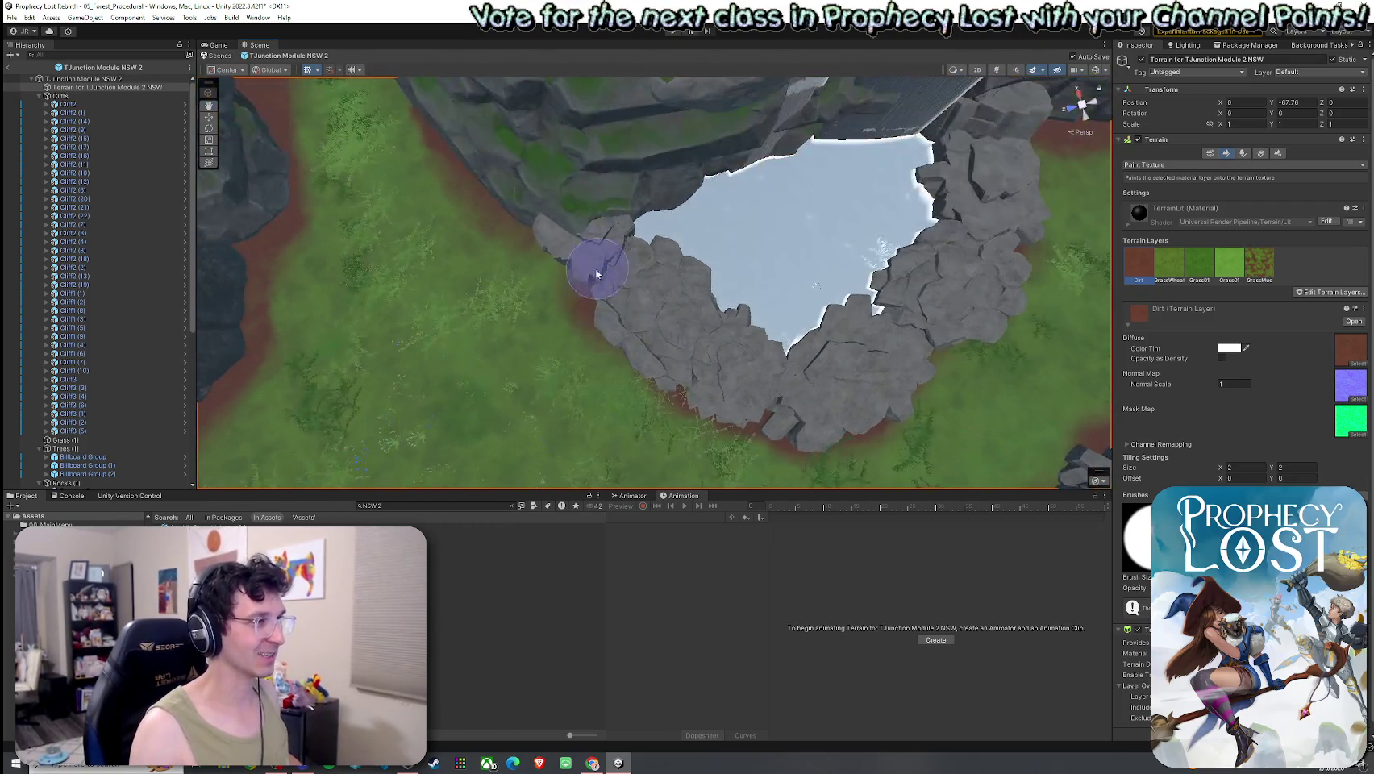
left_click_drag(575, 263, 511, 204)
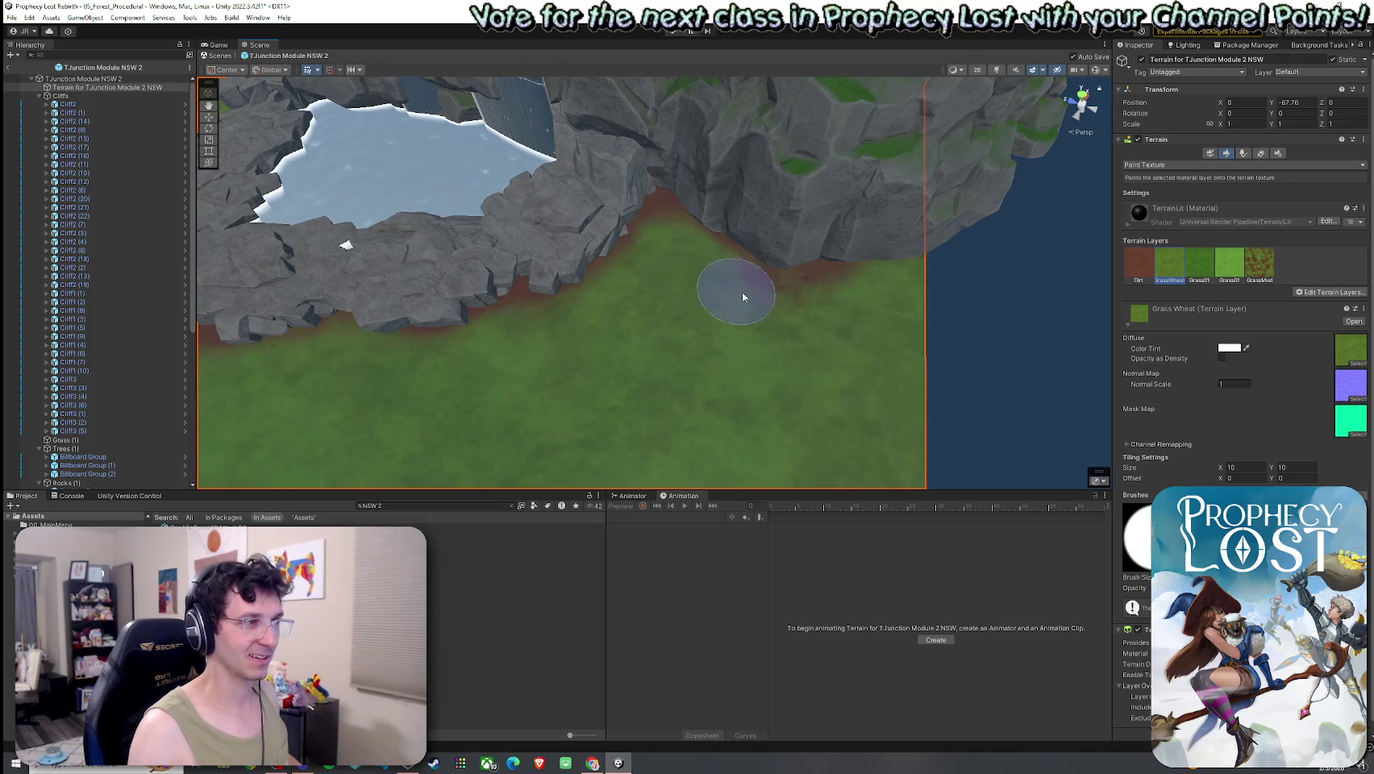
mouse_move(693, 264)
left_mouse_down()
mouse_move(567, 306)
mouse_move(614, 273)
mouse_move(534, 345)
mouse_move(556, 315)
mouse_move(524, 298)
mouse_move(646, 307)
mouse_move(776, 282)
mouse_move(798, 197)
mouse_move(583, 245)
mouse_move(593, 281)
mouse_move(644, 337)
mouse_move(702, 331)
mouse_move(742, 347)
mouse_move(730, 305)
left_mouse_up()
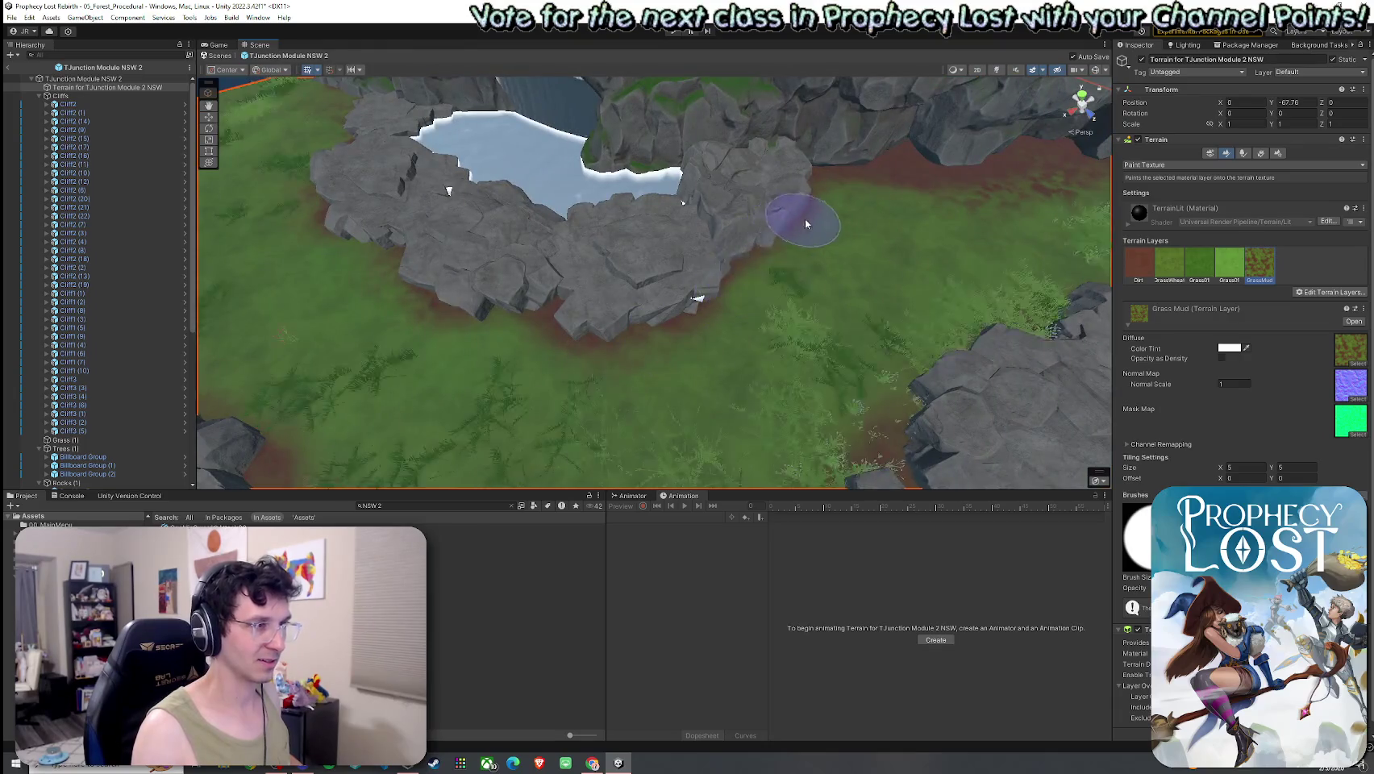
scroll(803, 222, "up", 3)
mouse_move(804, 277)
left_mouse_down()
mouse_move(775, 277)
mouse_move(721, 241)
left_mouse_up()
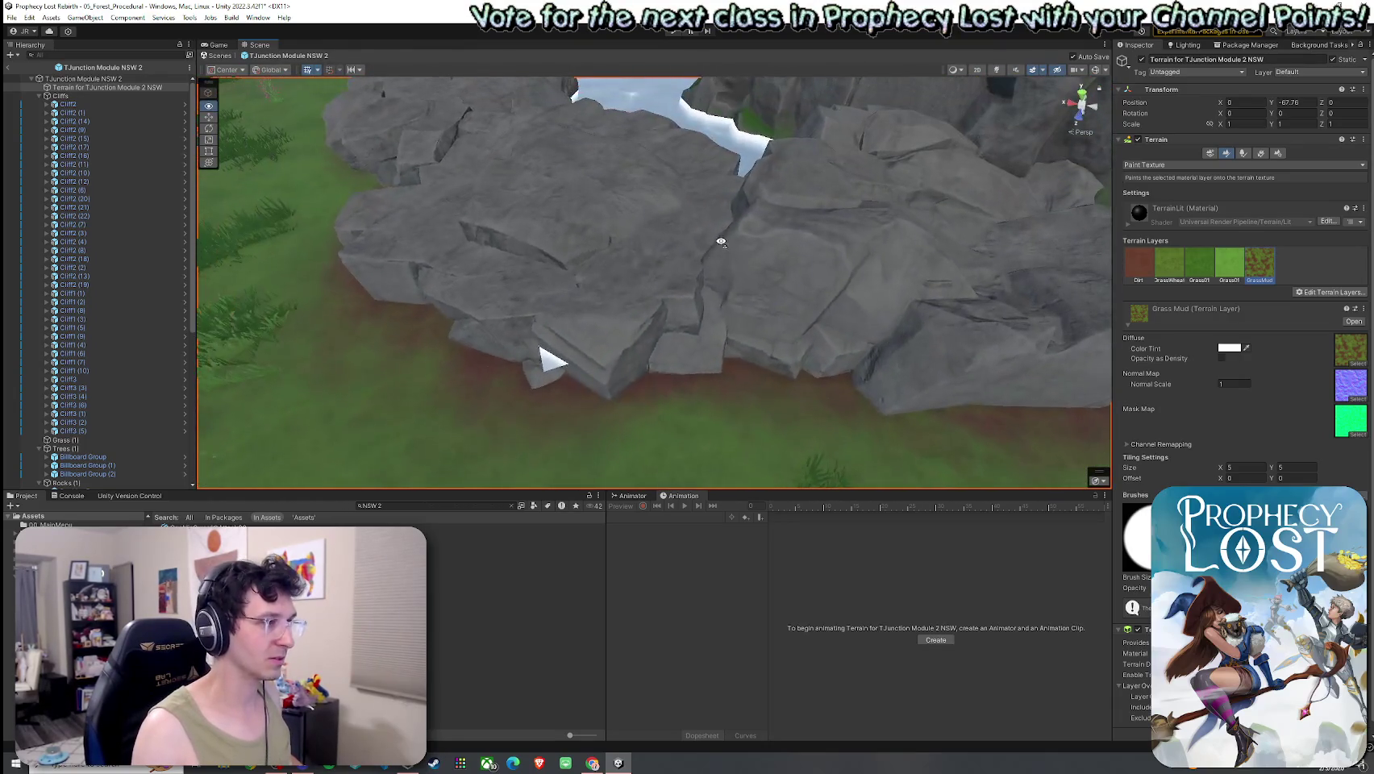
left_click(468, 387)
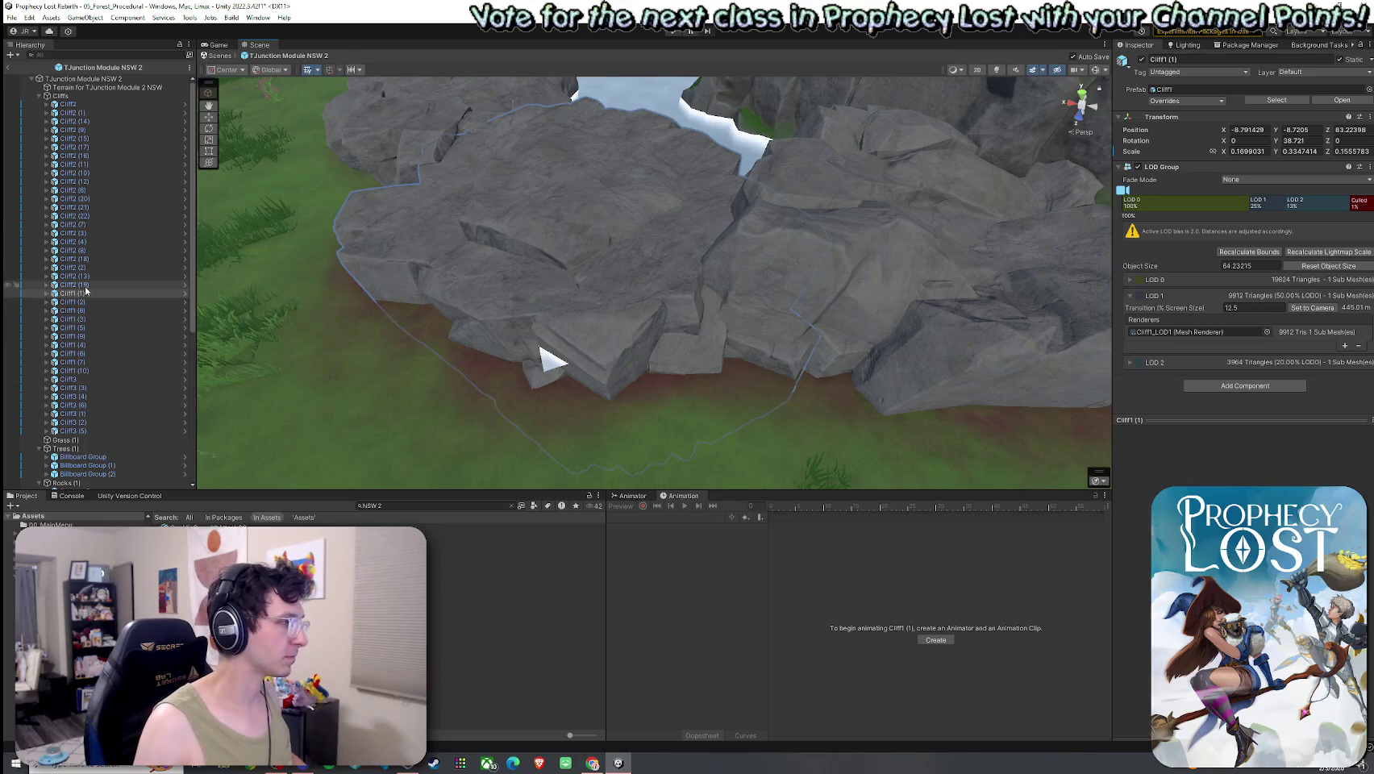
Scale and rotate Cliff1 (1) to a slightly larger size and new angle, then frame it.
mouse_move(609, 343)
left_mouse_down()
mouse_move(475, 284)
mouse_move(445, 307)
mouse_move(481, 343)
mouse_move(736, 316)
mouse_move(749, 354)
mouse_move(778, 347)
mouse_move(687, 344)
mouse_move(610, 295)
mouse_move(804, 344)
left_mouse_up()
key("e")
key("r")
mouse_move(706, 426)
left_mouse_down()
mouse_move(840, 396)
mouse_move(774, 347)
mouse_move(810, 381)
mouse_move(756, 419)
mouse_move(868, 413)
mouse_move(424, 466)
left_mouse_up()
key("f")
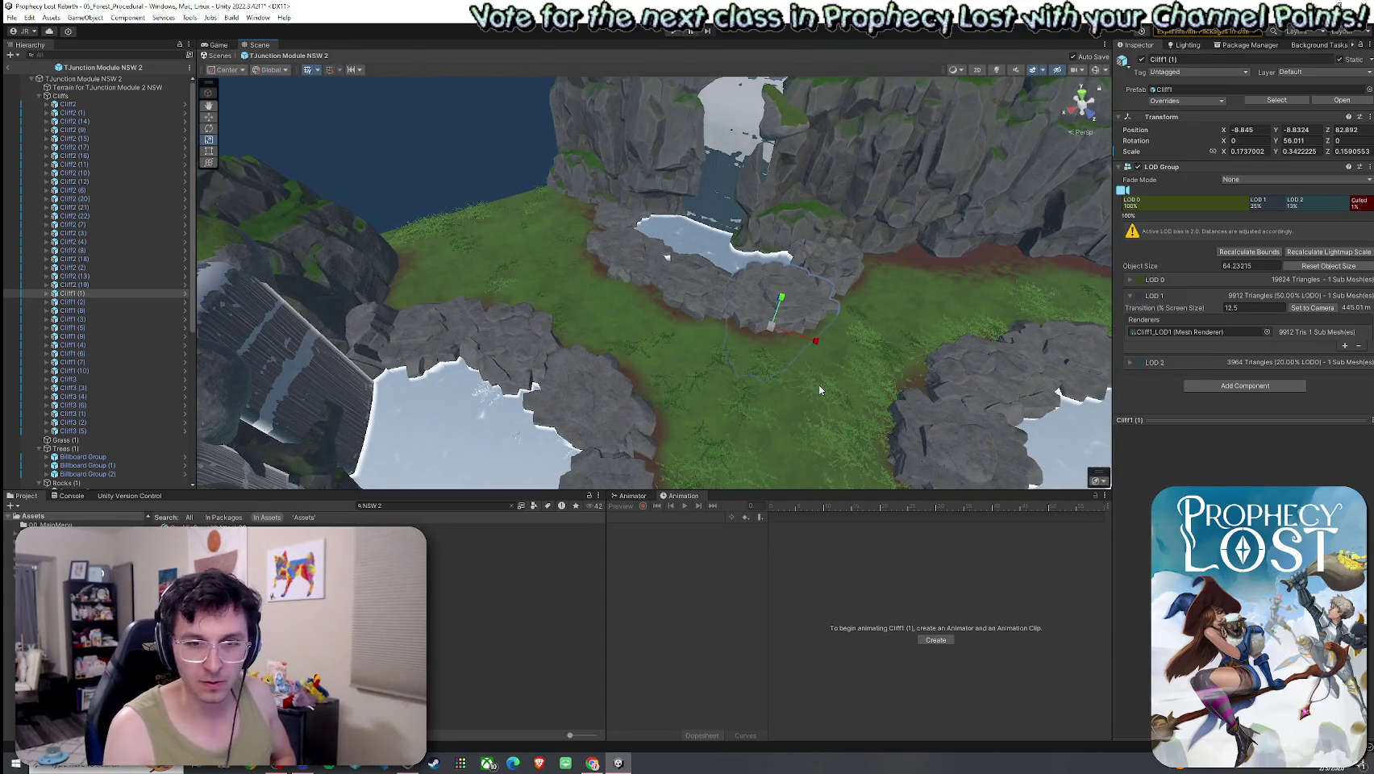
Deselect the cliff and tilt the view over the cliffs and ponds.
left_click_drag(838, 345, 758, 345)
left_click(29, 17)
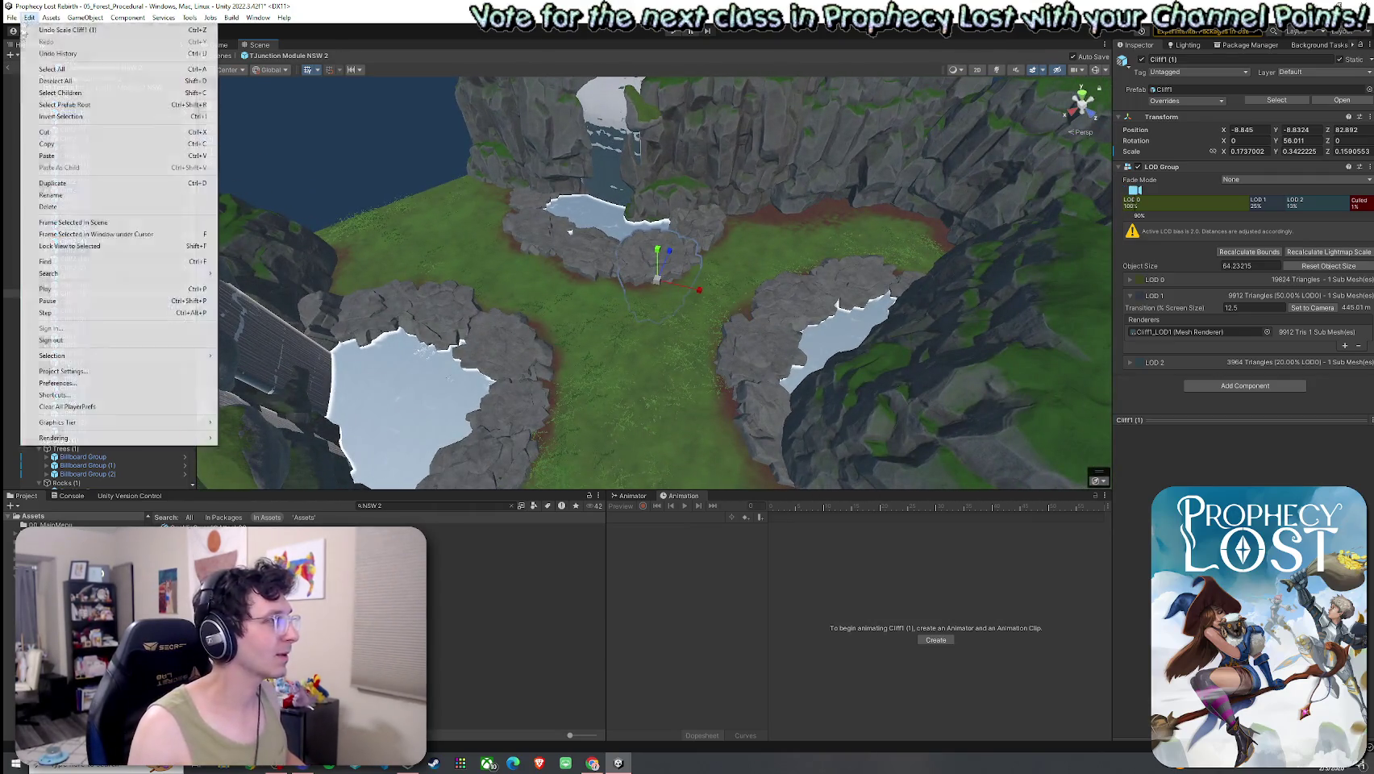
left_click(277, 146)
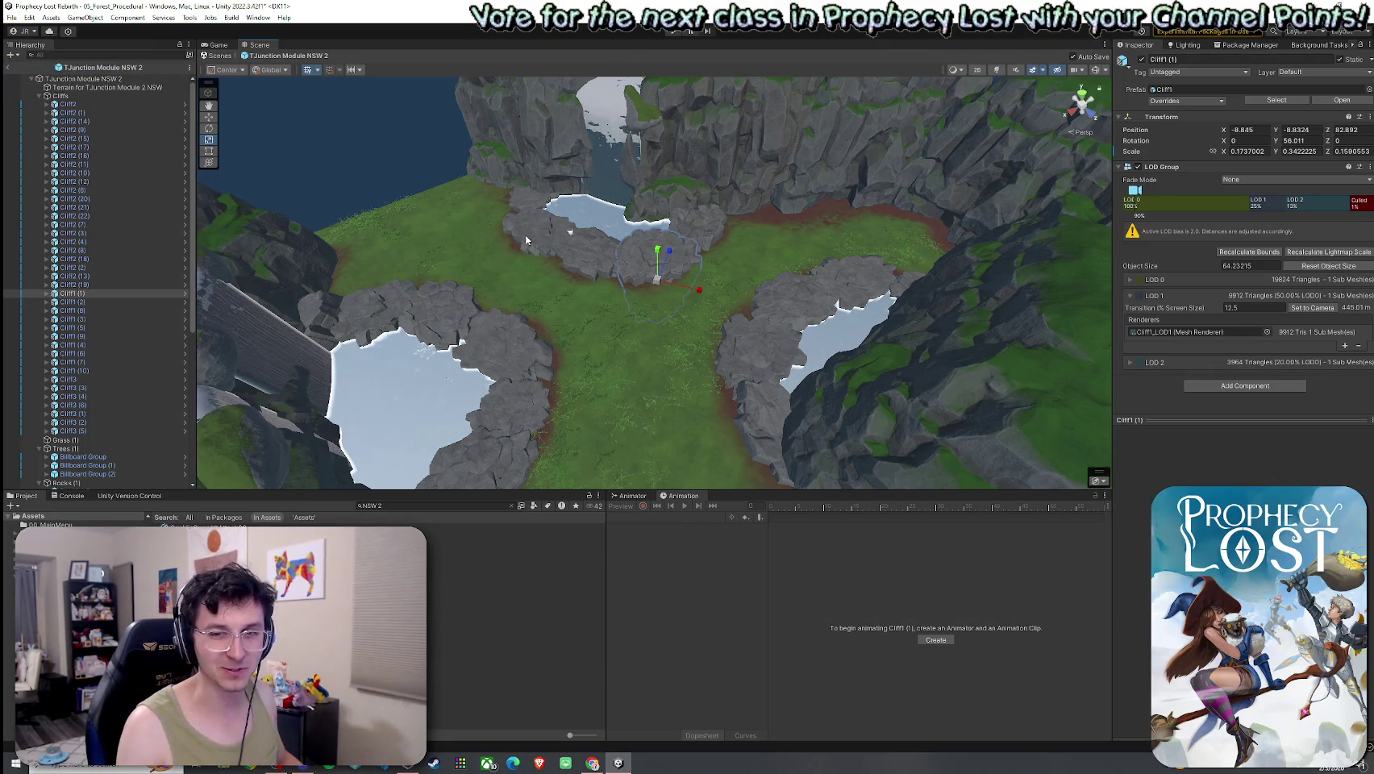
left_click_drag(586, 210, 484, 169)
left_click(431, 153)
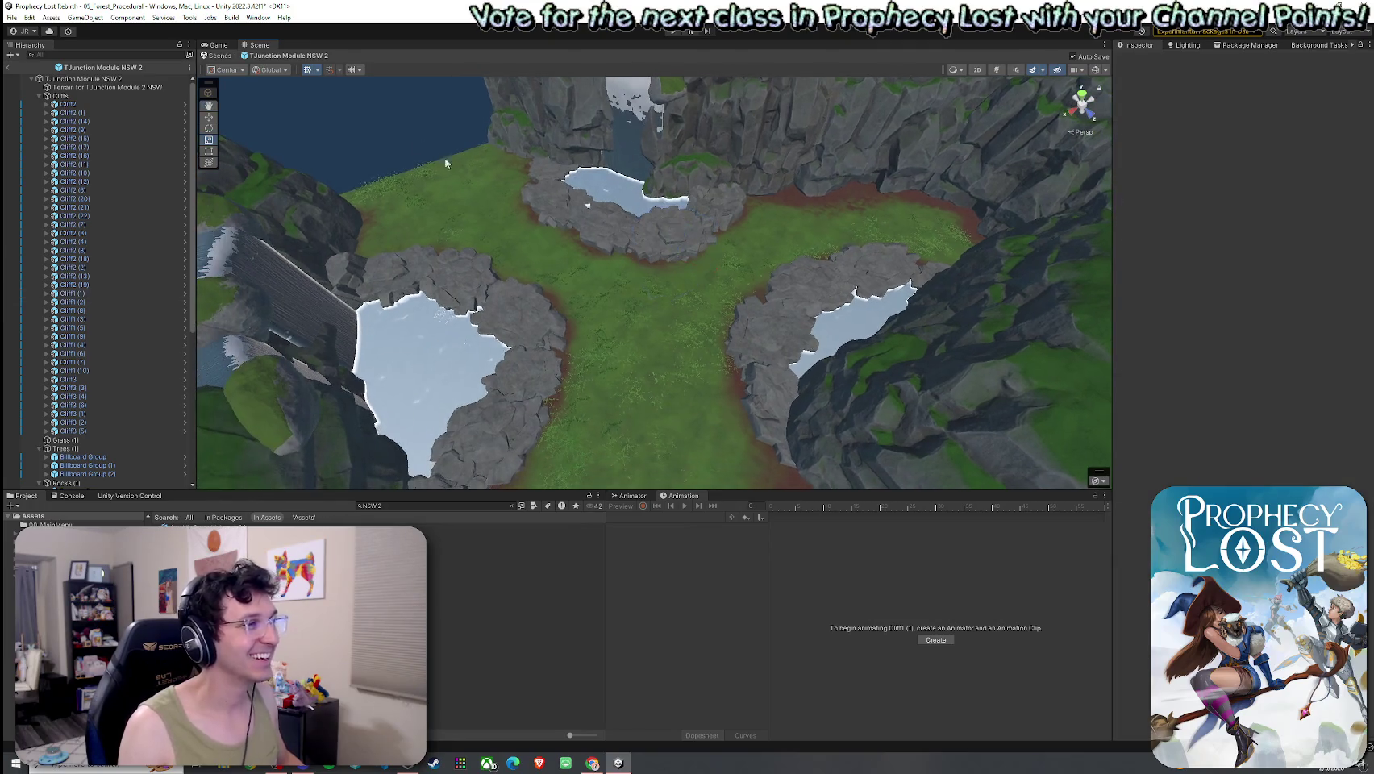
left_click_drag(629, 278, 662, 307)
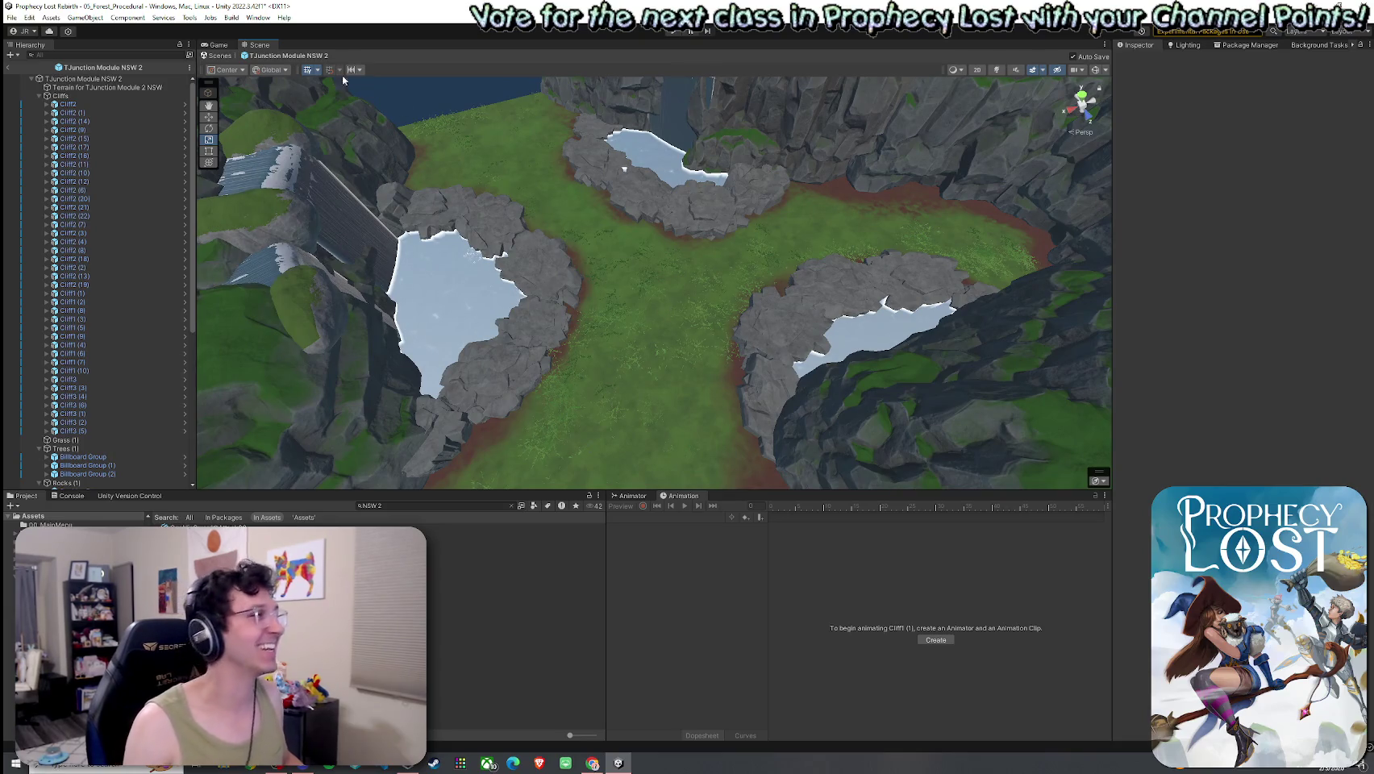
left_click(18, 32)
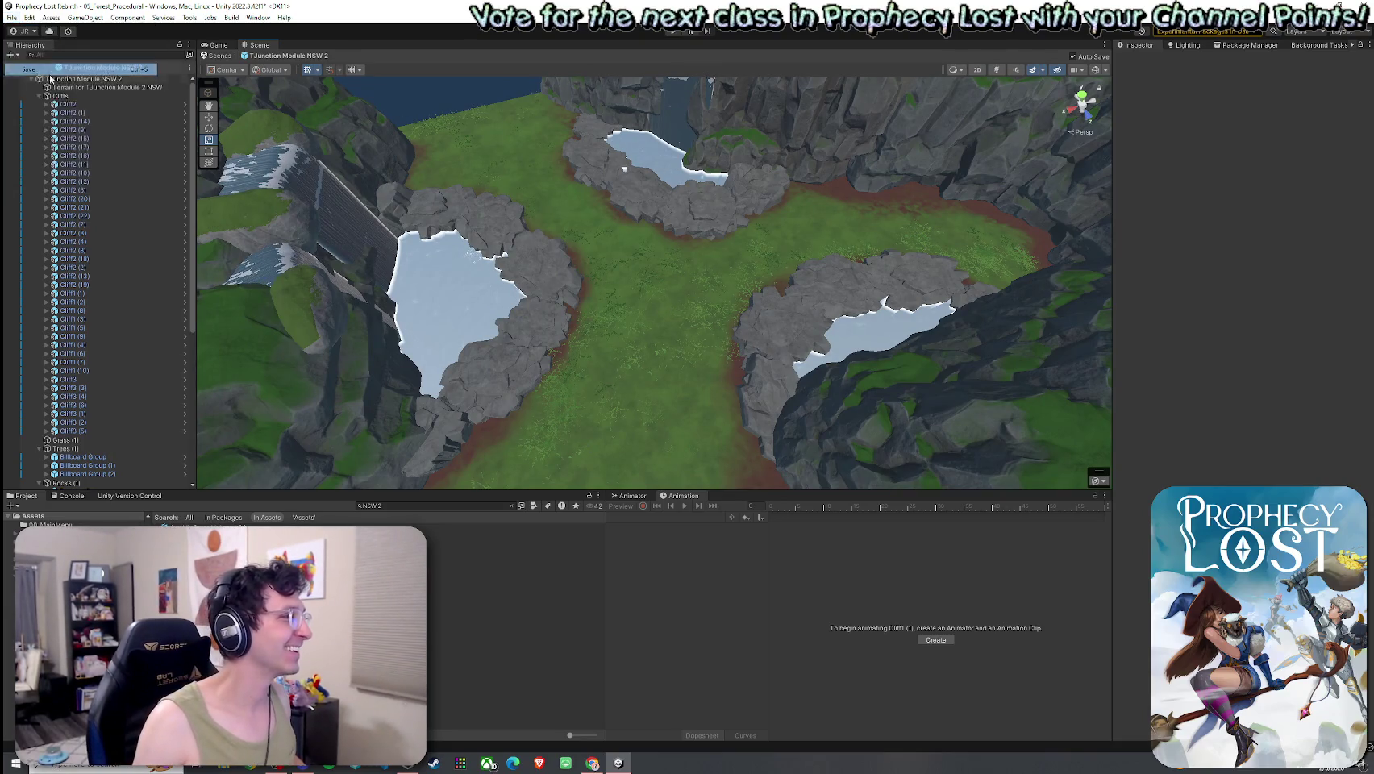
mouse_move(599, 323)
left_mouse_down()
mouse_move(600, 282)
mouse_move(608, 298)
mouse_move(420, 304)
mouse_move(284, 383)
mouse_move(639, 410)
left_mouse_up()
Select the module terrain in Paint Texture mode and paint grass across the central clearing.
left_click(766, 307)
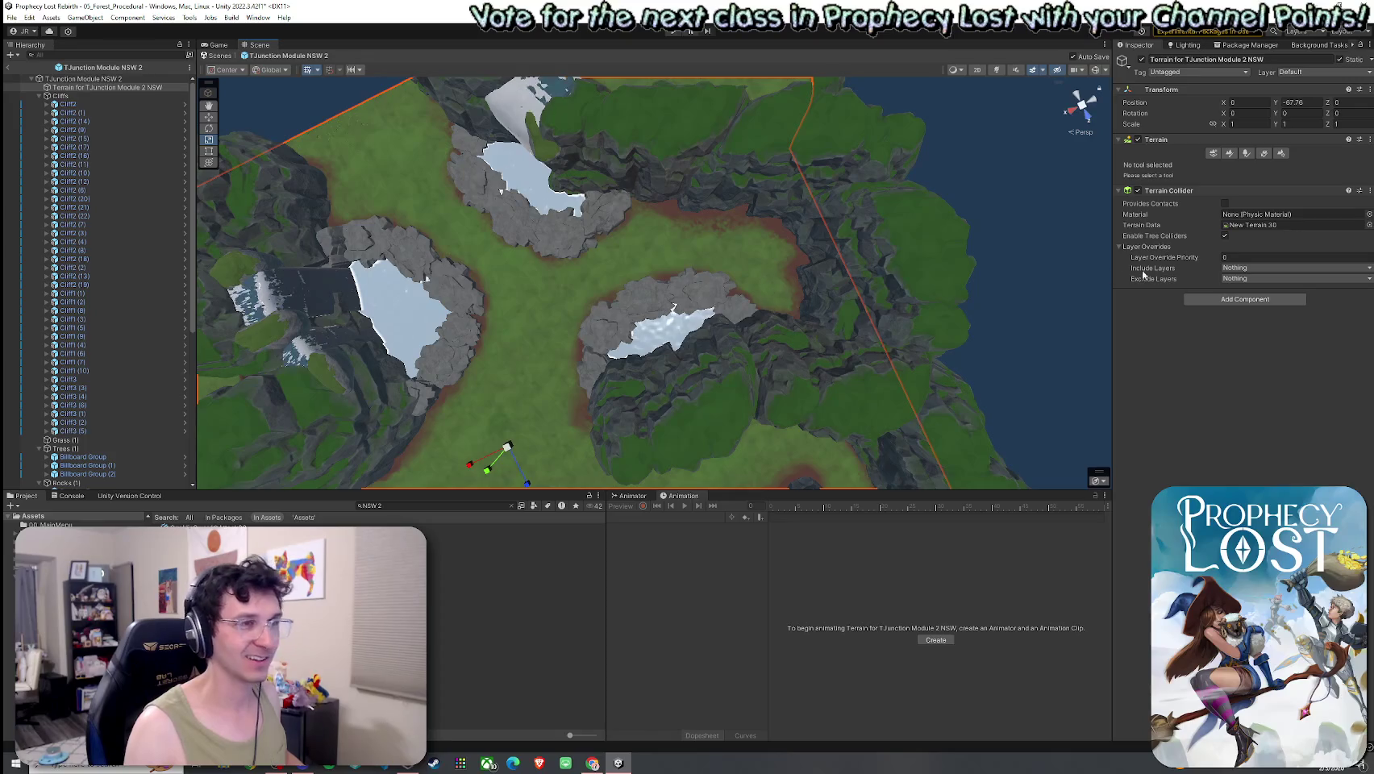
left_click(1229, 153)
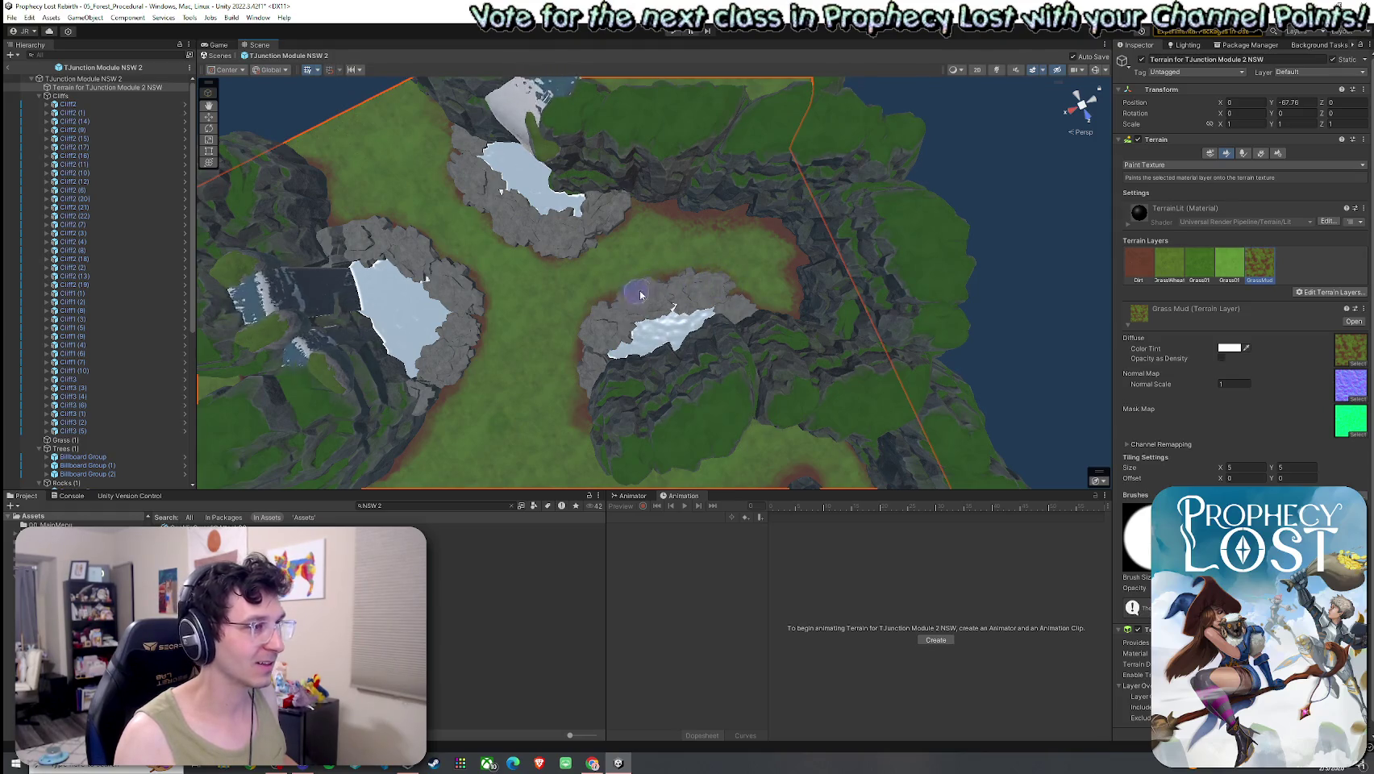
scroll(637, 297, "up", 4)
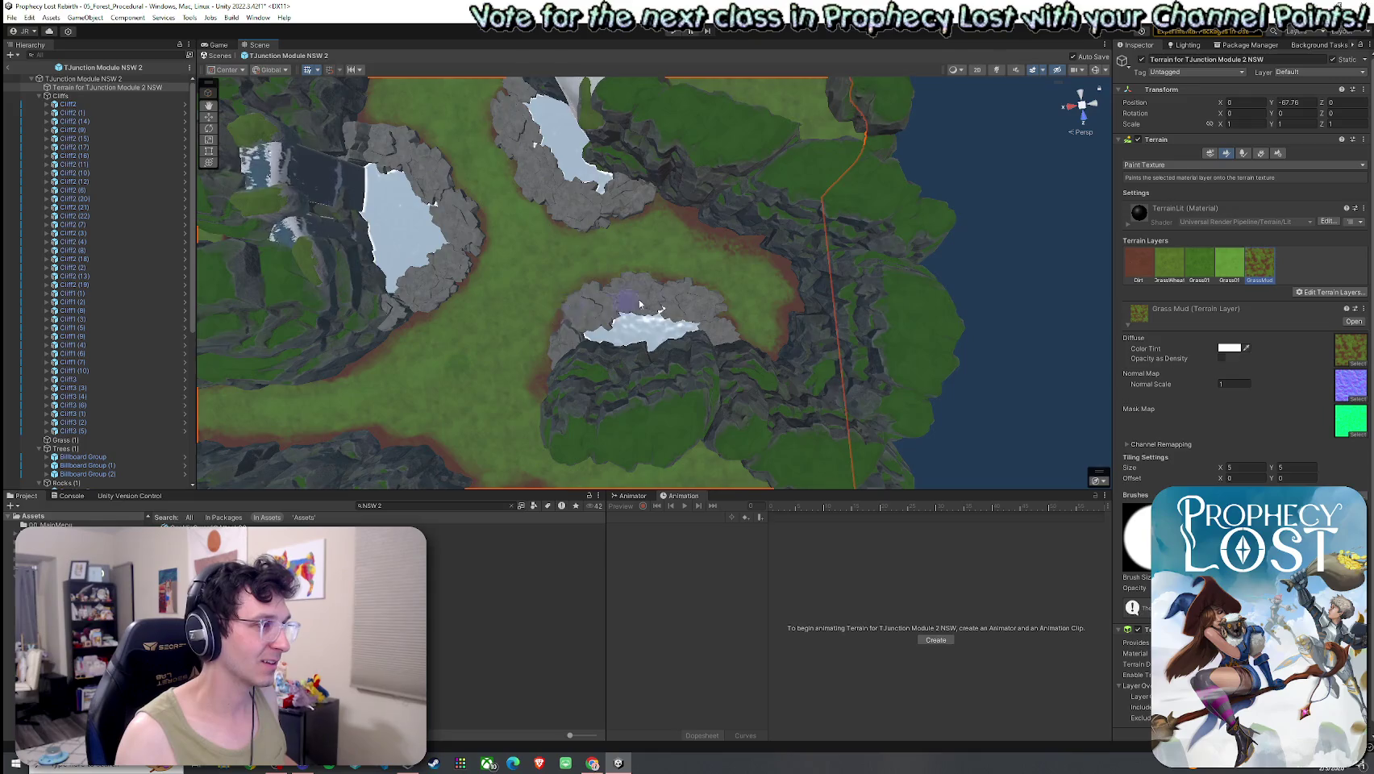
left_click_drag(625, 307, 576, 280)
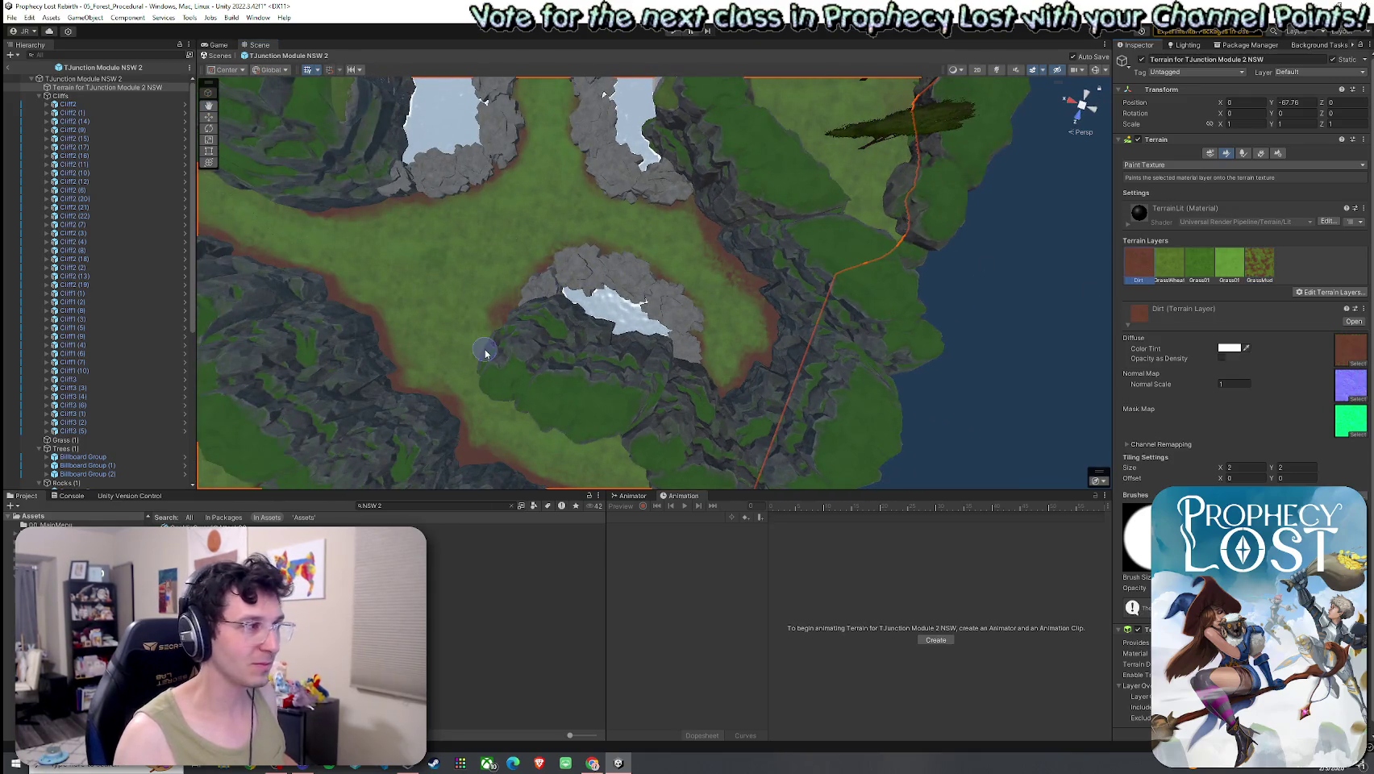
left_click(1170, 262)
mouse_move(727, 254)
left_mouse_down()
mouse_move(604, 230)
mouse_move(643, 275)
left_mouse_up()
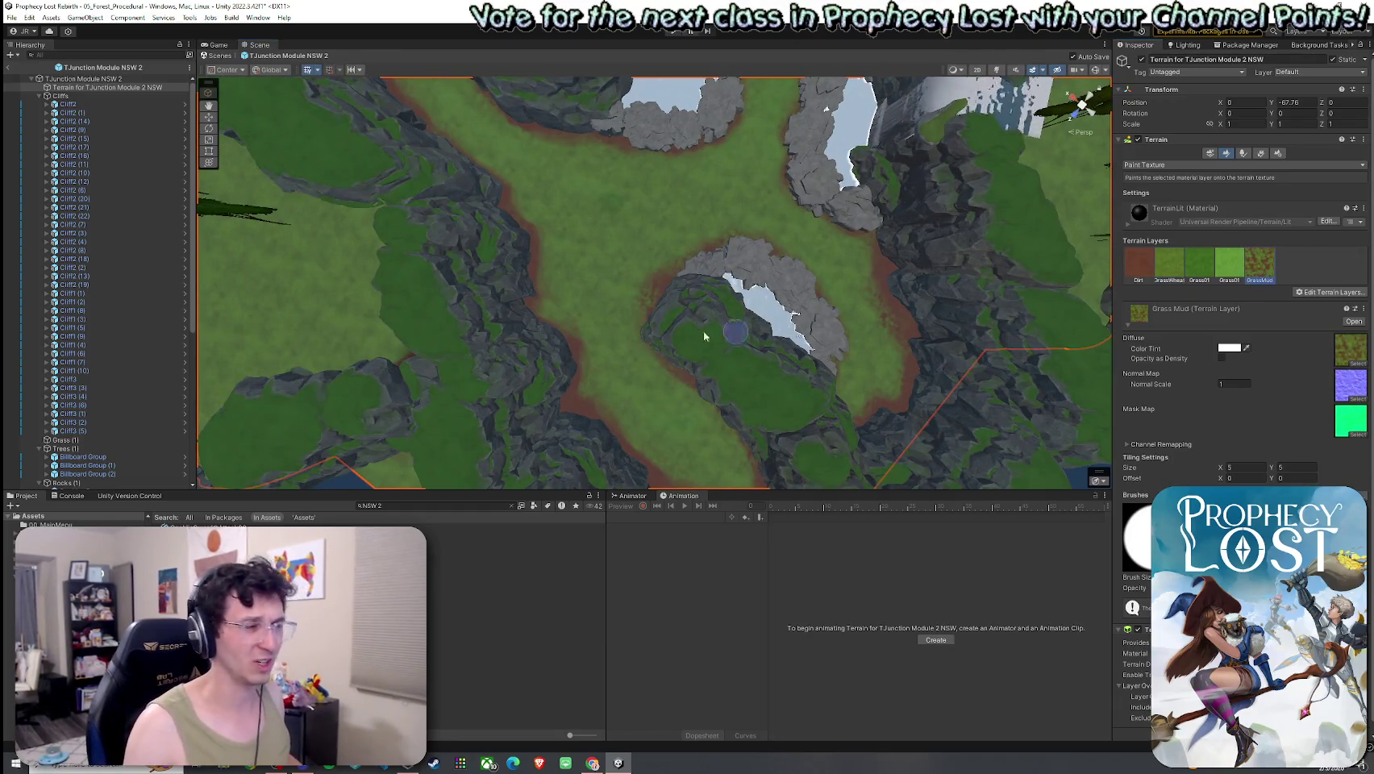
Alternate the Dirt and GrassMud layers to edge the clearings with dirt where they meet the cliffs.
left_click(1139, 267)
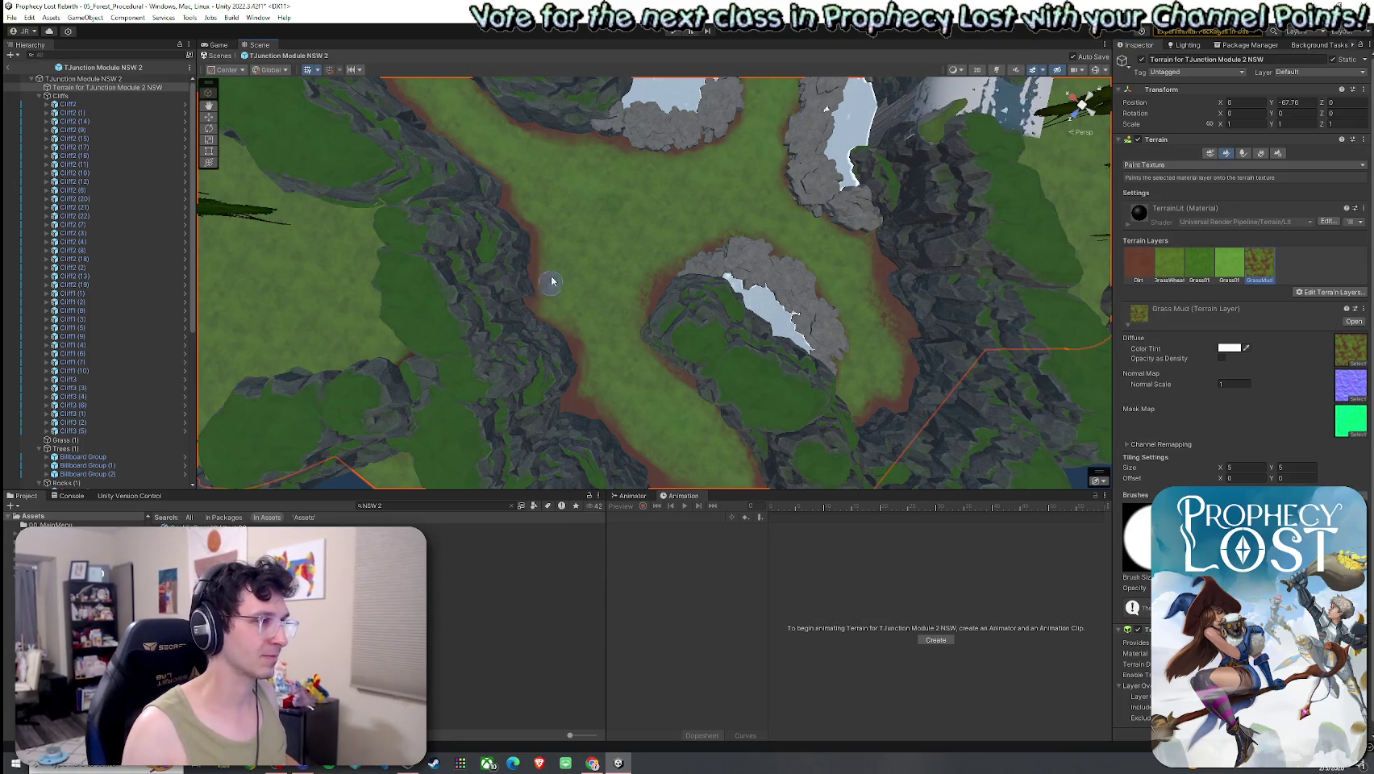
left_click(1139, 266)
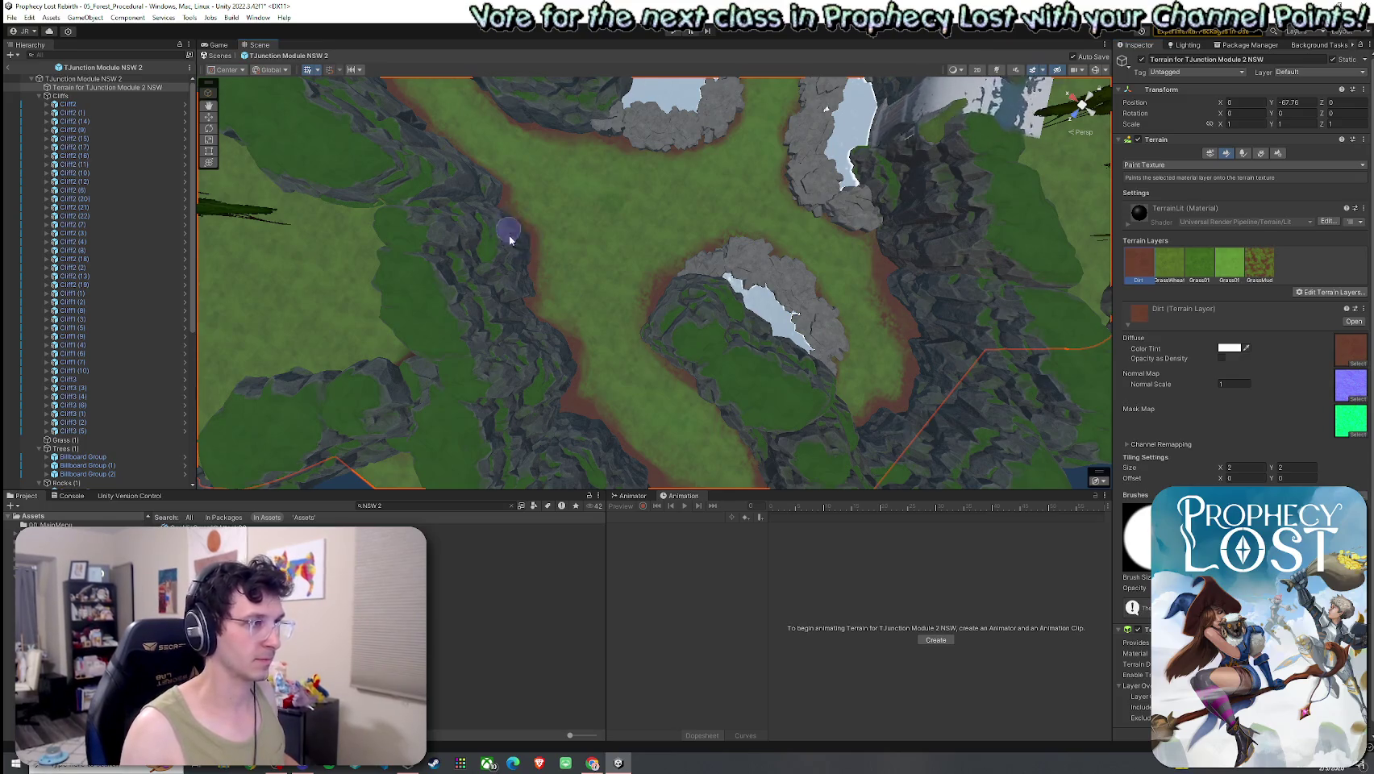
left_click(1230, 264)
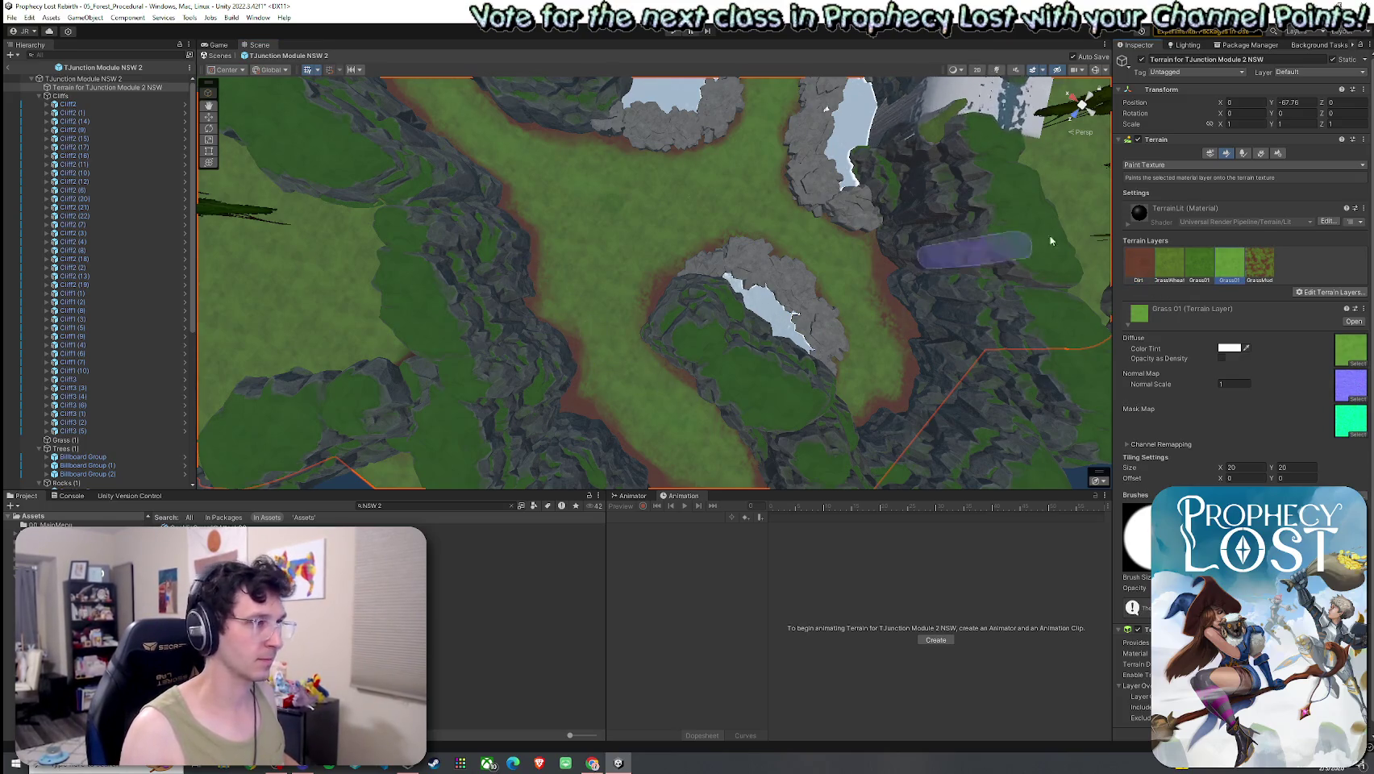
left_click(1259, 264)
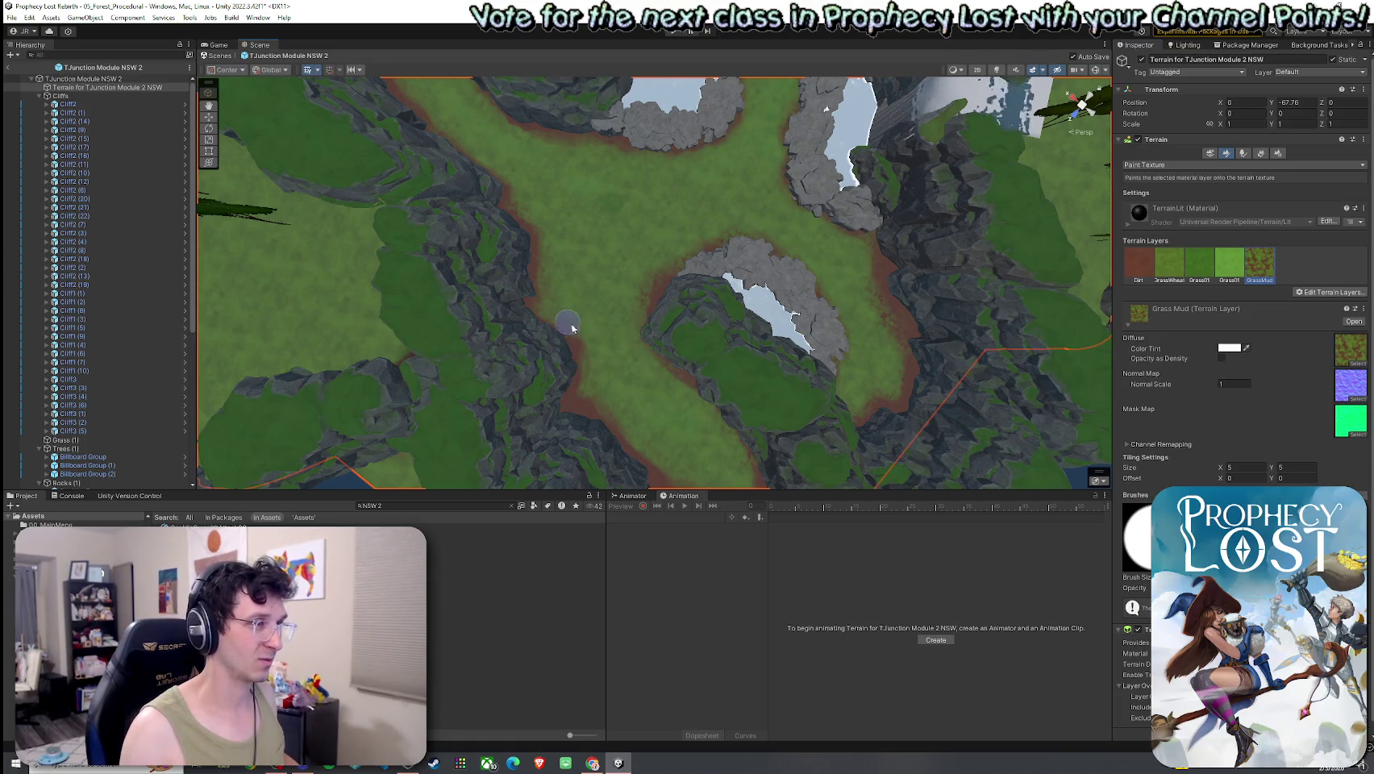
left_click(1137, 266)
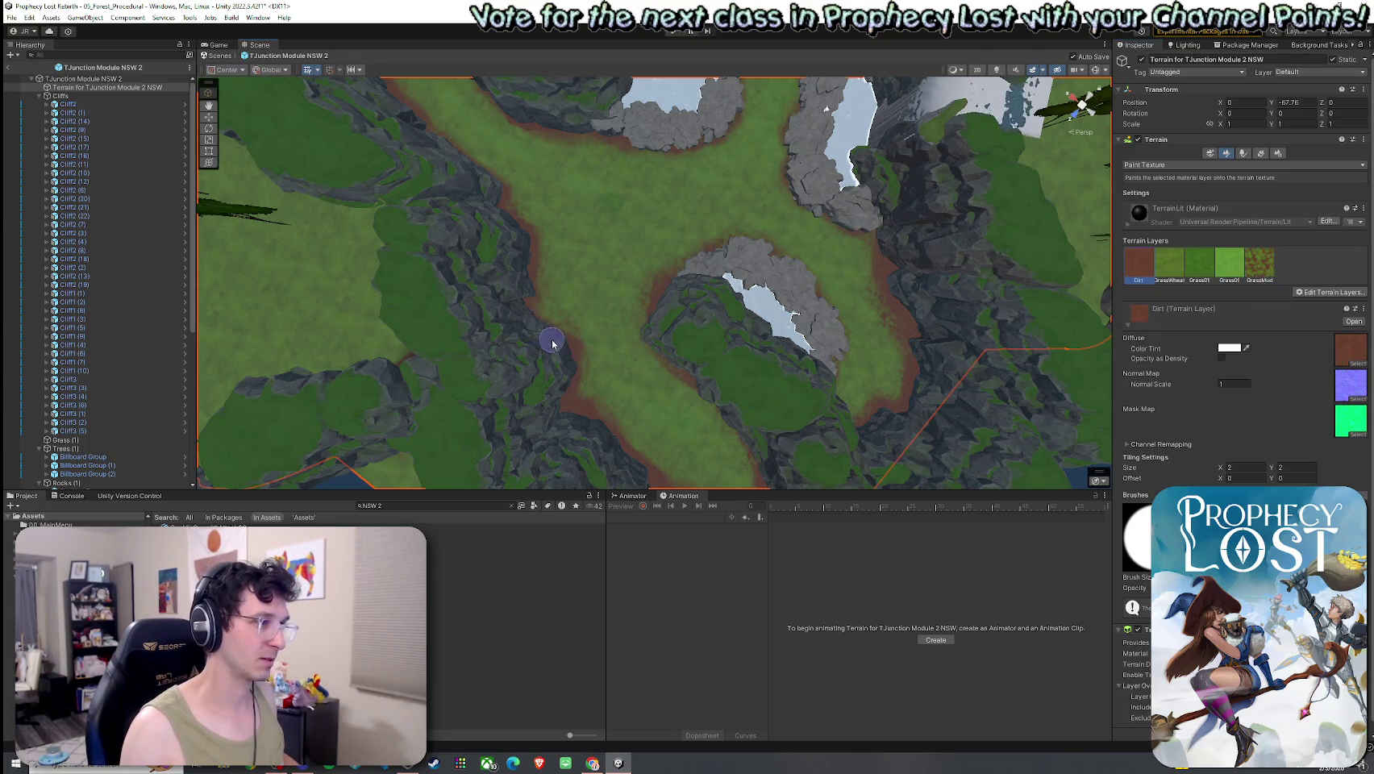
mouse_move(588, 423)
left_mouse_down()
mouse_move(561, 409)
mouse_move(644, 387)
mouse_move(887, 409)
left_mouse_up()
scroll(887, 409, "up", 5)
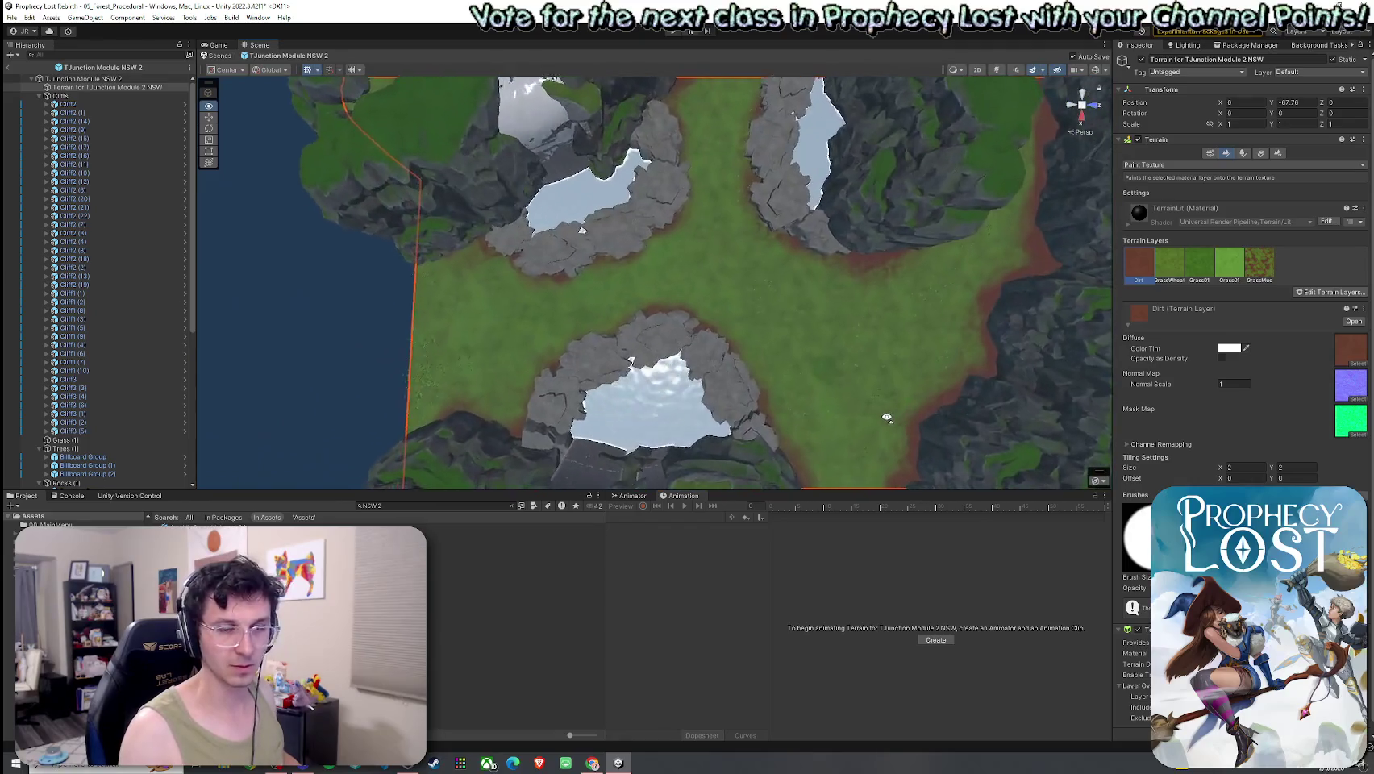
scroll(887, 418, "up", 1)
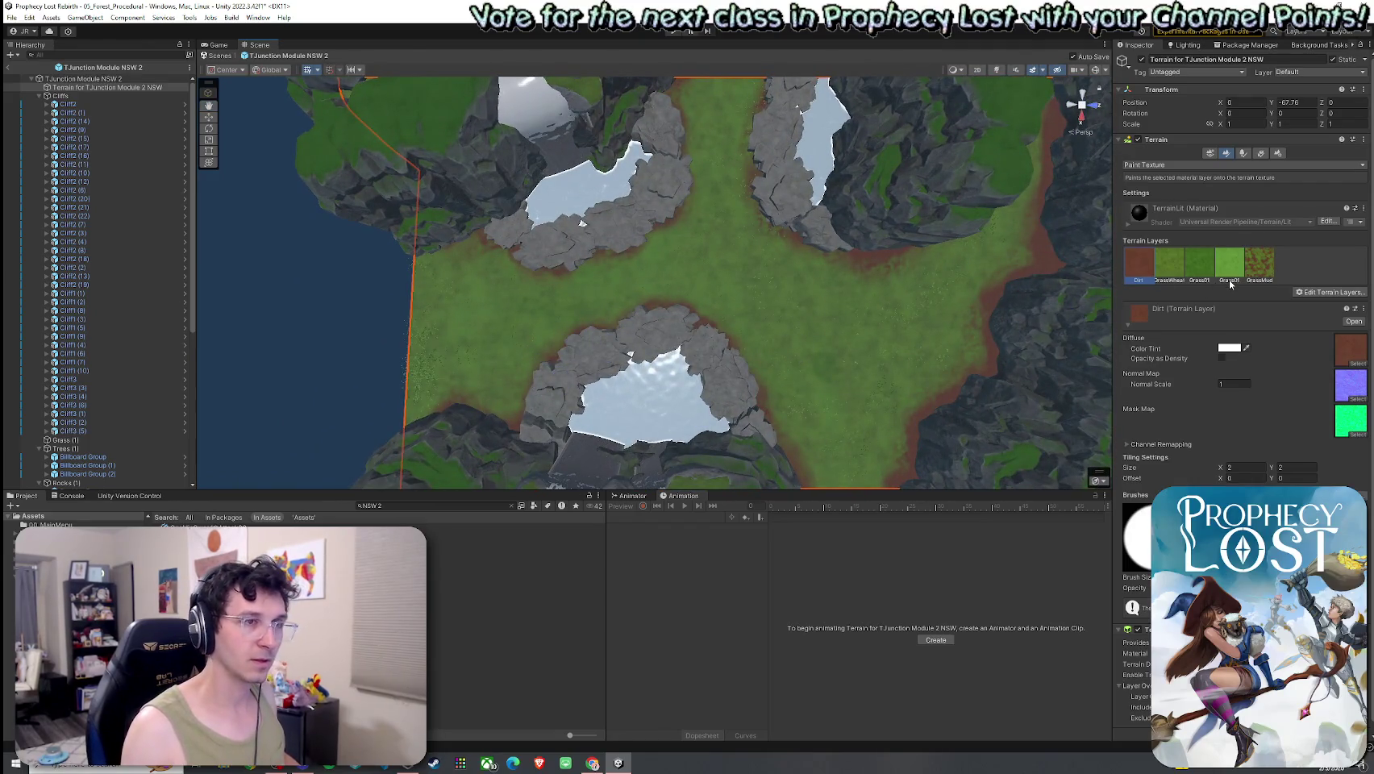
left_click(1263, 271)
mouse_move(719, 355)
left_mouse_down()
mouse_move(645, 385)
mouse_move(594, 340)
mouse_move(322, 274)
left_mouse_up()
left_click(39, 98)
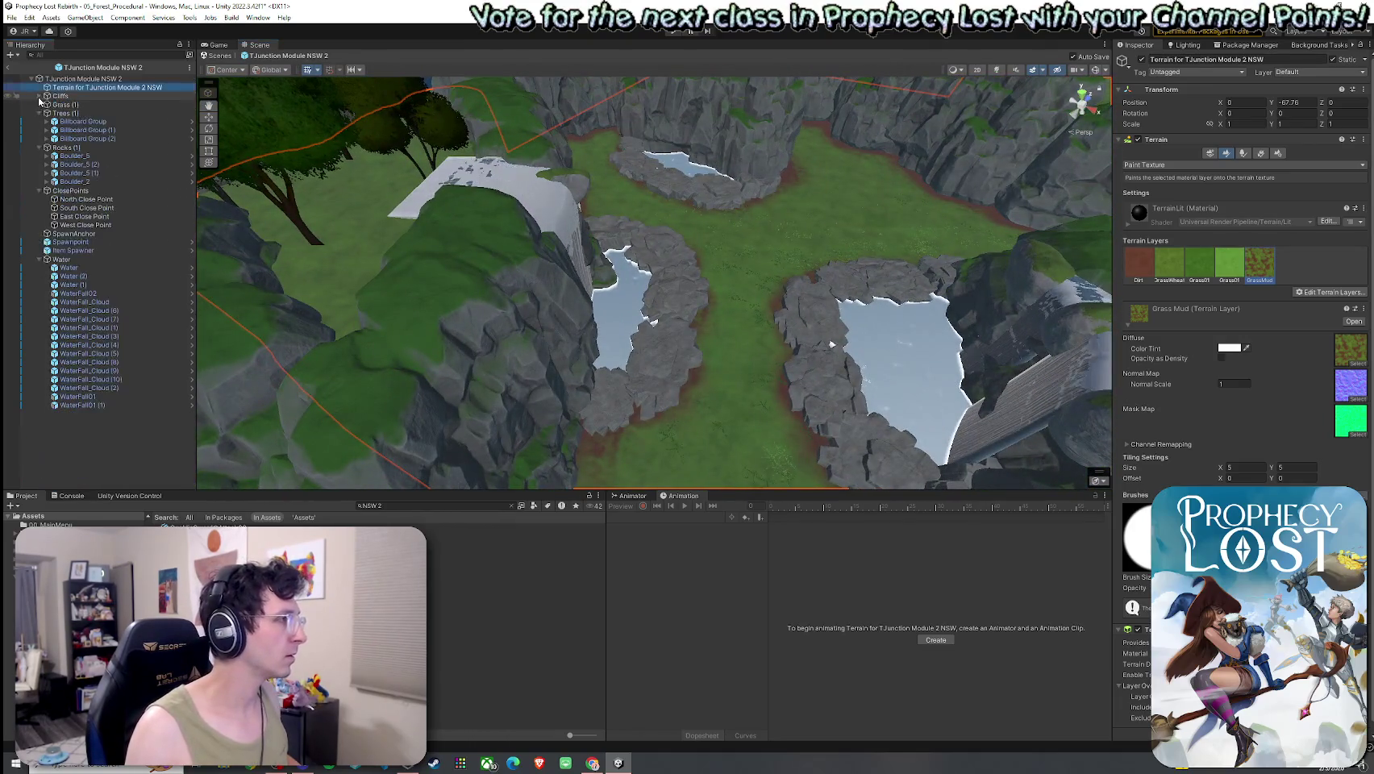
Save the module edits, return to 05_Forest_Procedural and place a TJunction Module NSW 2 instance.
left_click(12, 17)
left_click(36, 260)
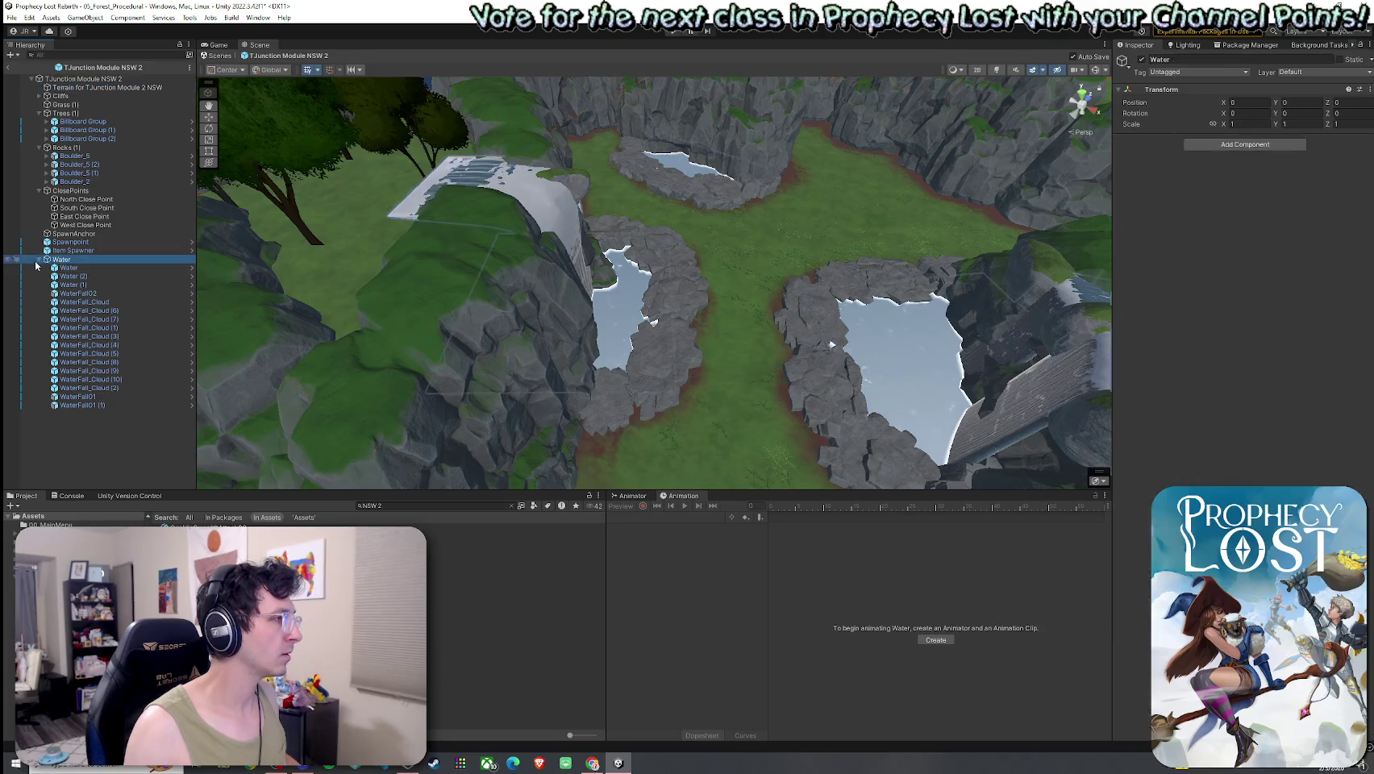
left_click(41, 263)
left_click(7, 67)
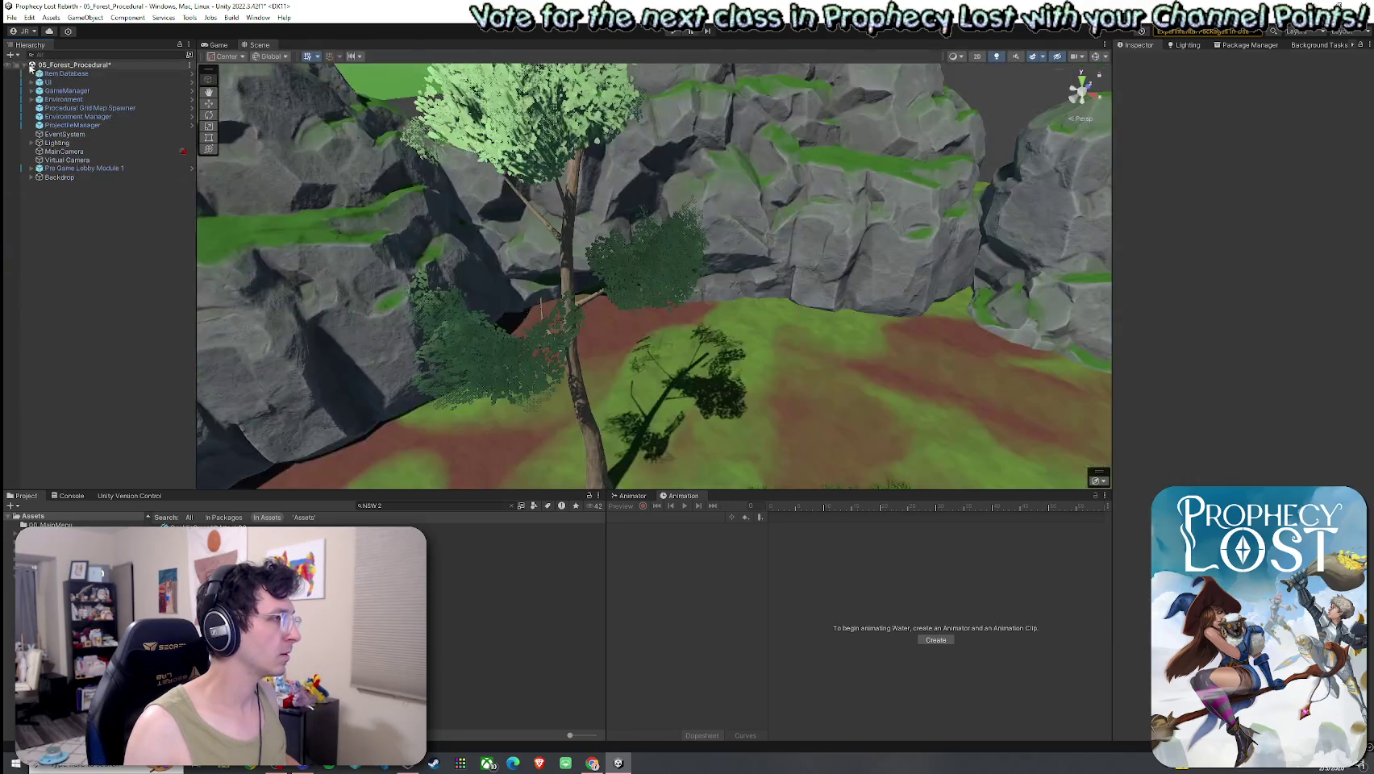
left_click(11, 17)
left_click(37, 73)
mouse_move(484, 363)
left_mouse_down()
mouse_move(418, 406)
mouse_move(438, 418)
mouse_move(452, 407)
left_mouse_up()
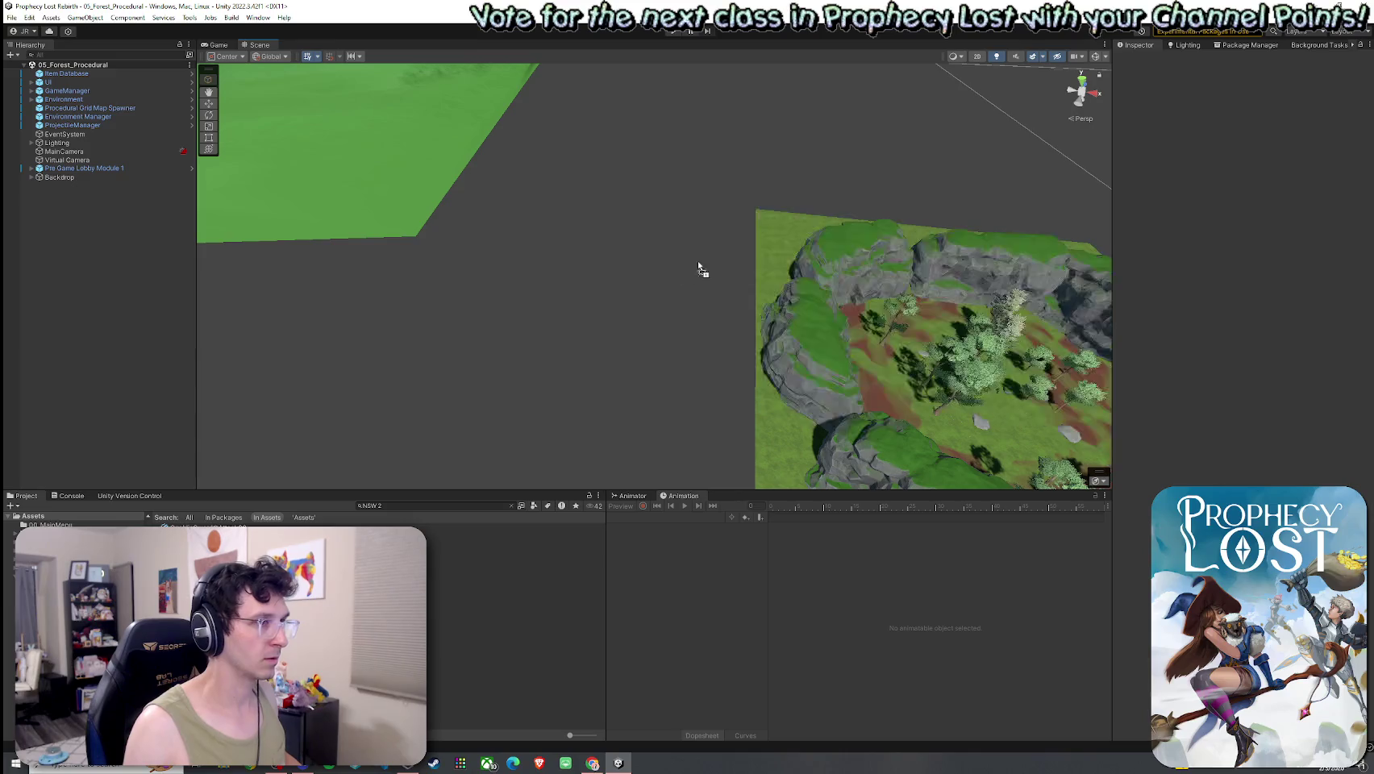
left_click_drag(542, 353, 542, 354)
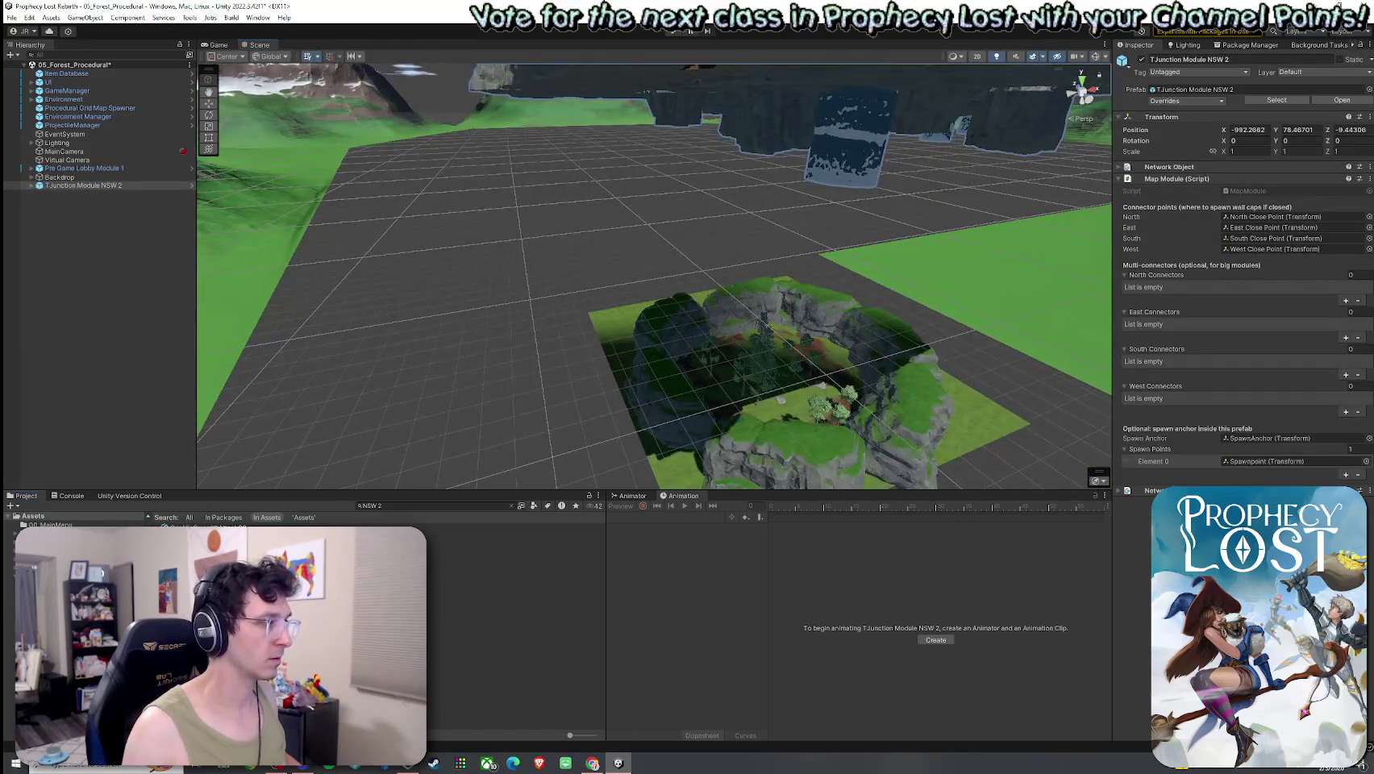
Inspect the placed TJunction Module NSW 2, then frame it and delete it from the scene.
scroll(832, 344, "up", 5)
scroll(623, 345, "down", 5)
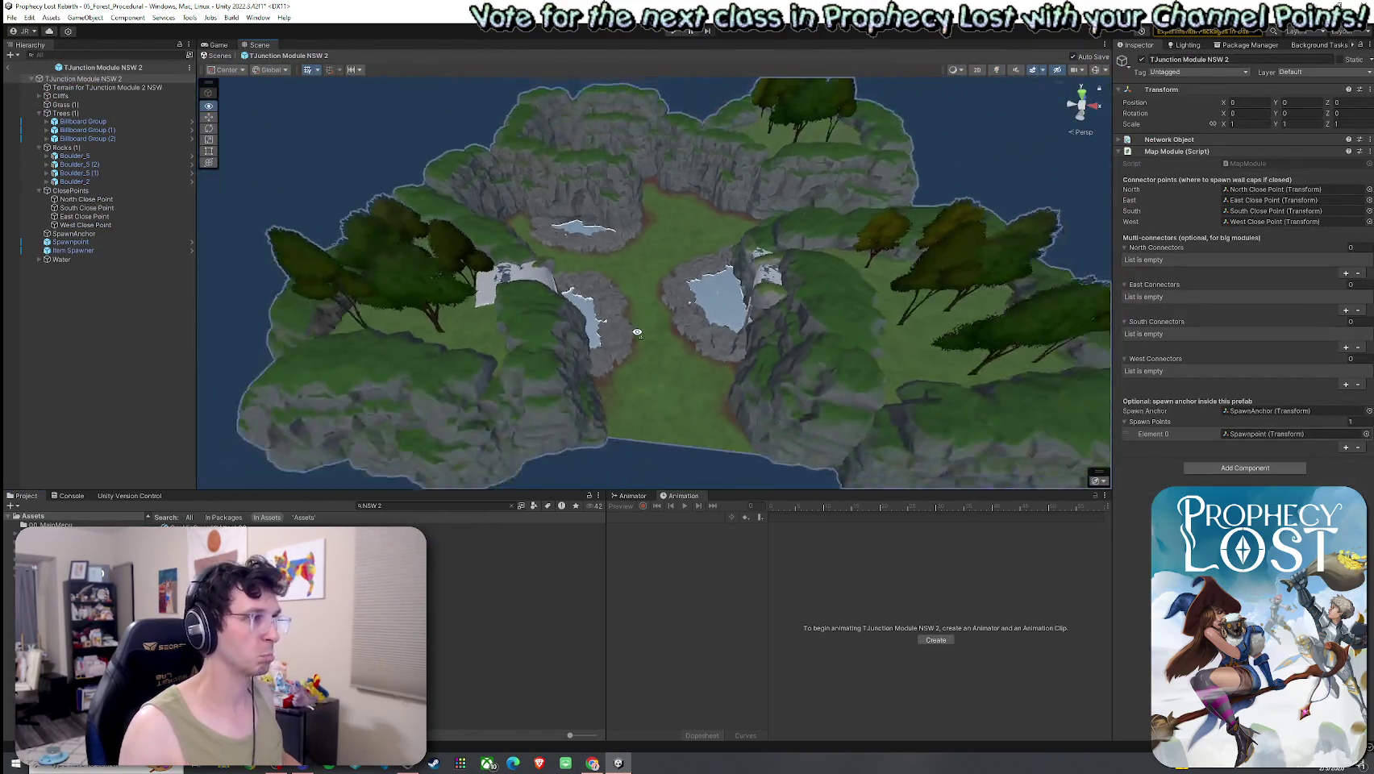
scroll(622, 344, "up", 5)
left_click_drag(623, 345, 580, 334)
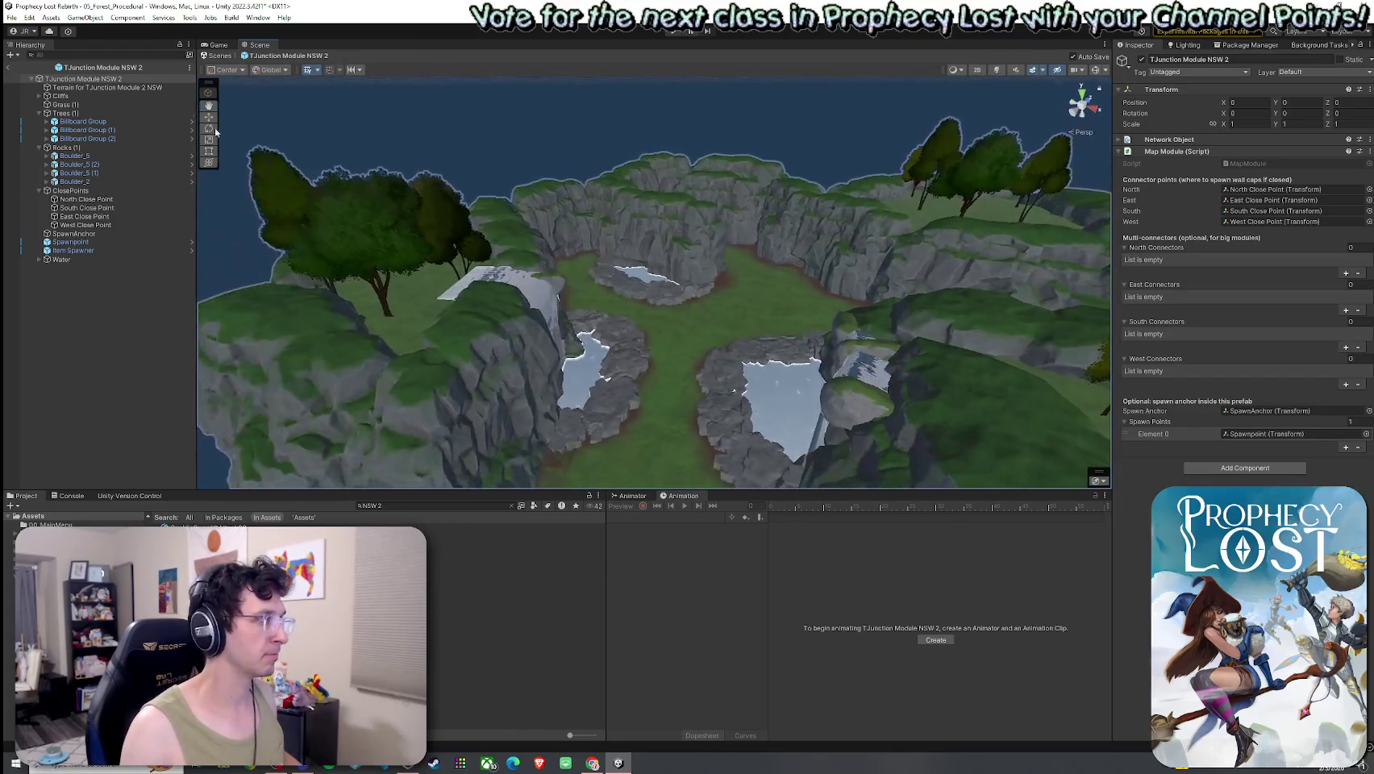
left_click(9, 68)
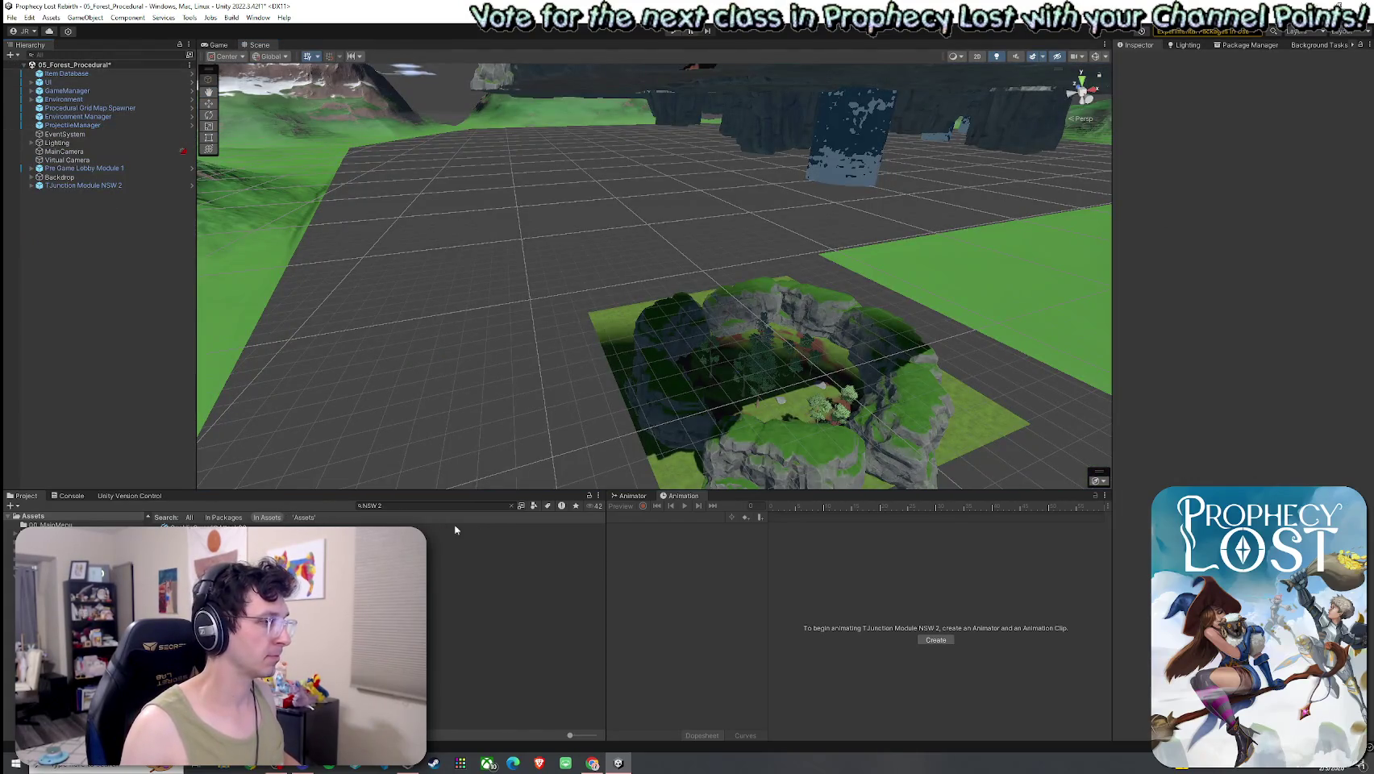
double_click(81, 185)
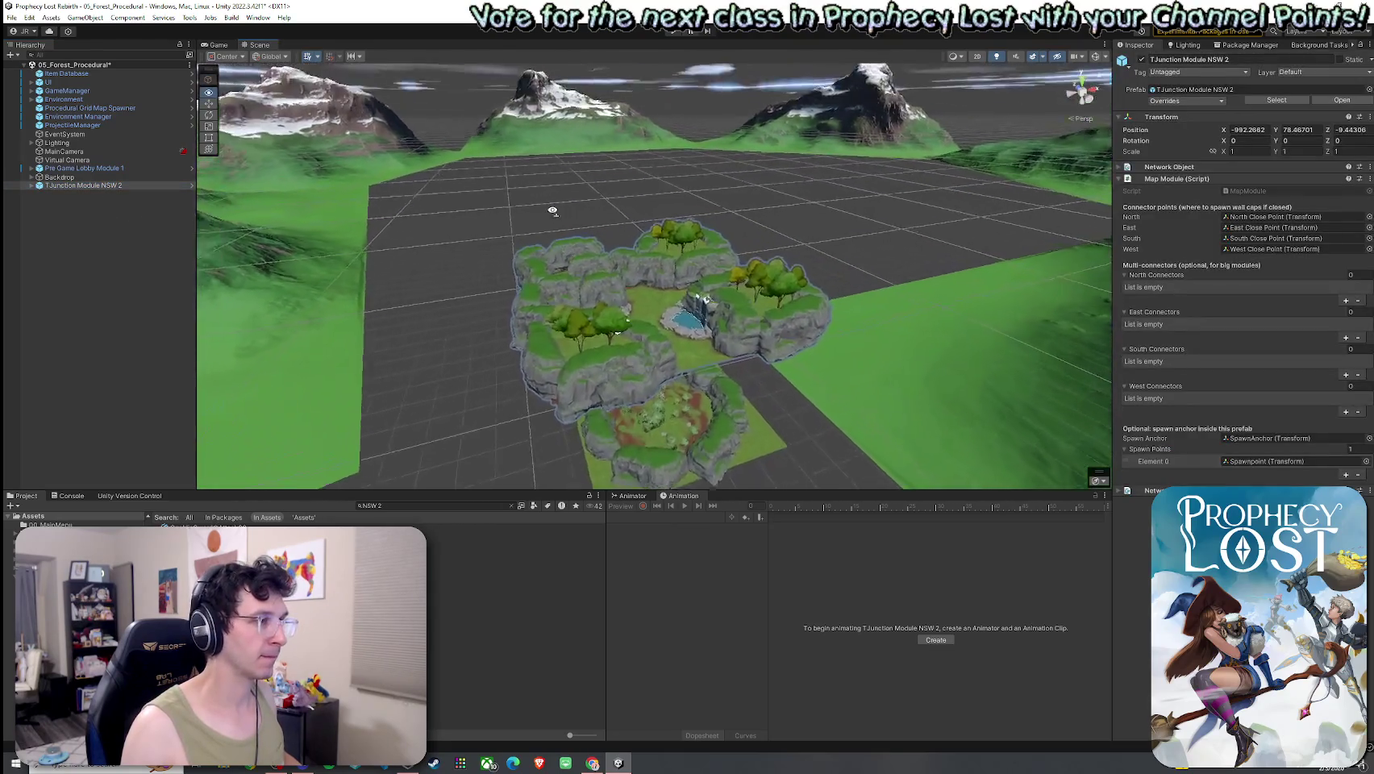
mouse_move(546, 215)
left_mouse_down()
mouse_move(342, 259)
mouse_move(187, 259)
mouse_move(553, 308)
mouse_move(377, 353)
mouse_move(412, 362)
left_mouse_up()
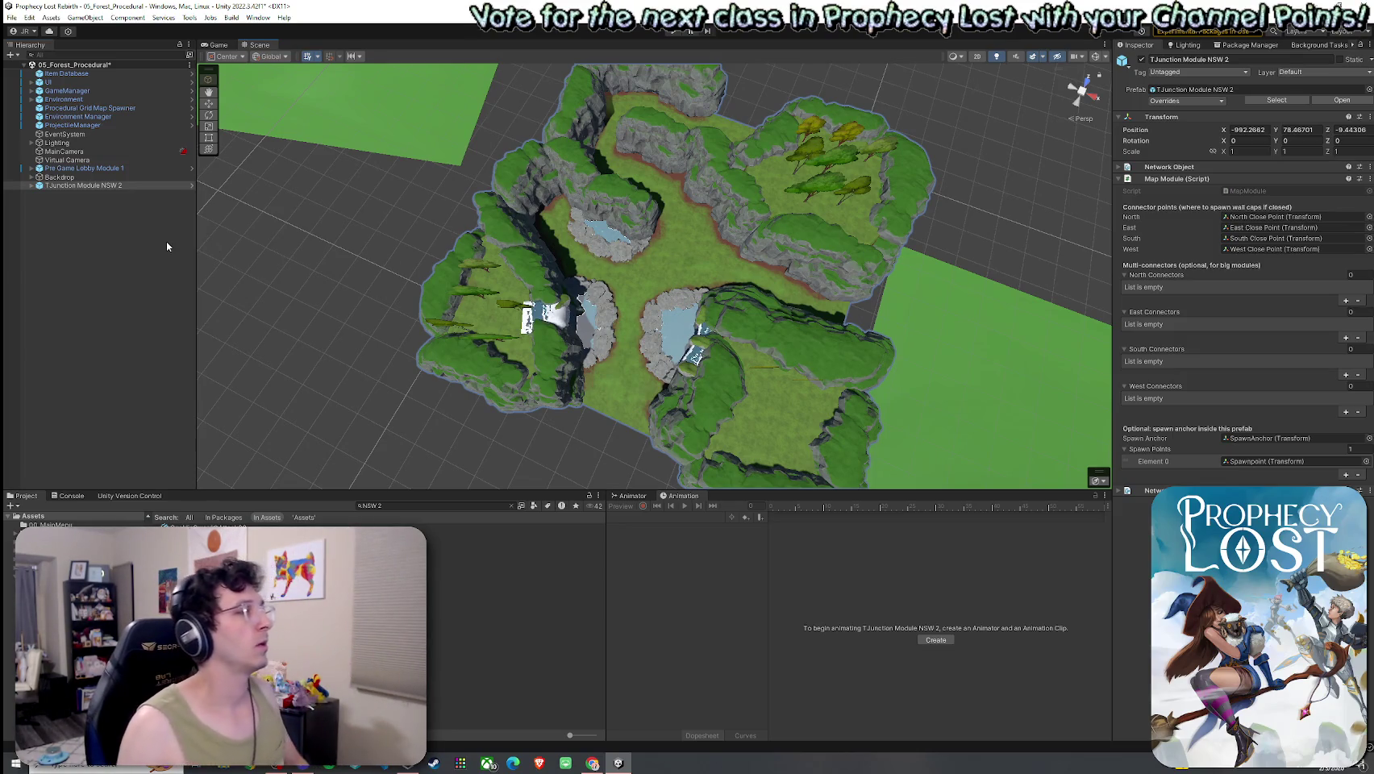
key("Delete")
left_click(13, 17)
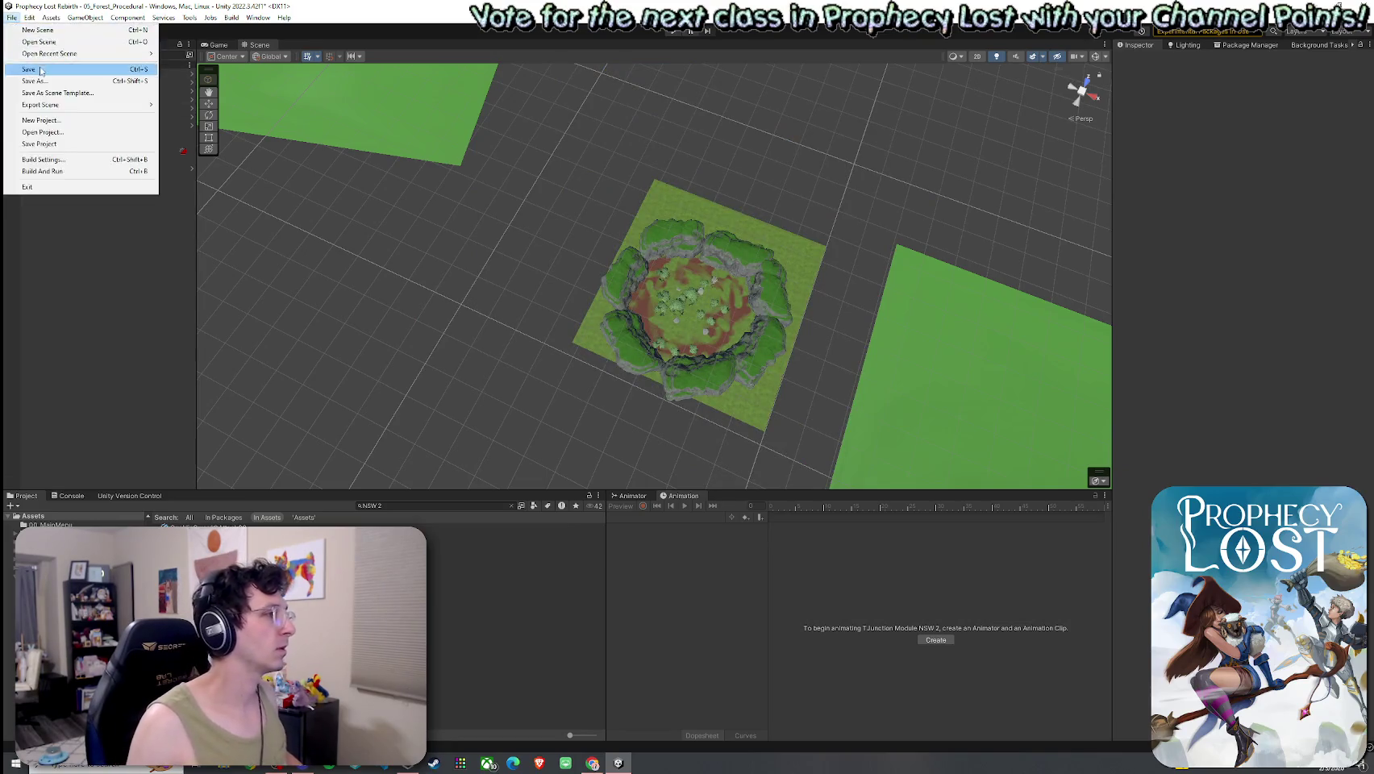
Save the scene, review the Procedural Grid Map Spawner's module list, save again and enter Play mode.
left_click(32, 69)
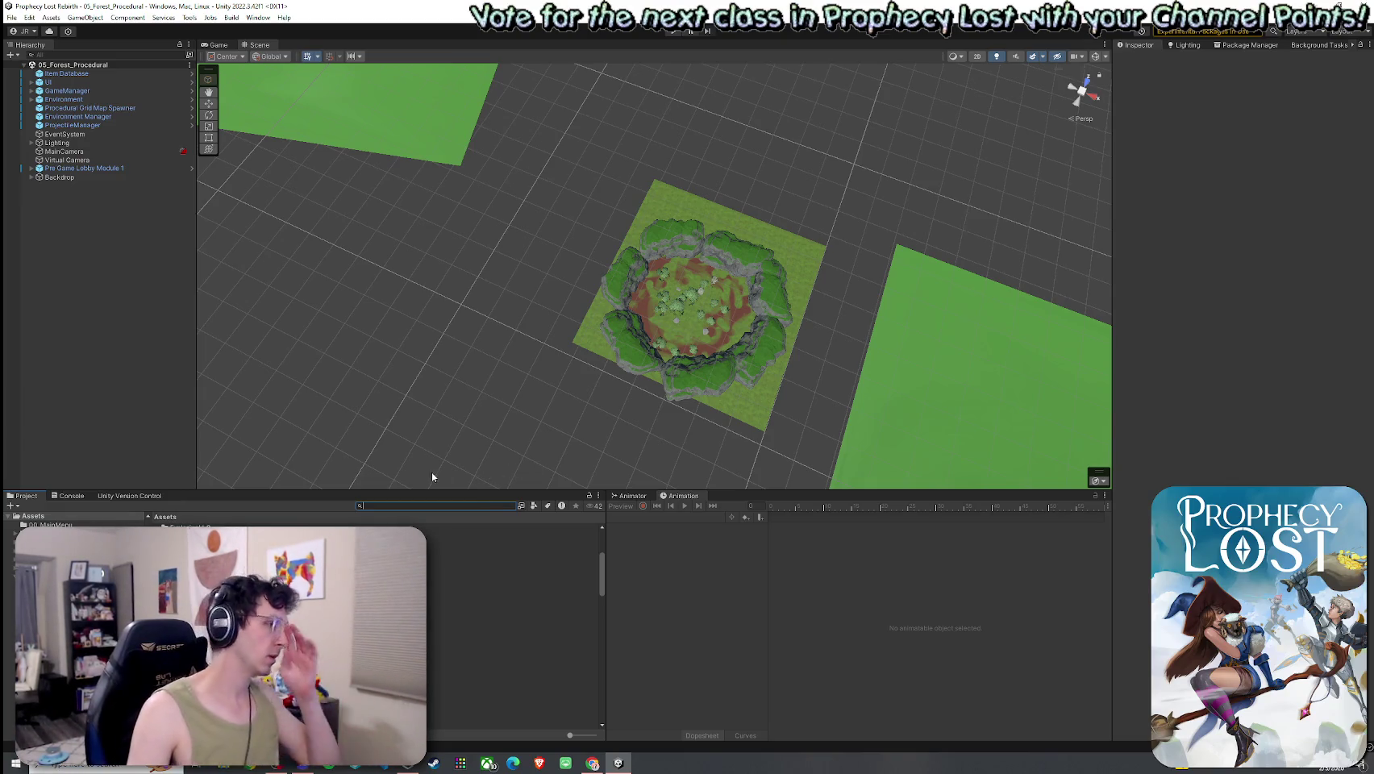
double_click(88, 108)
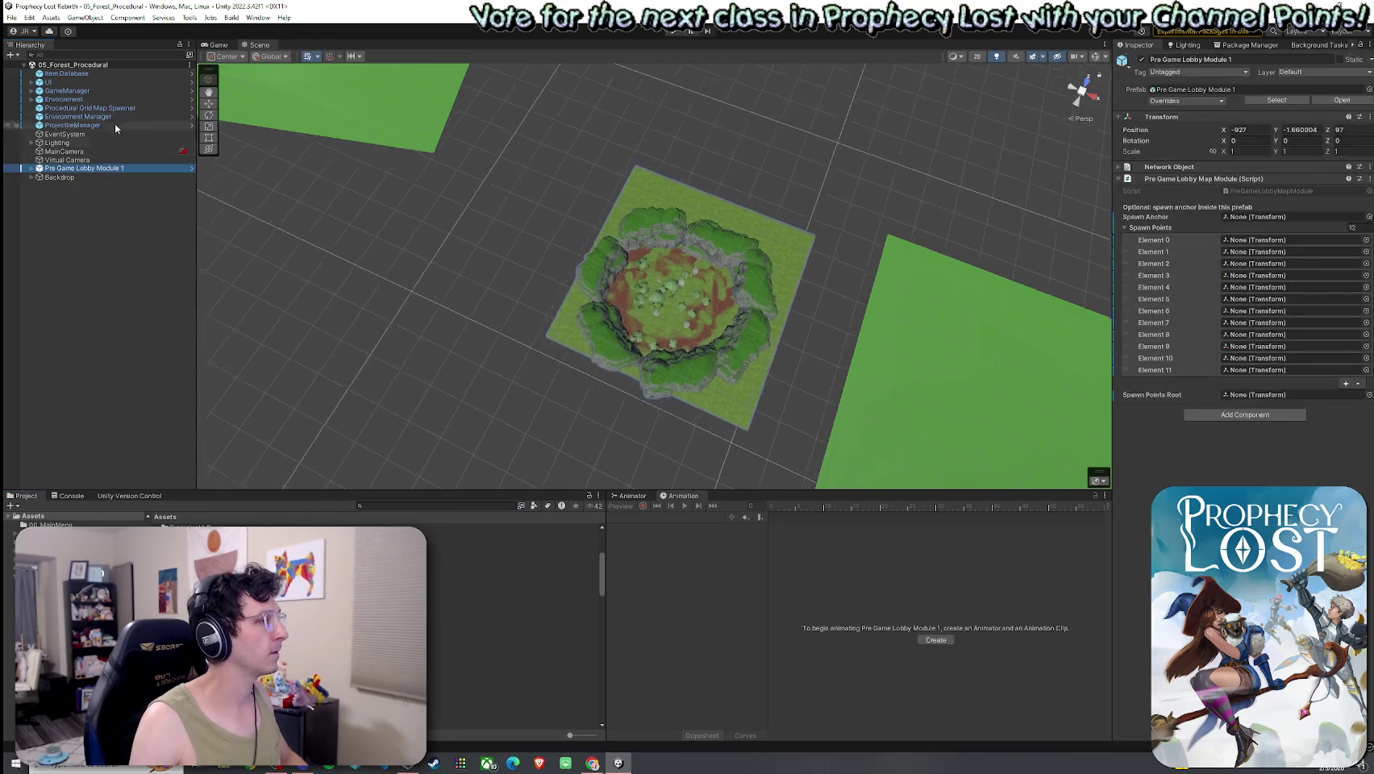
scroll(1187, 452, "down", 10)
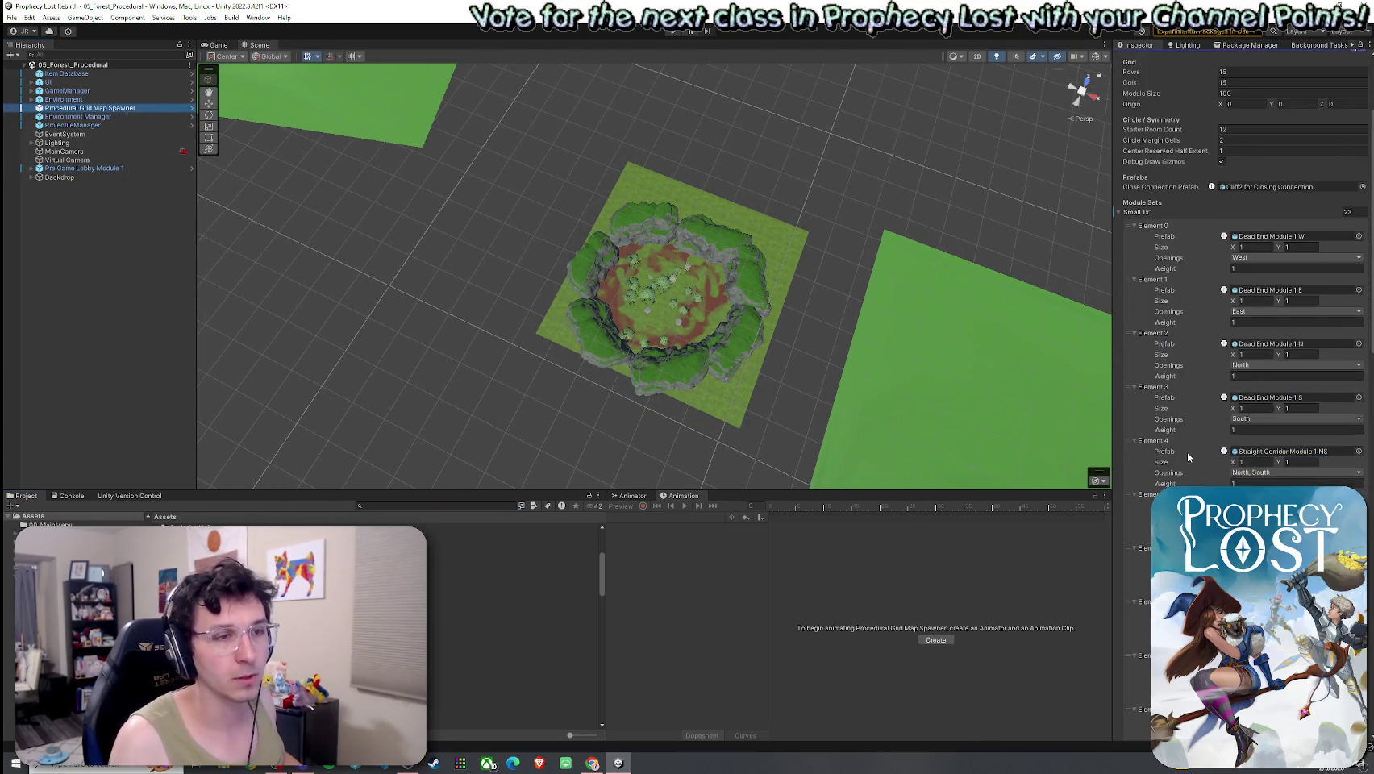
scroll(1176, 411, "down", 2)
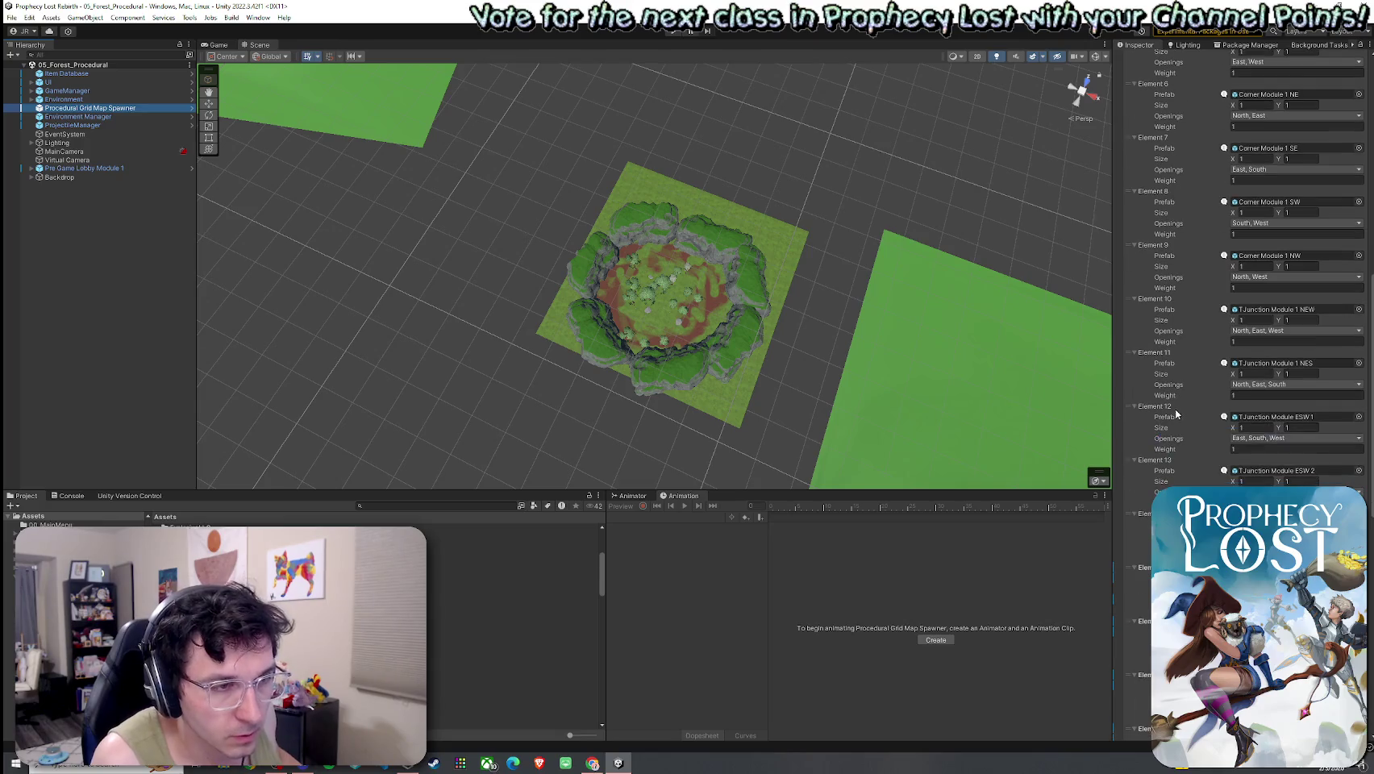
scroll(1168, 387, "down", 3)
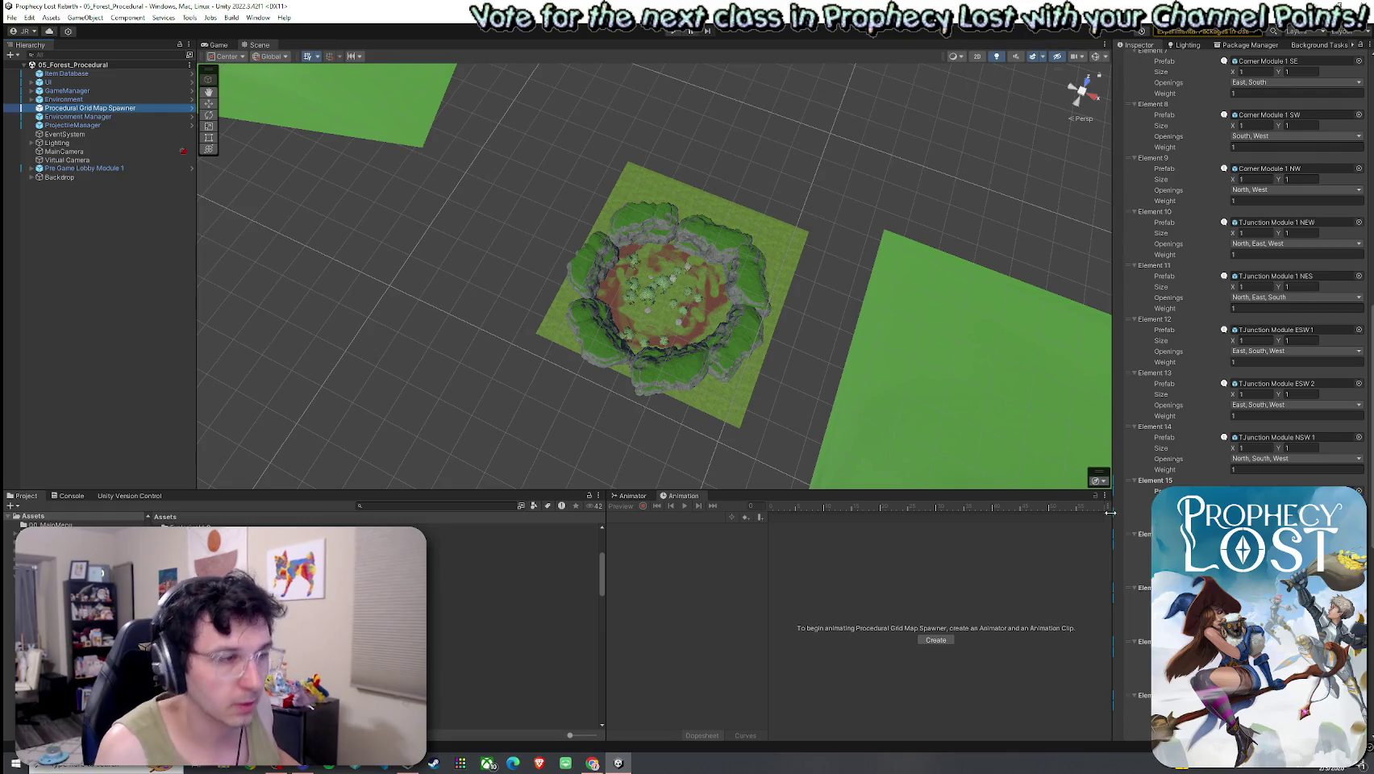
left_click(12, 18)
left_click(125, 122)
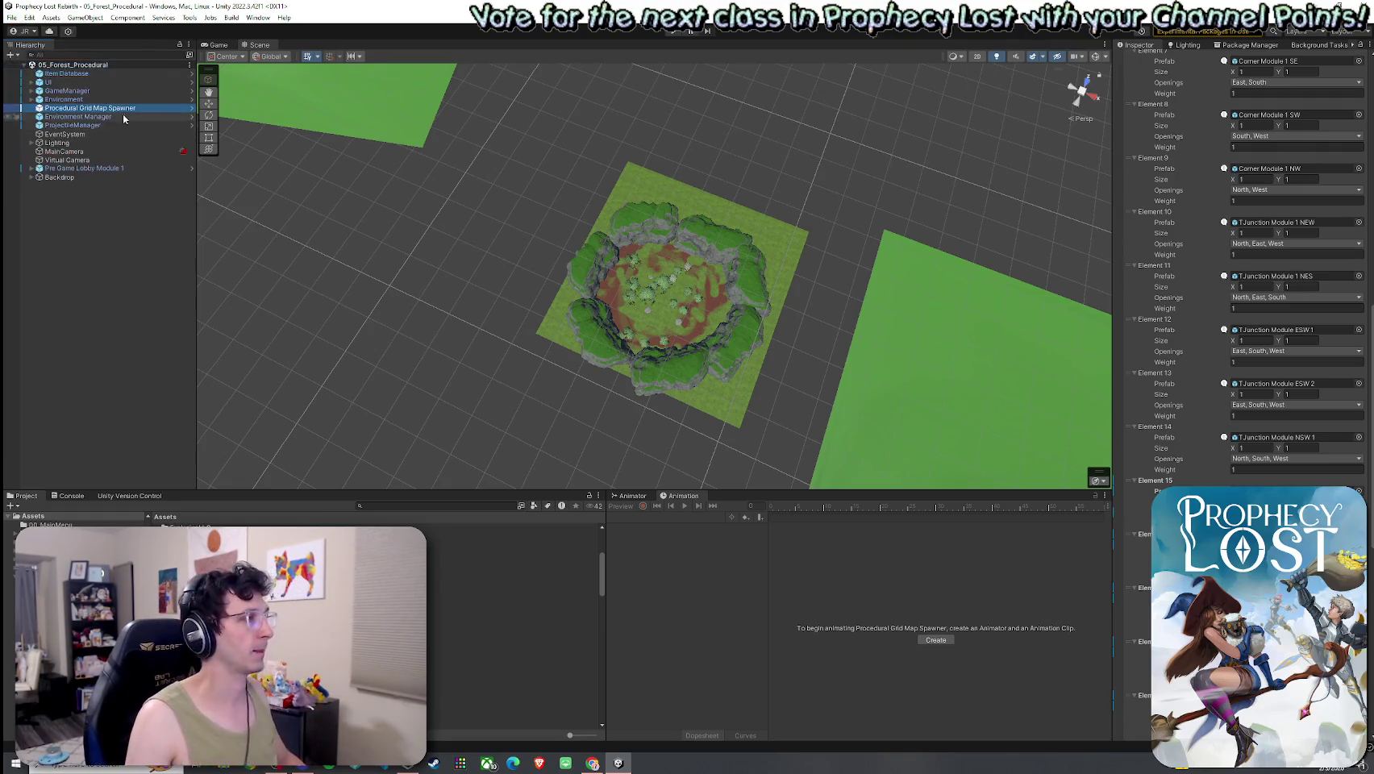
key("ctrl+p")
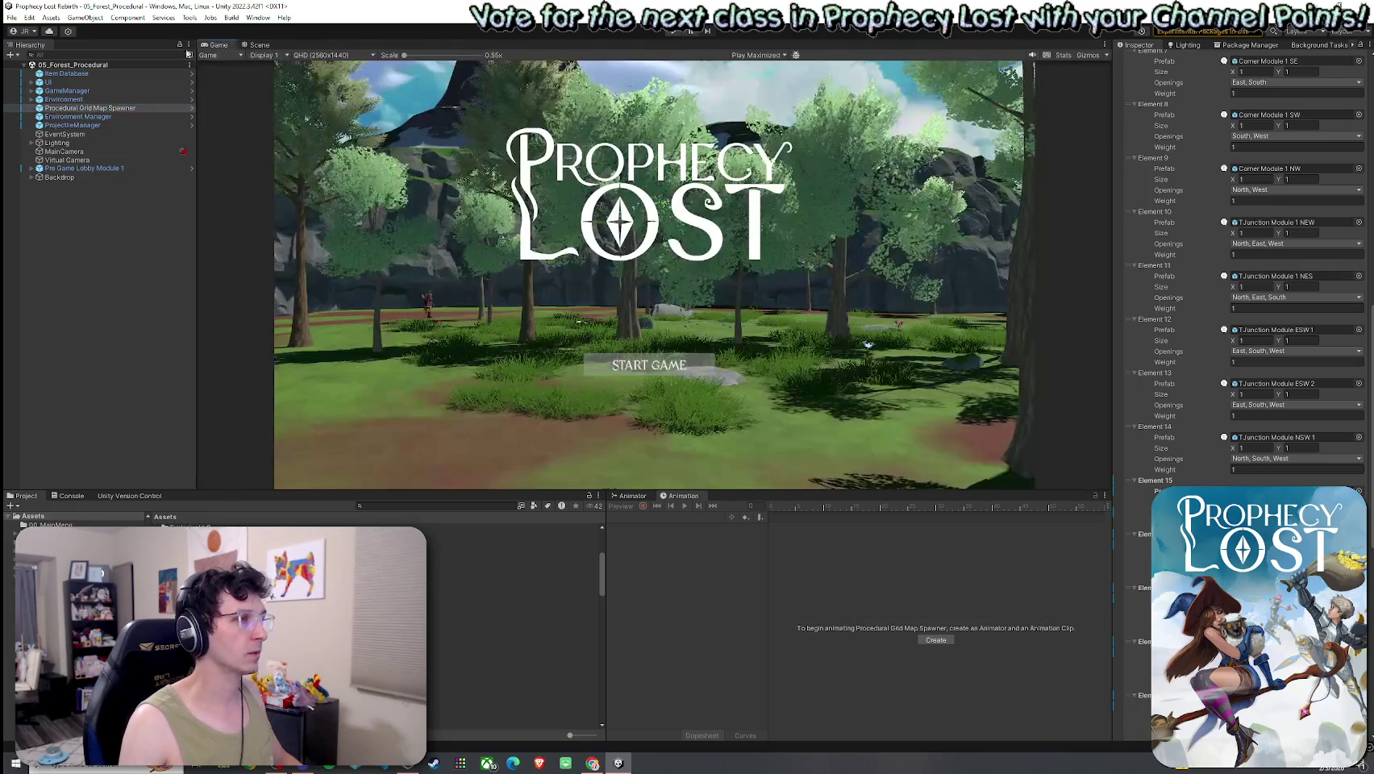
Enlarge the game preview area and save the scene before playing.
left_click_drag(572, 490, 572, 635)
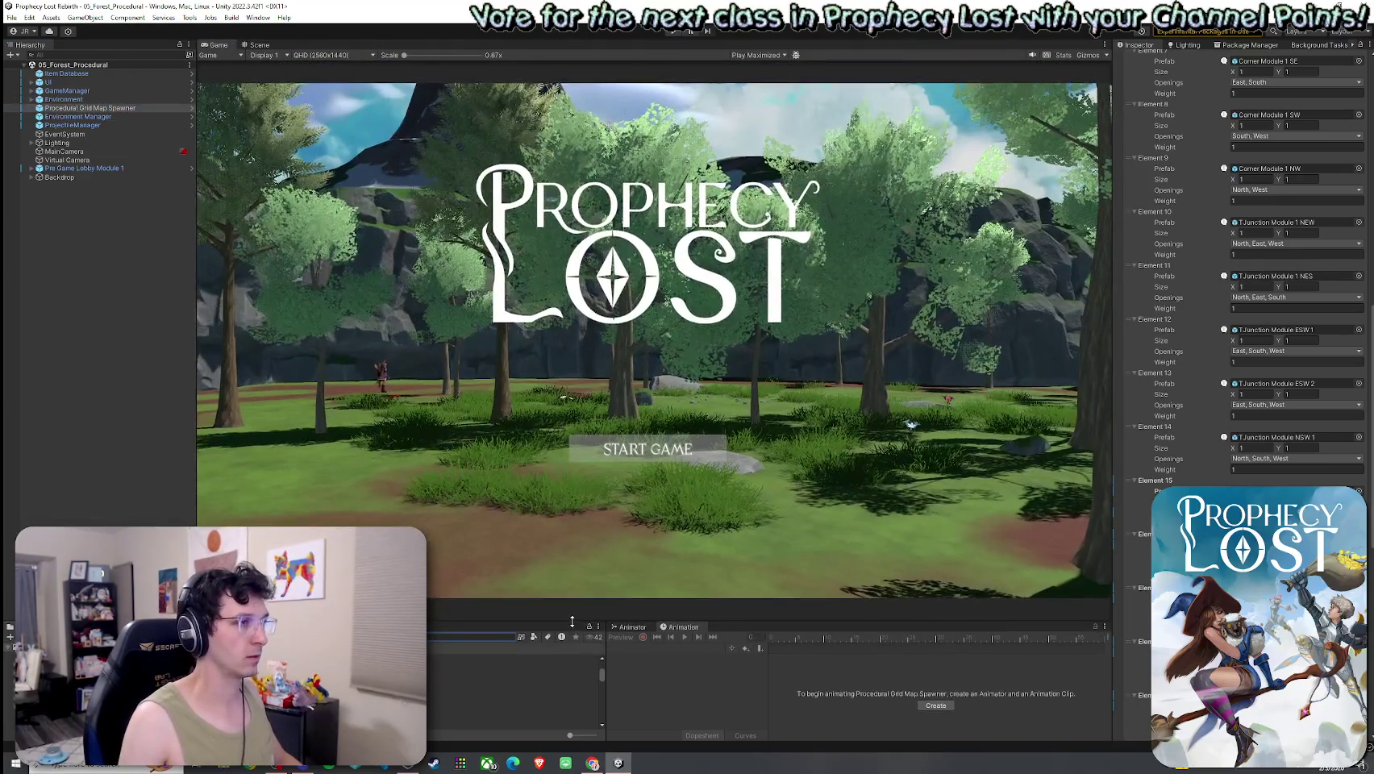
left_click(12, 18)
left_click(44, 71)
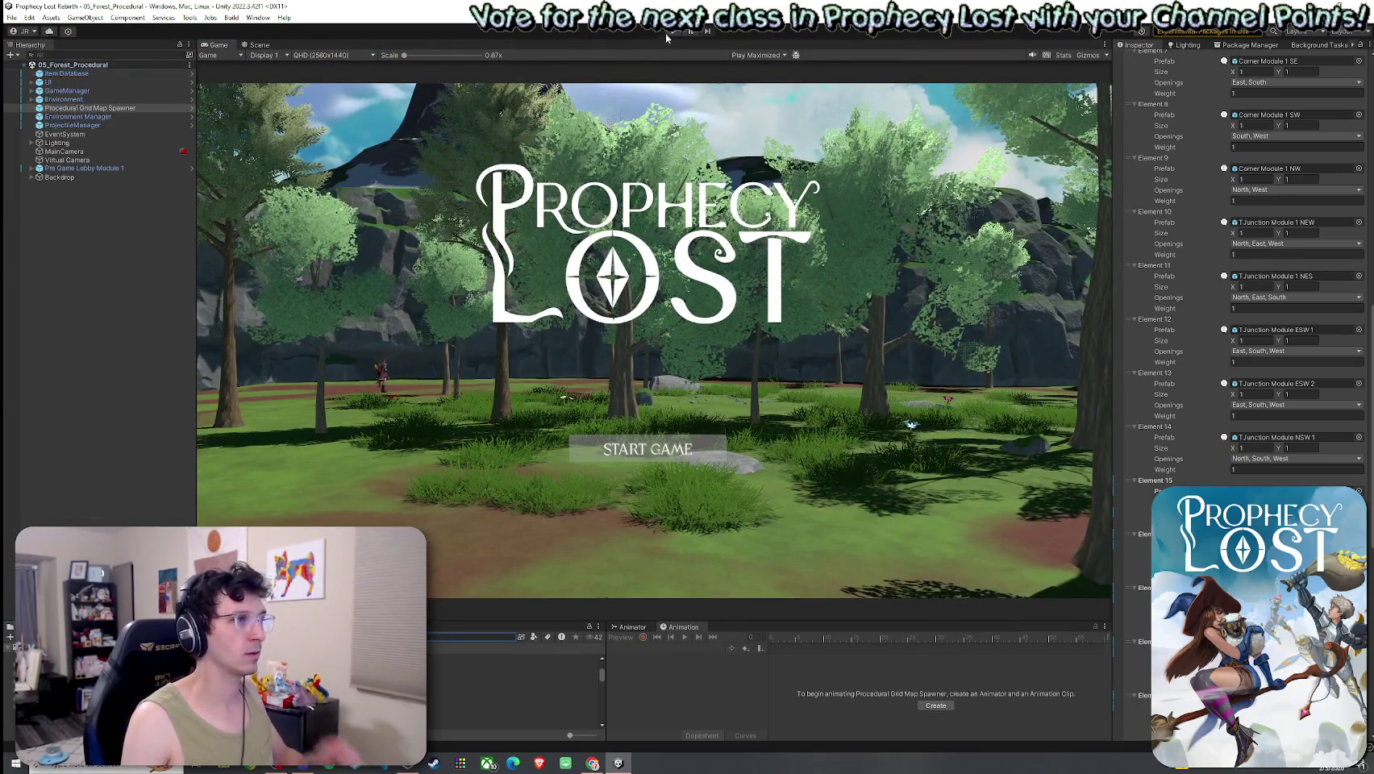
Start a game, run through the forest, then frame Cross Module 3(Clone) in the Scene view.
left_click(688, 30)
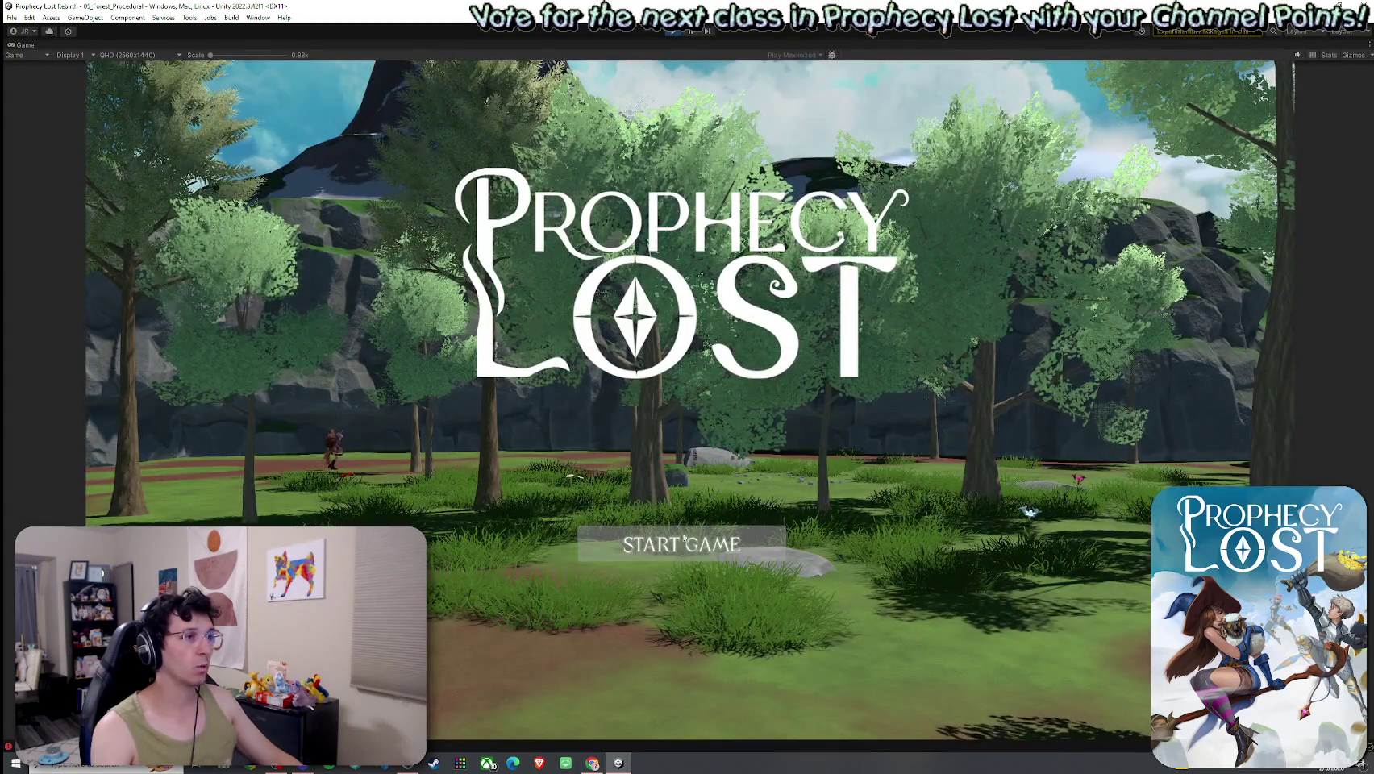
key("Return")
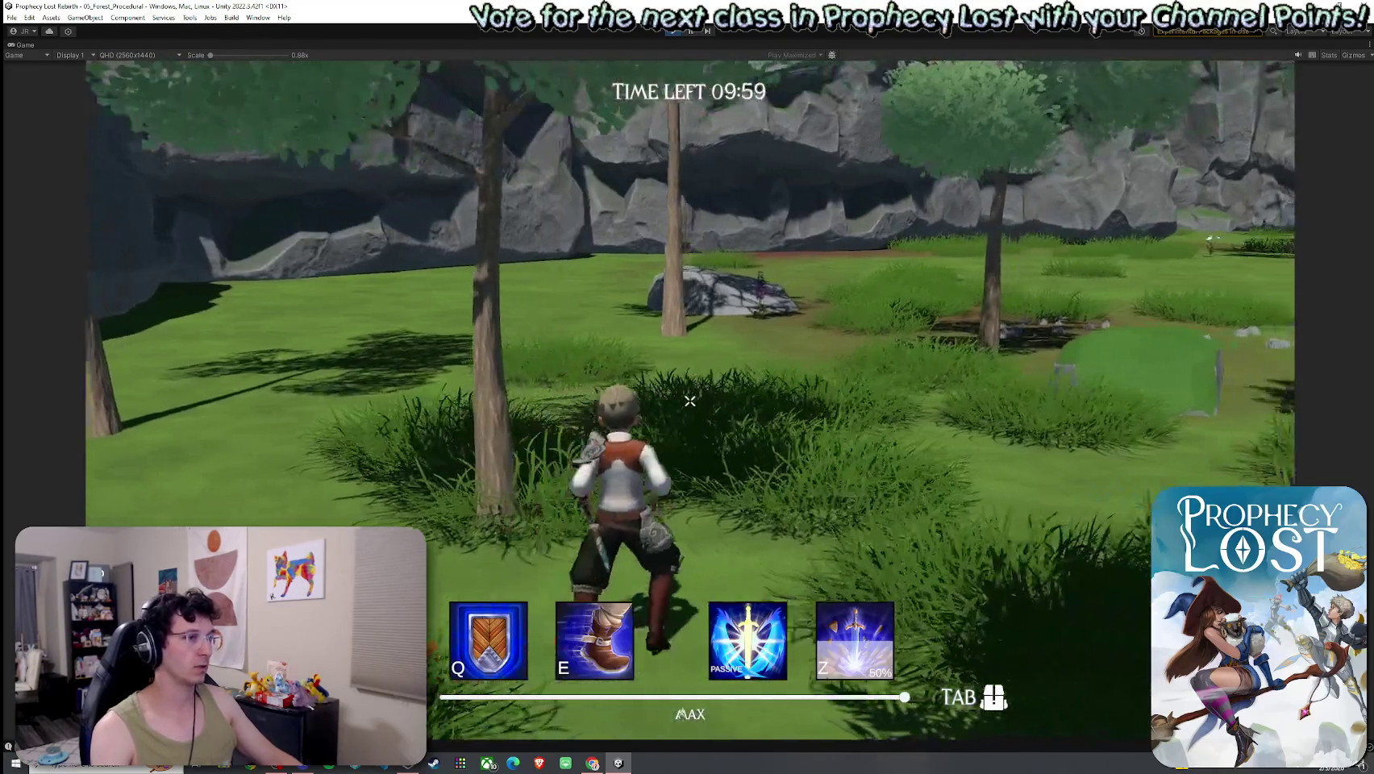
key("w")
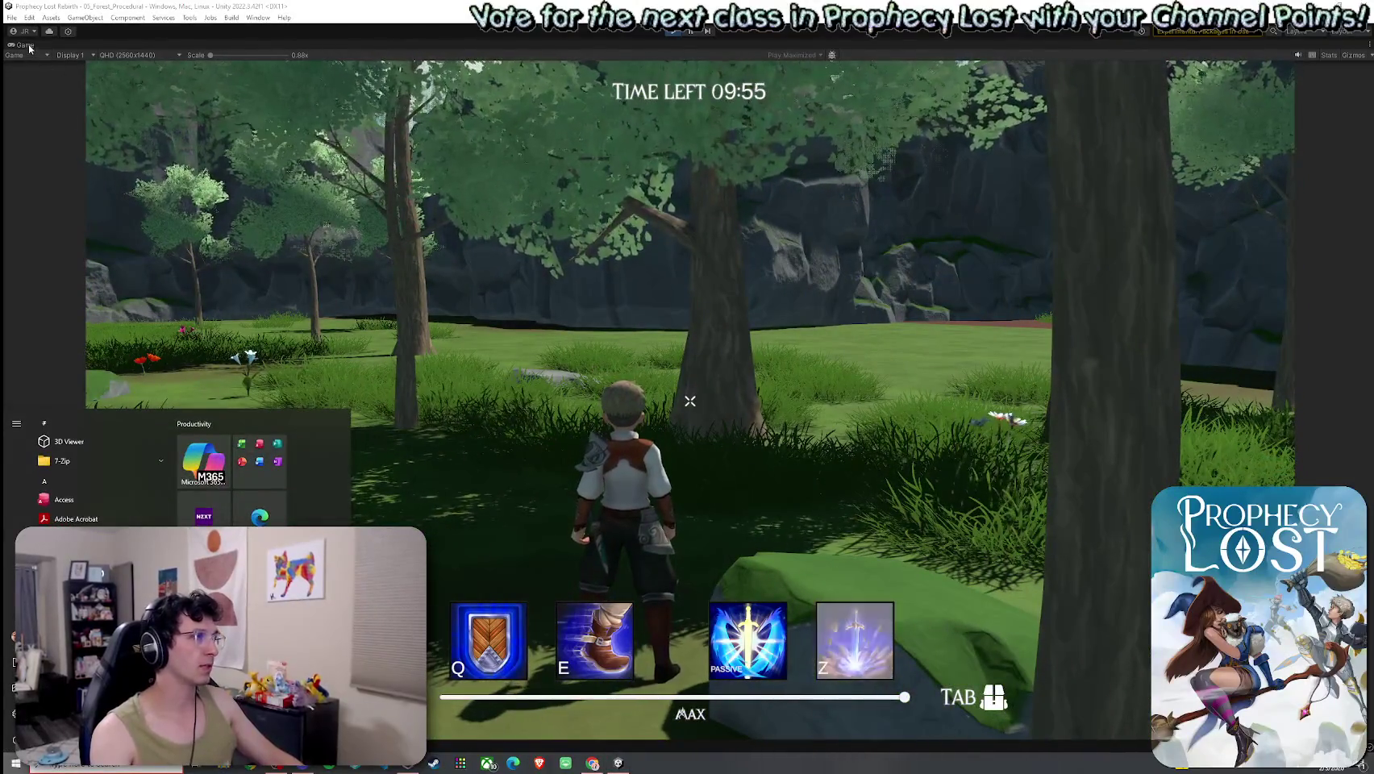
key("ctrl+p")
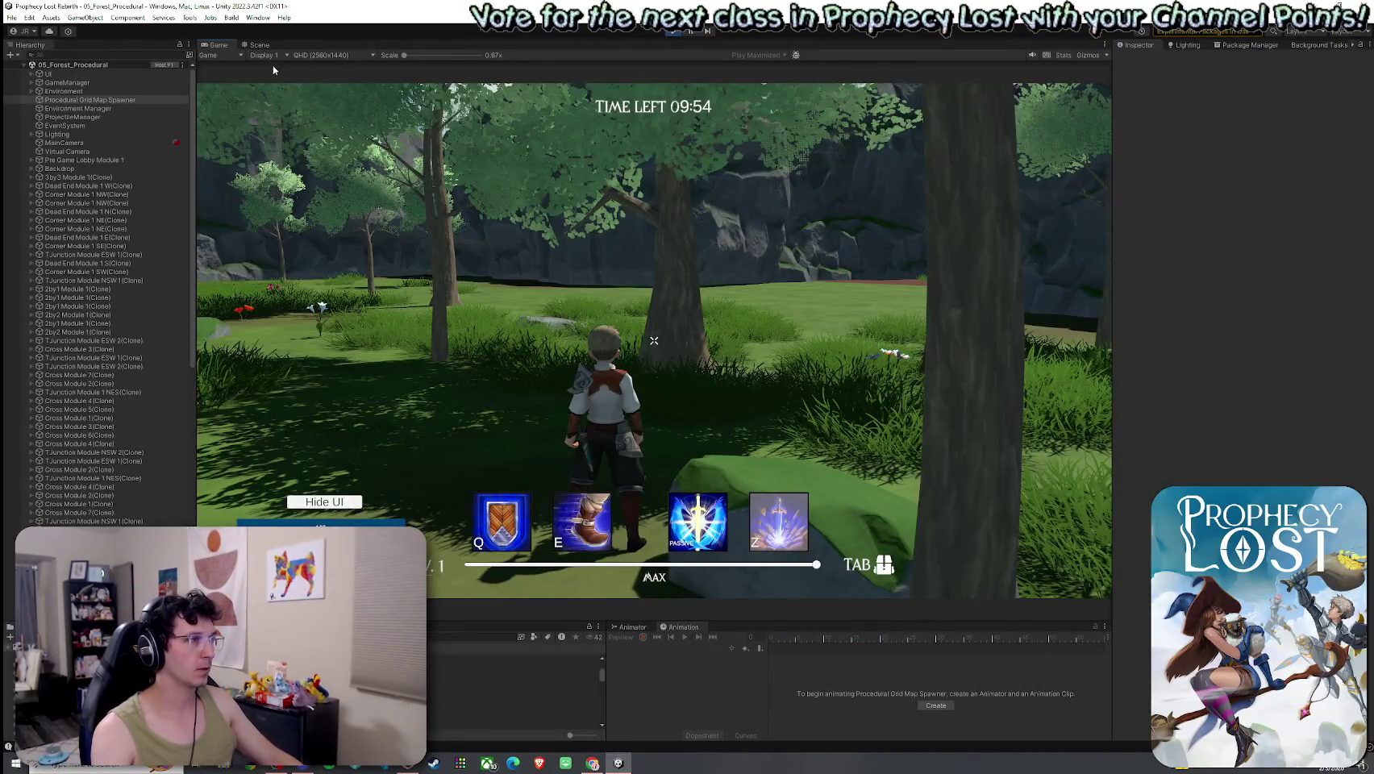
left_click(260, 46)
double_click(79, 349)
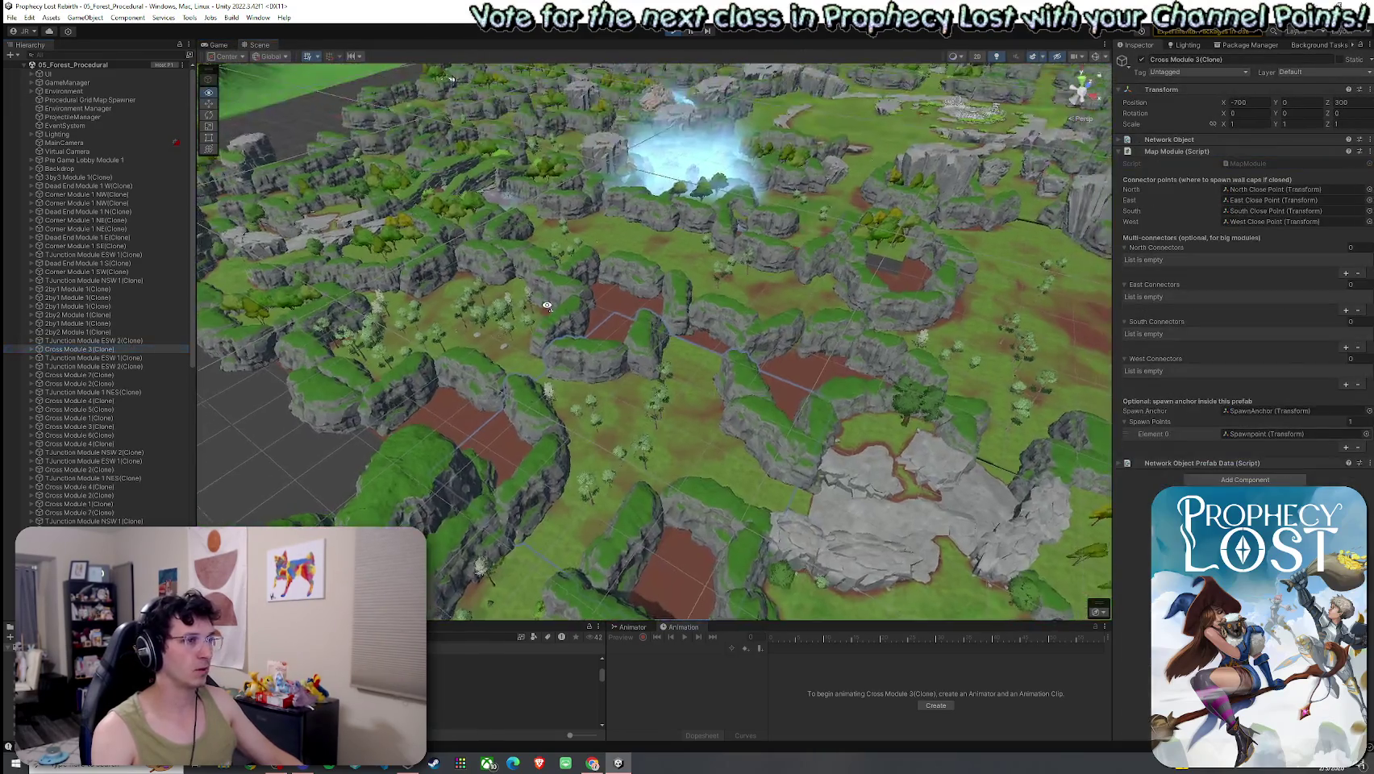
Pull back to inspect the spawned map, stop Play mode, and select Procedural Grid Map Spawner.
mouse_move(547, 306)
left_mouse_down()
mouse_move(759, 296)
mouse_move(797, 278)
mouse_move(841, 289)
mouse_move(739, 212)
mouse_move(436, 404)
mouse_move(595, 438)
mouse_move(240, 483)
mouse_move(258, 484)
left_mouse_up()
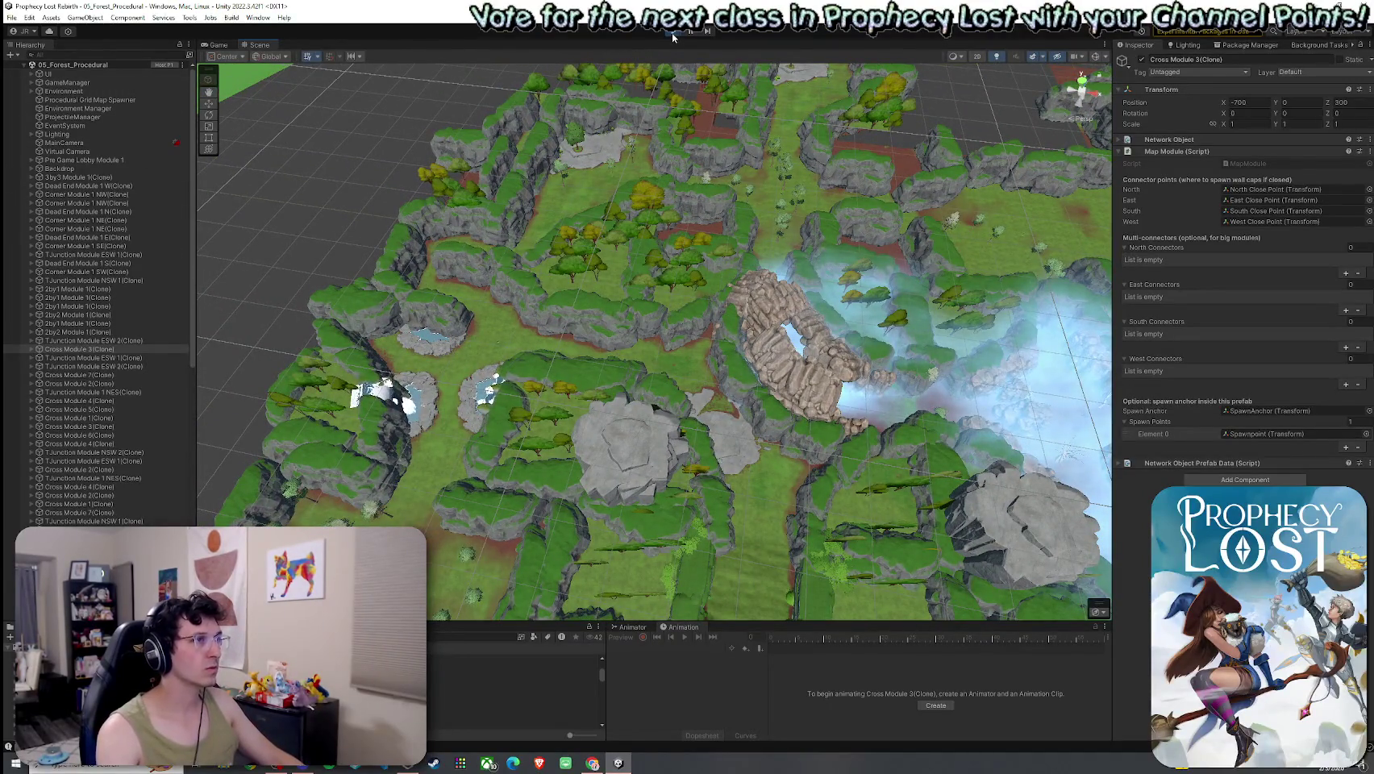
key("ctrl+p")
left_click(91, 109)
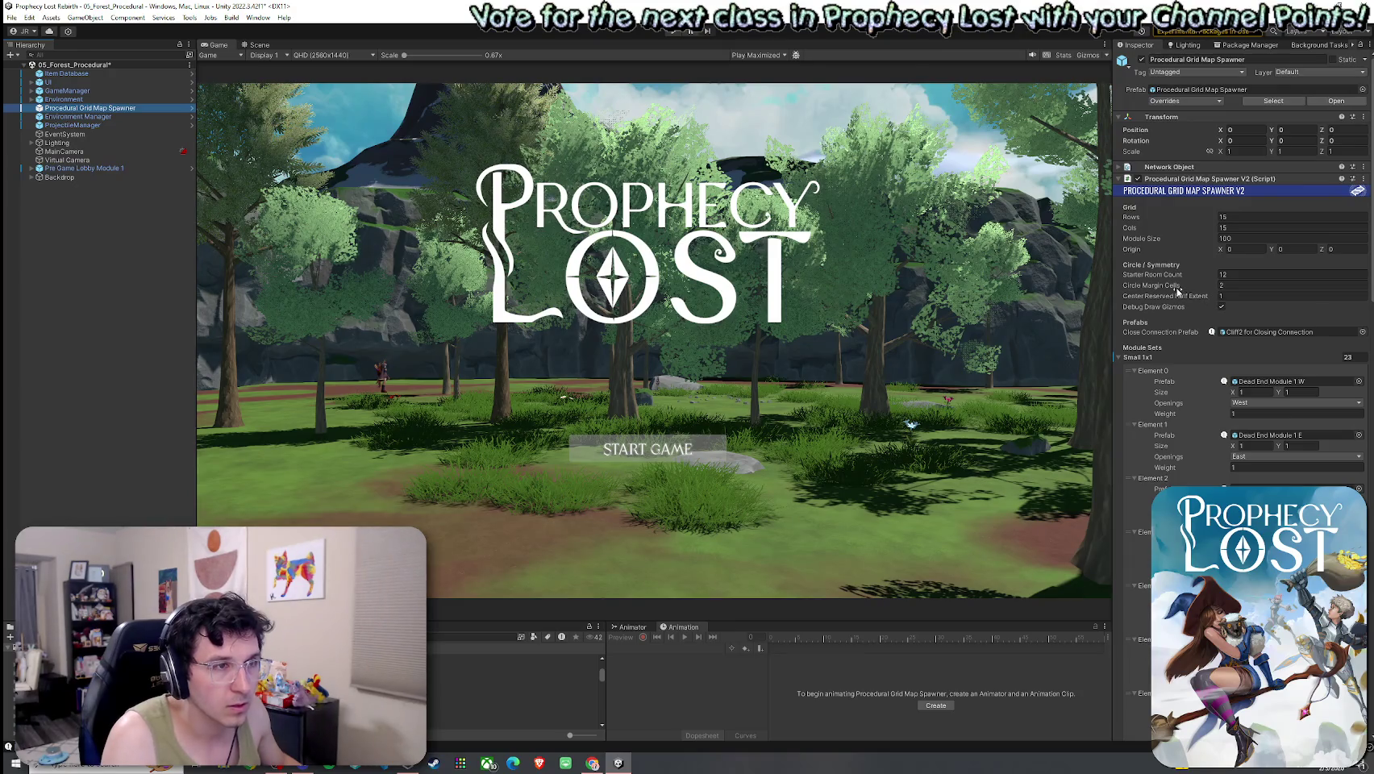
Collapse the Small 1x1 module list, widen the Inspector, and save the 05_Forest_Procedural scene.
left_click(1142, 357)
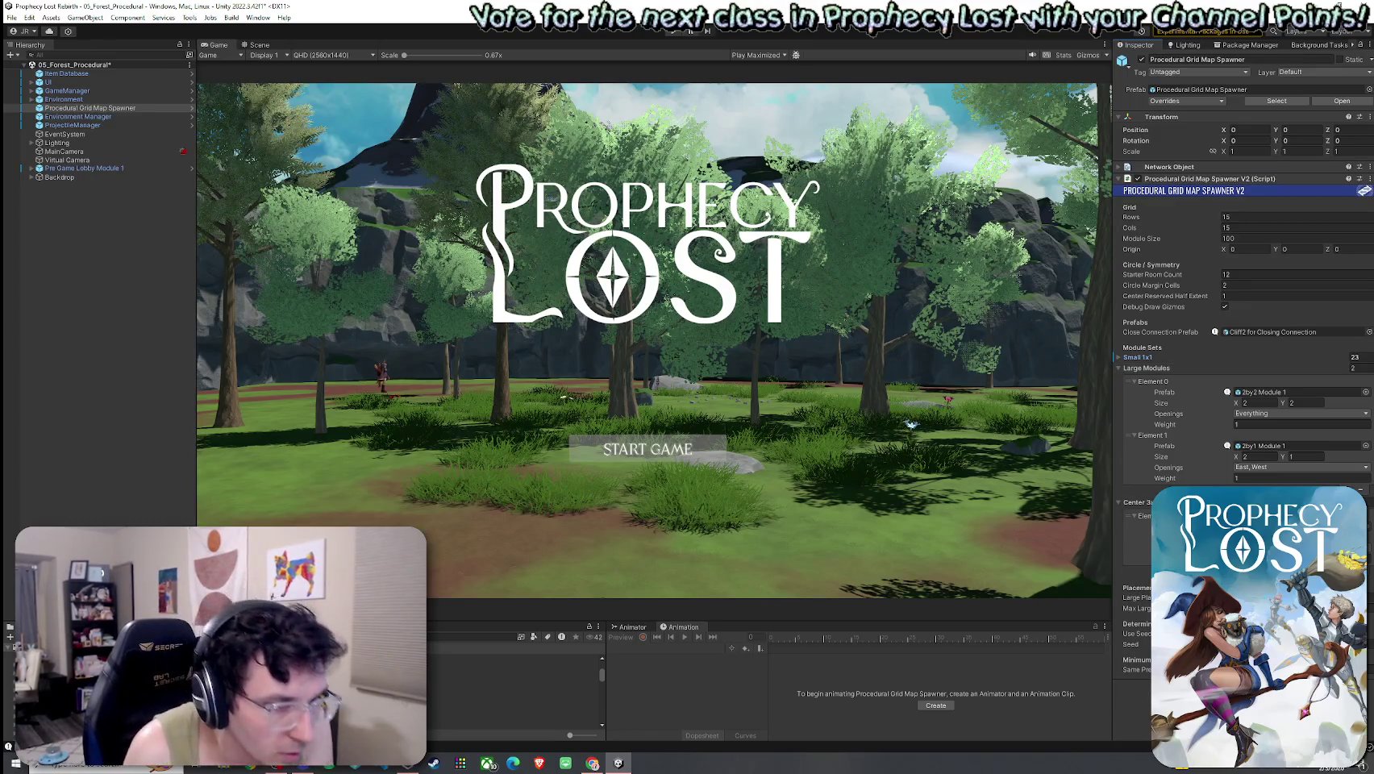
left_click_drag(1114, 675, 1082, 668)
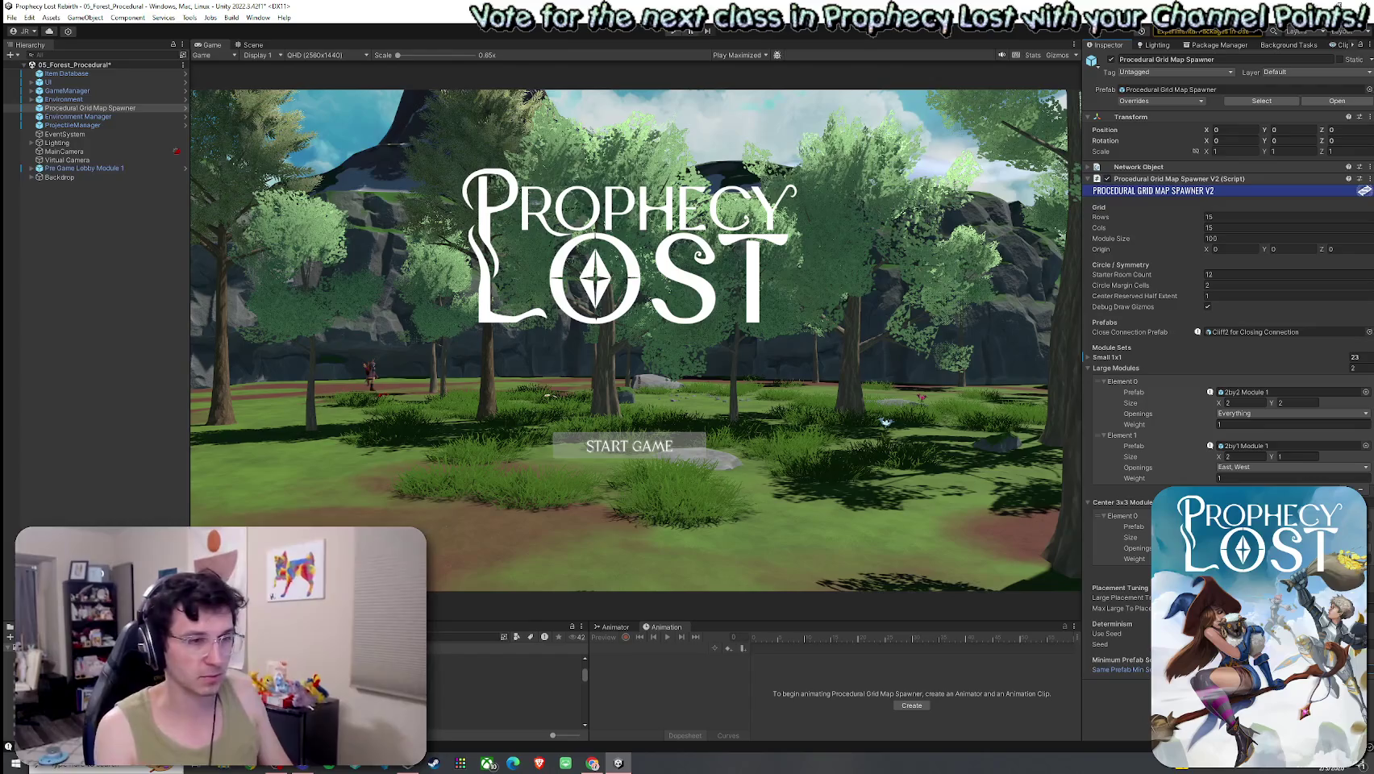
left_click(29, 16)
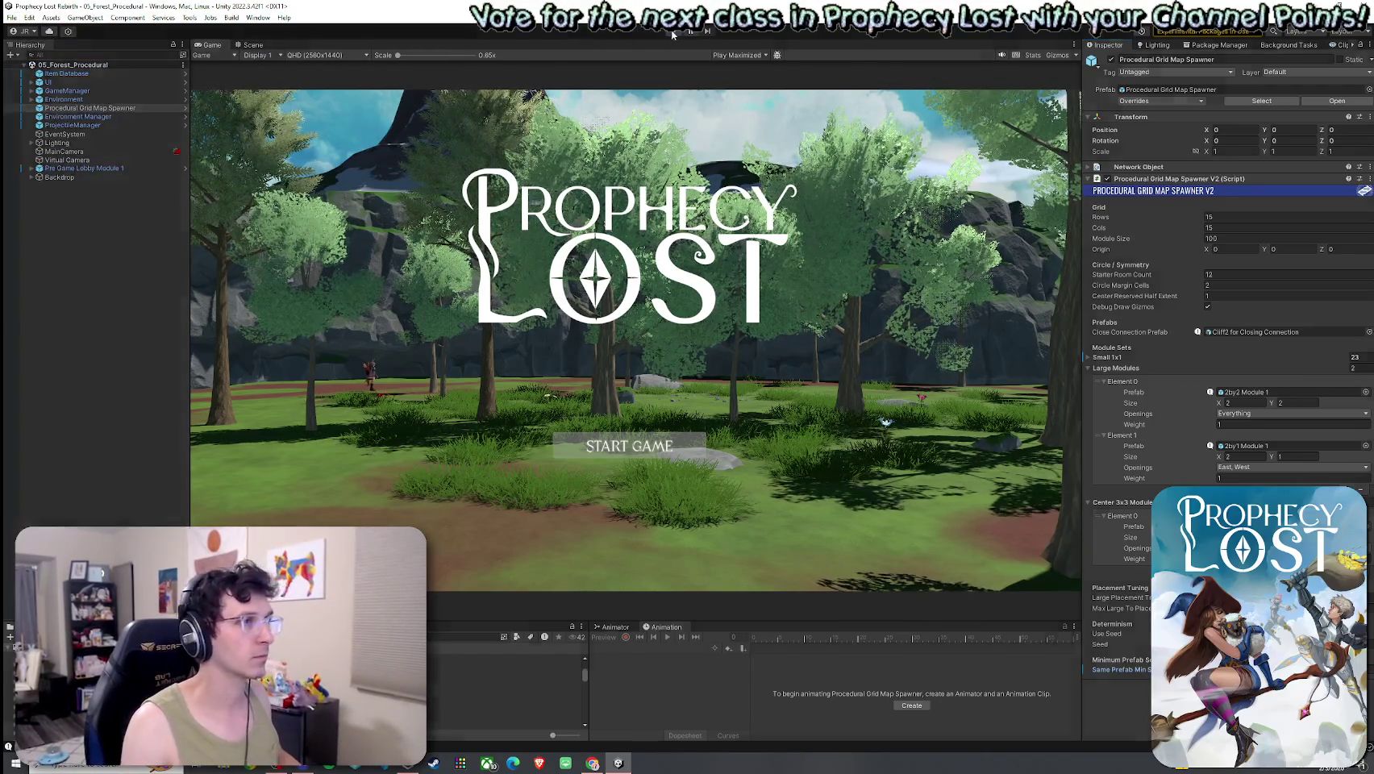
key("ctrl+s")
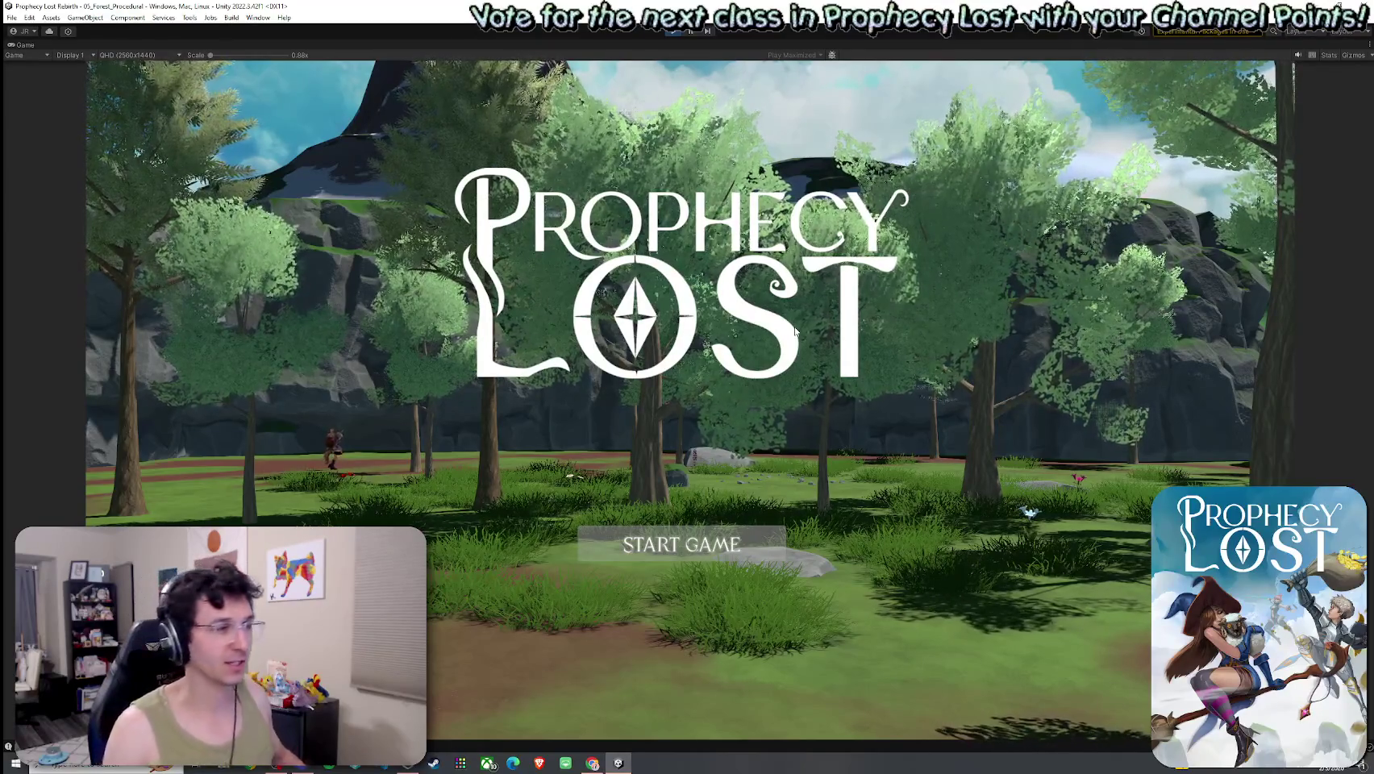
Start a new game and run the character toward the cliffs and into the open clearing.
left_click(702, 553)
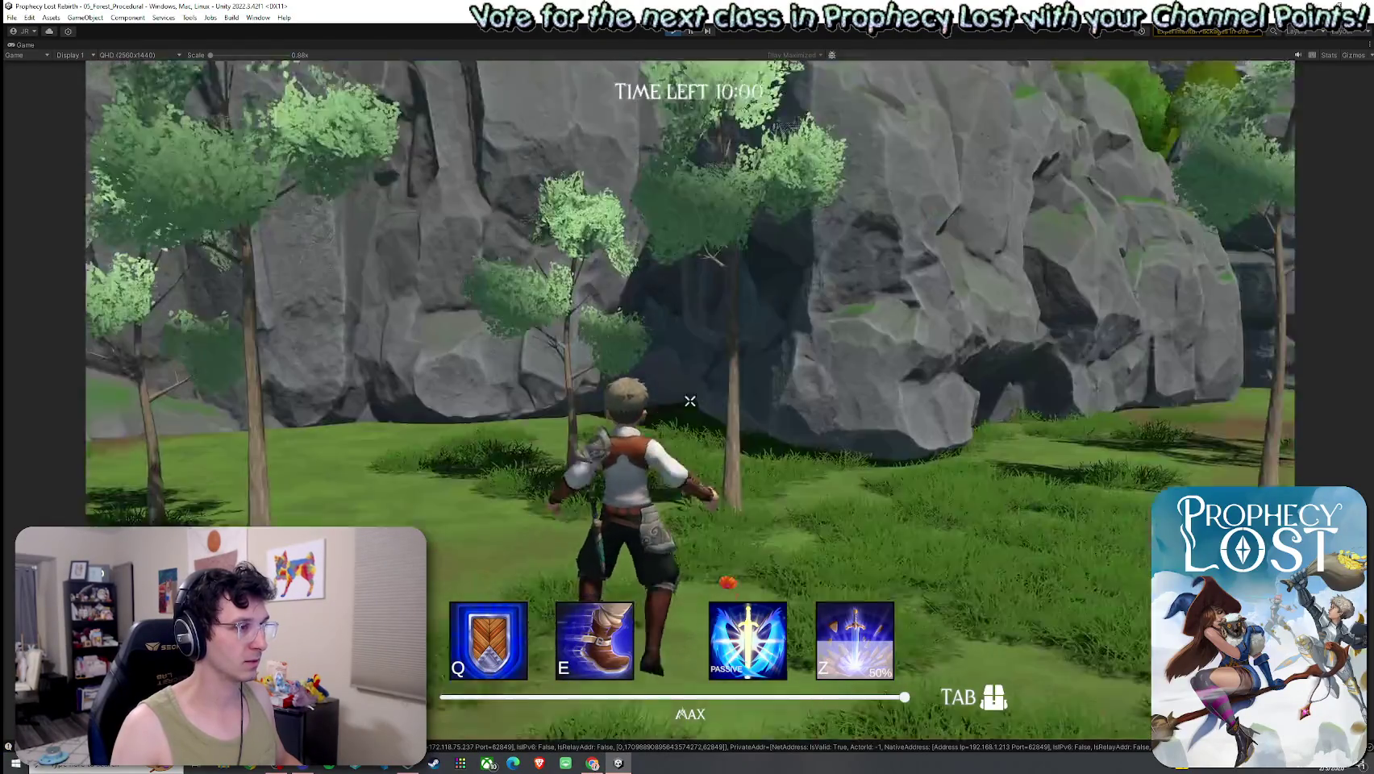
key("w")
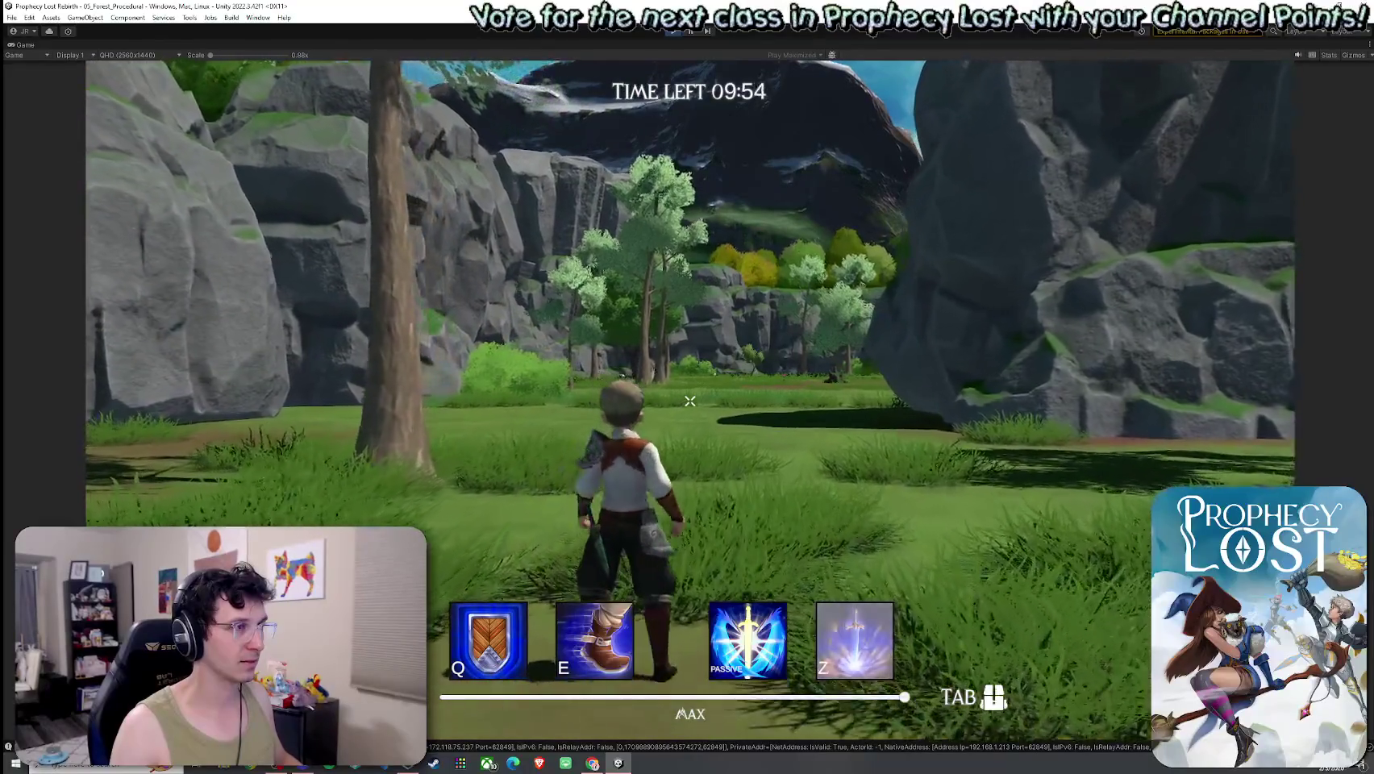
key("super")
left_click(220, 117)
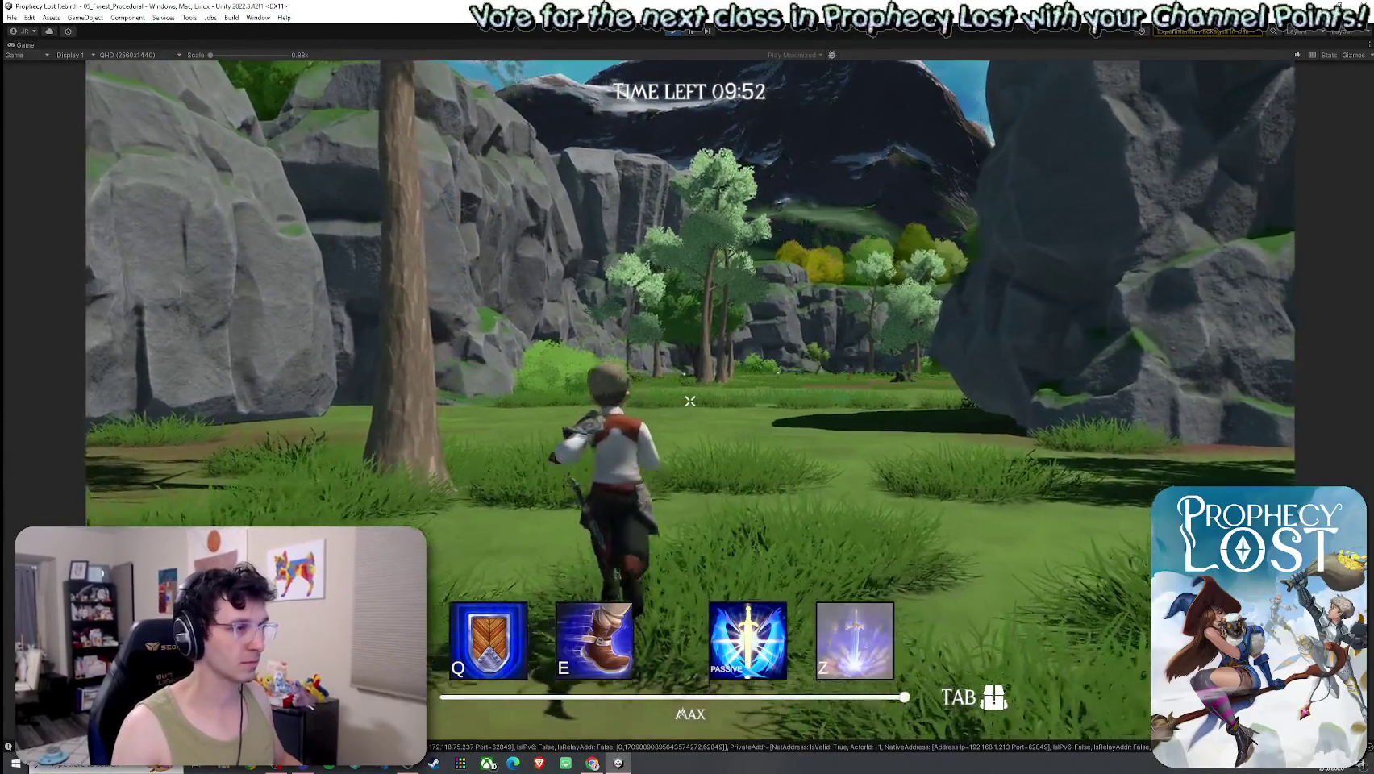
key("XF86AudioLowerVolume")
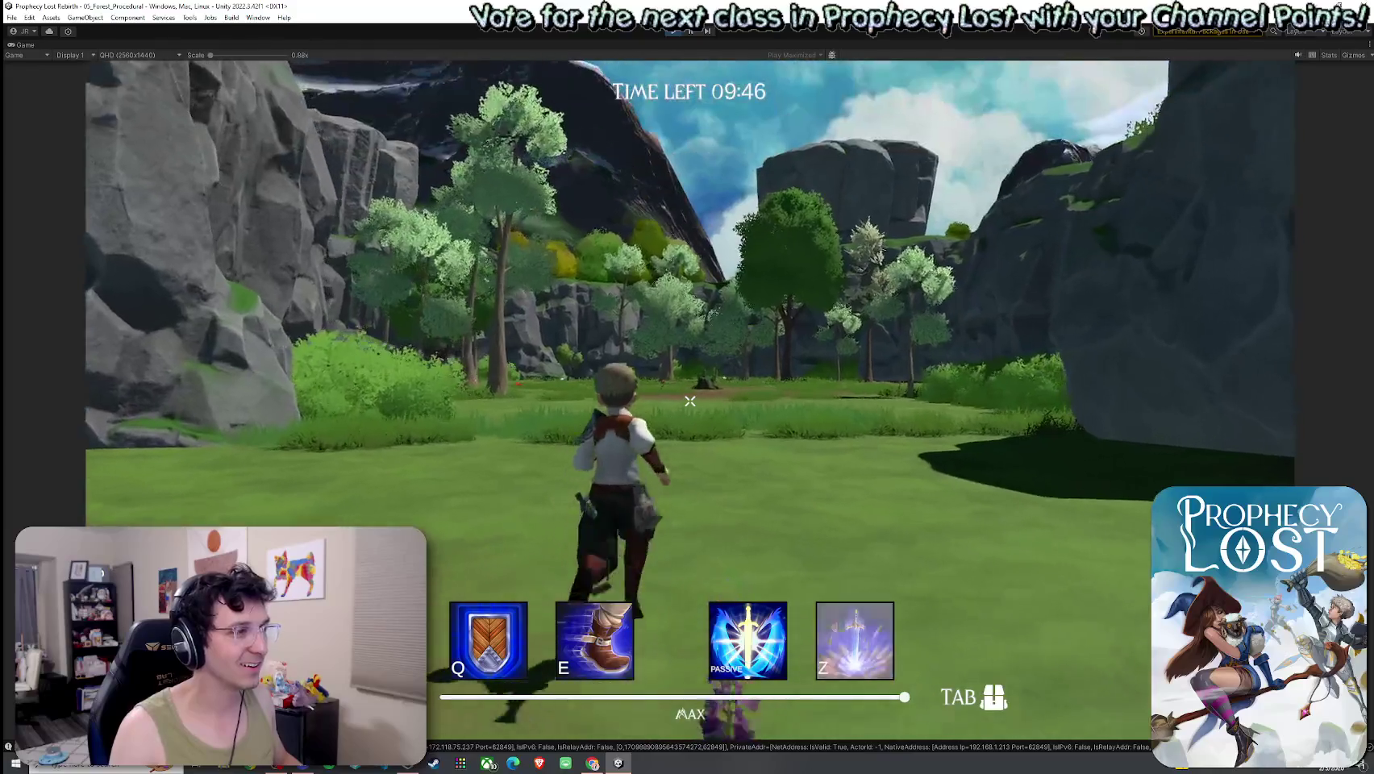
key("w")
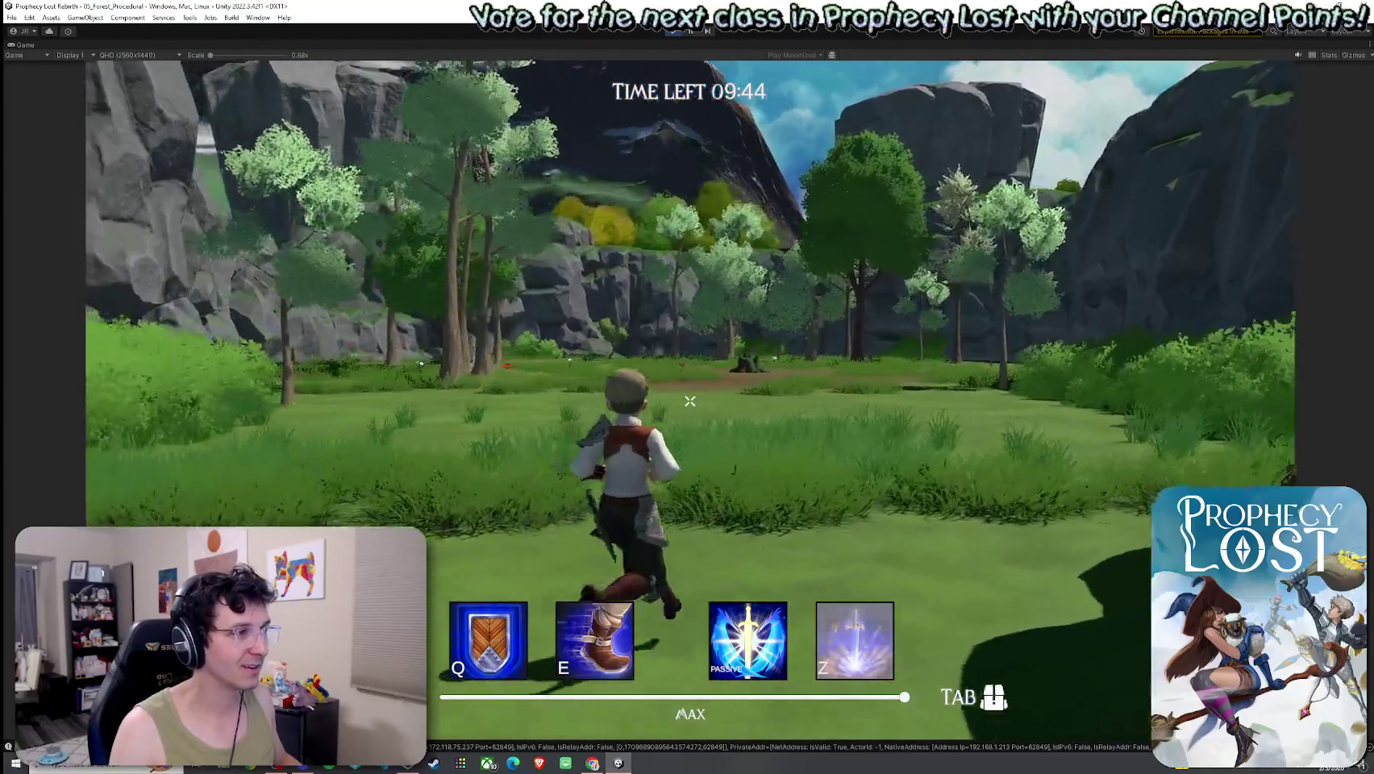
key("w")
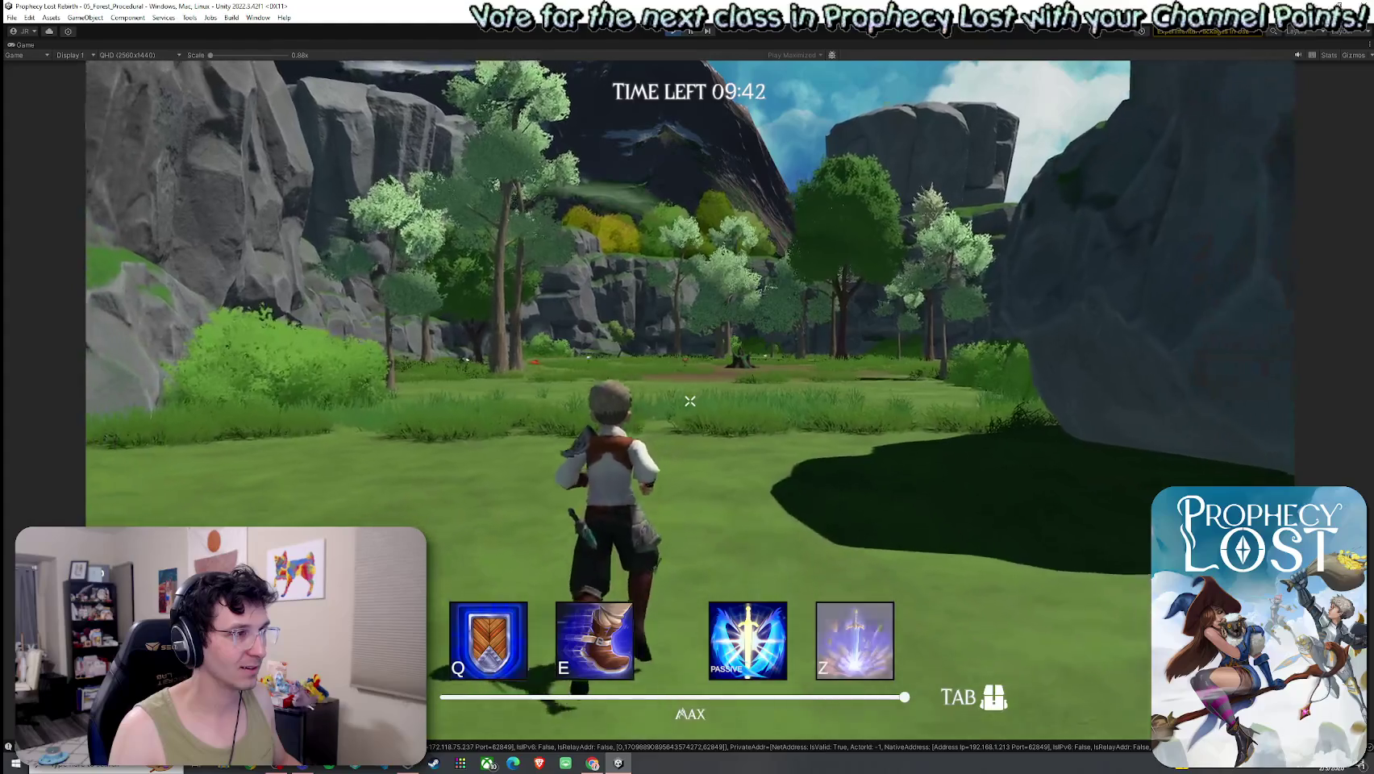
key("w")
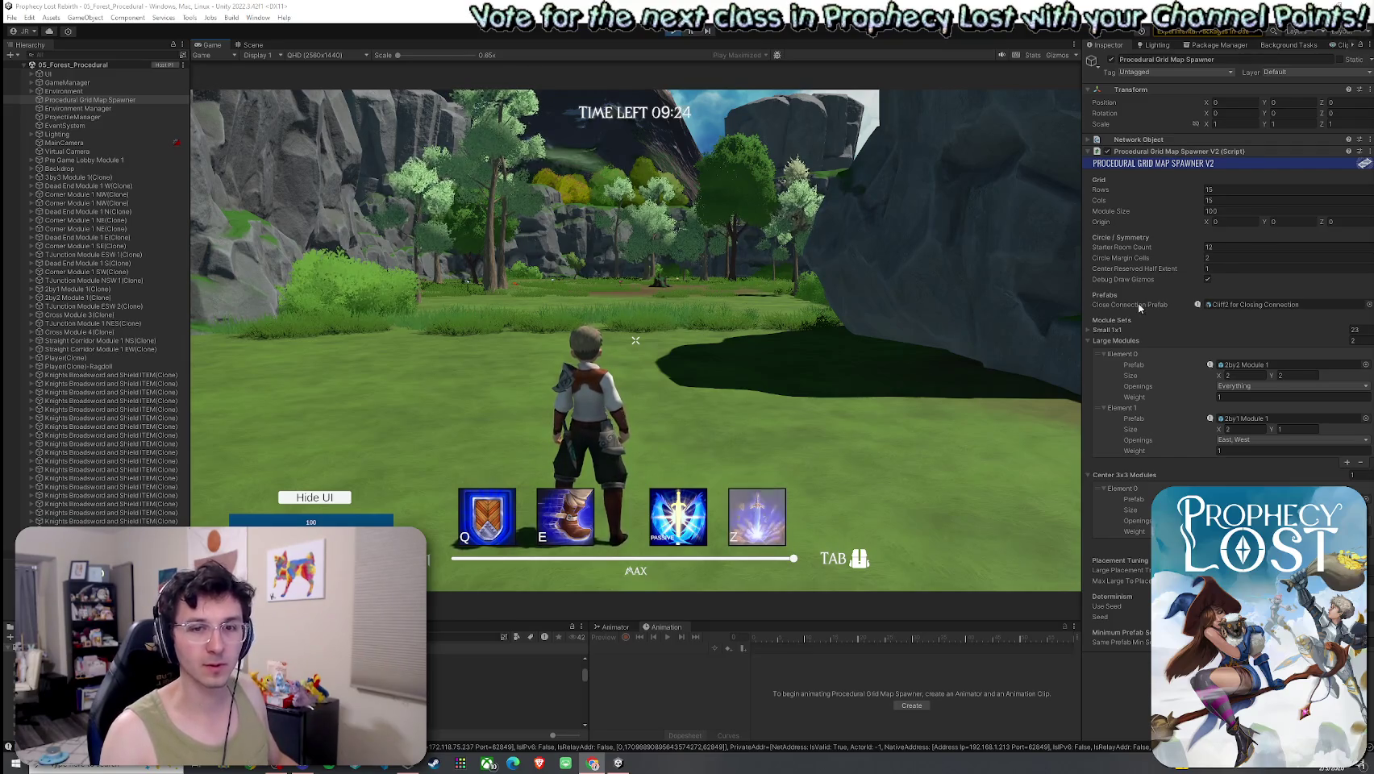
Maximize the Game view to fill the editor and resume controlling the character.
left_click(790, 355)
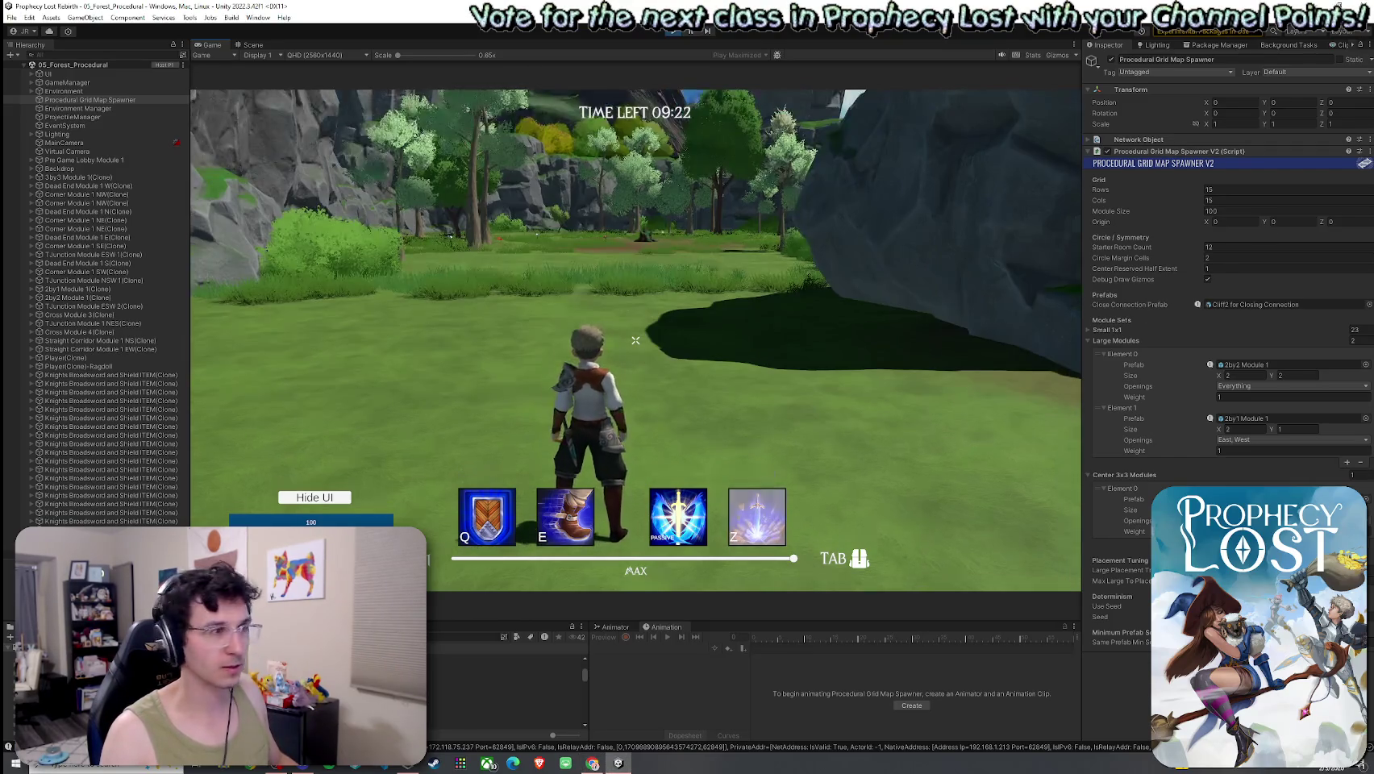
key("Escape")
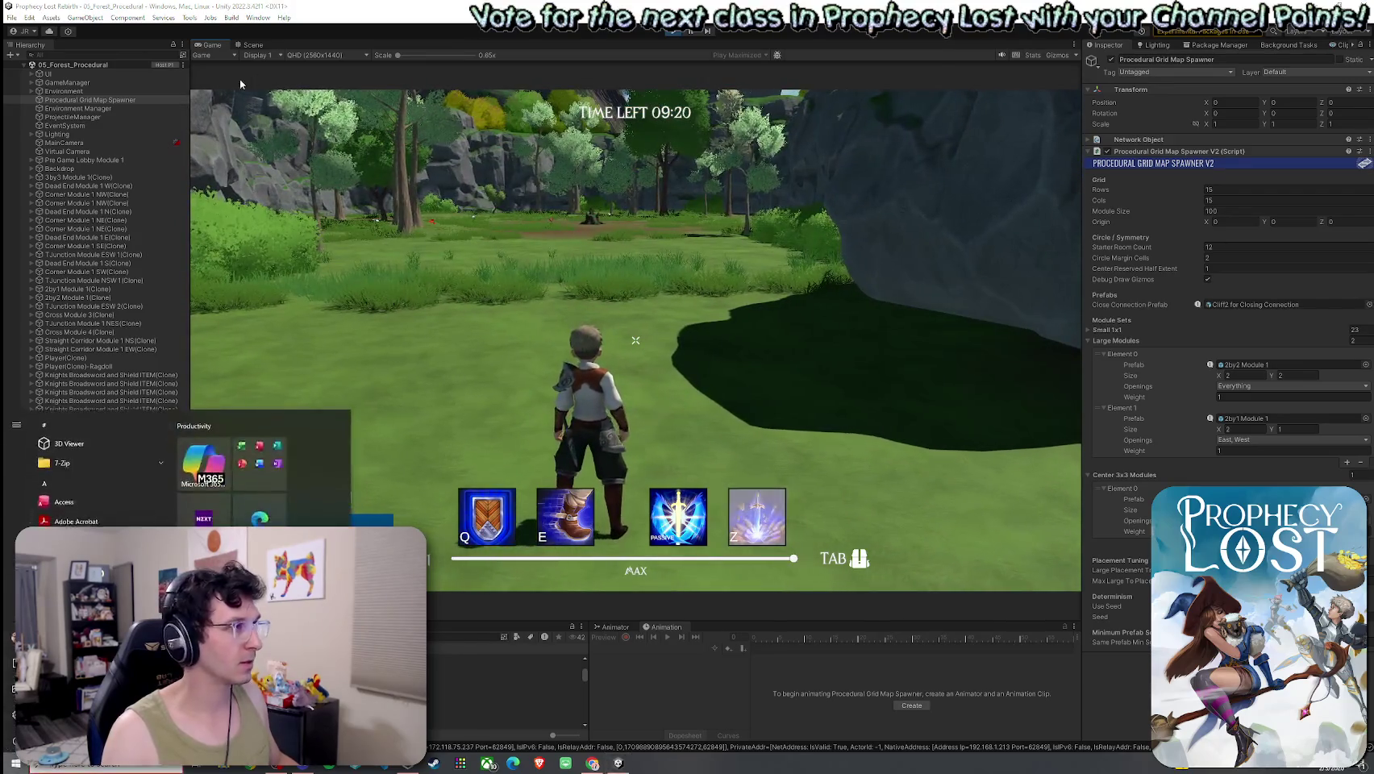
left_click(213, 45)
key("shift+space")
left_click(692, 367)
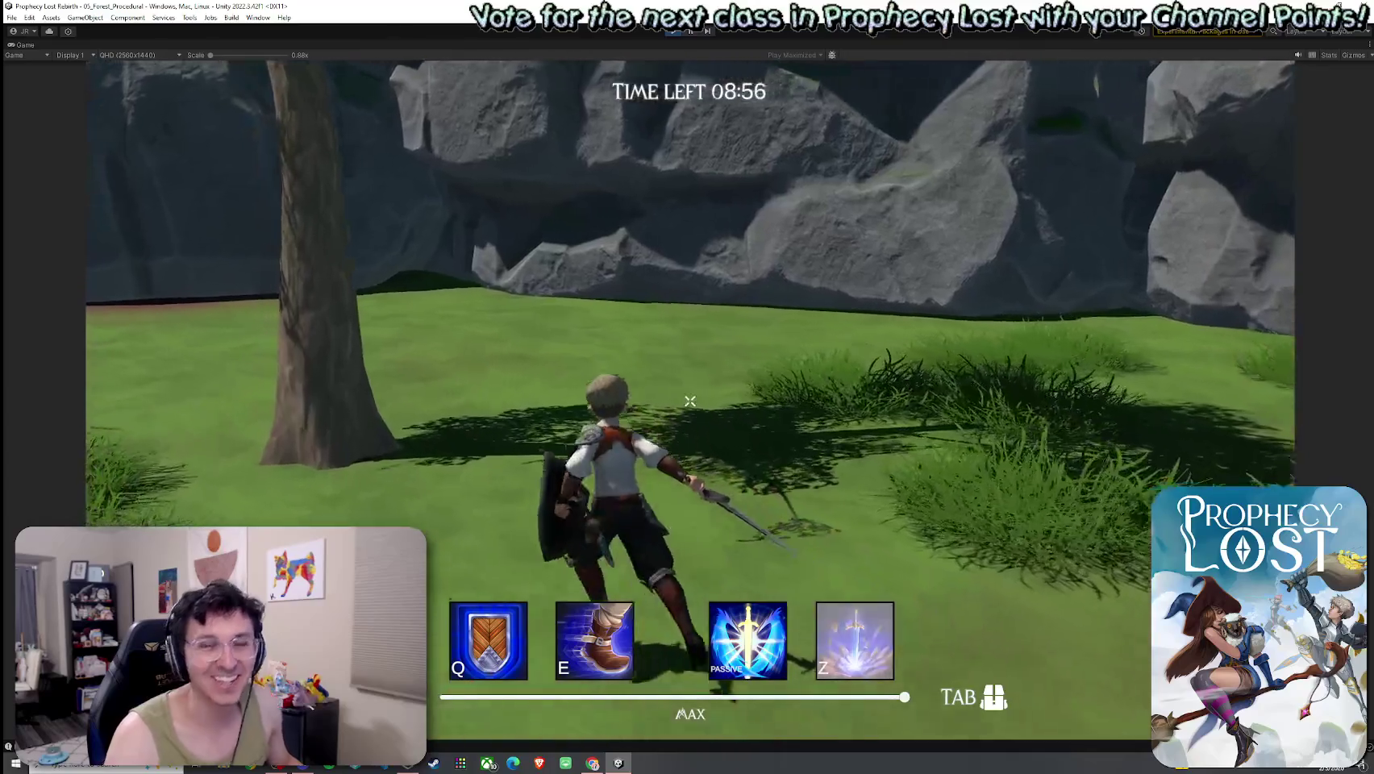
Run the character past grey rocks and trees to the towering rock cliff.
key("w")
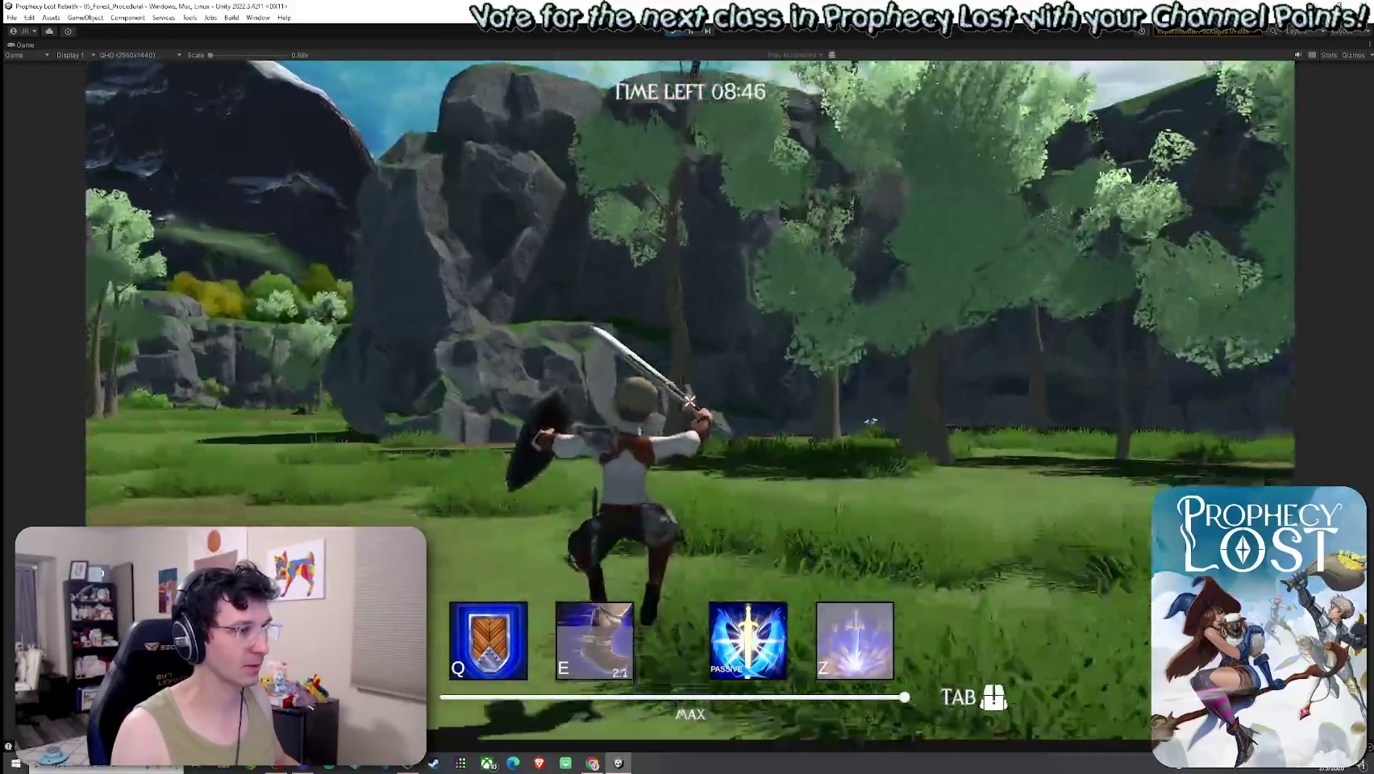
key("w")
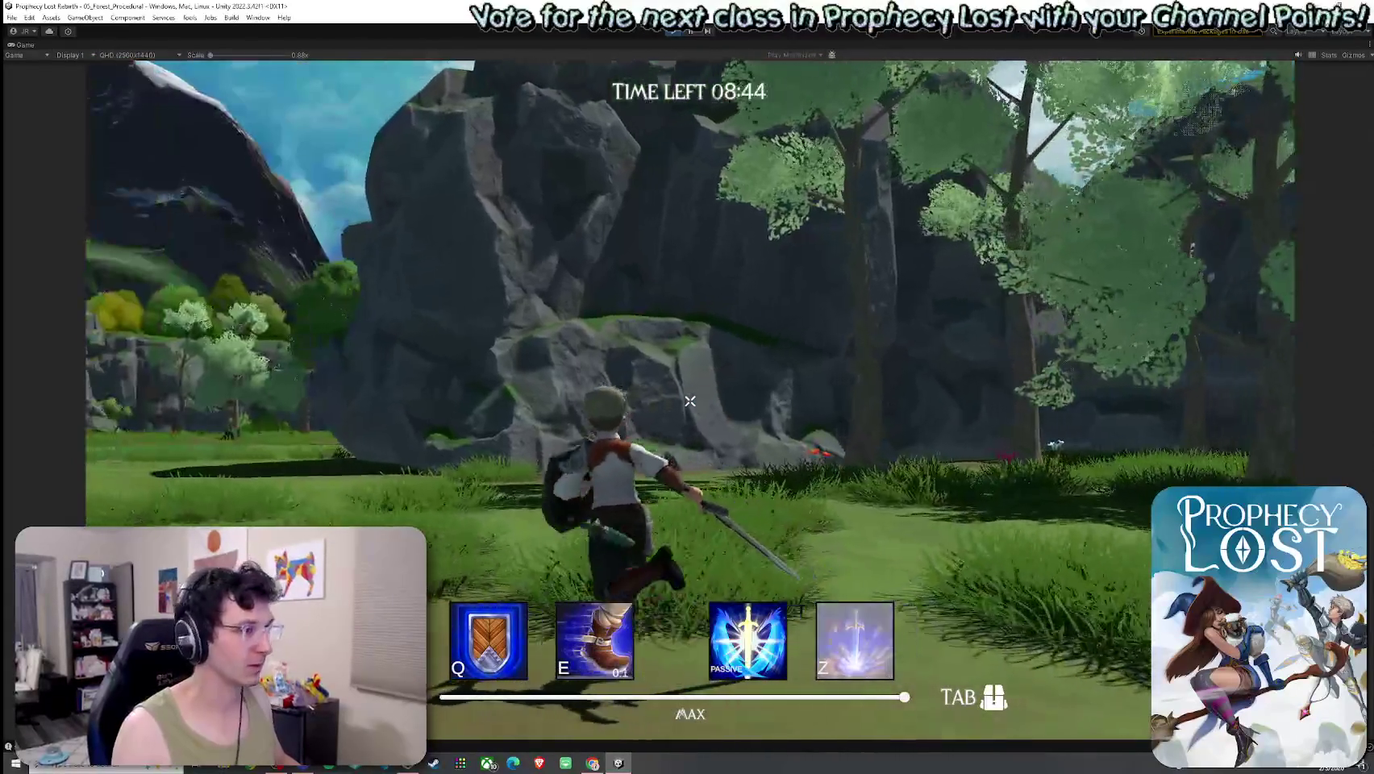
key("w")
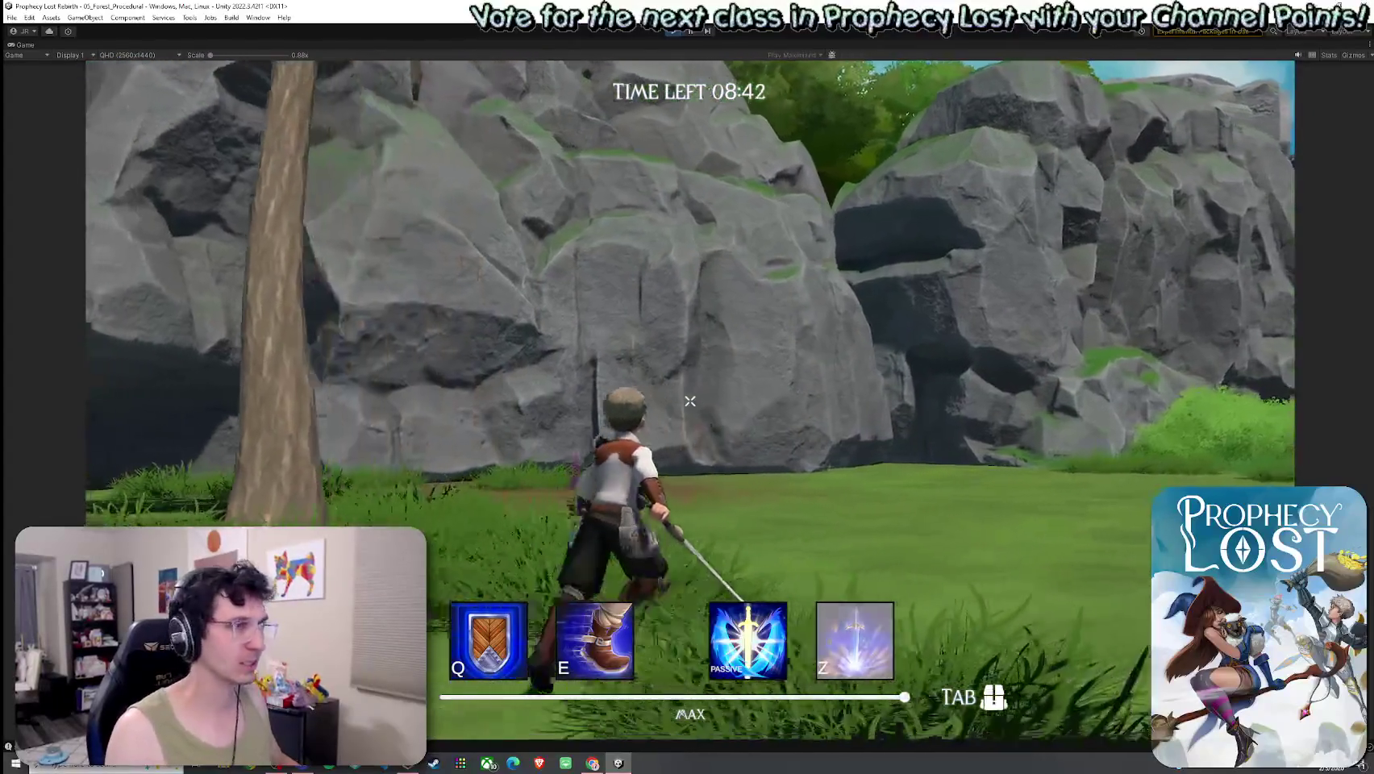
key("super")
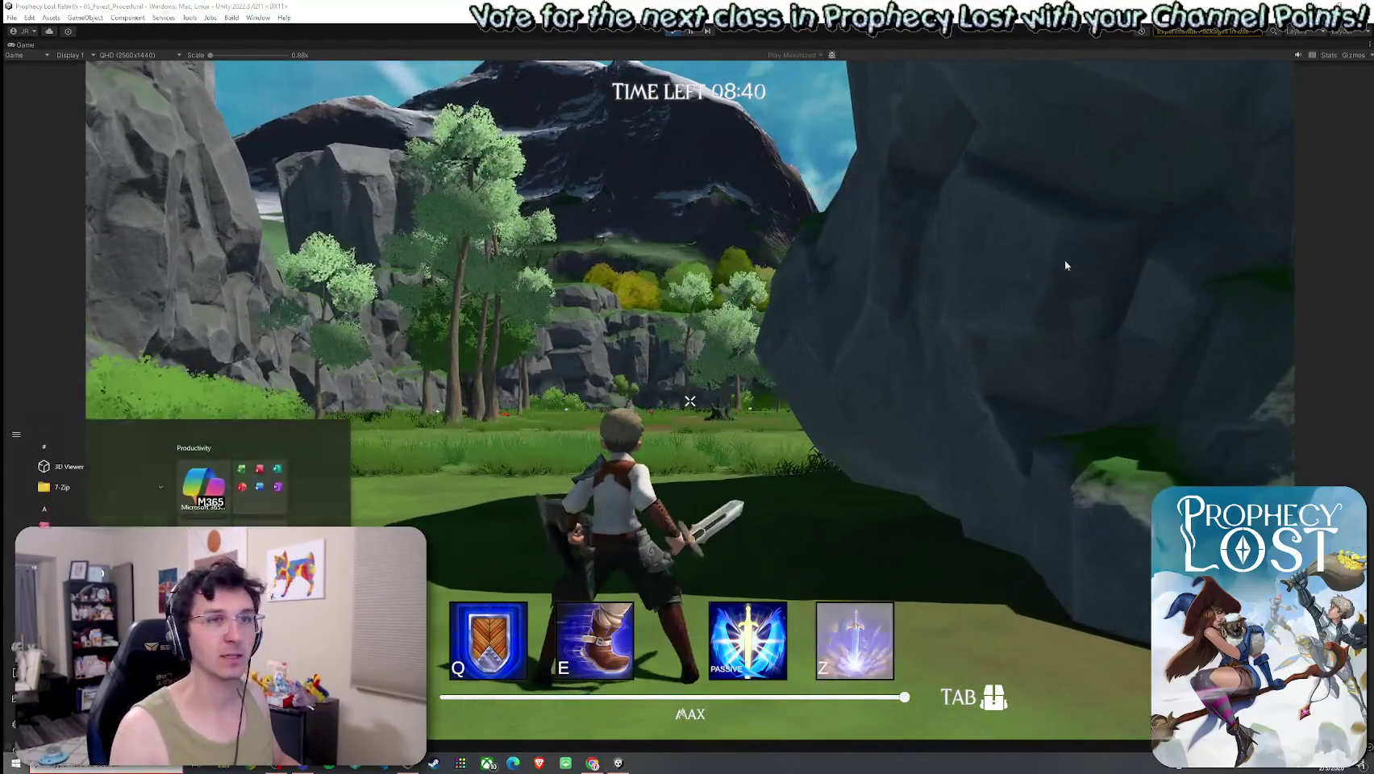
key("Escape")
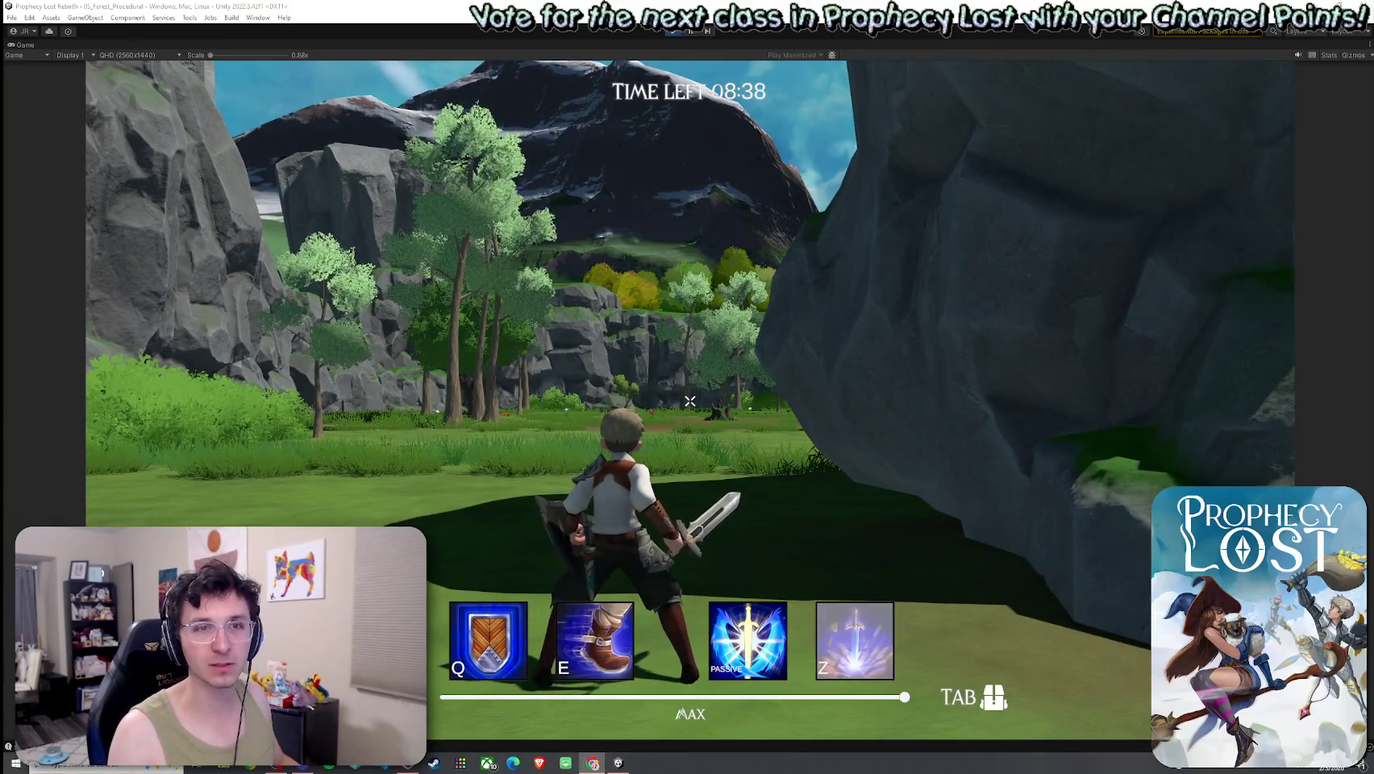
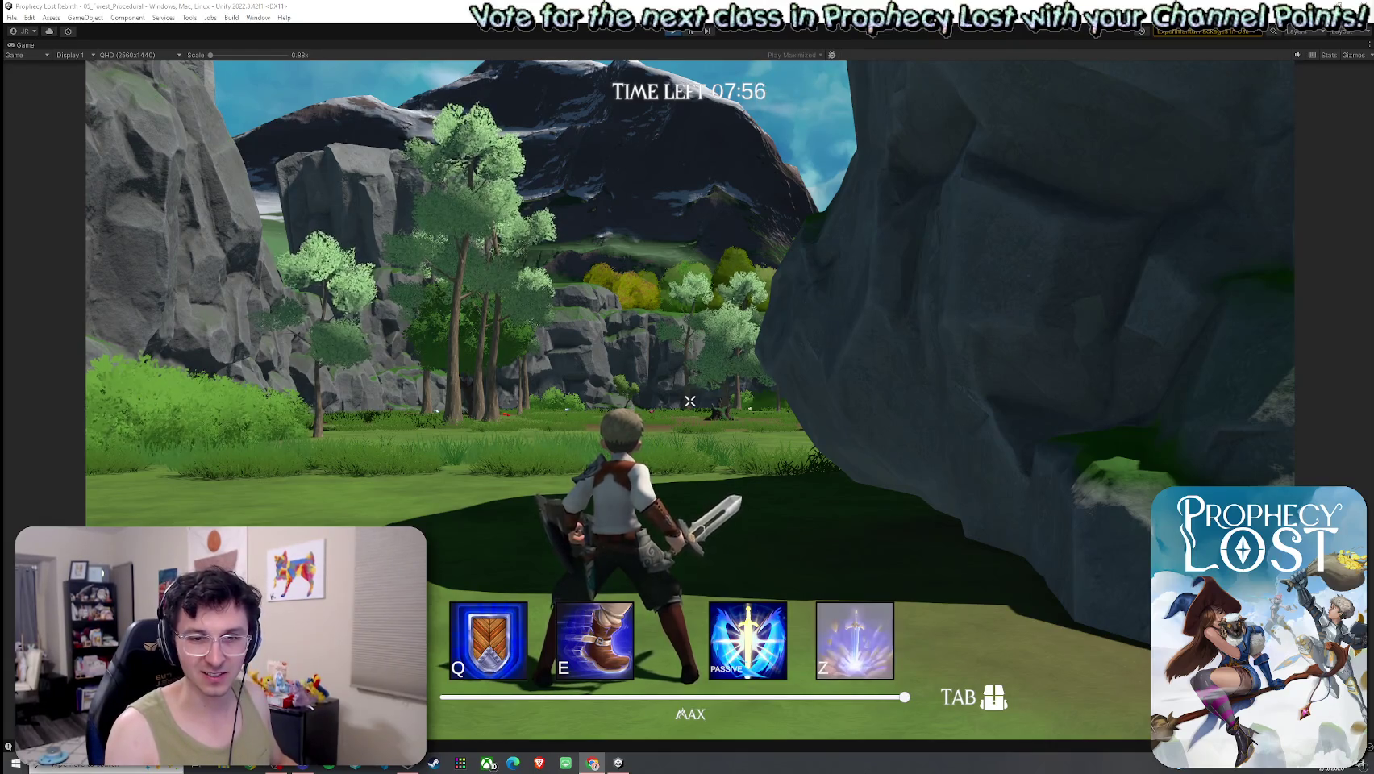
Run the character into the clearing, using a jumping sword attack and a ground slam.
key("w")
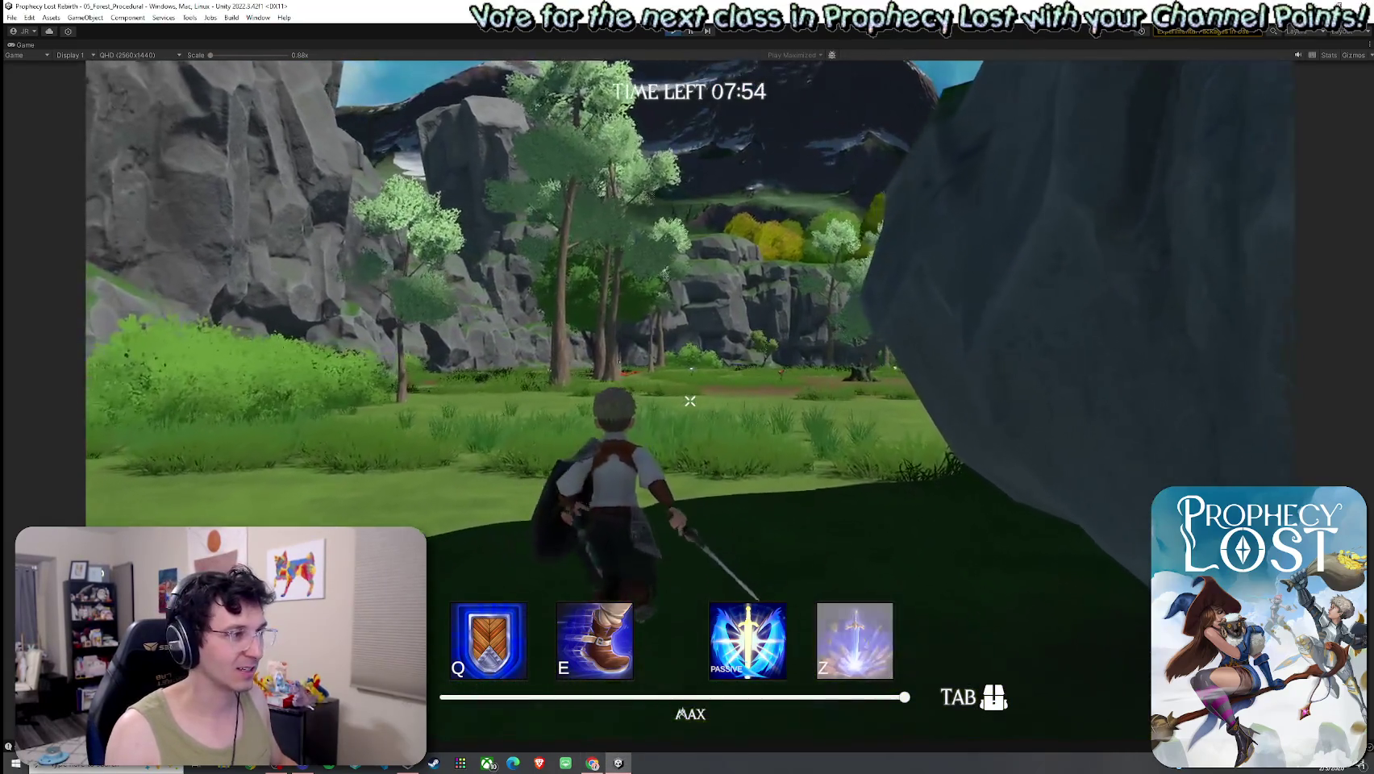
key("w")
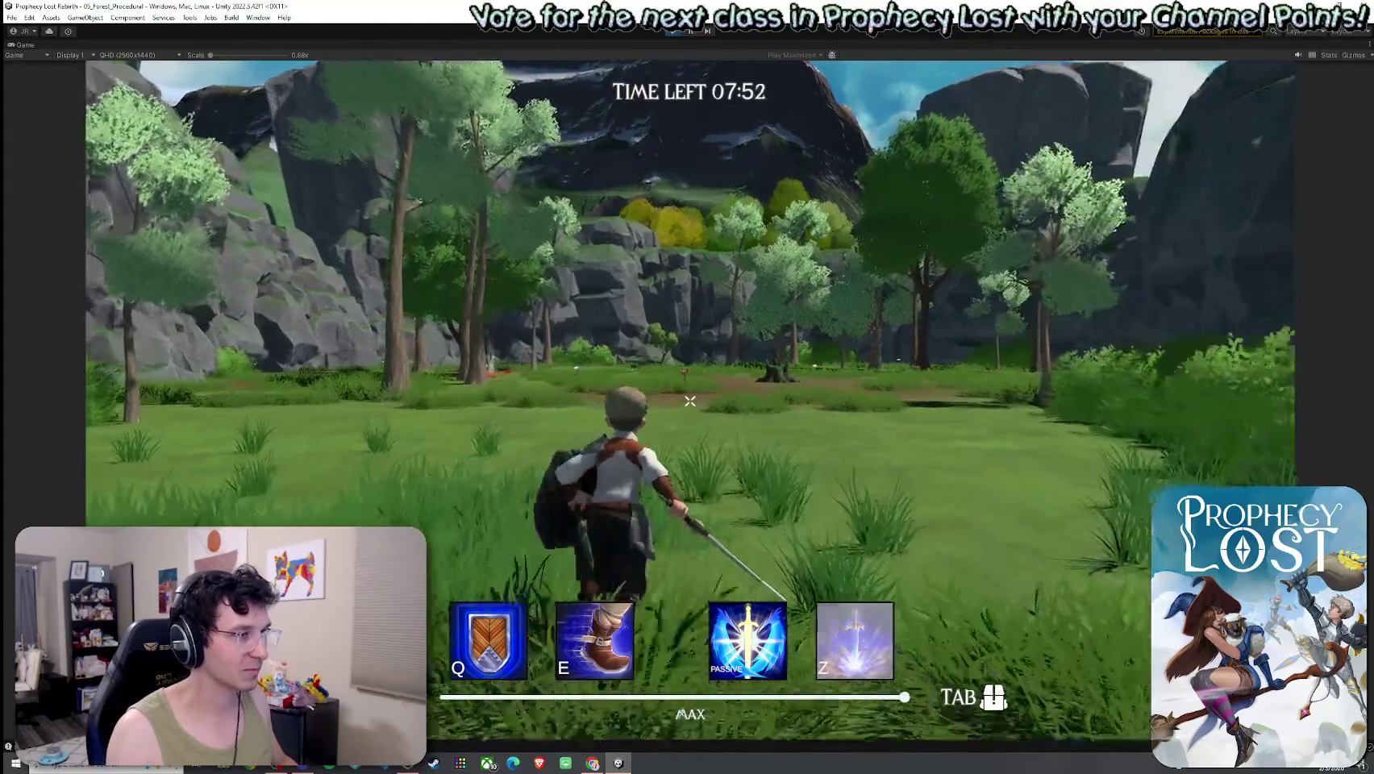
key("z")
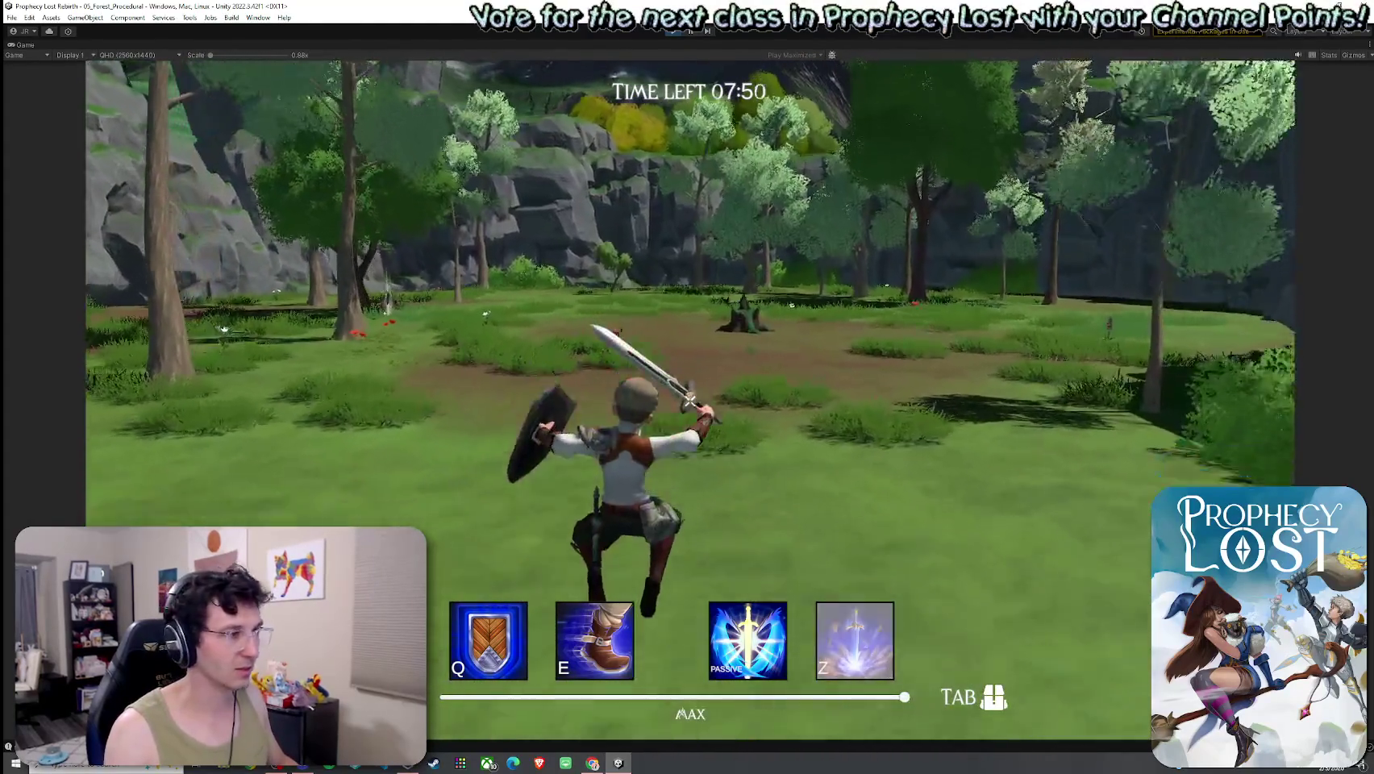
key("w")
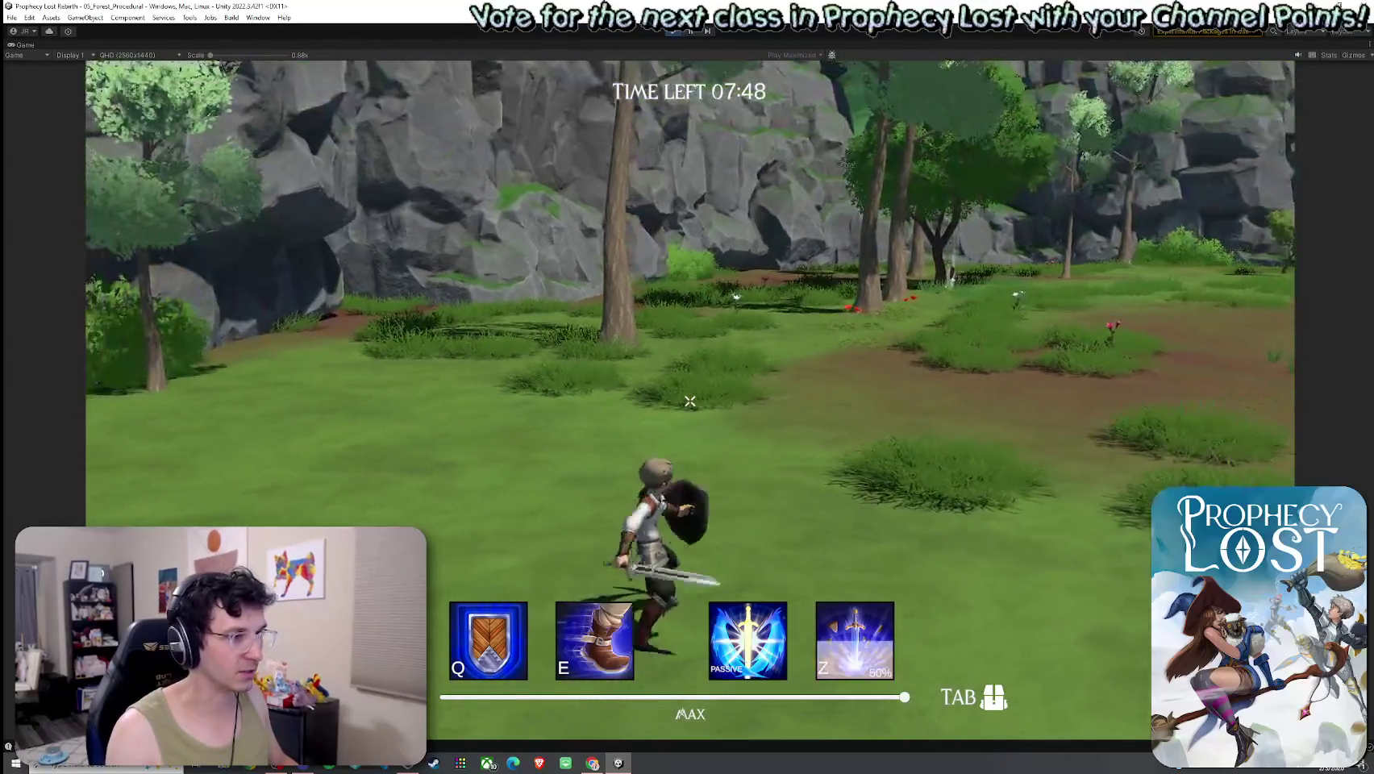
left_click(689, 401)
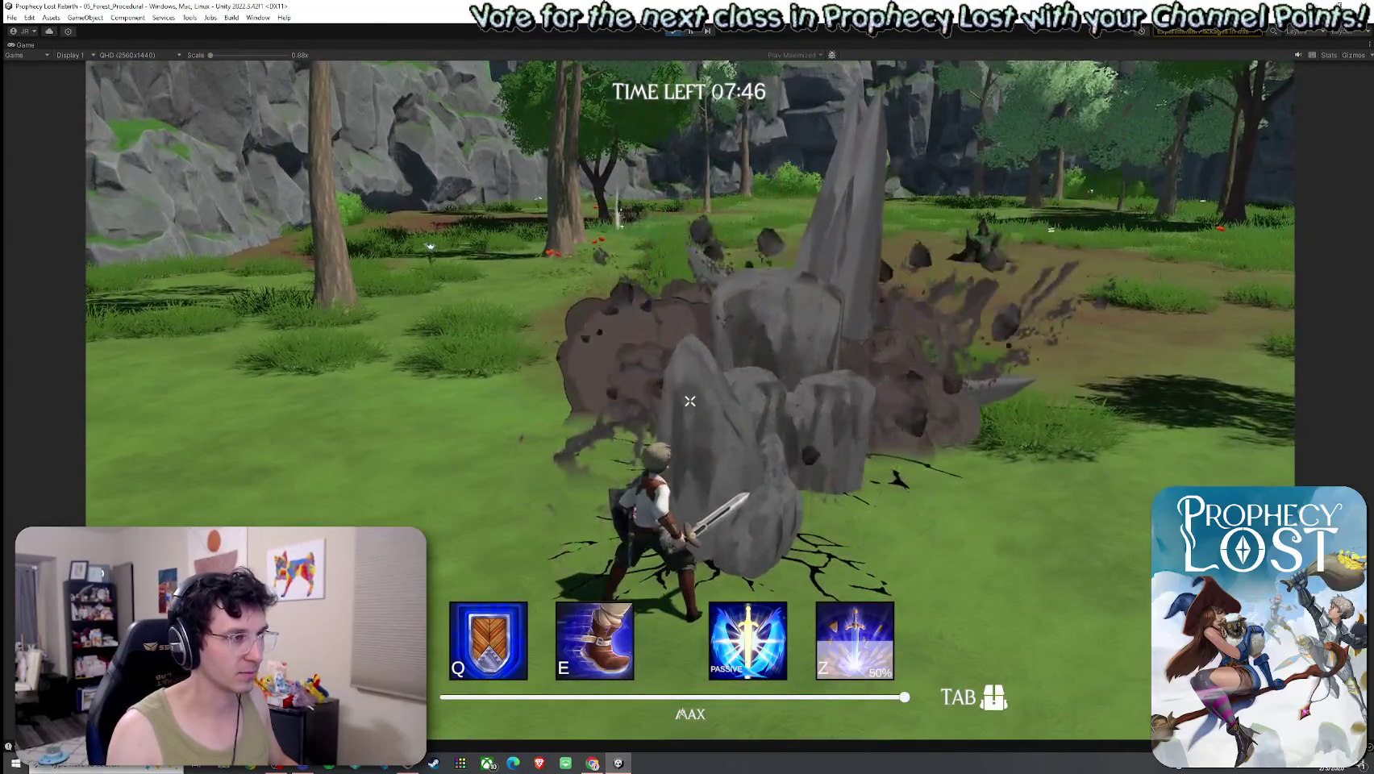
Run on toward the rocky cliff across the meadow, then leave the maximized Game view.
key("w")
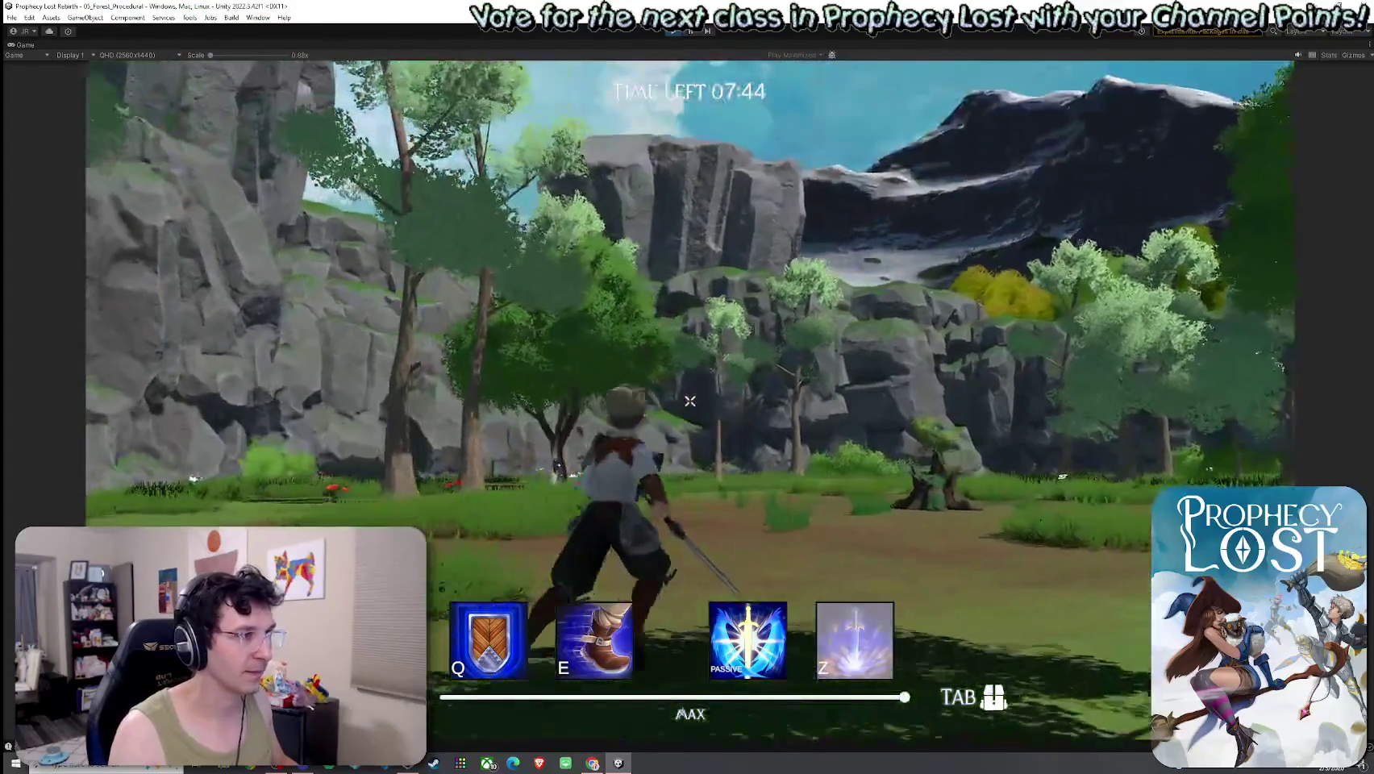
key("w")
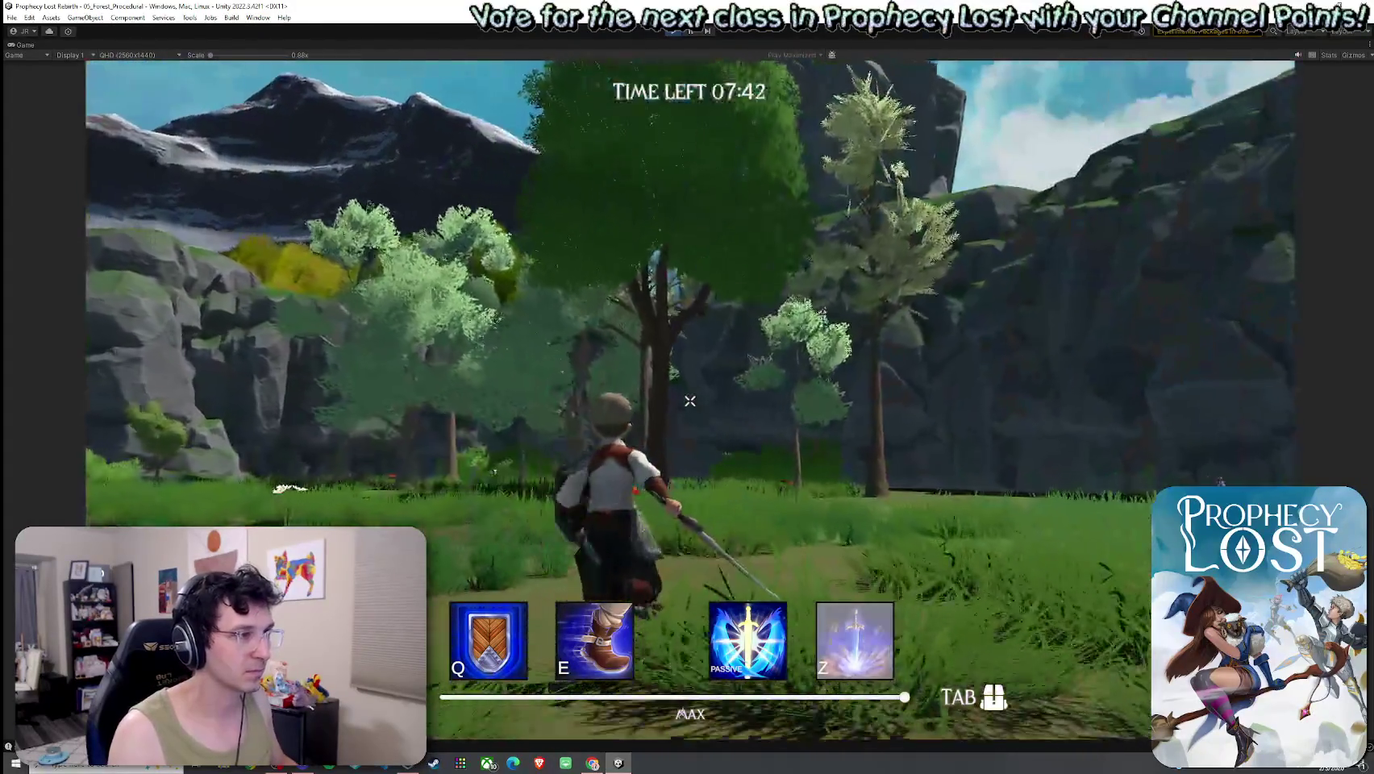
key("w")
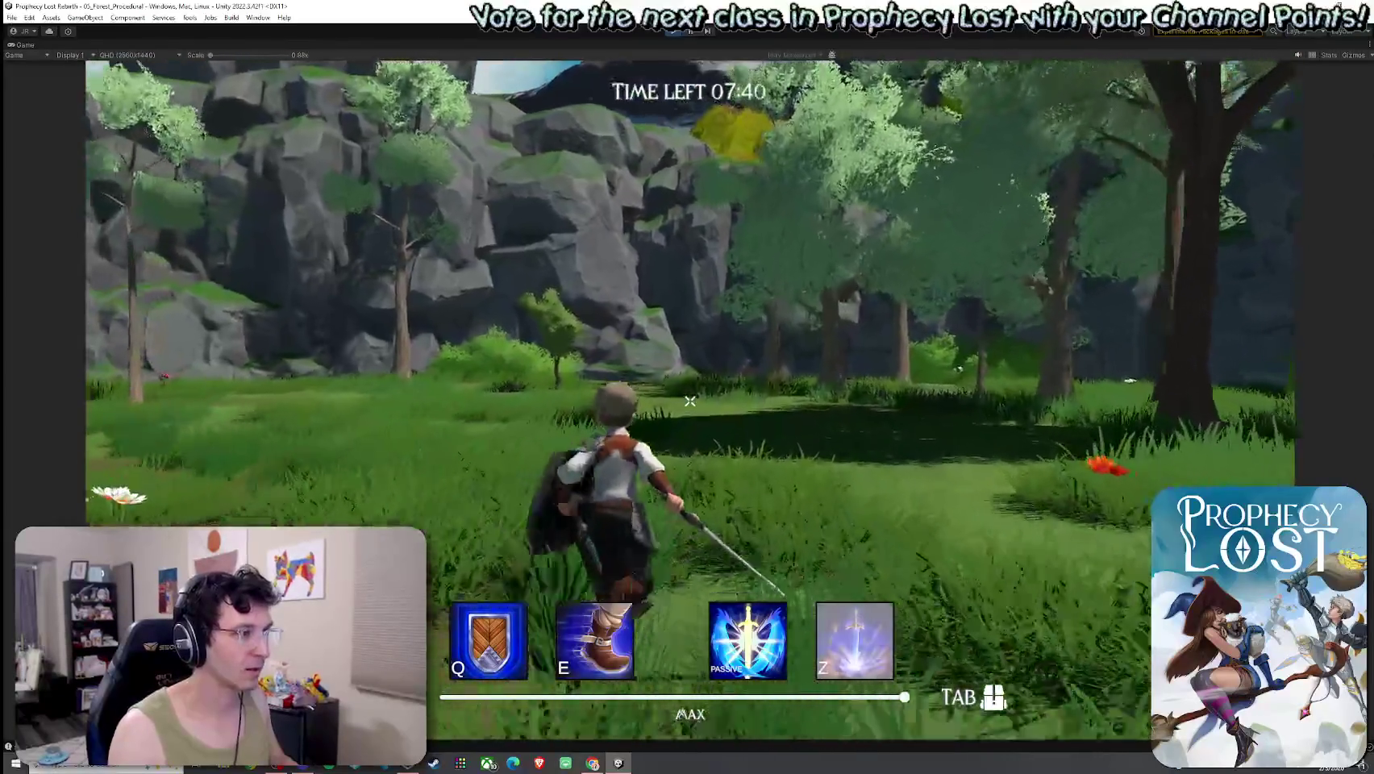
key("w")
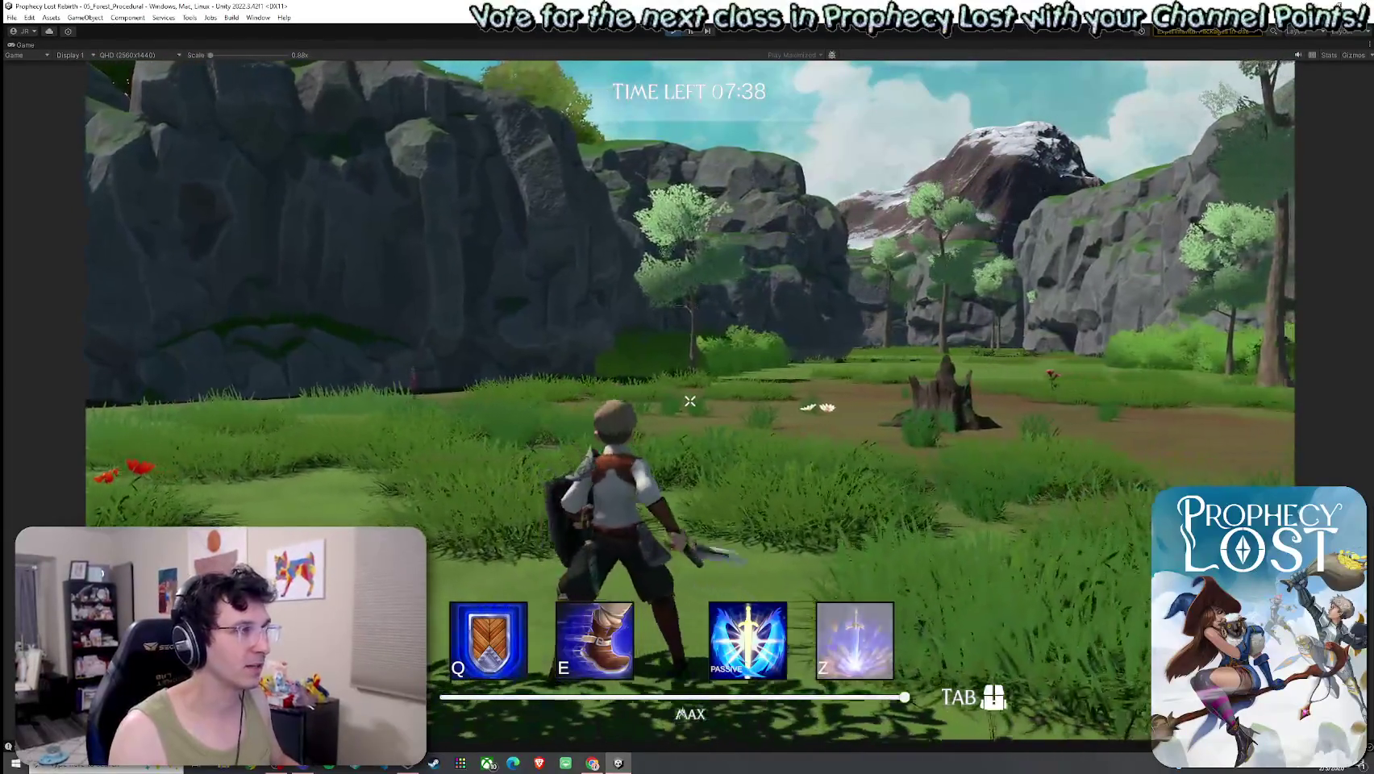
key("Escape")
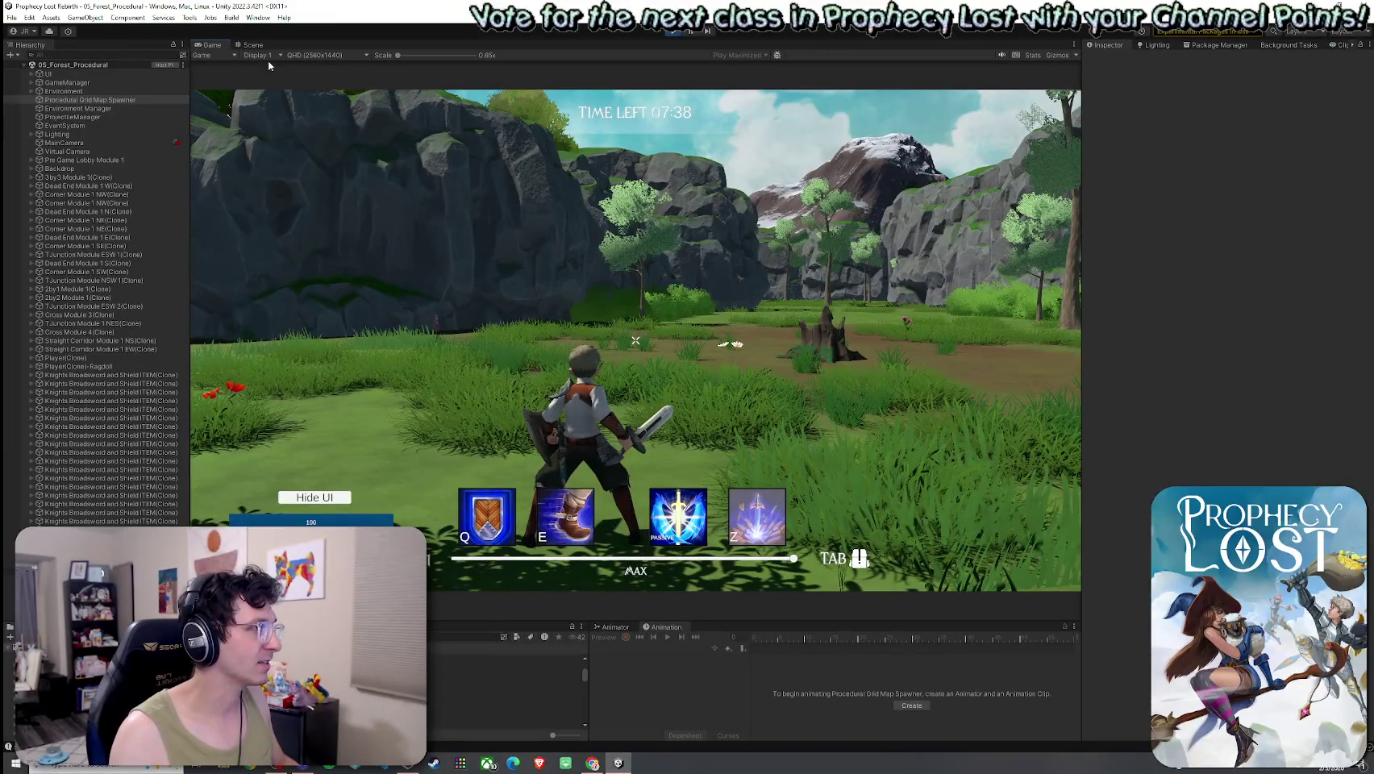
left_click(252, 44)
Inspect the generated map in the Scene view, stop Play mode, and check the Small 1x1 module list.
mouse_move(638, 239)
left_mouse_down()
mouse_move(1005, 149)
mouse_move(1024, 234)
mouse_move(1059, 200)
mouse_move(1040, 171)
mouse_move(1346, 217)
mouse_move(4, 218)
mouse_move(28, 170)
mouse_move(165, 173)
mouse_move(162, 124)
mouse_move(99, 75)
mouse_move(1202, 196)
mouse_move(1002, 312)
mouse_move(545, 156)
mouse_move(189, 166)
mouse_move(1077, 156)
mouse_move(645, 162)
mouse_move(1080, 242)
left_mouse_up()
left_click(675, 31)
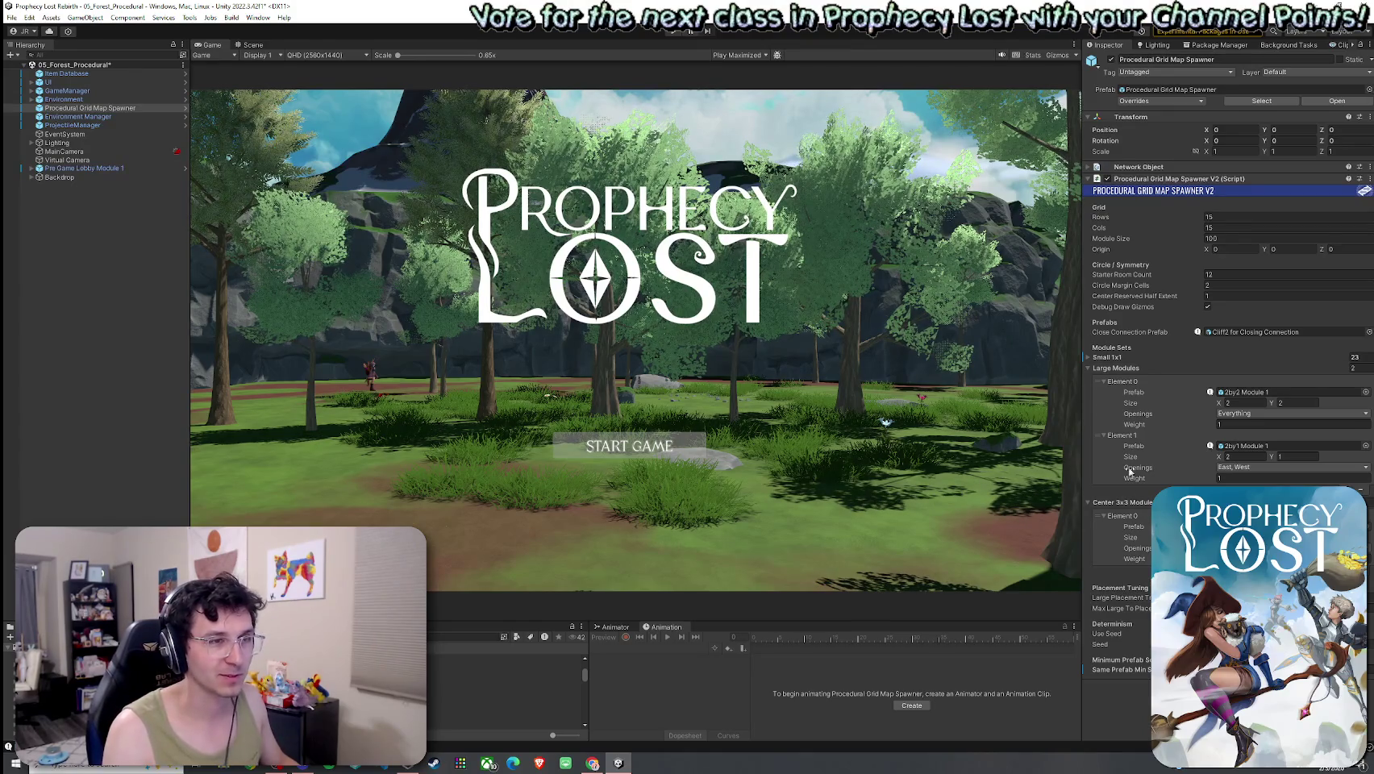
left_click(1097, 357)
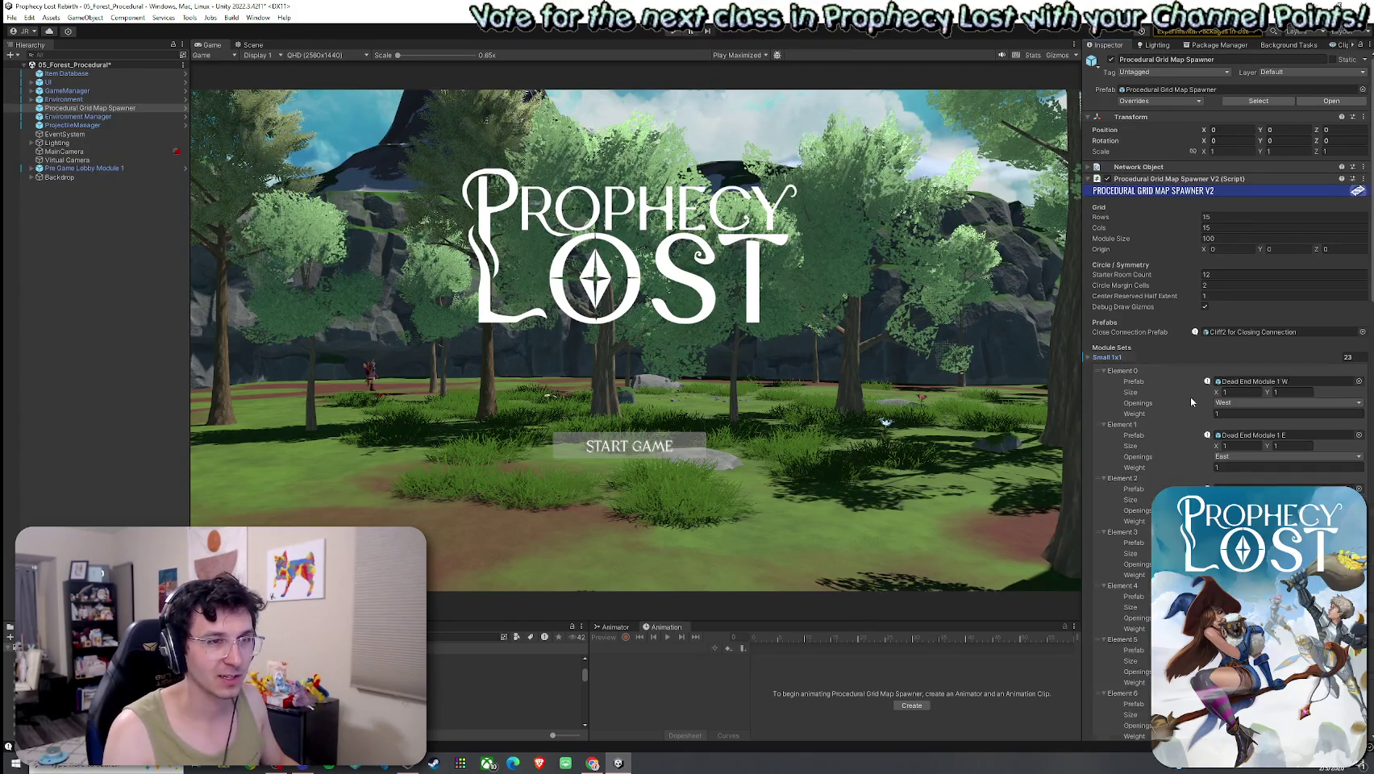
left_click(1090, 358)
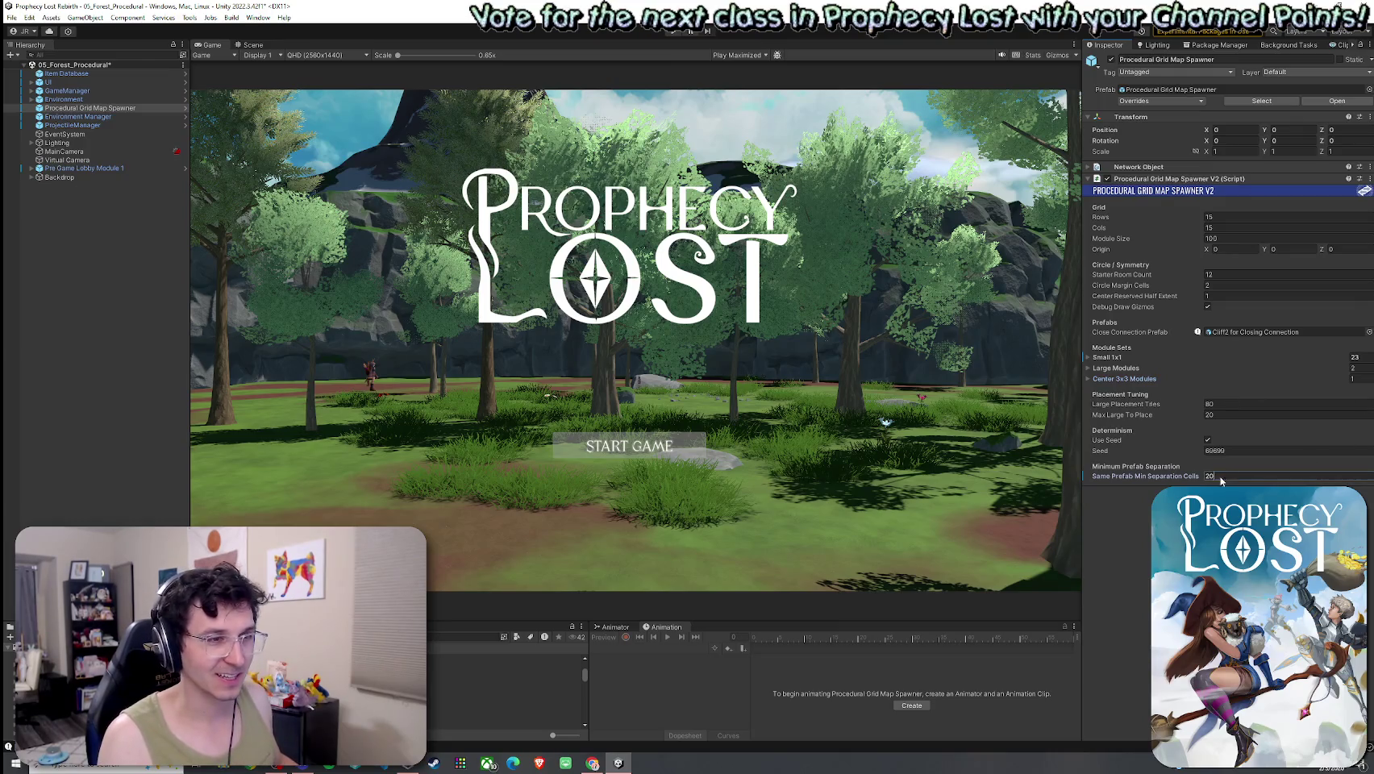
Set Same Prefab Min Separation Cells to 5, save the scene, and enter Play mode.
type("5")
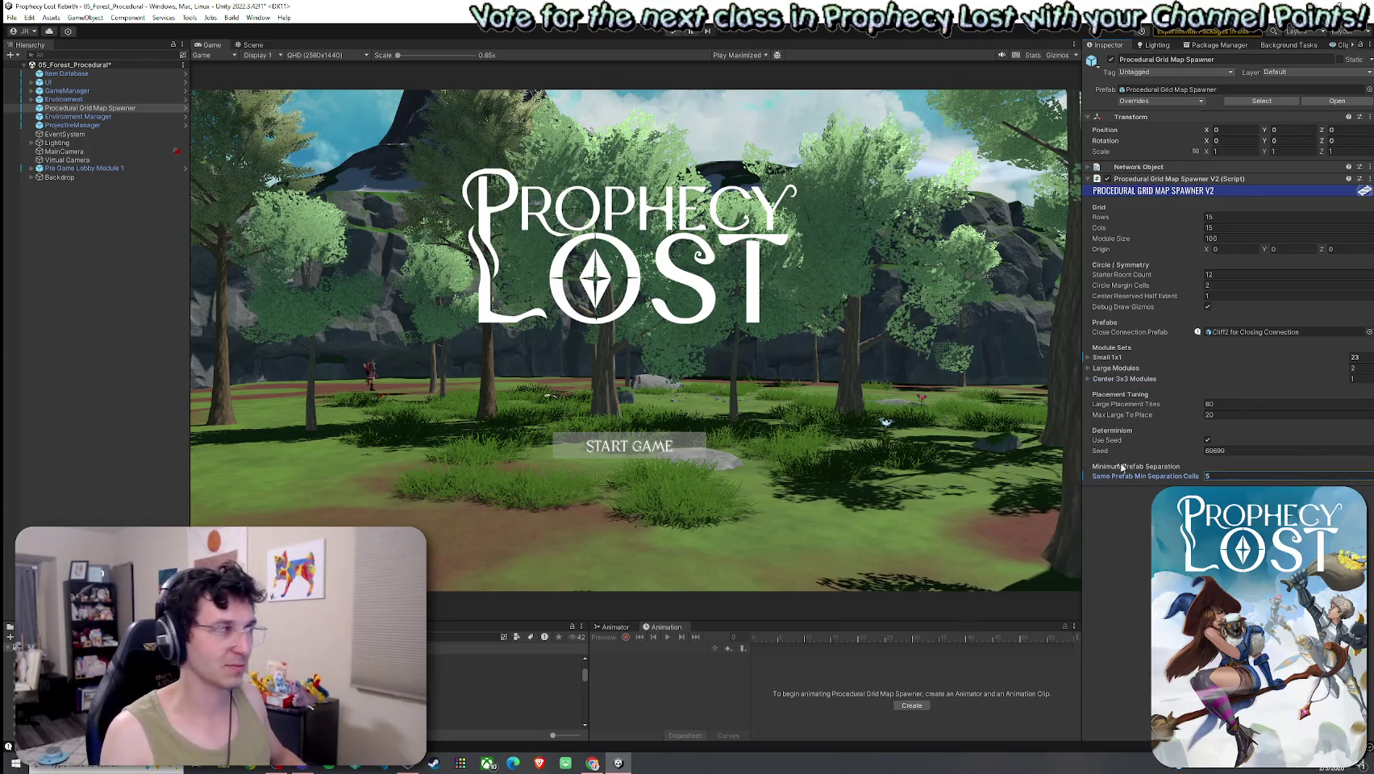
key("ctrl+s")
key("ctrl+p")
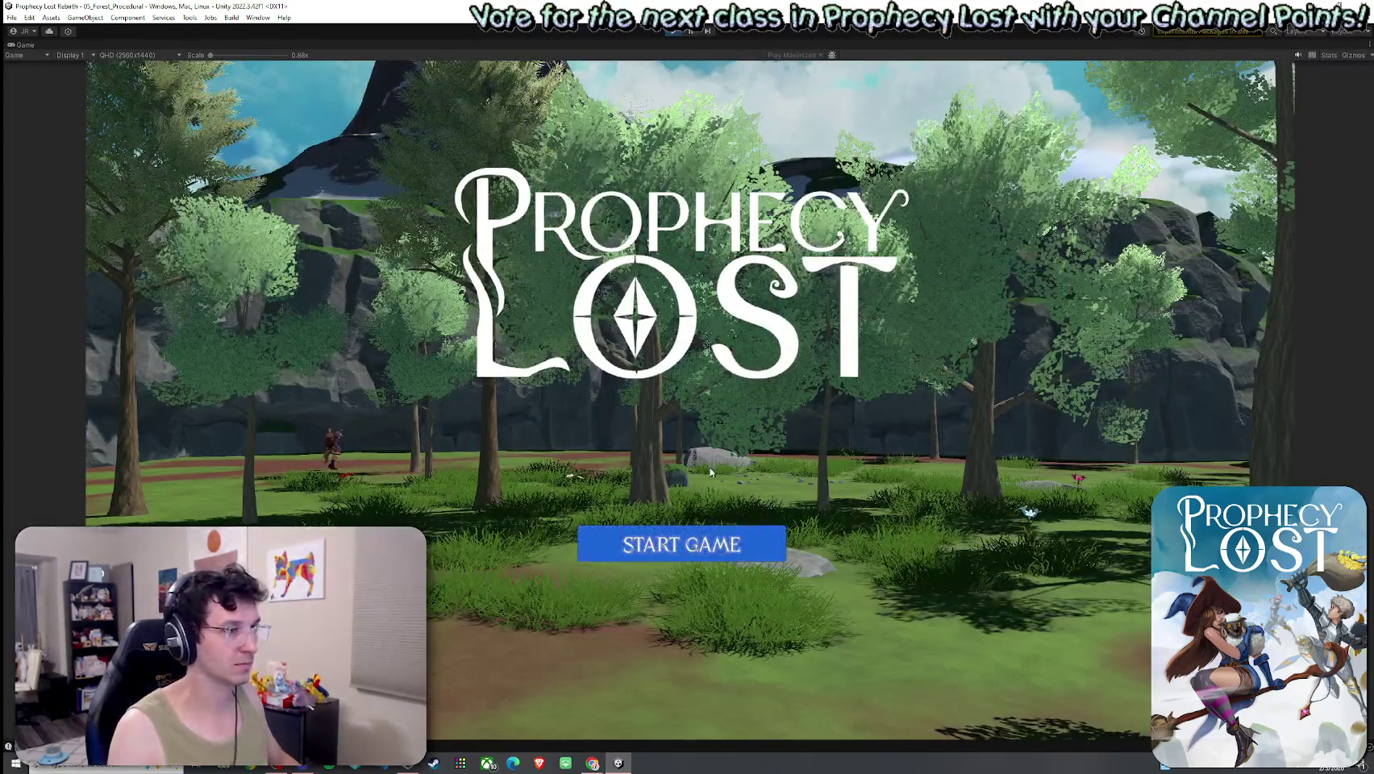
Start the game, pick up the glowing spear, and equip the sword and shield from the inventory.
left_click(681, 546)
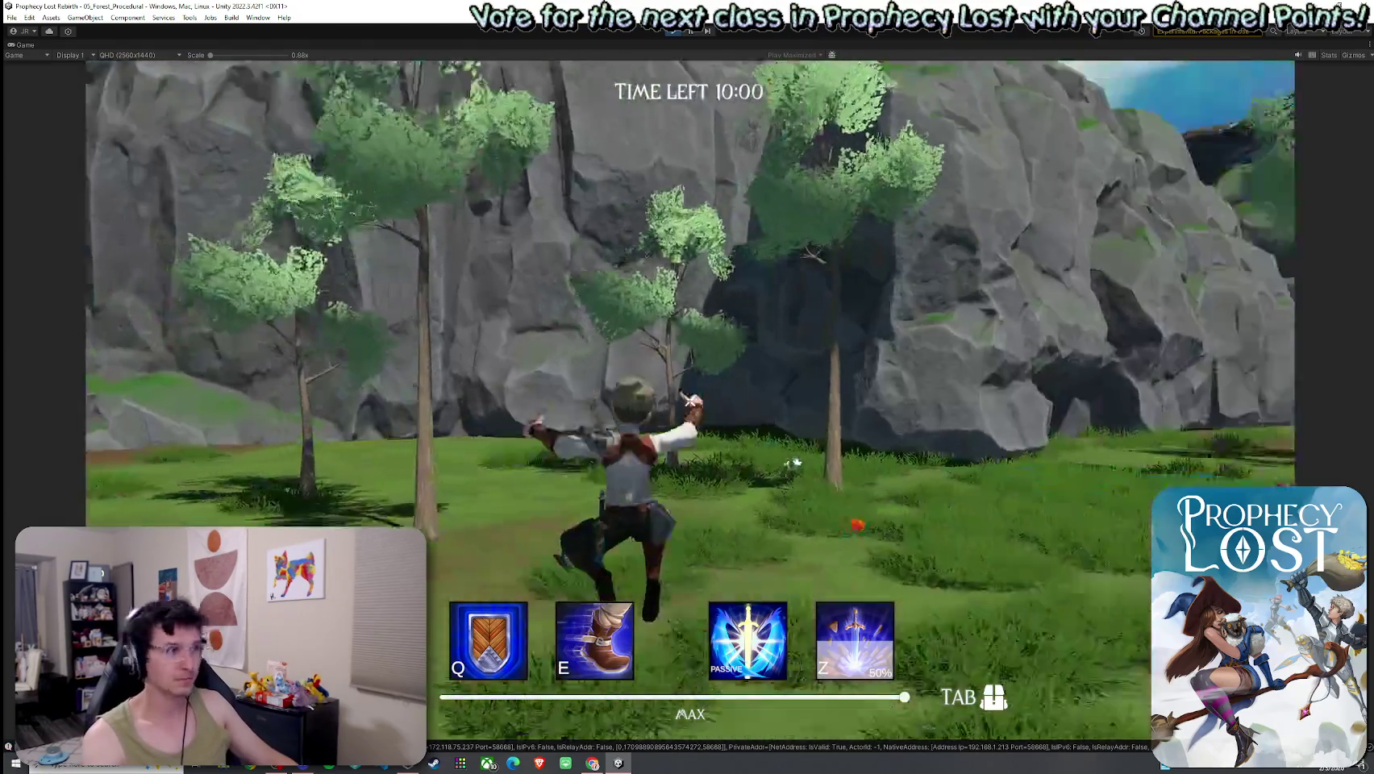
key("w")
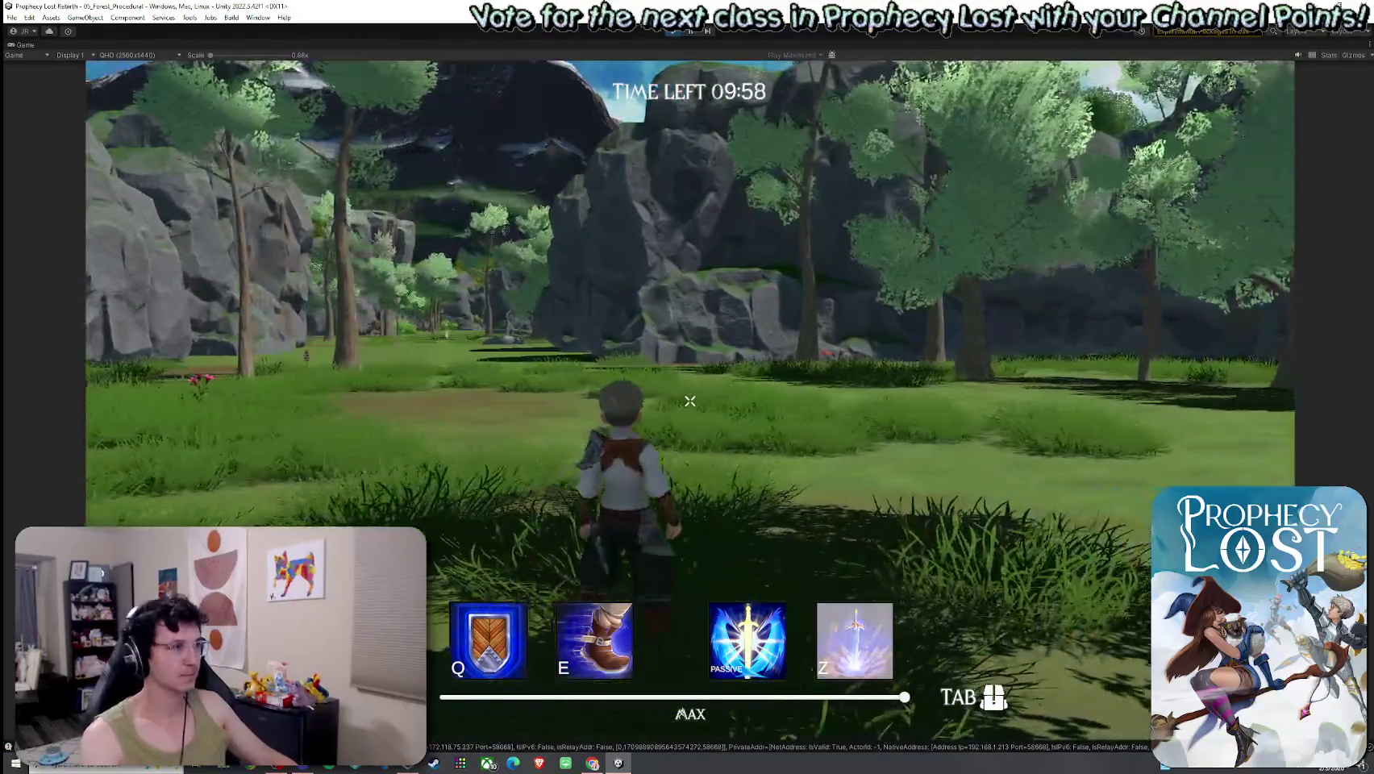
key("w")
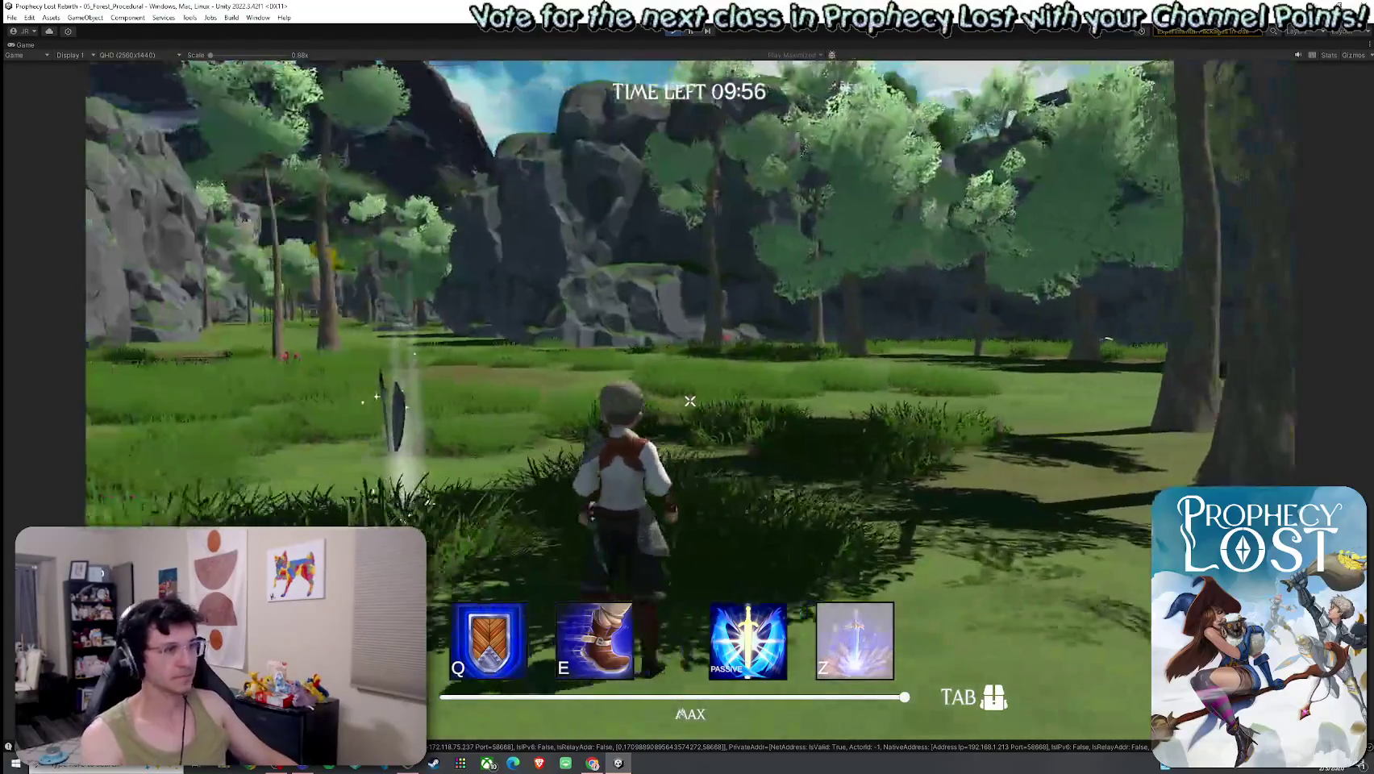
key("f")
key("Tab")
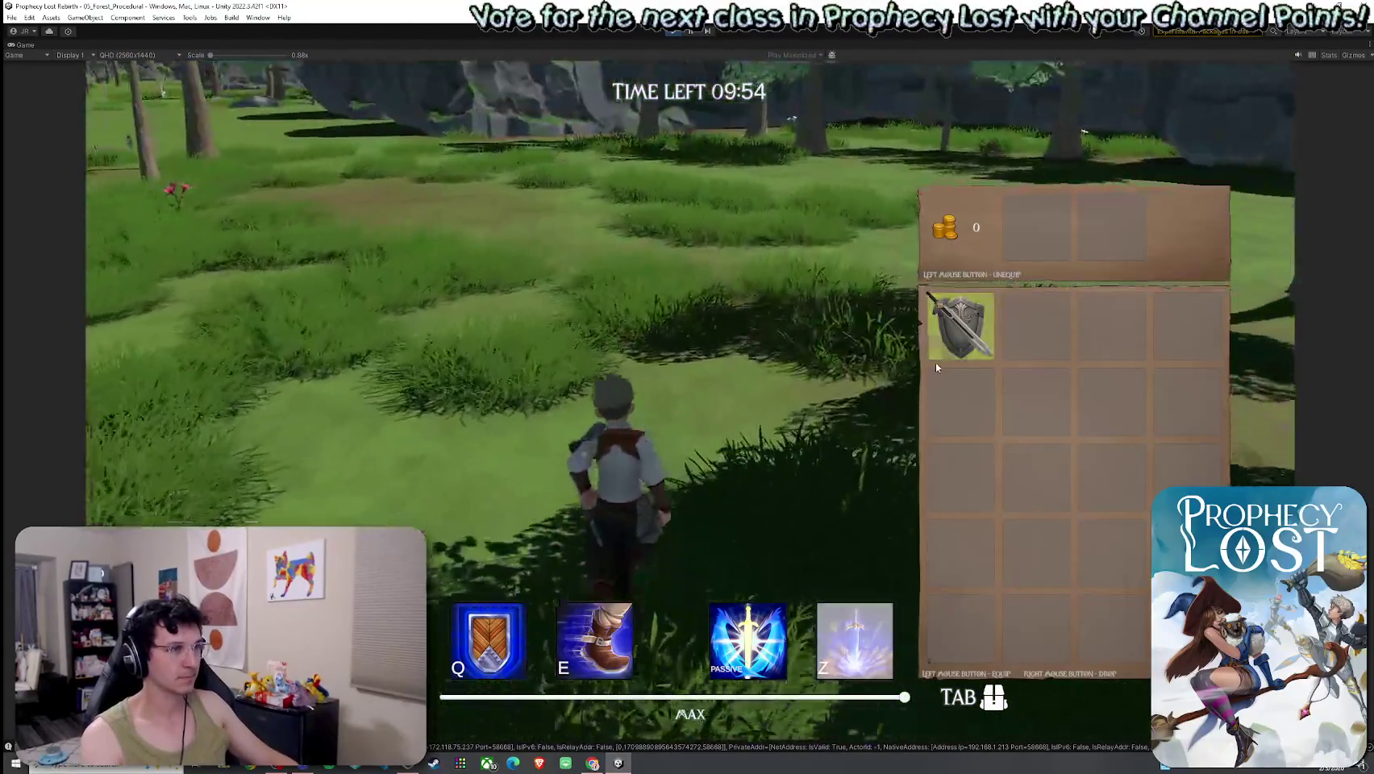
key("w")
left_click(970, 350)
key("Tab")
Run into the rocky valley, using the dash, shield block and charged special attack.
key("w")
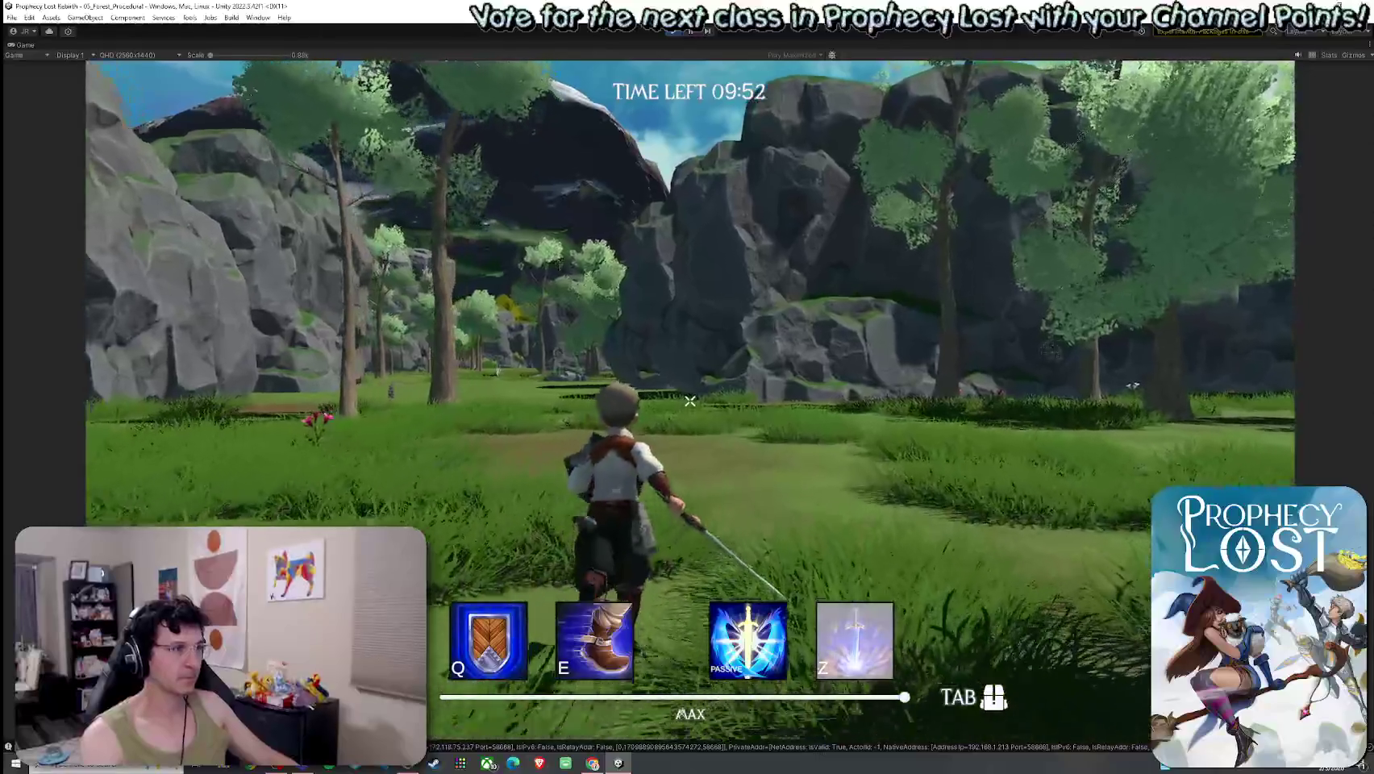
key("w")
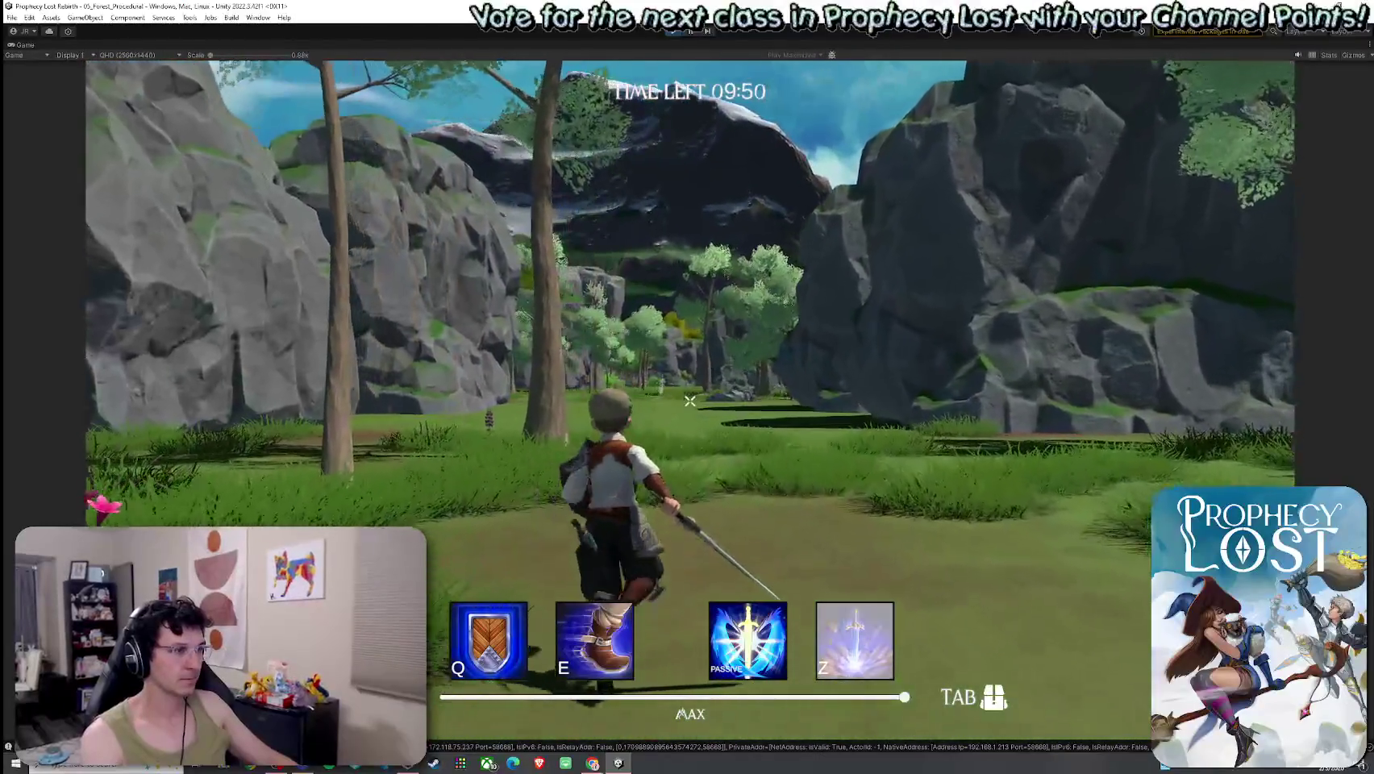
key("w")
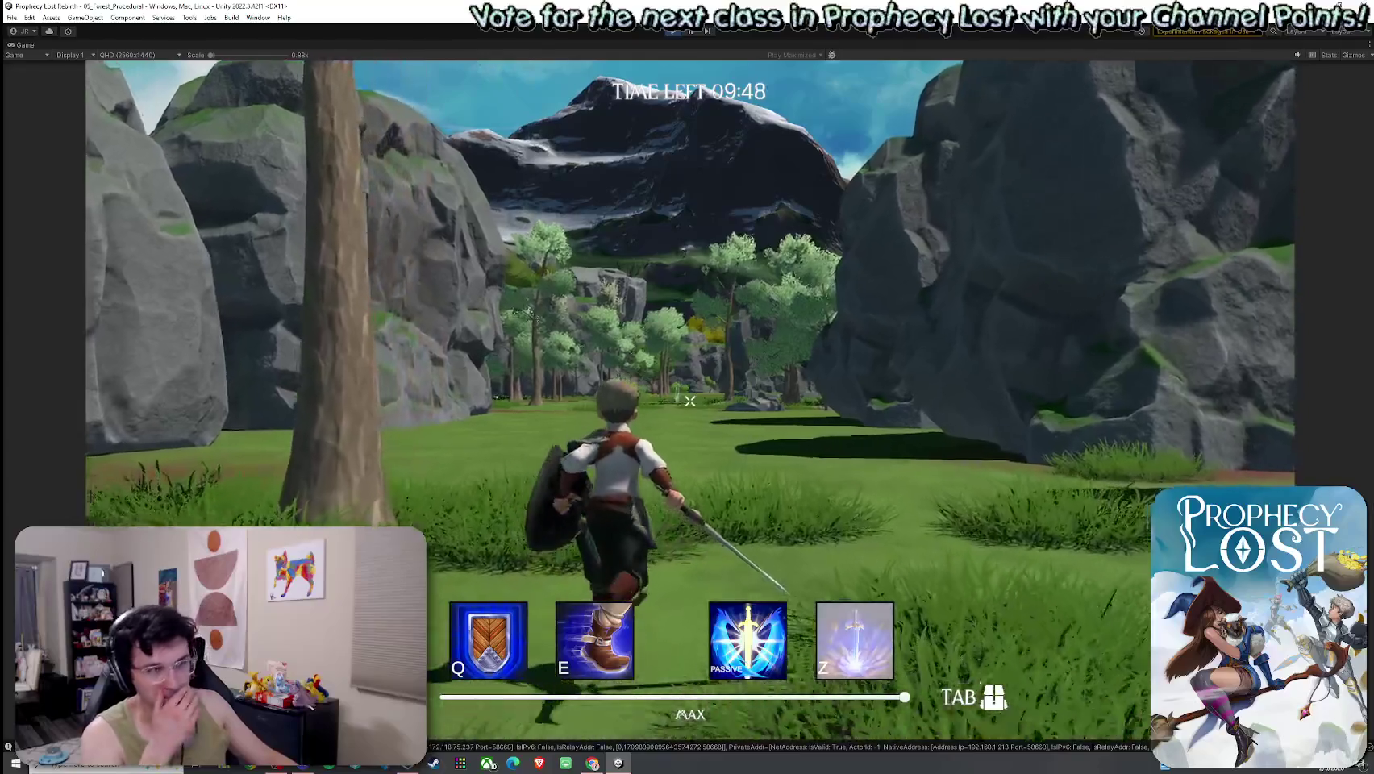
key("e")
key("q")
key("w")
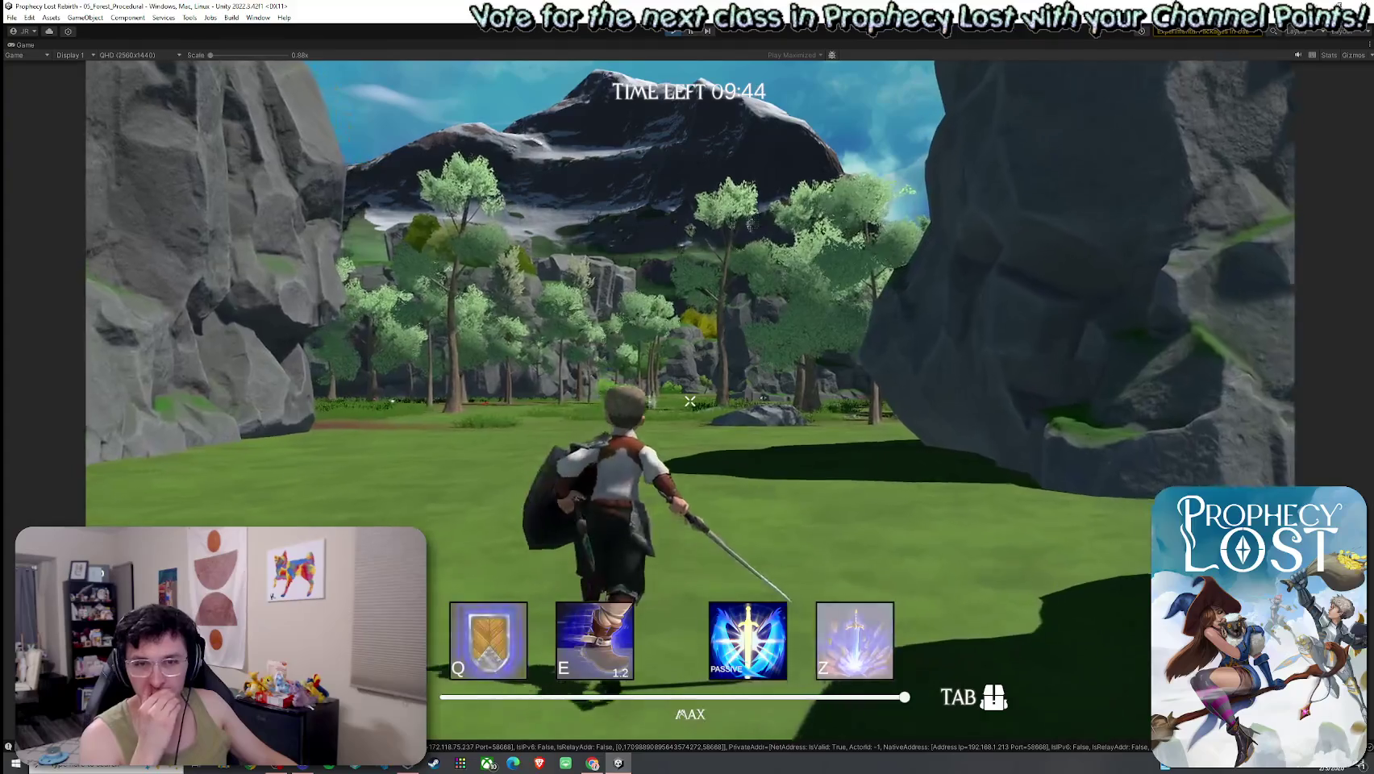
key("z")
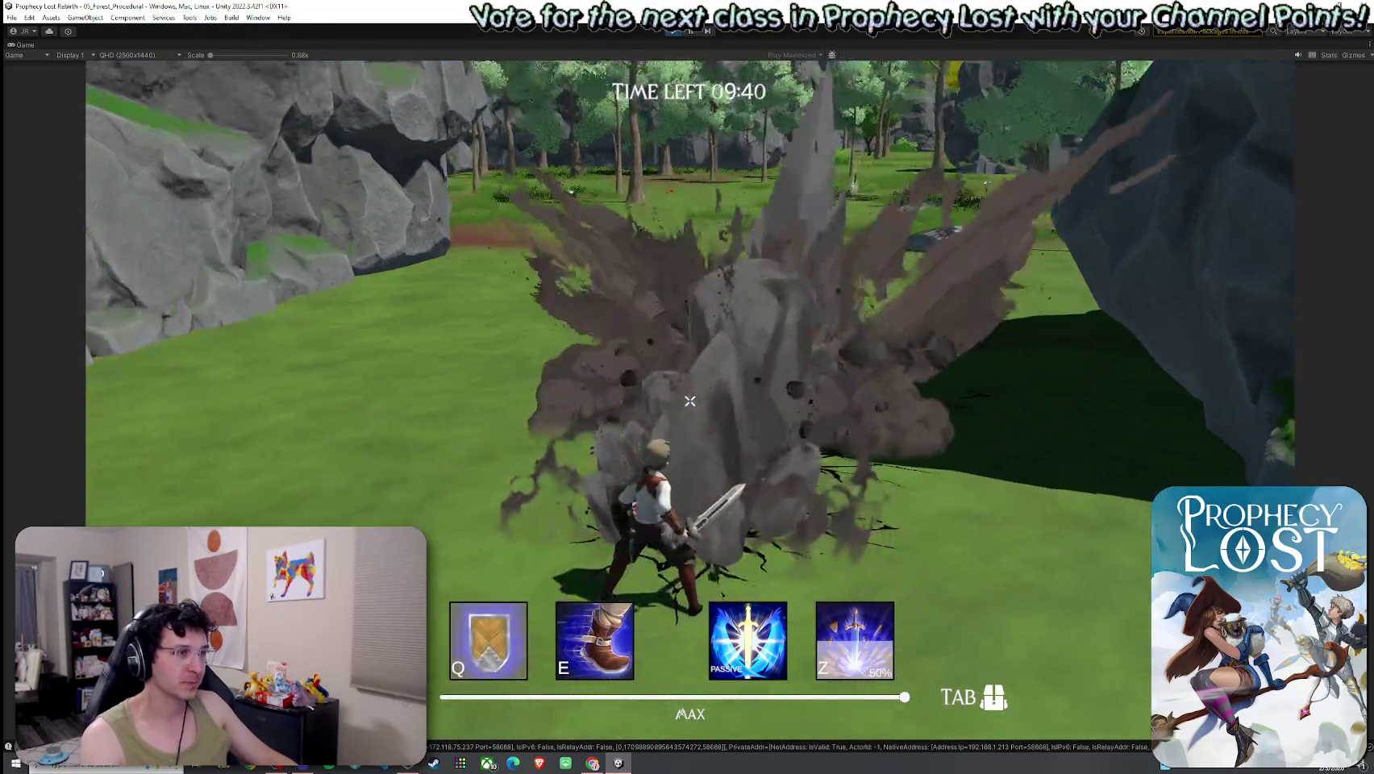
key("q")
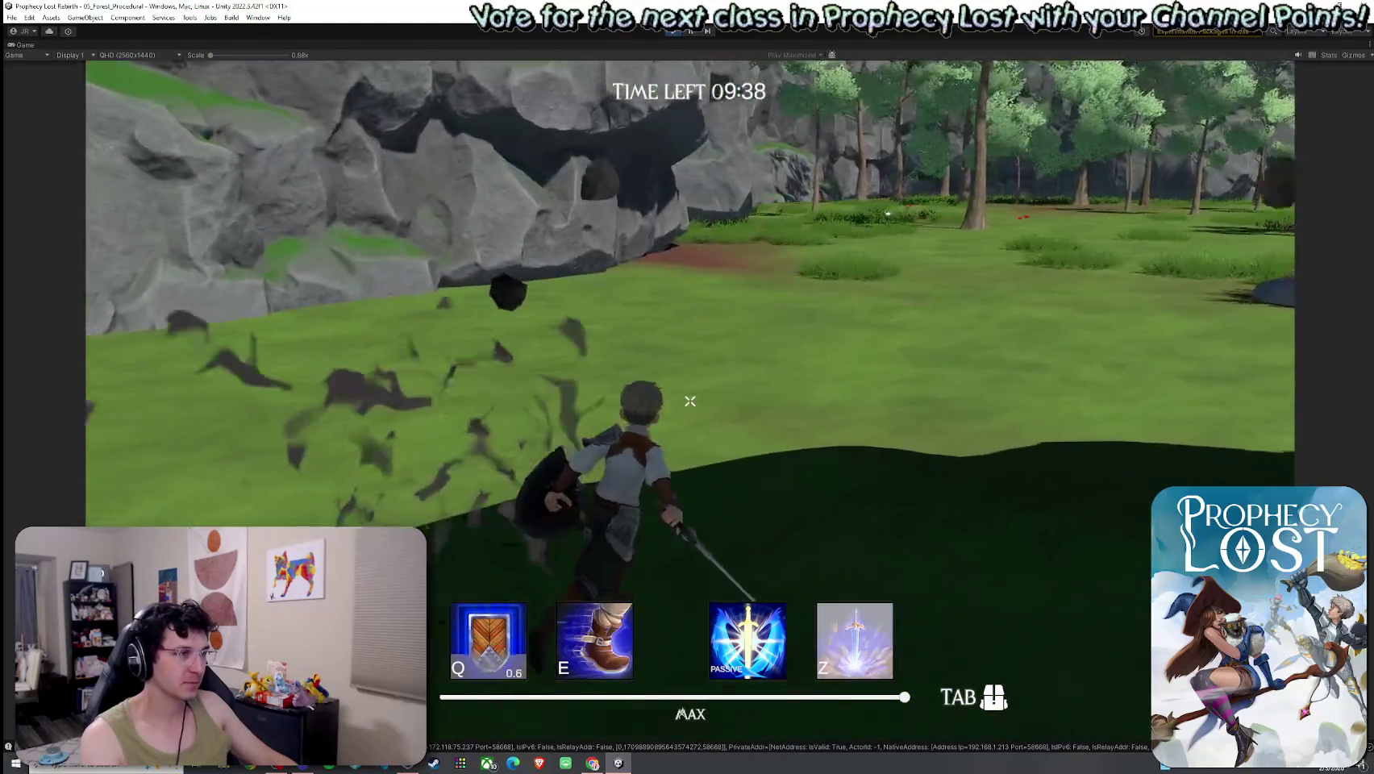
Run away from the rock through the forest and grass toward another spear pickup.
key("z")
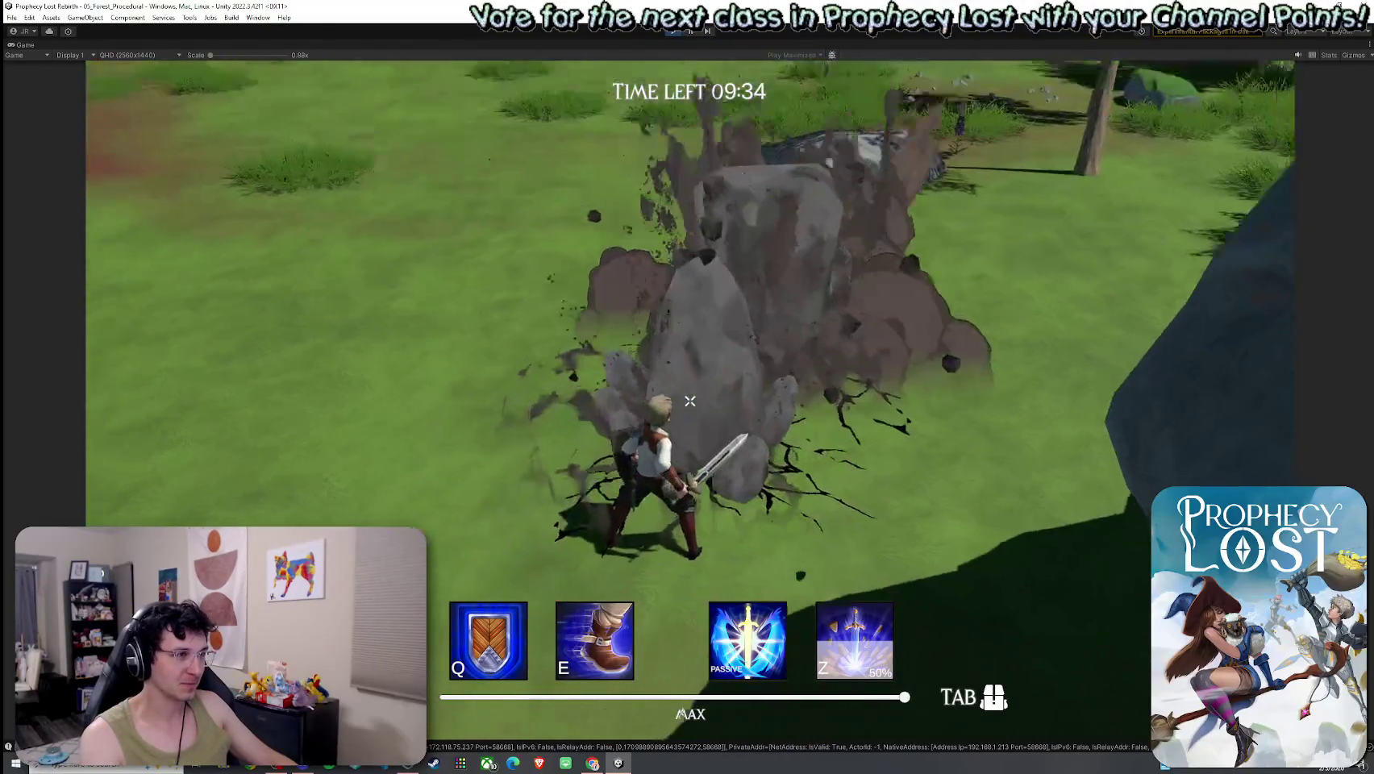
key("w")
key("w")
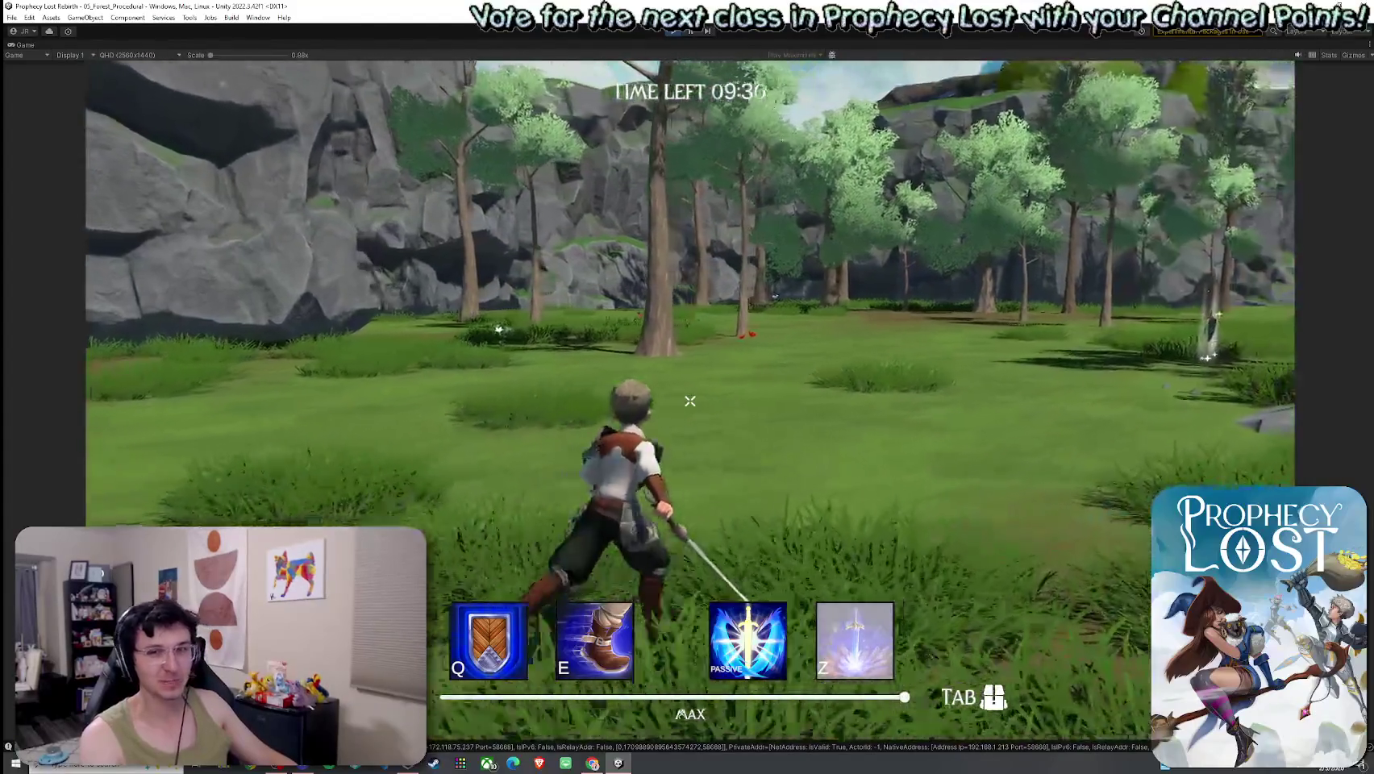
key("w")
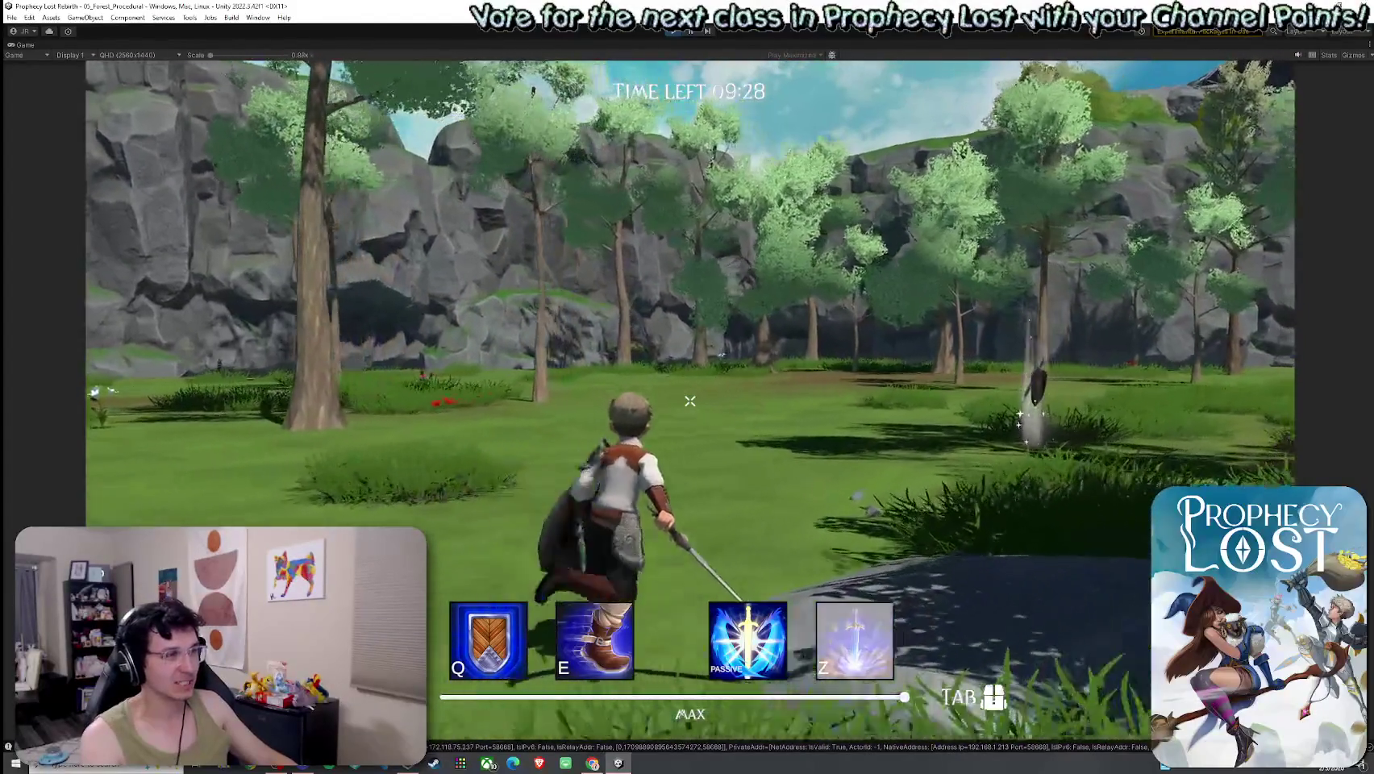
key("w")
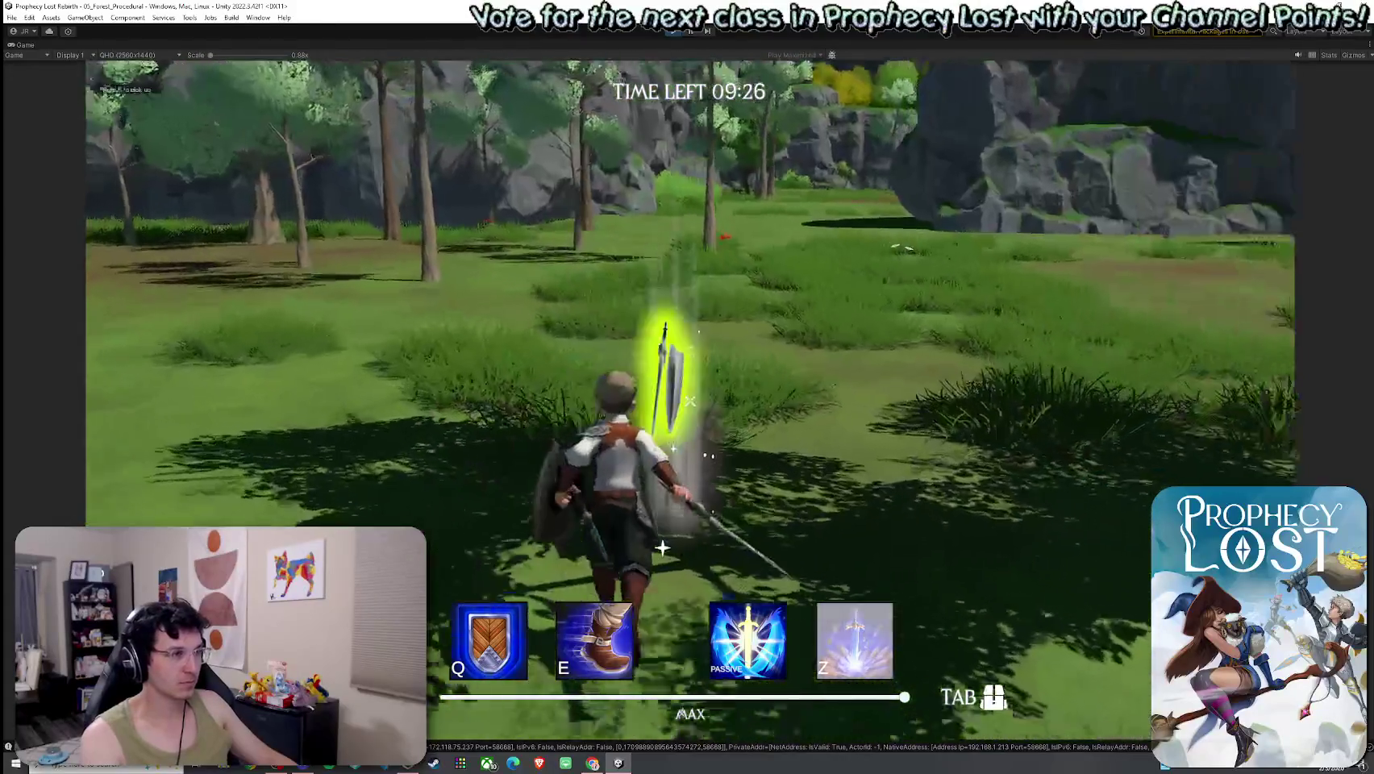
key("w")
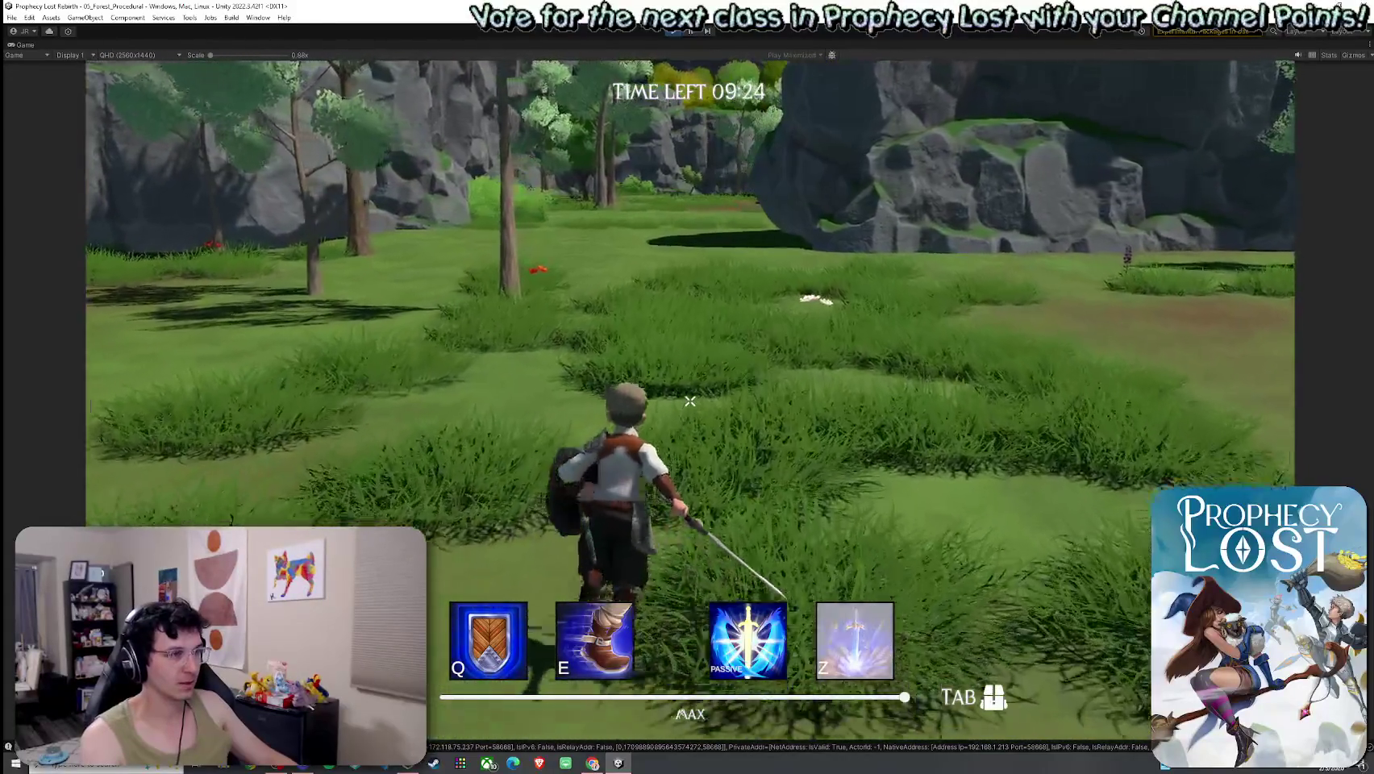
key("w")
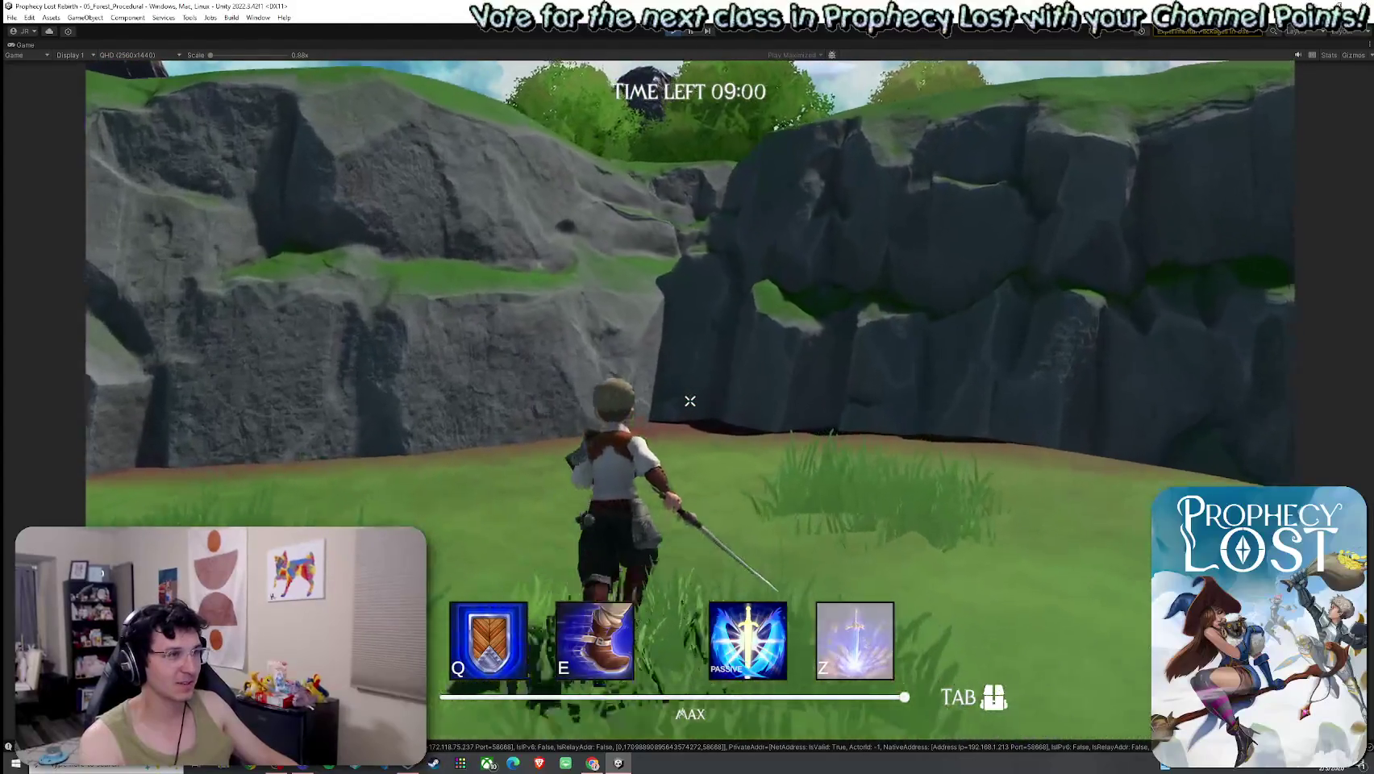
Climb the rocky slope onto the top, cross the trees to the grass, and restore the editor layout.
key("w")
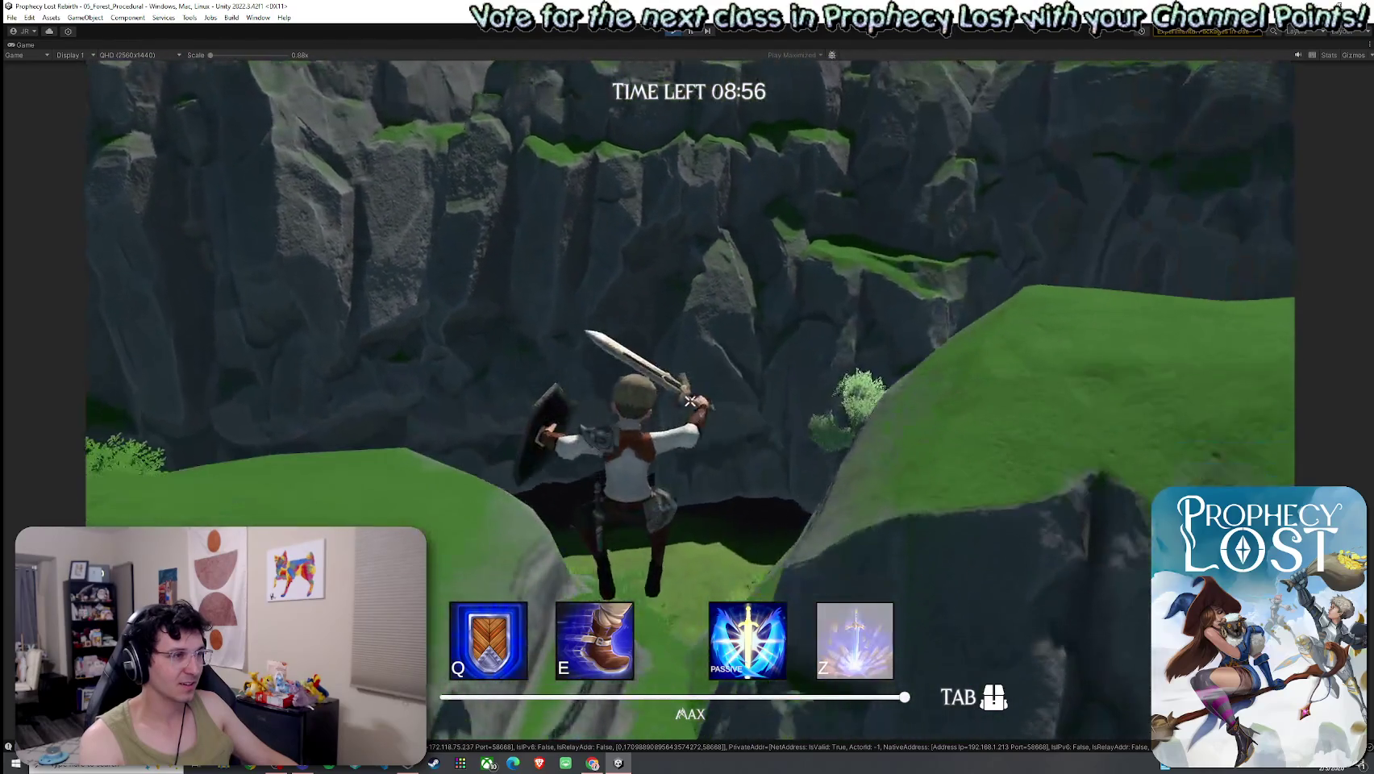
key("w")
key("w")
key("w")
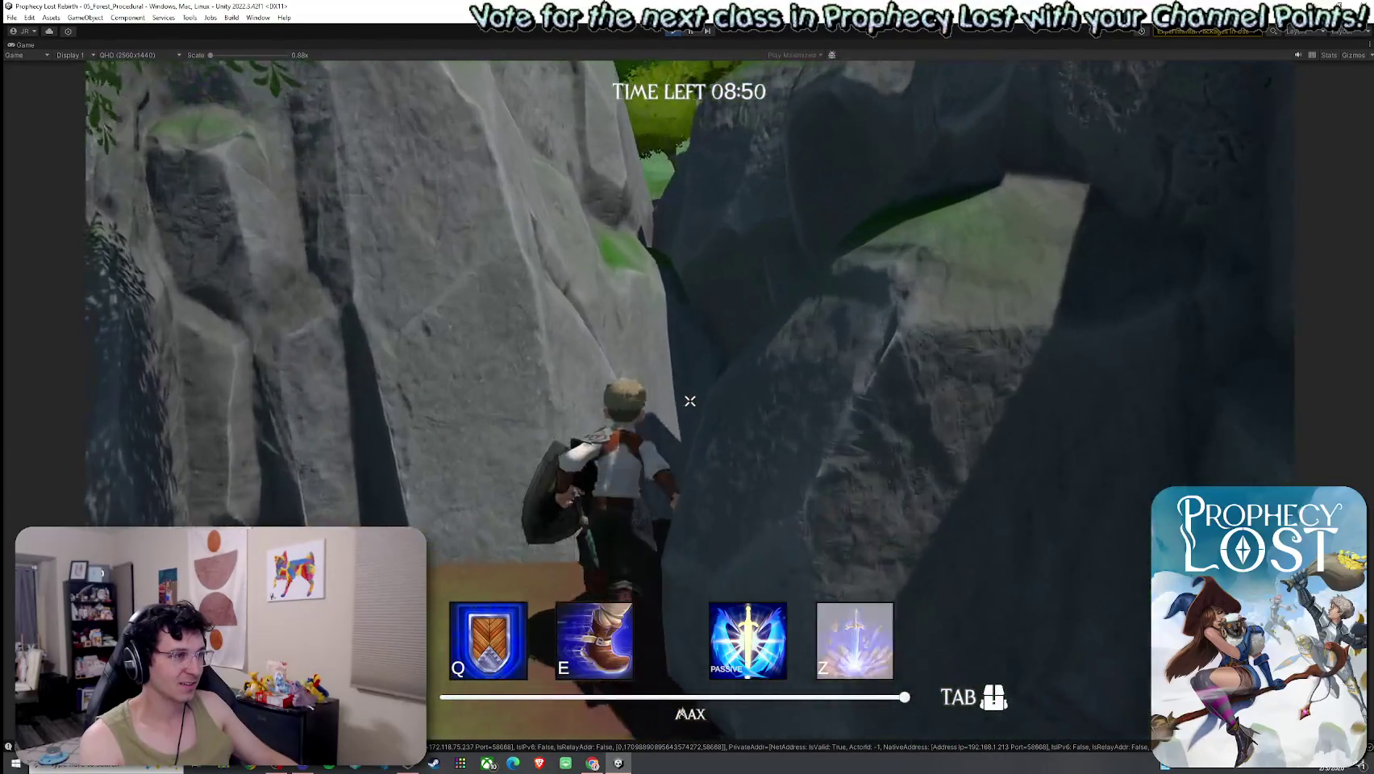
key("w")
key("w")
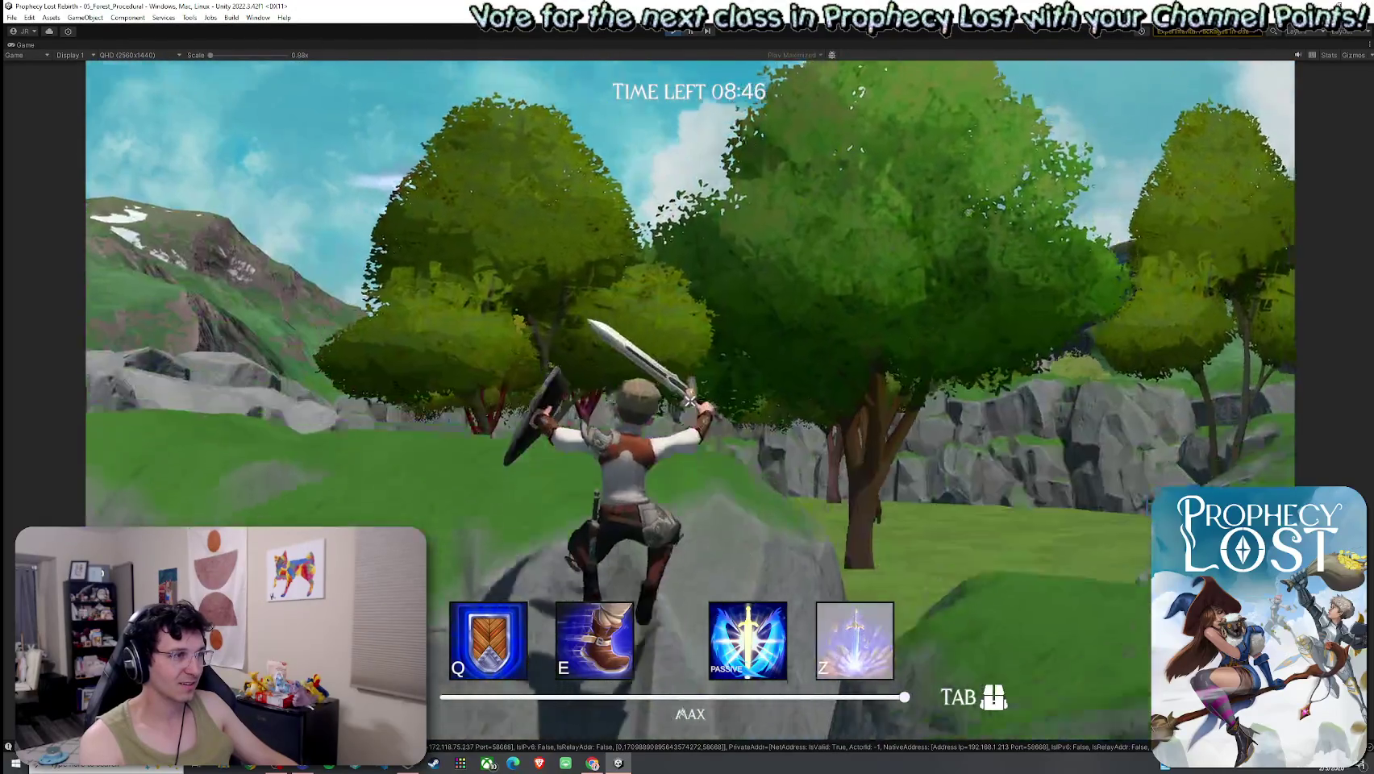
key("w")
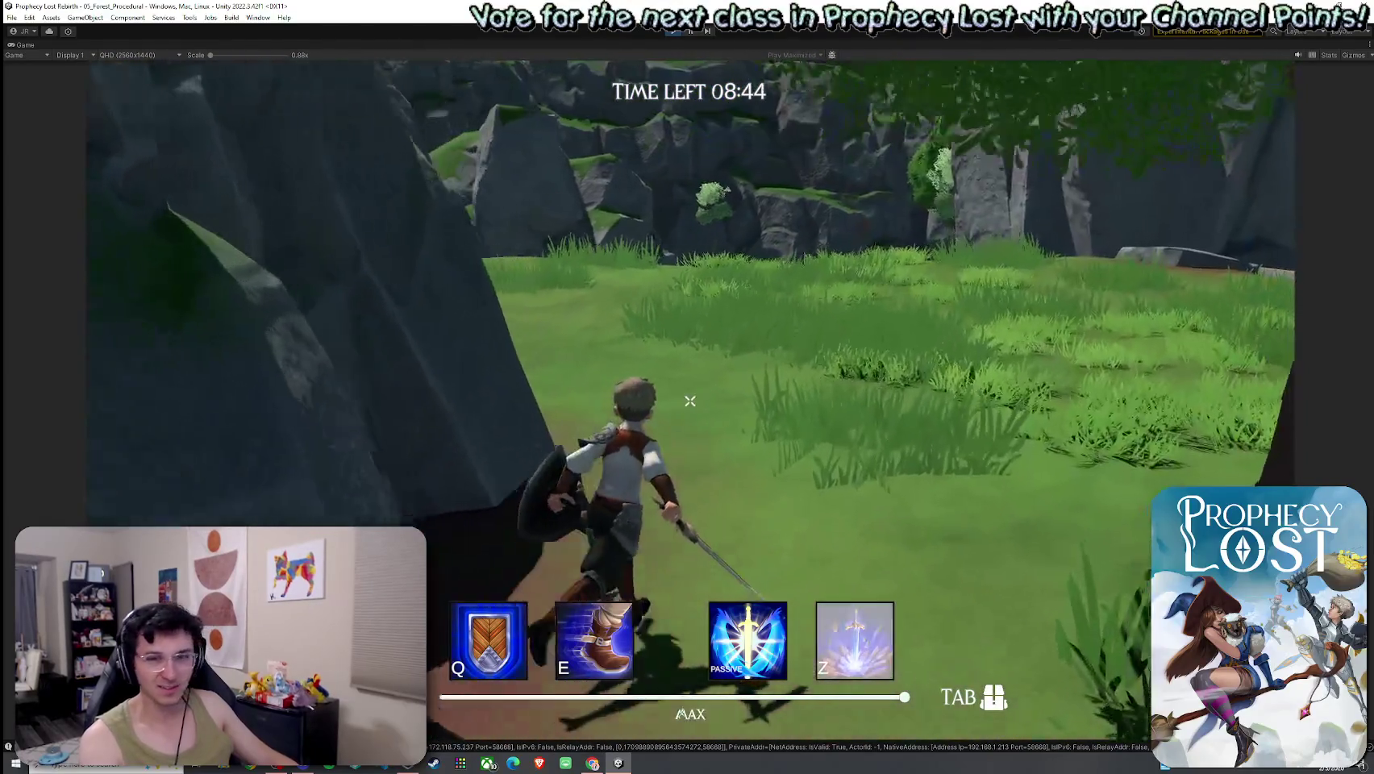
key("w")
key("super")
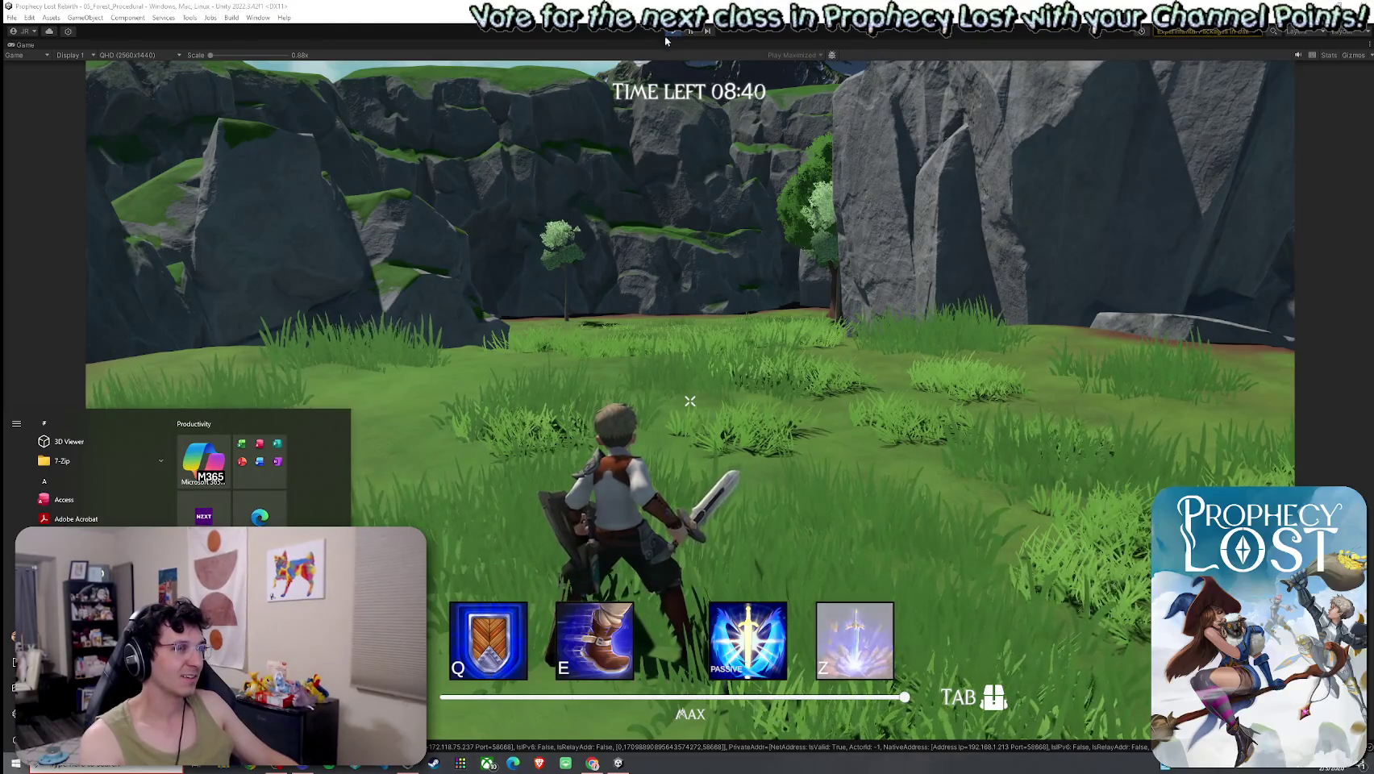
left_click(41, 49)
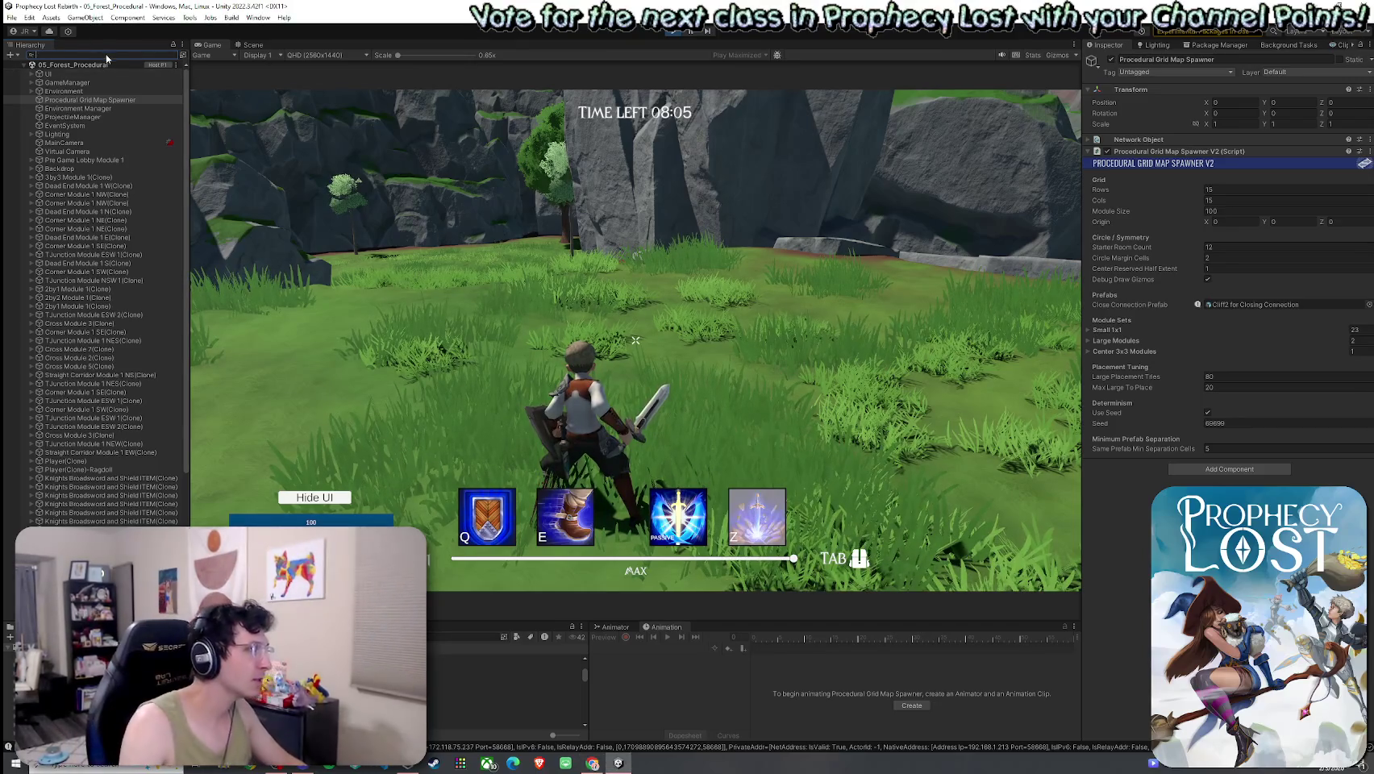
Filter the Hierarchy by 'player', select Player(Clone), and expand its Player script settings.
type("player")
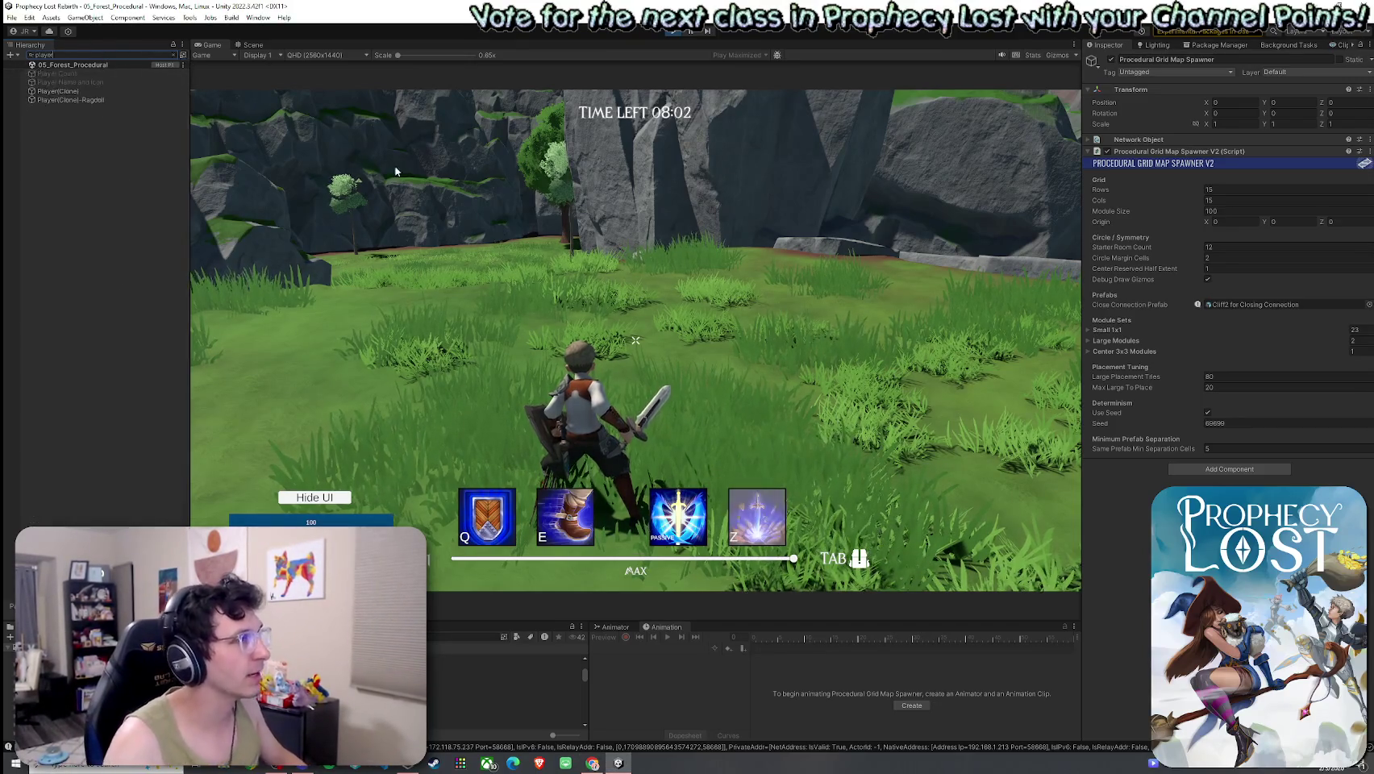
left_click(79, 92)
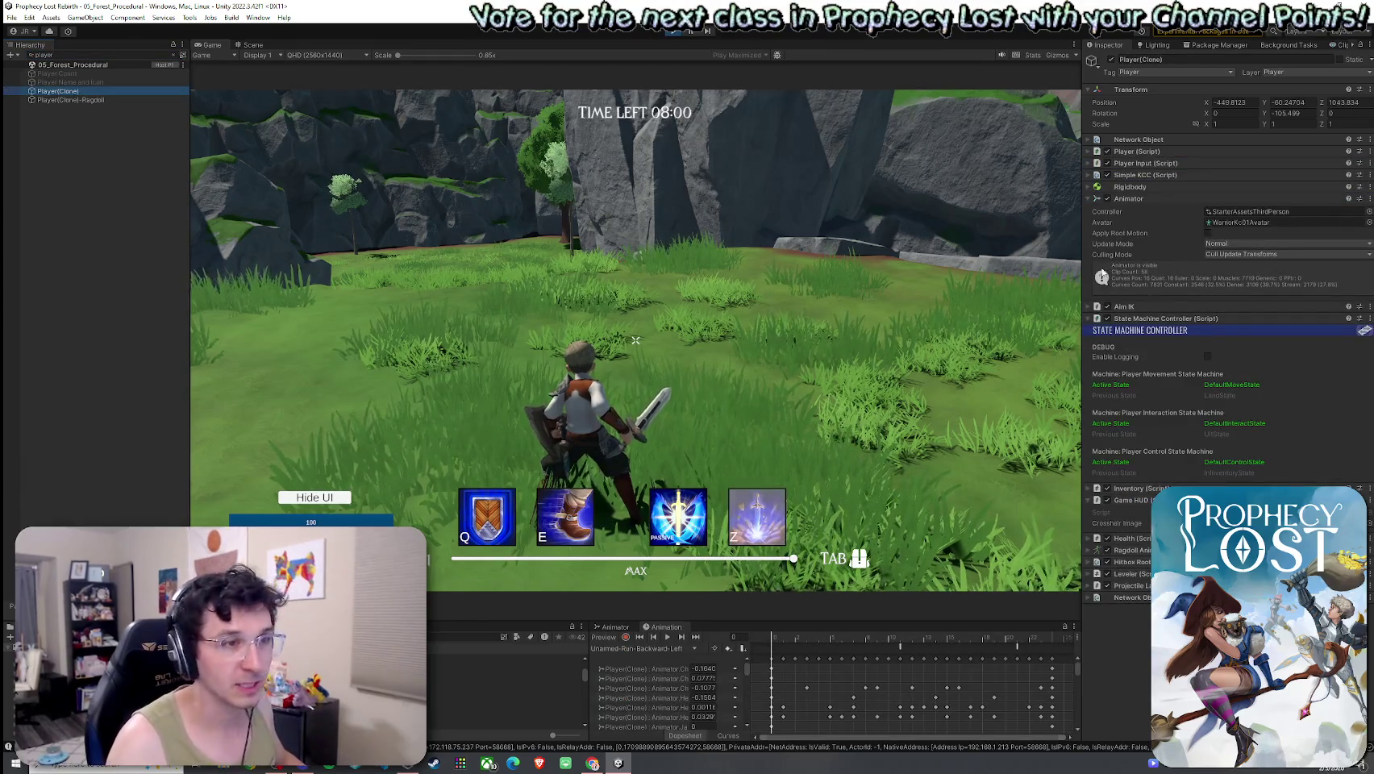
left_click(1093, 153)
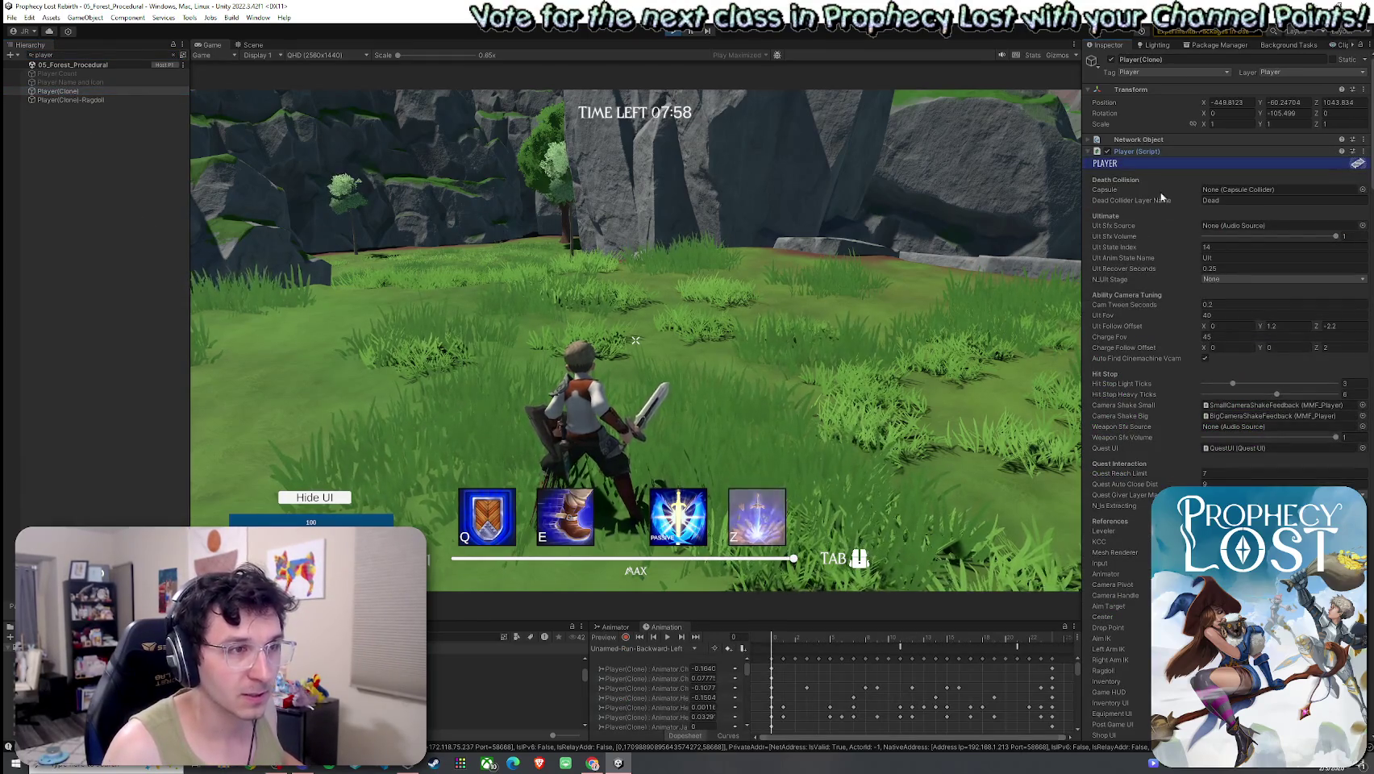
Expand Simple KCC and scroll the Inspector to Movement Setup's Run Speed.
scroll(1126, 347, "down", 15)
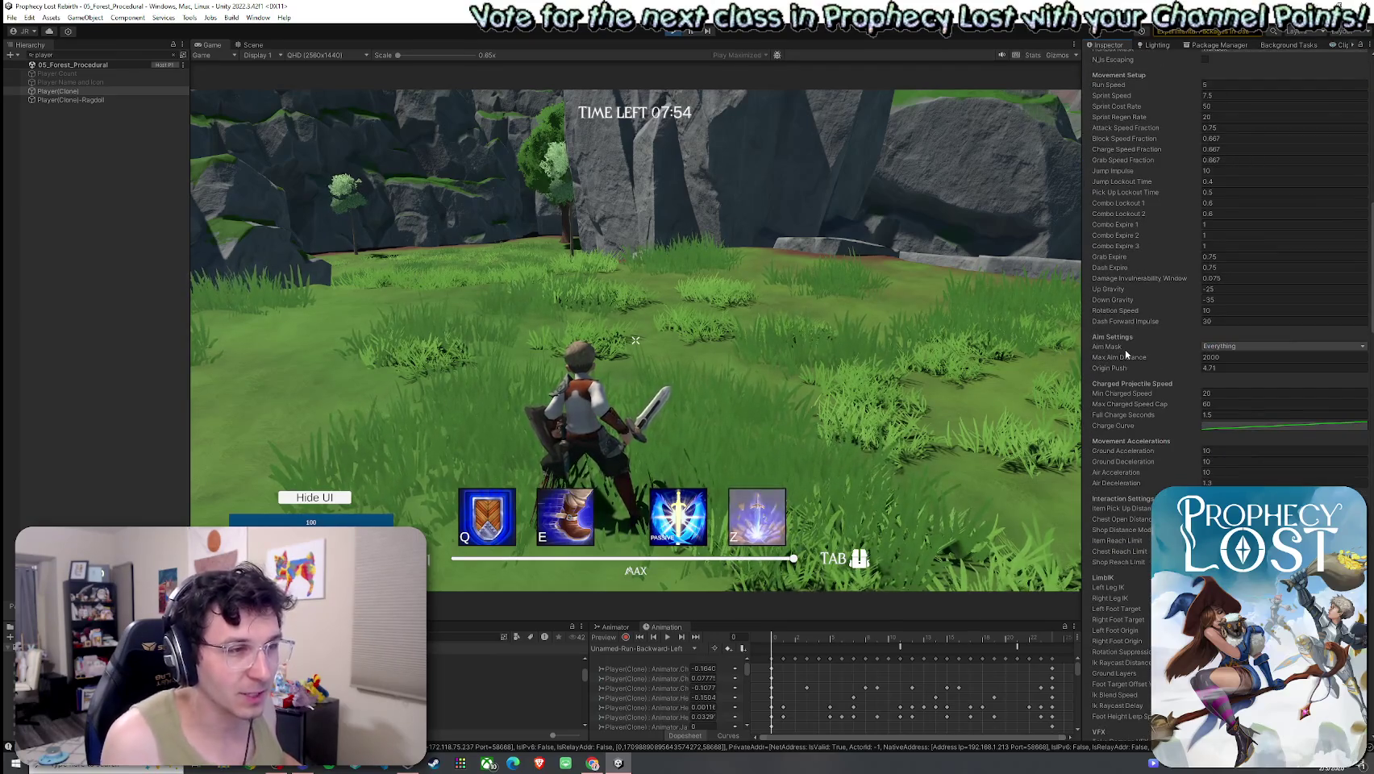
scroll(1125, 345, "down", 15)
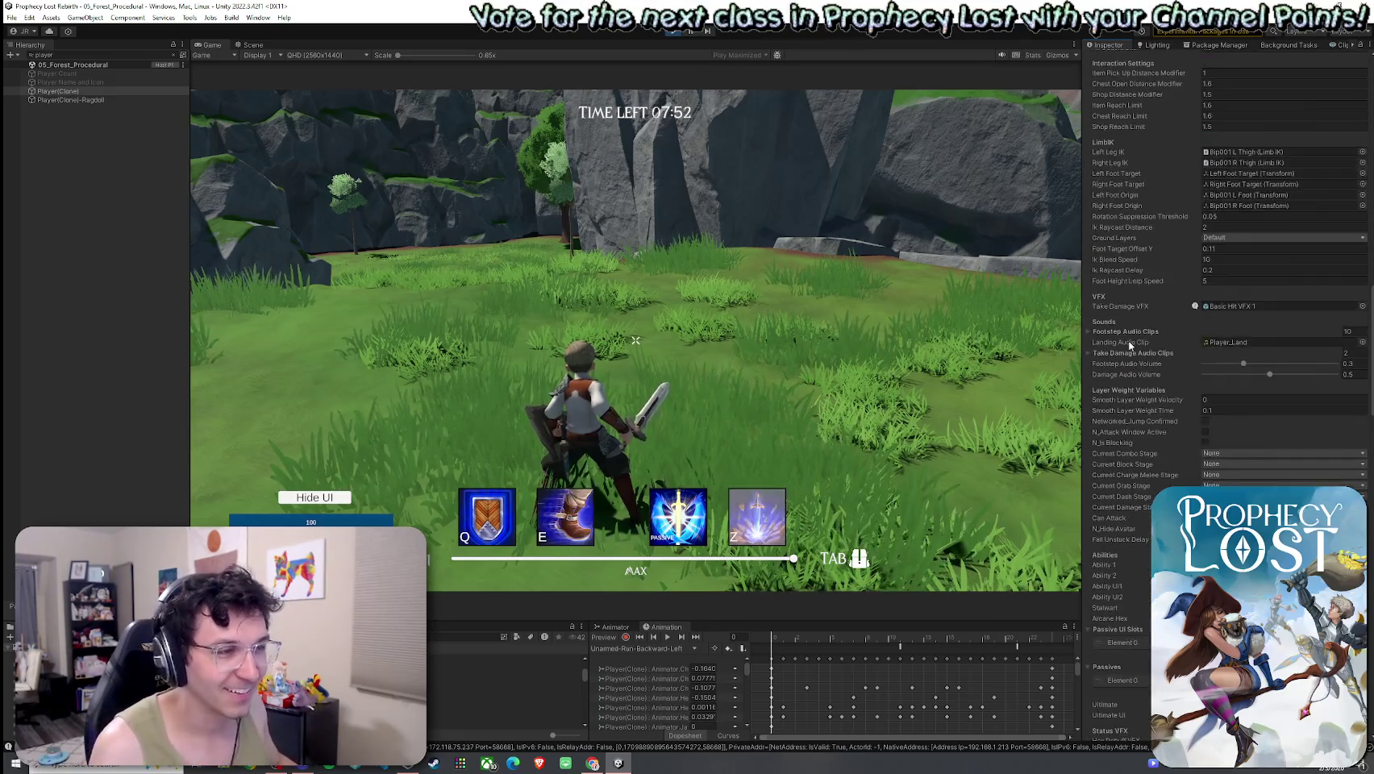
scroll(1130, 345, "down", 15)
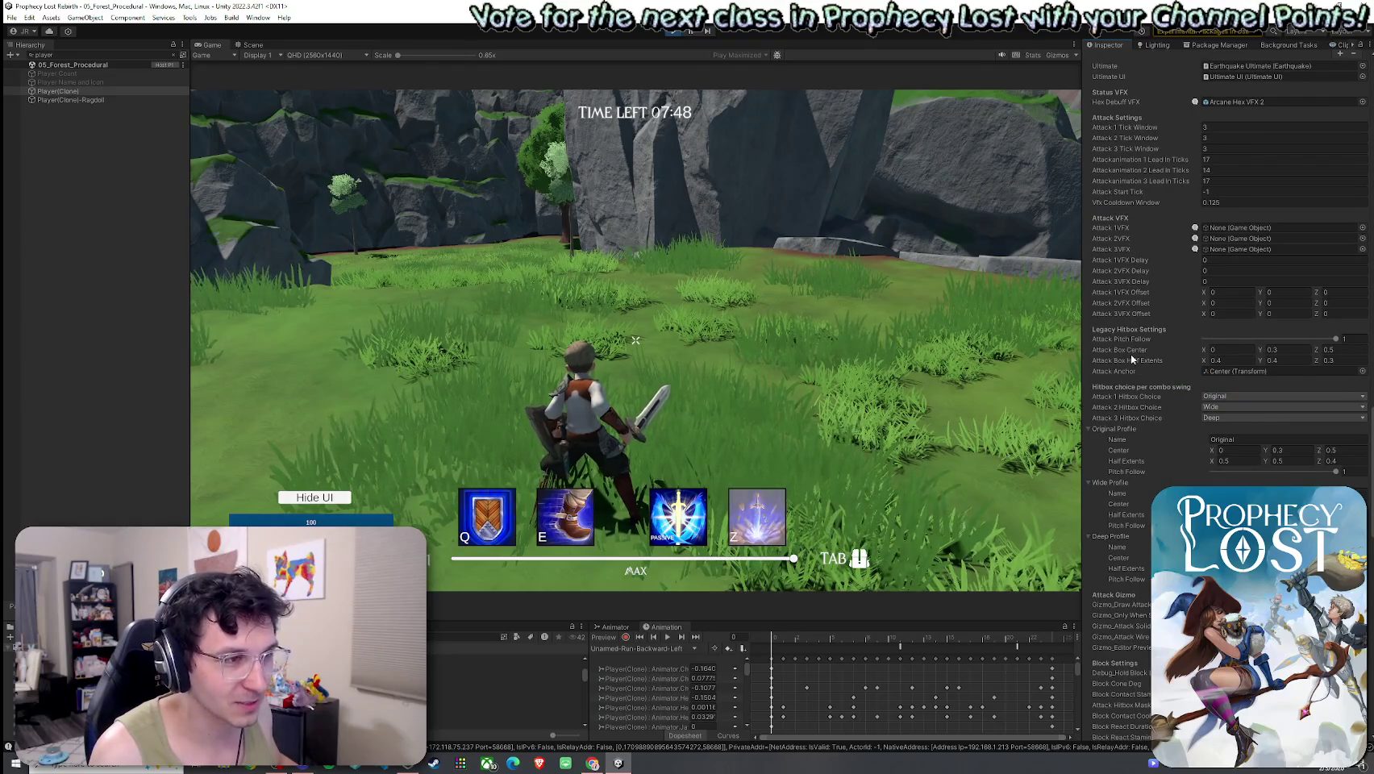
scroll(1130, 414, "down", 10)
scroll(1132, 419, "down", 12)
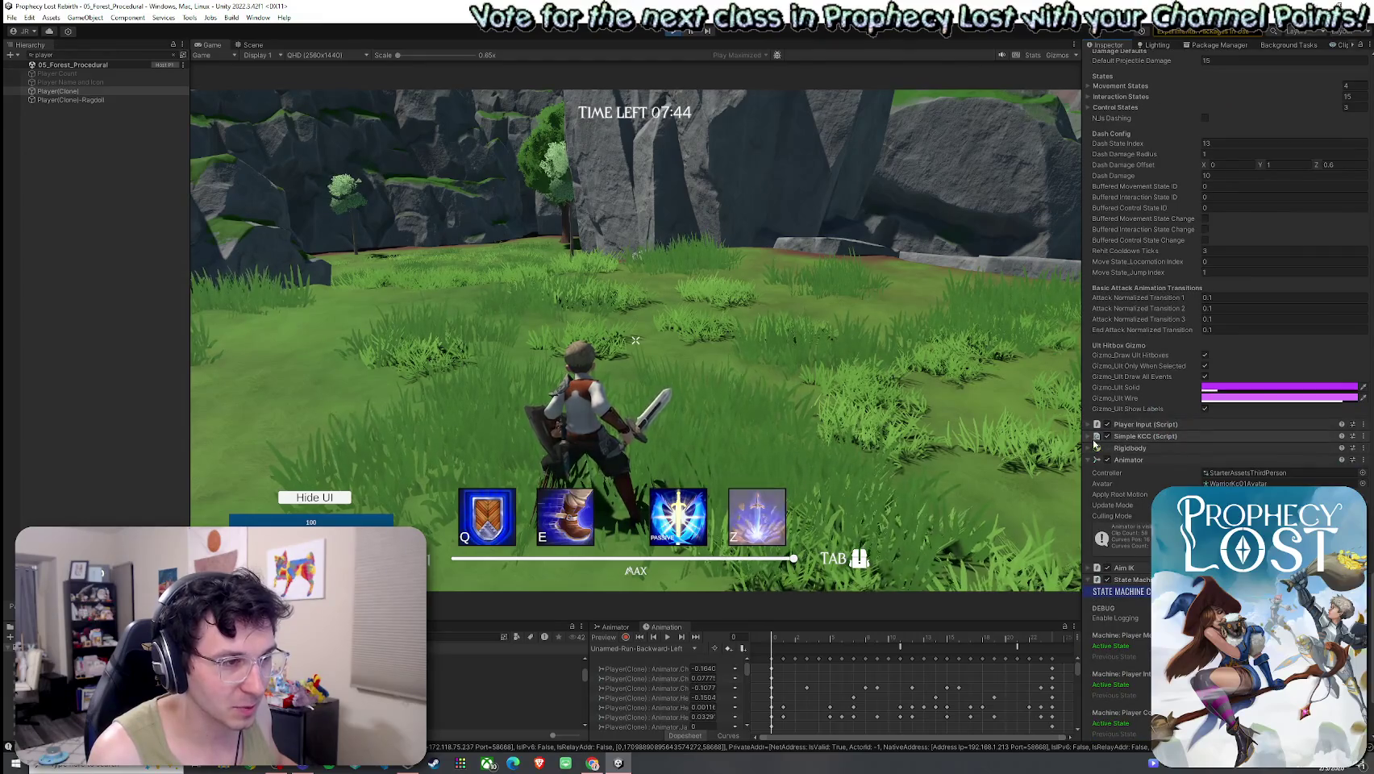
left_click(1098, 436)
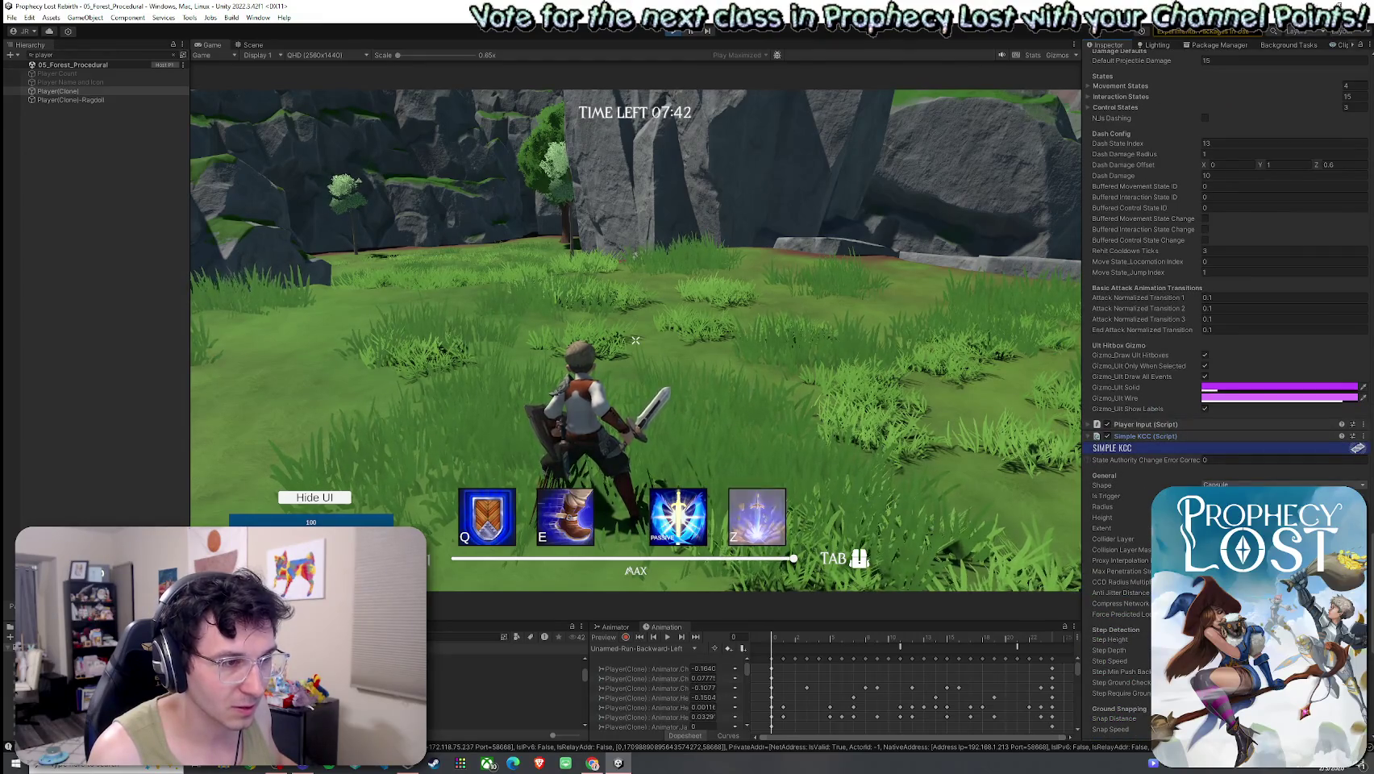
scroll(1131, 465, "down", 6)
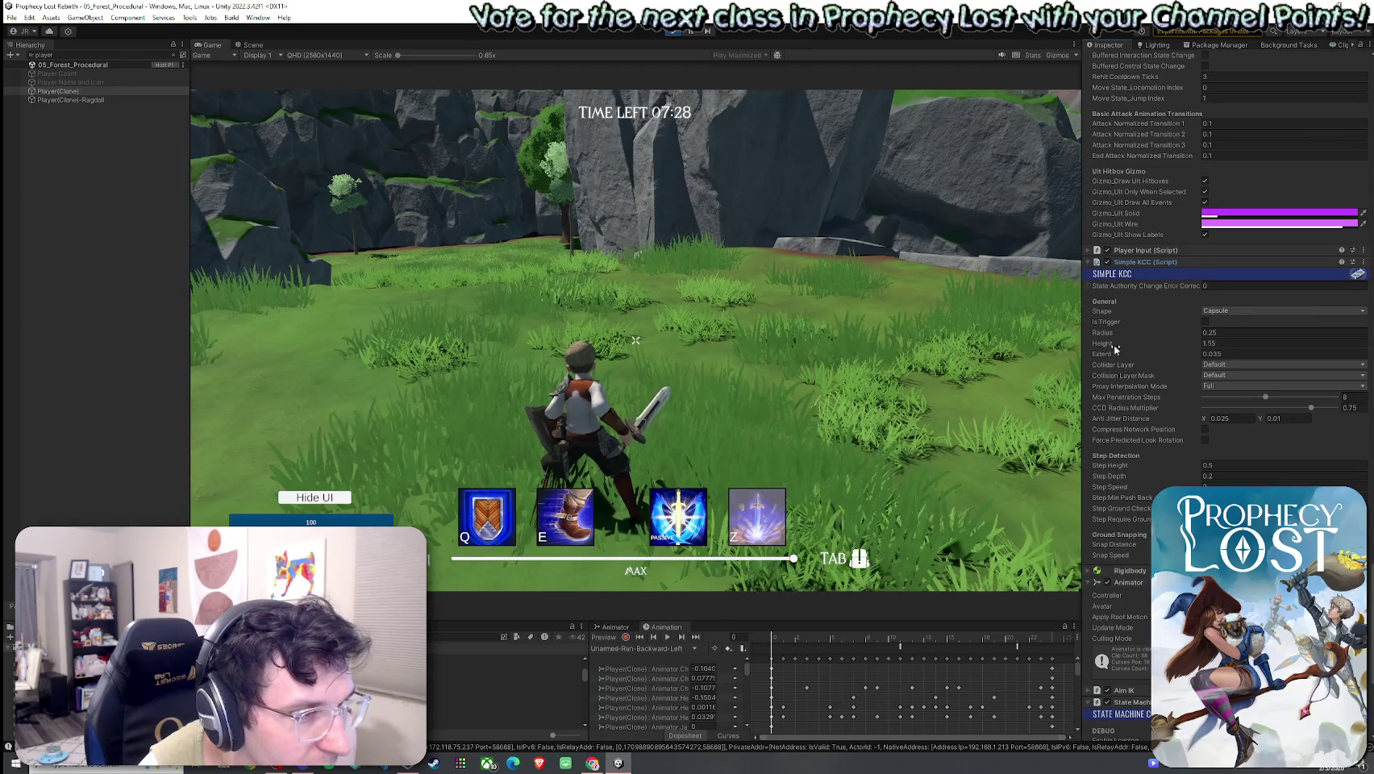
scroll(1194, 403, "up", 10)
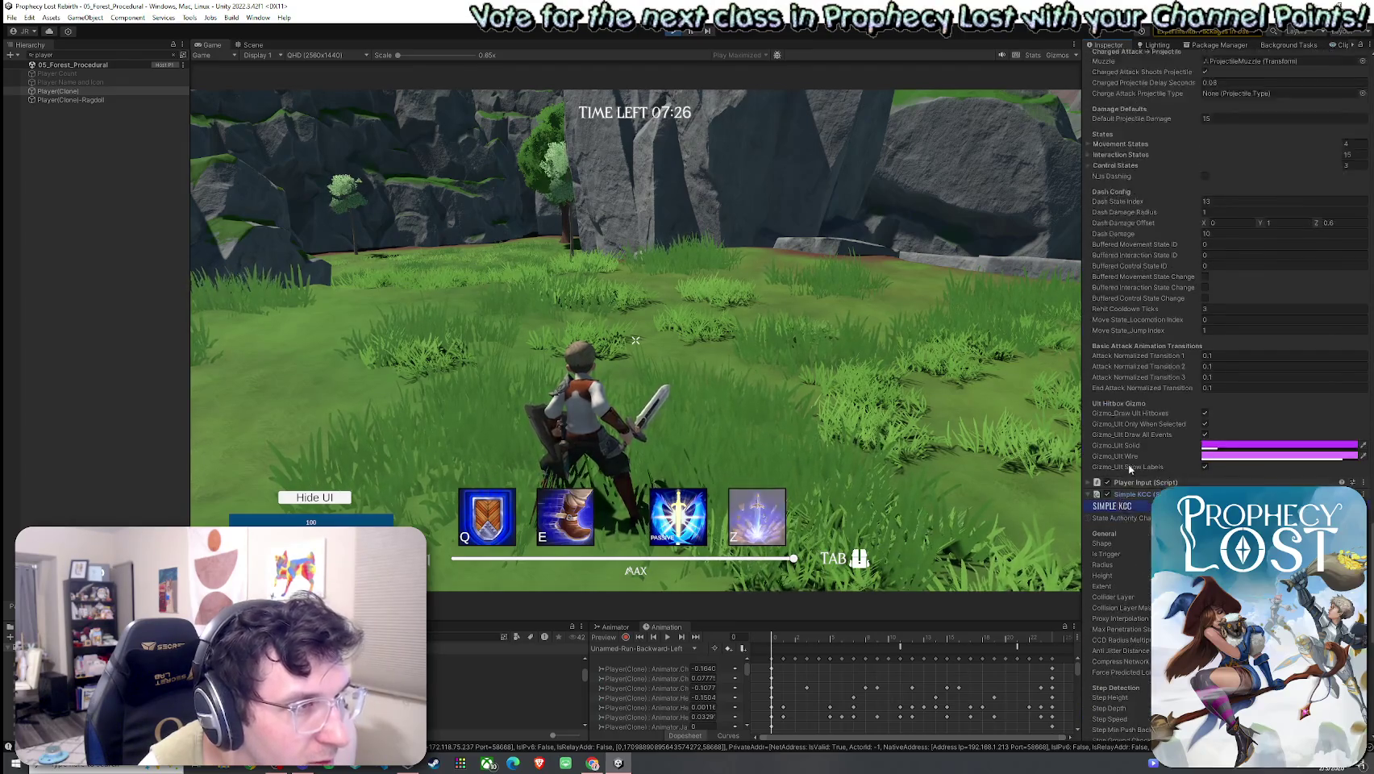
scroll(1137, 452, "up", 10)
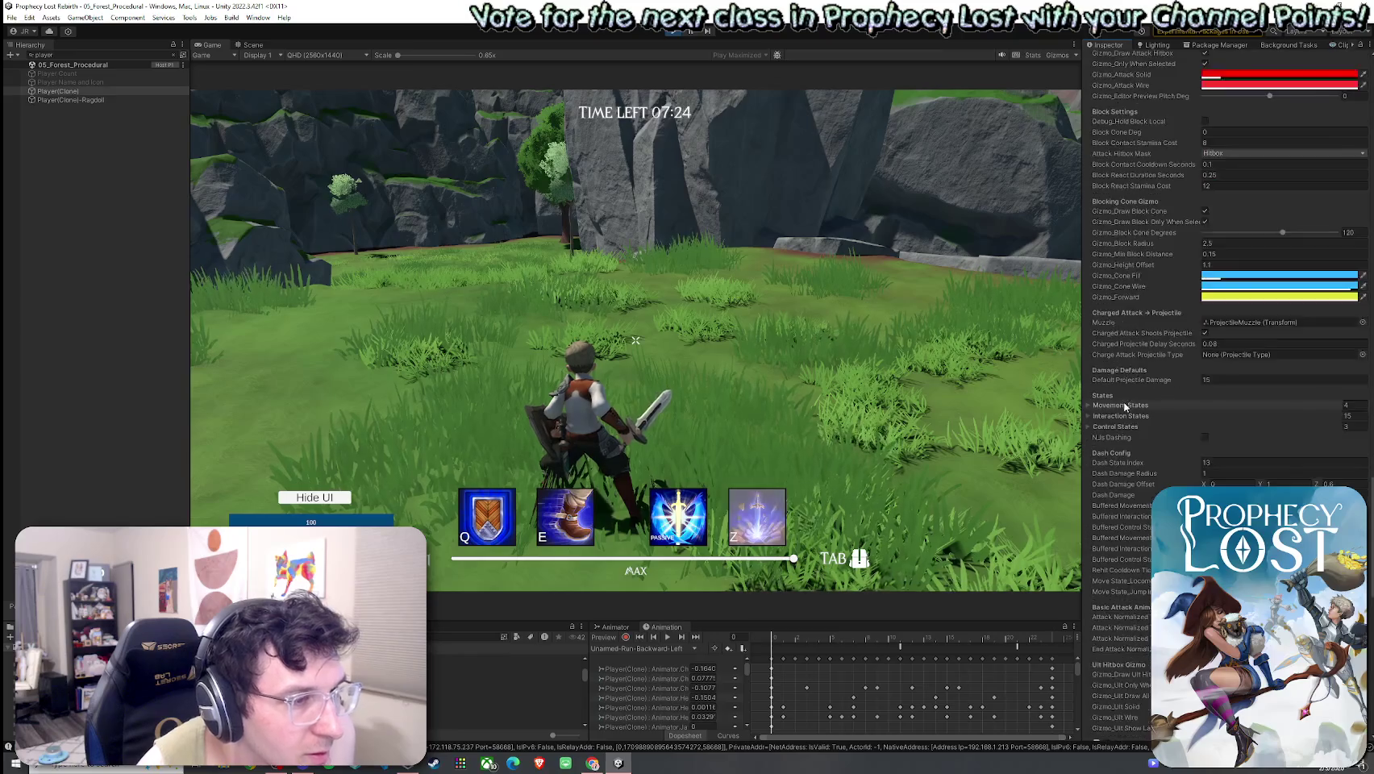
scroll(1129, 424, "up", 10)
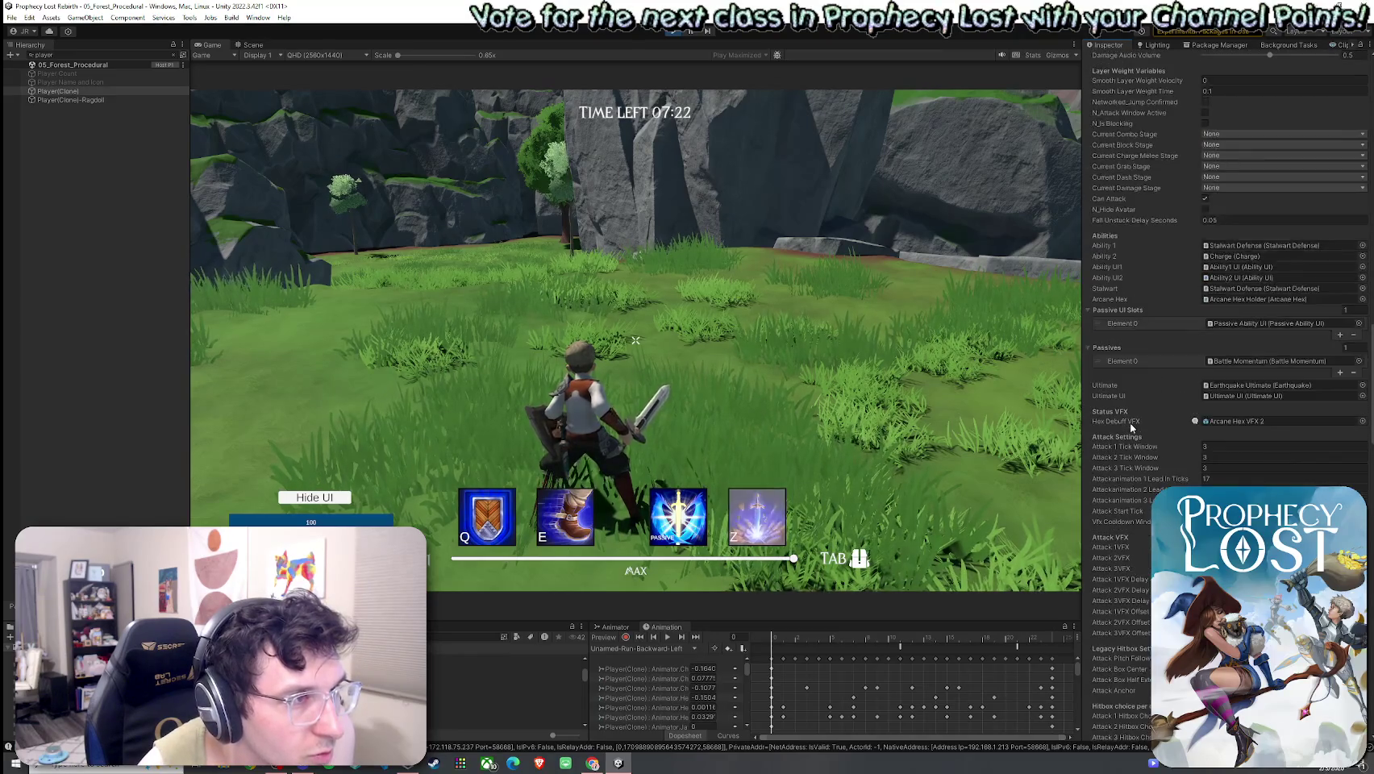
scroll(1131, 426, "up", 12)
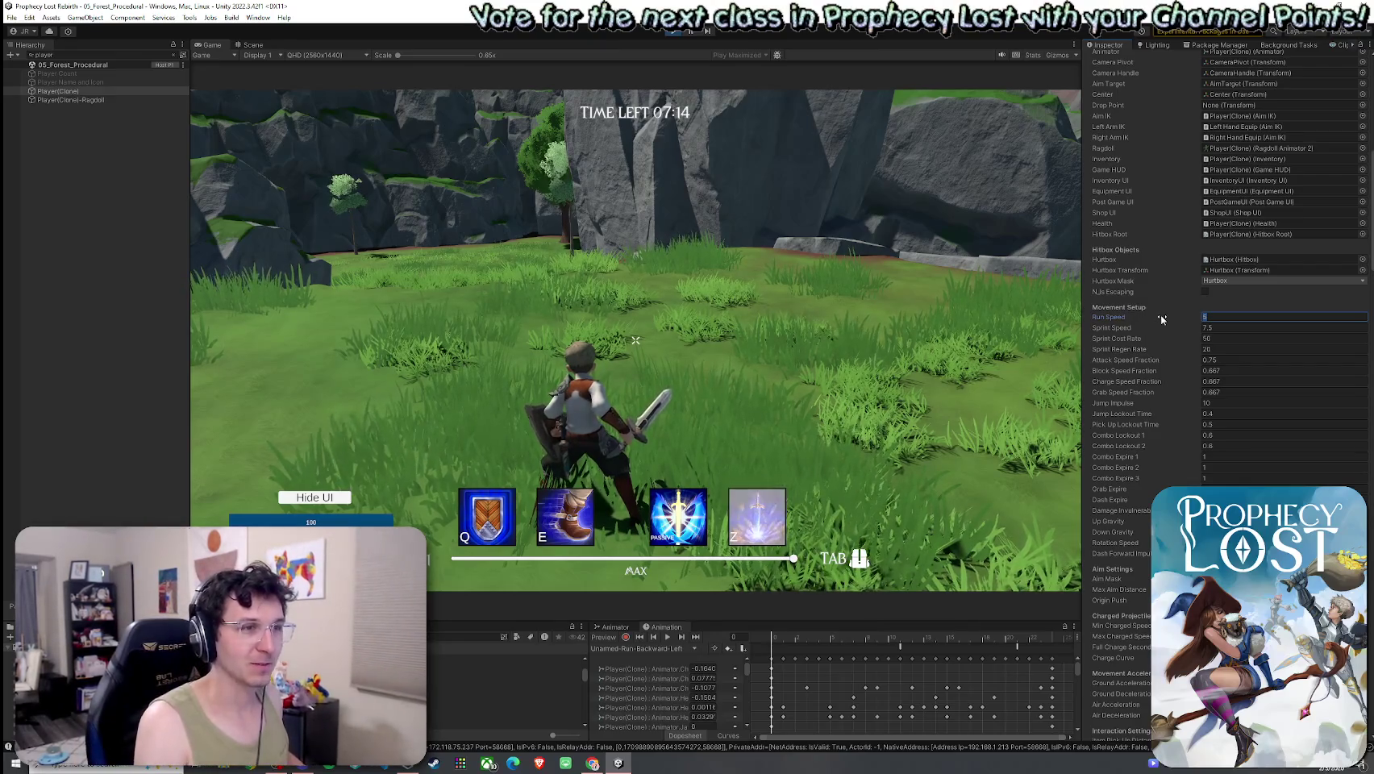
type("0")
Walk the character onto the rocky path toward the rock wall.
left_click(764, 299)
key("w")
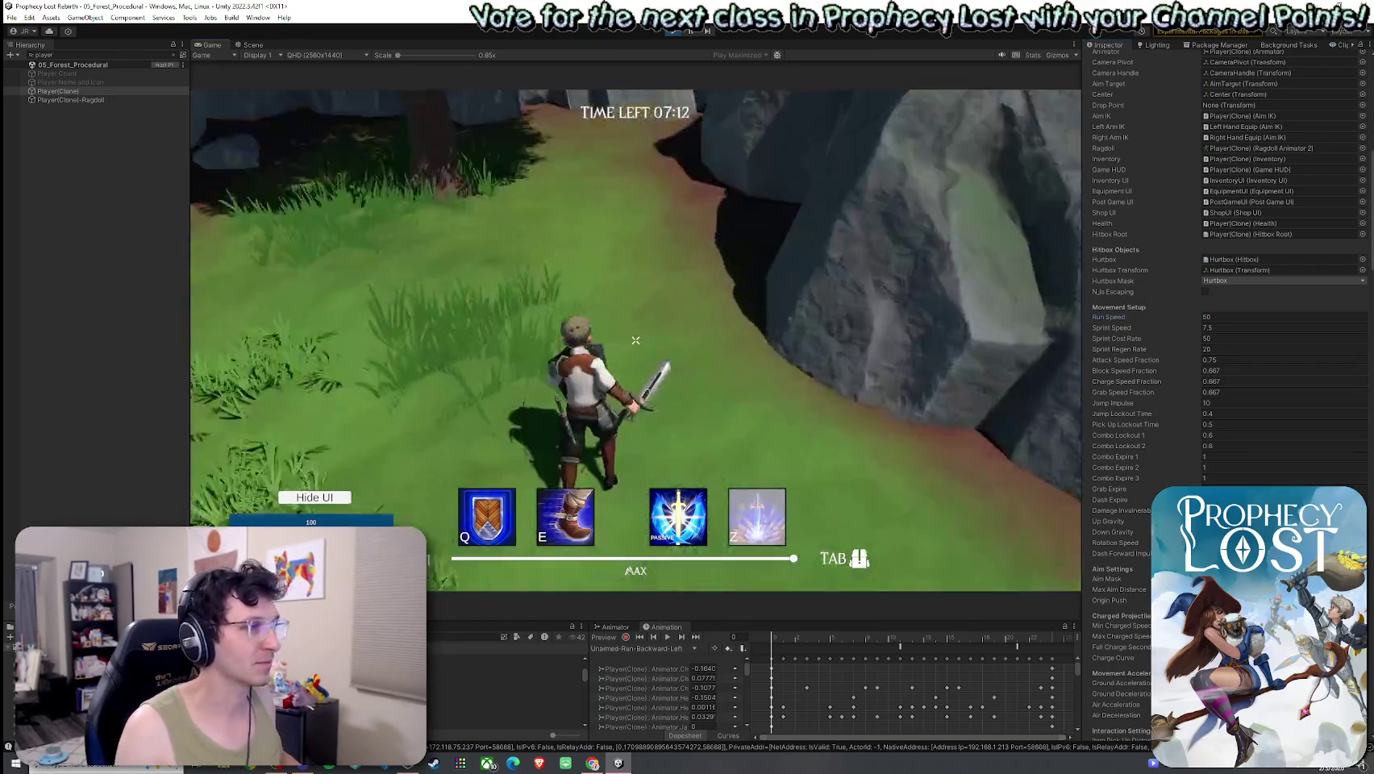
key("w")
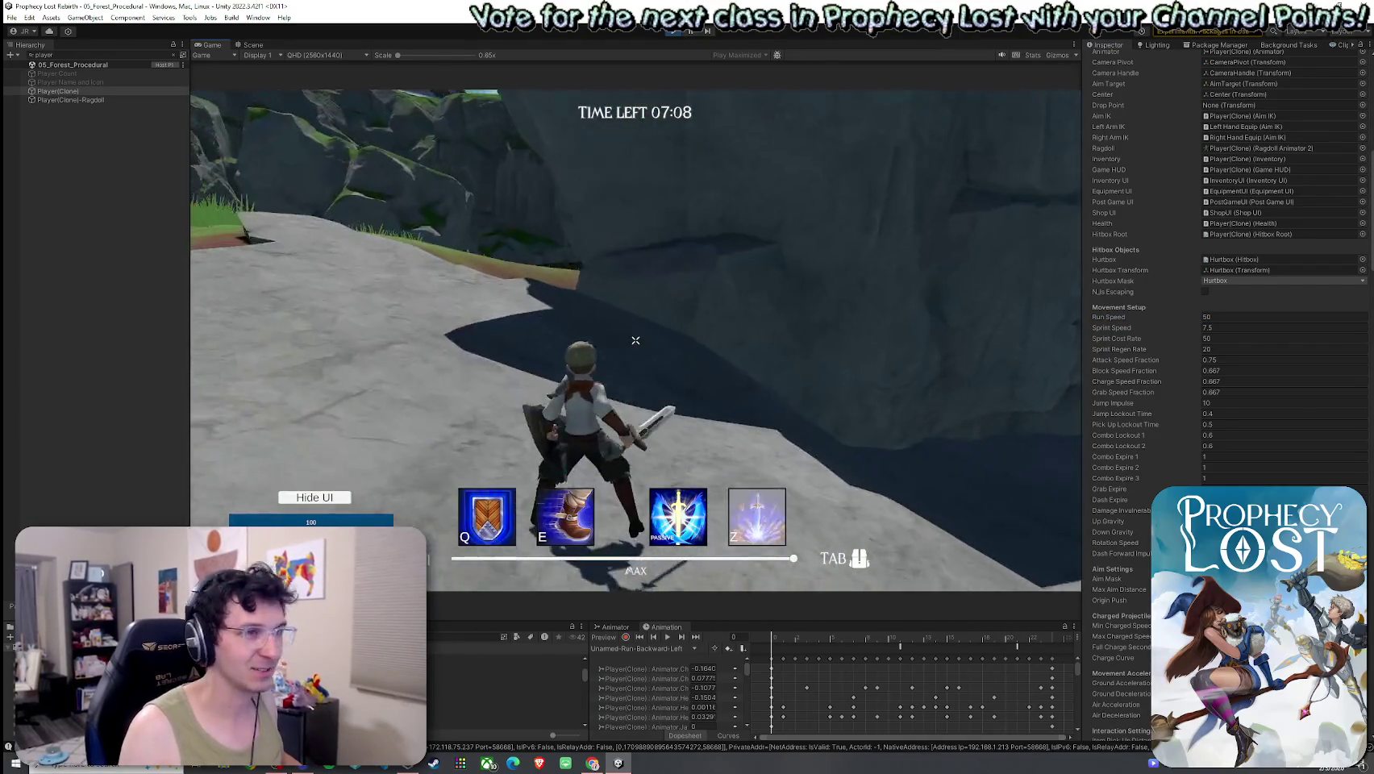
Change the player's Run Speed (50, then 20) and test it in the running game.
left_click(1229, 317)
type("20")
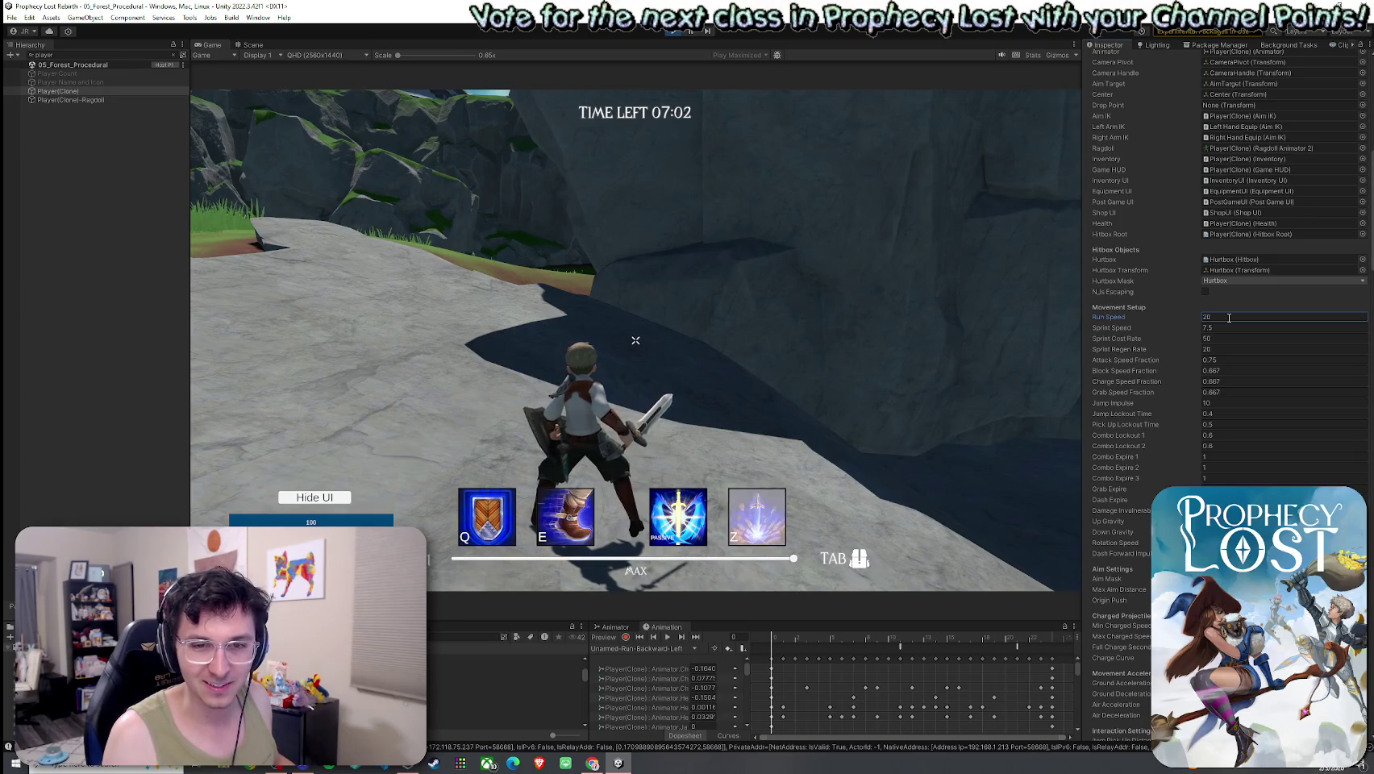
left_click(852, 348)
key("super")
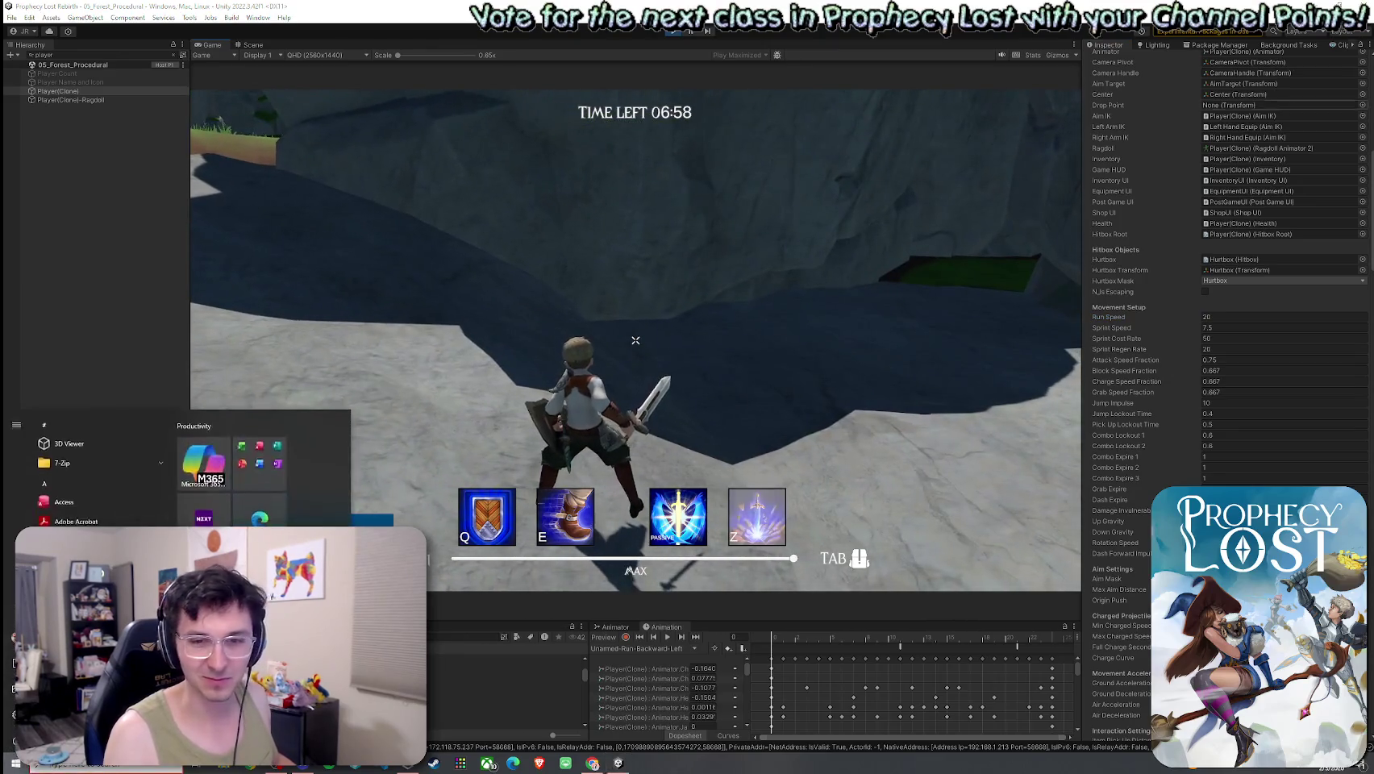
key("super")
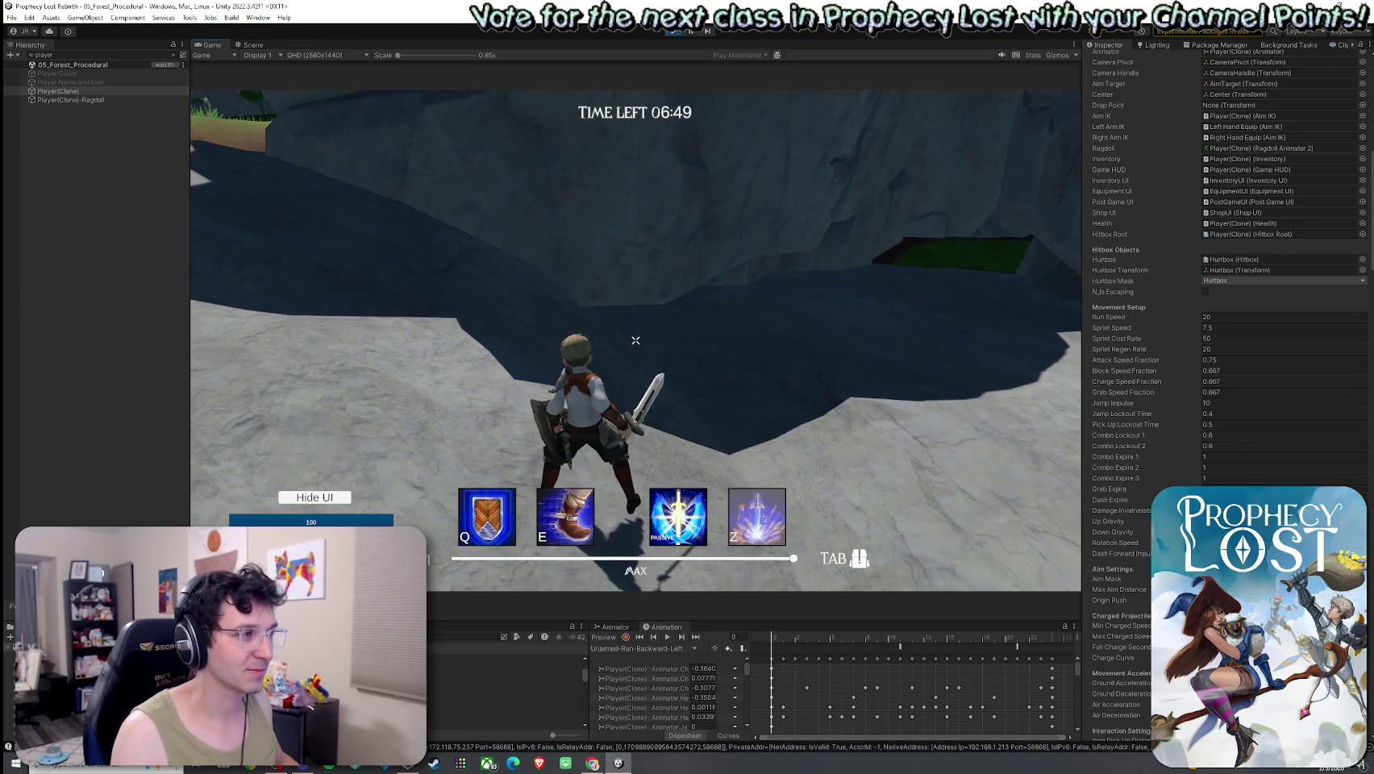
key("super")
Maximize the Game view and run through the forest onto open grassland, swinging the sword.
double_click(214, 45)
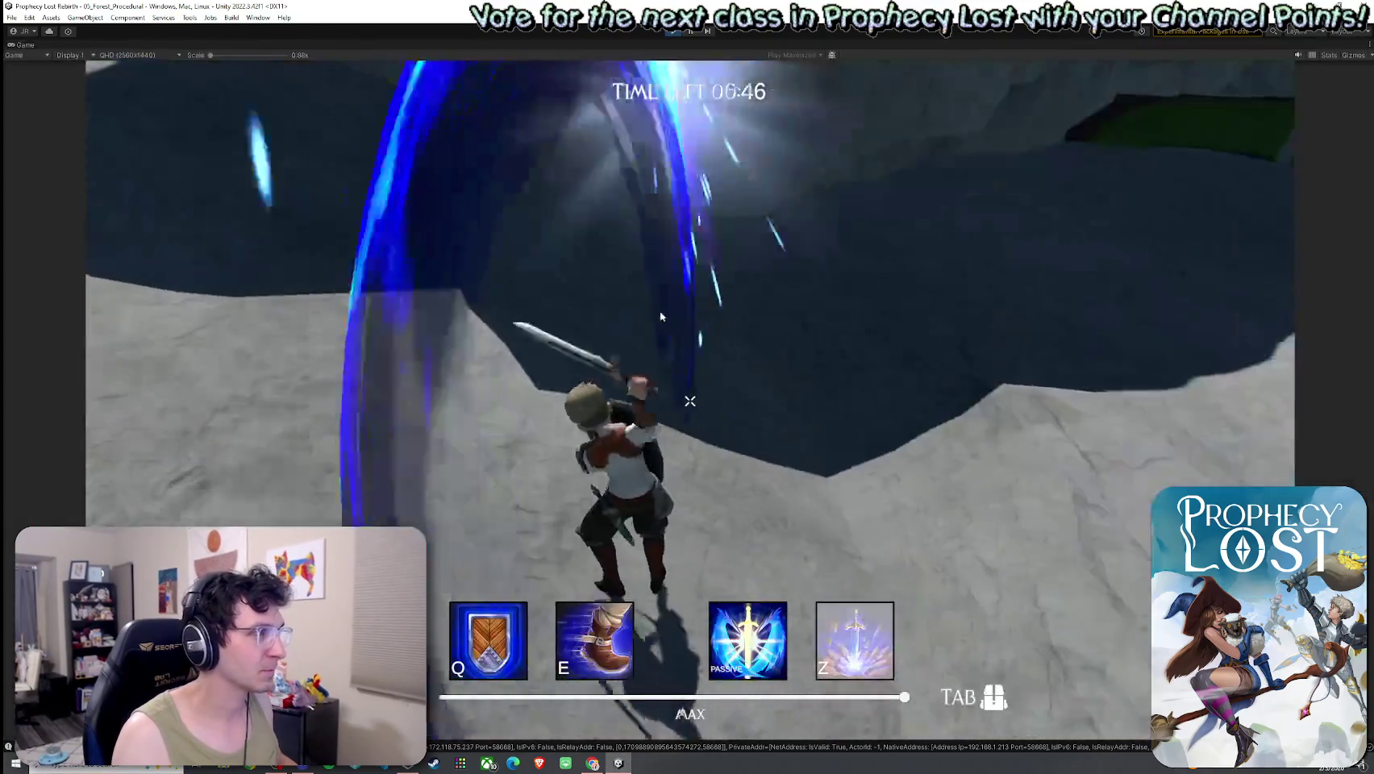
key("w")
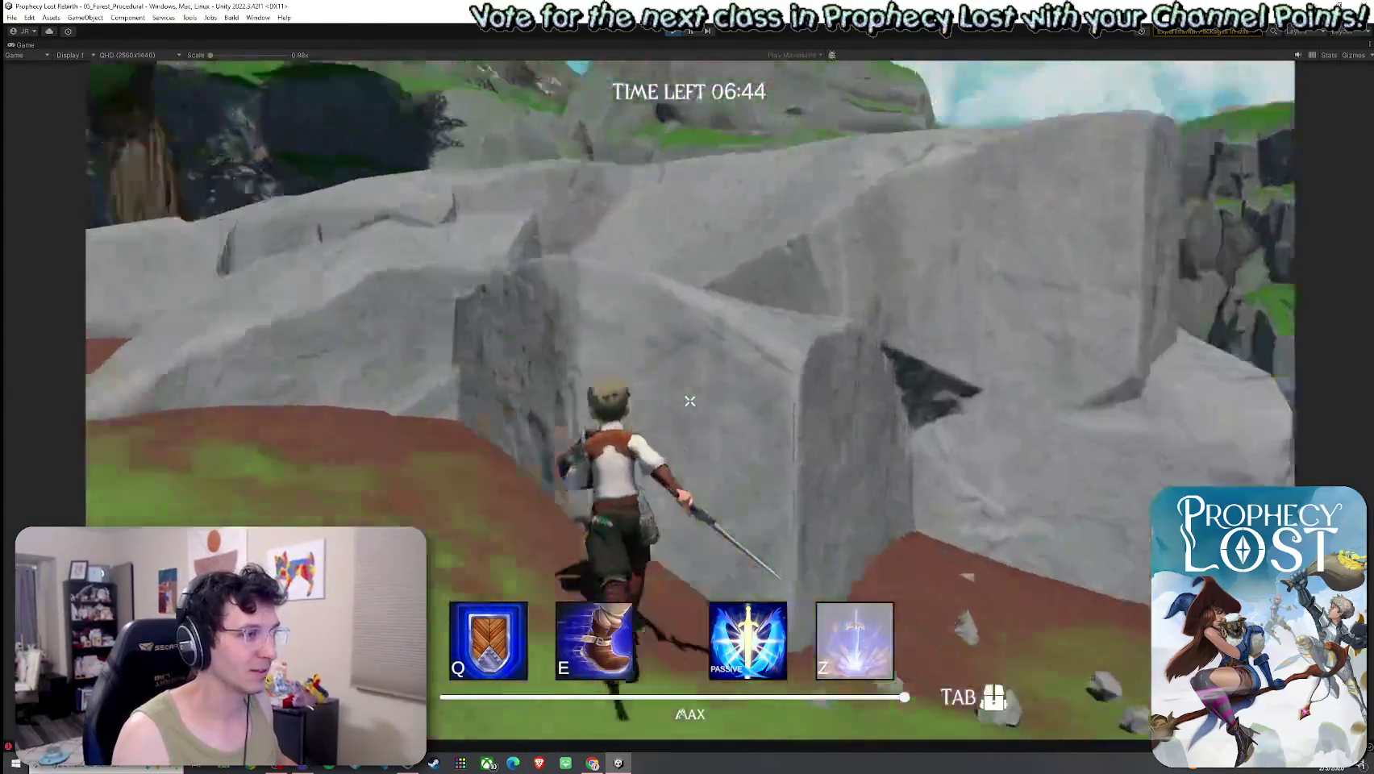
key("w")
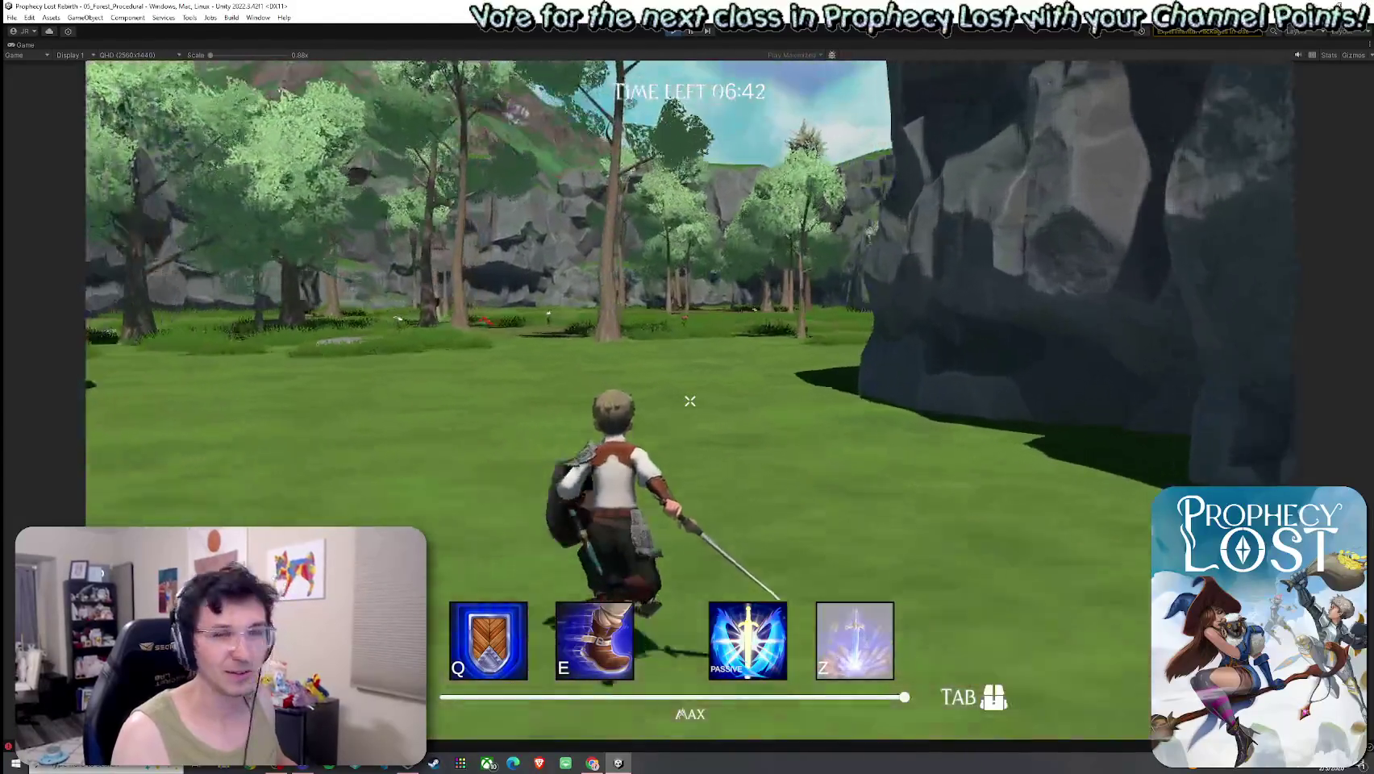
key("w")
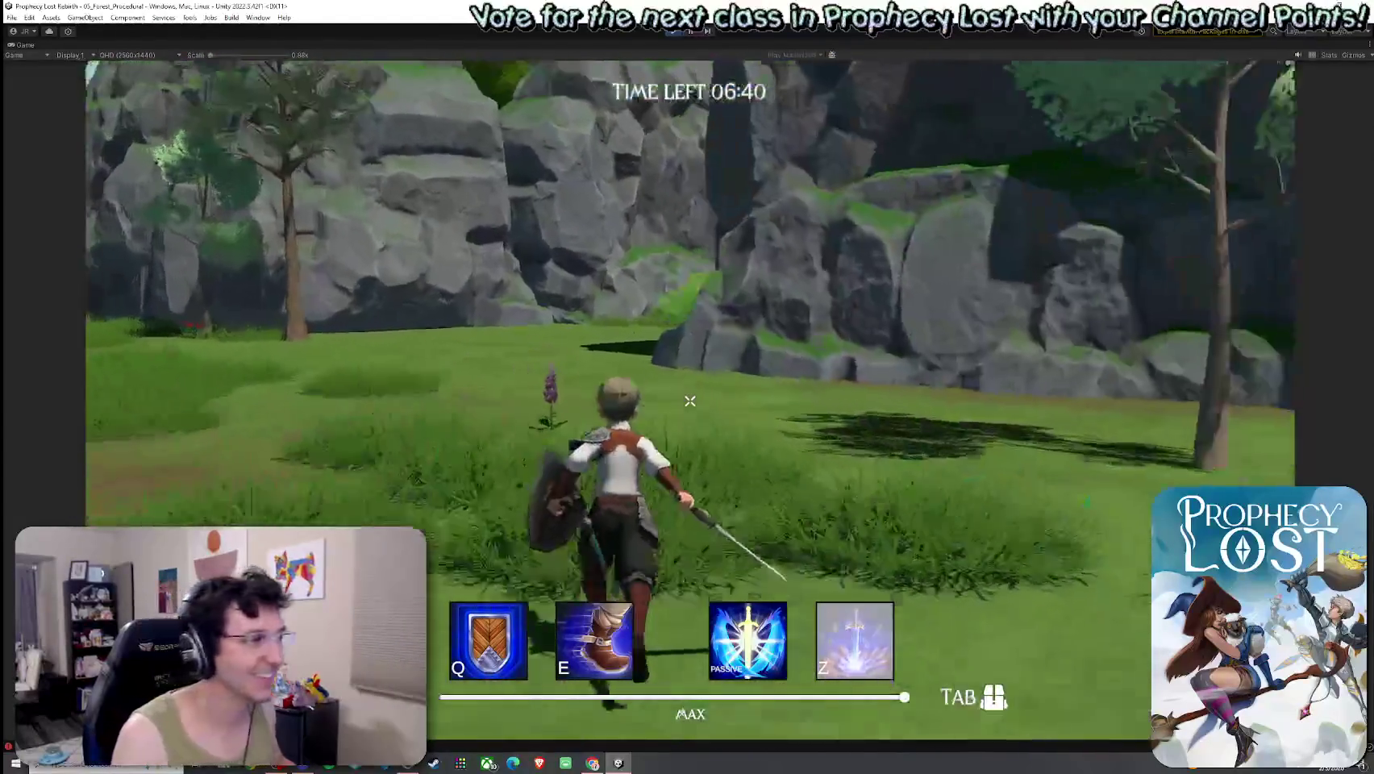
key("w")
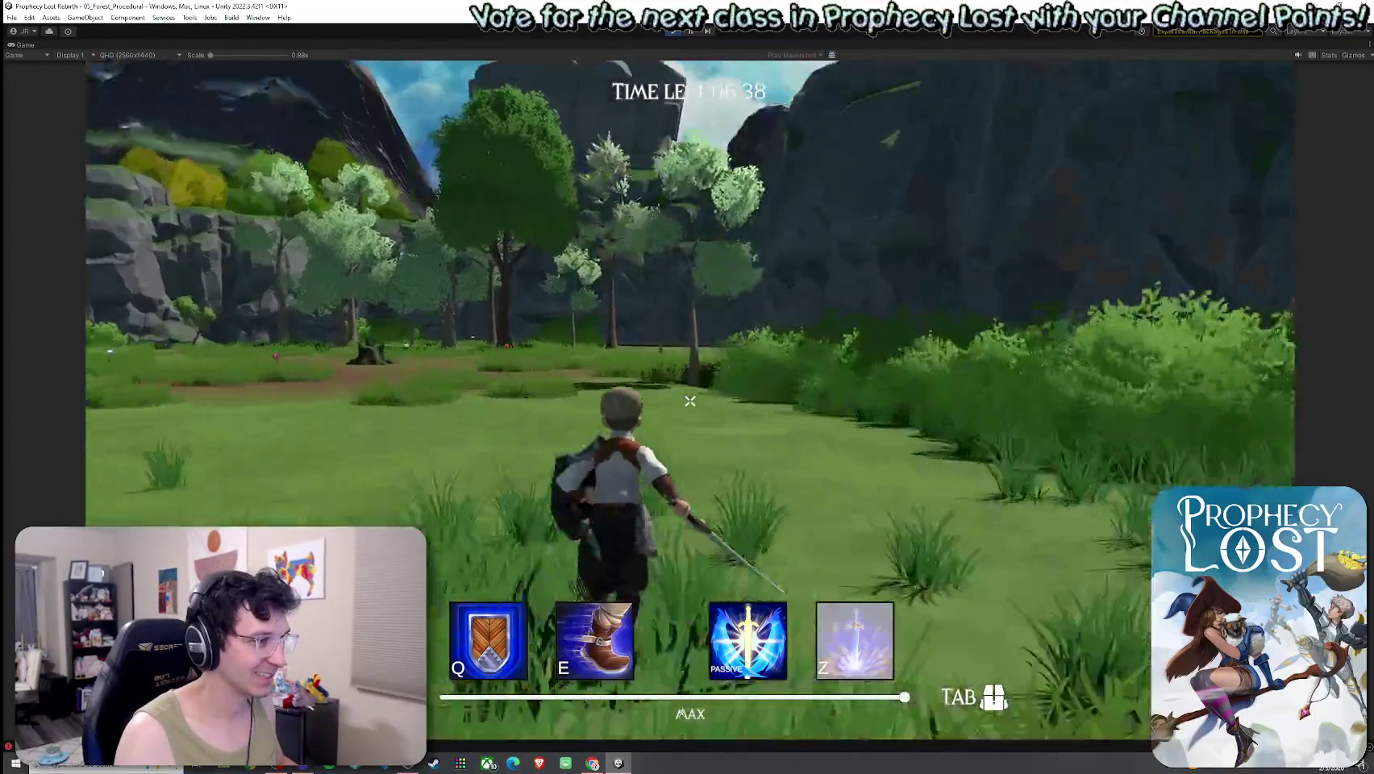
key("w")
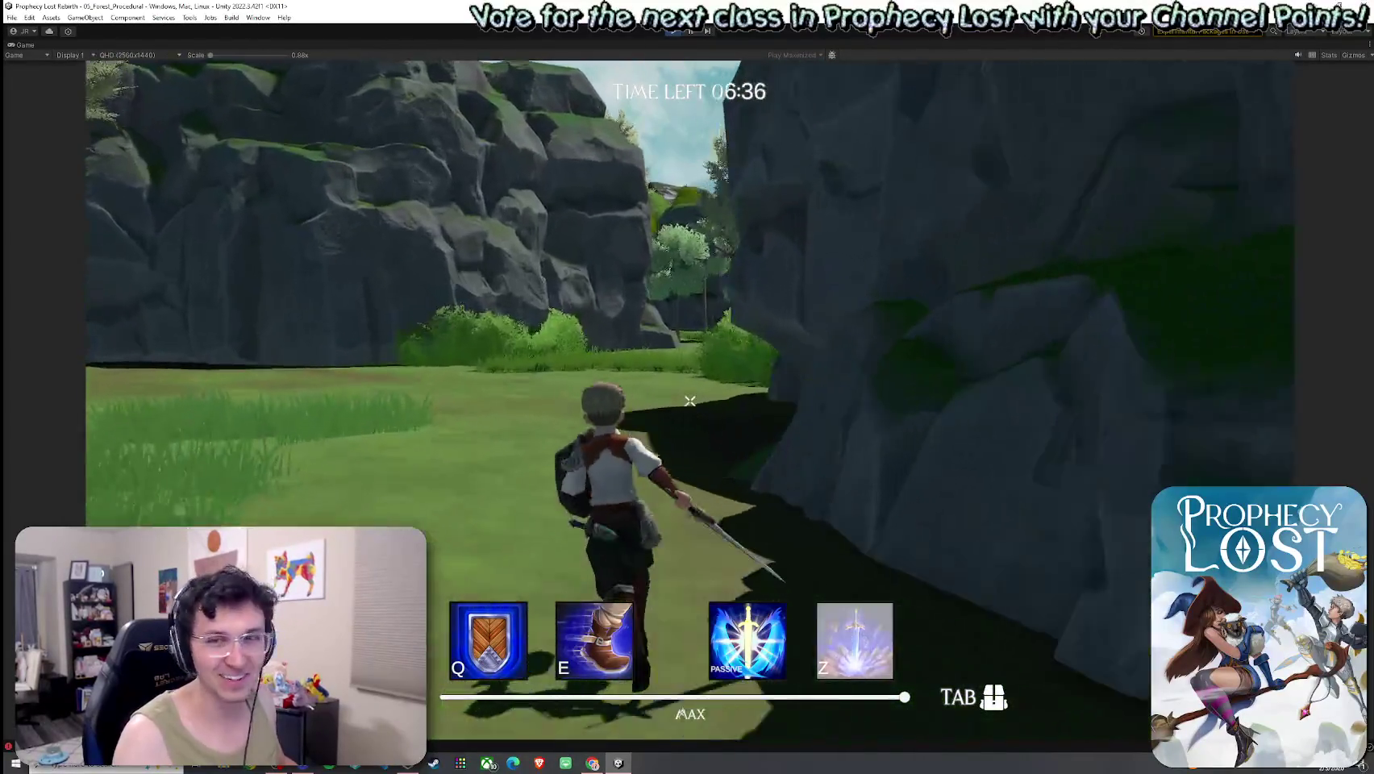
key("w")
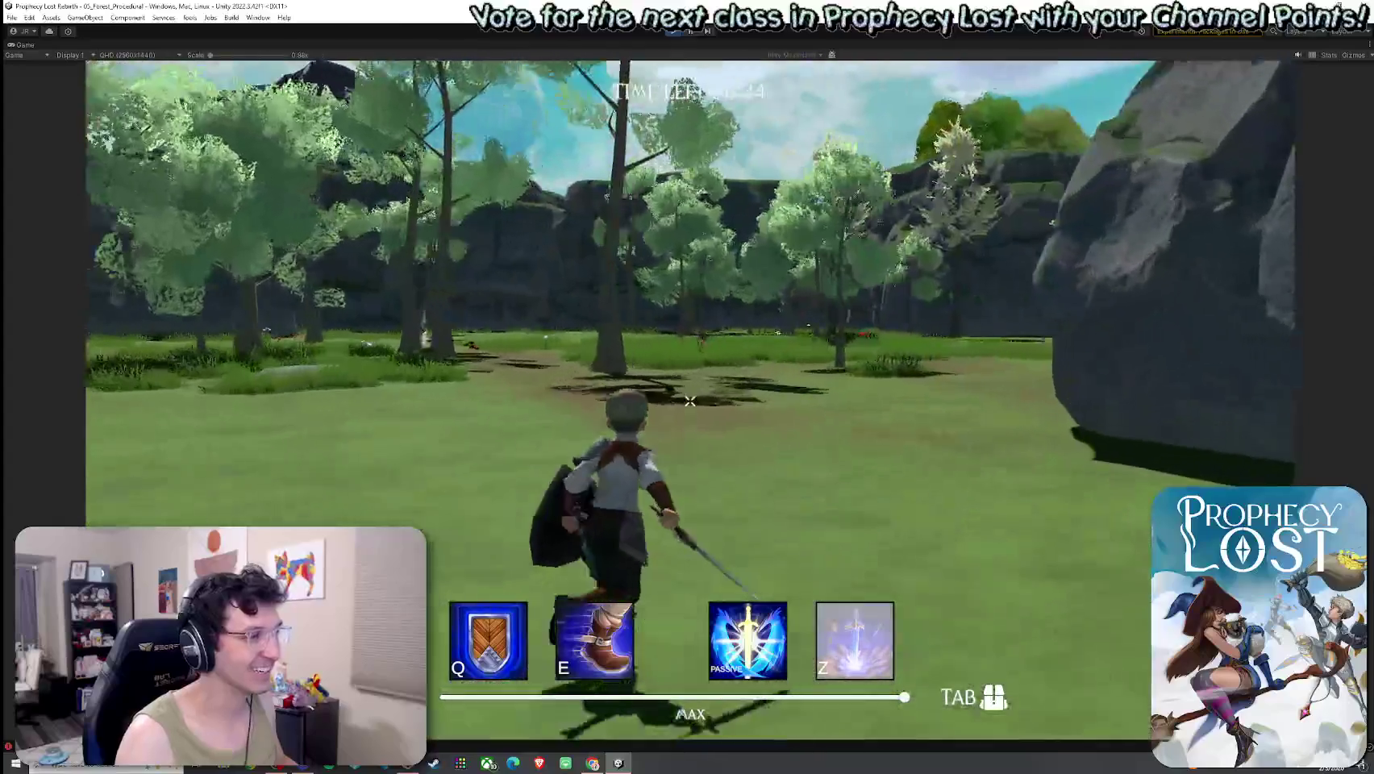
key("w")
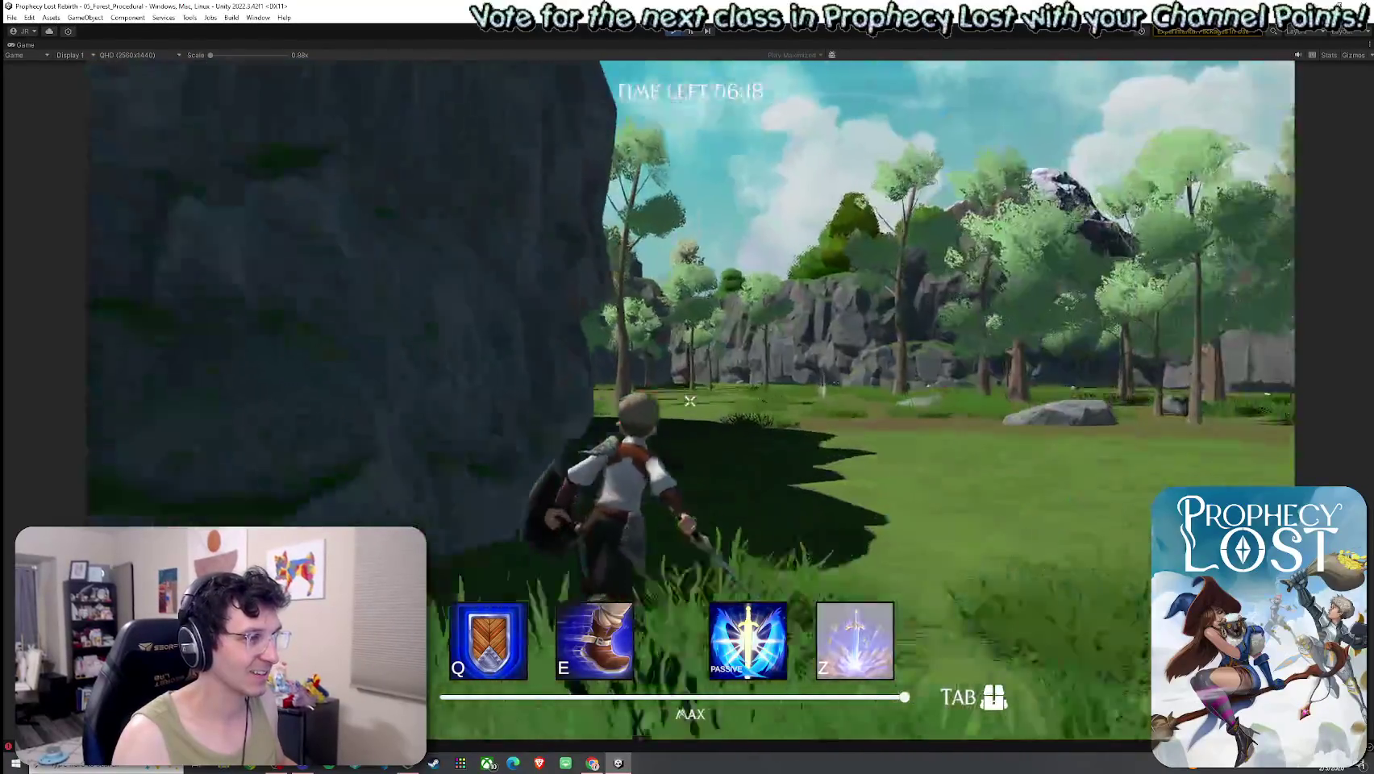
left_click(690, 401)
Run through the rocky canyon and along the cliff path past the overhang.
key("w")
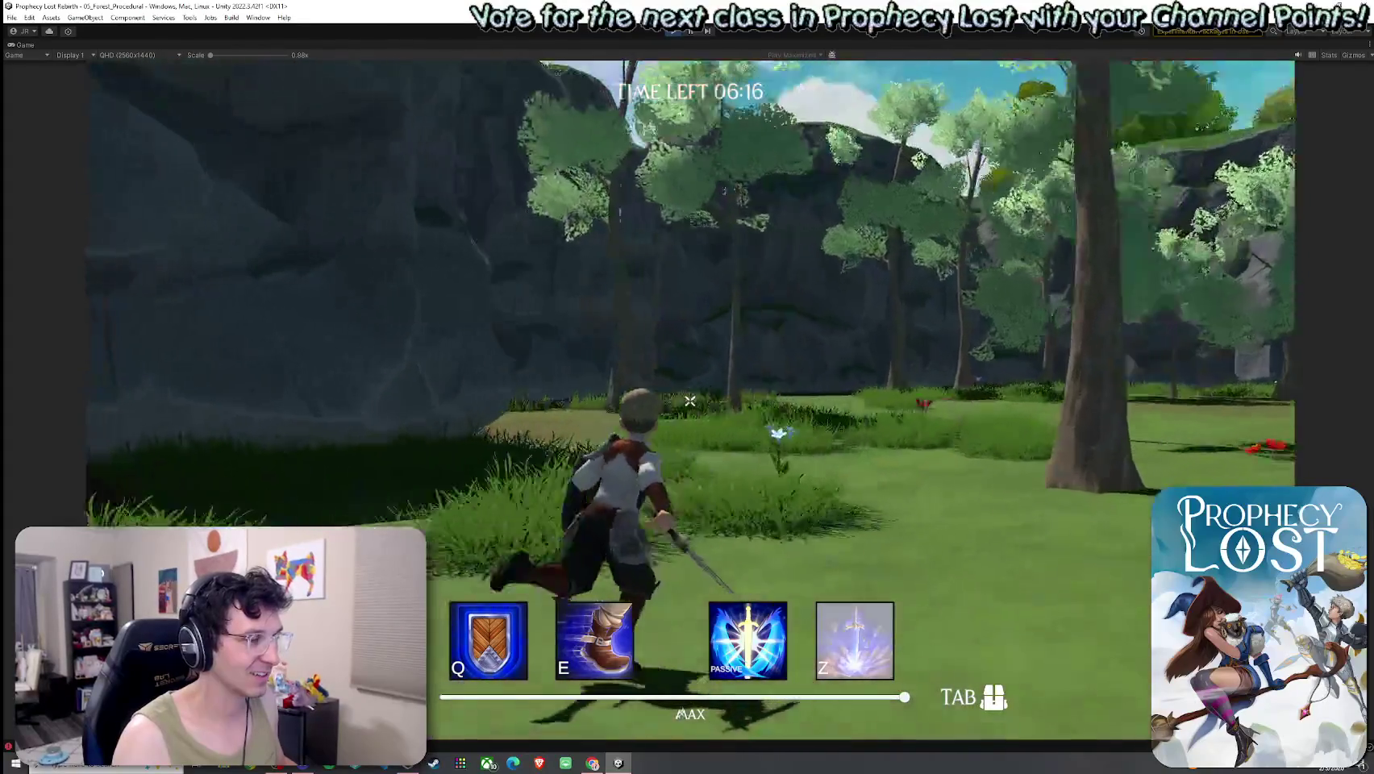
key("w")
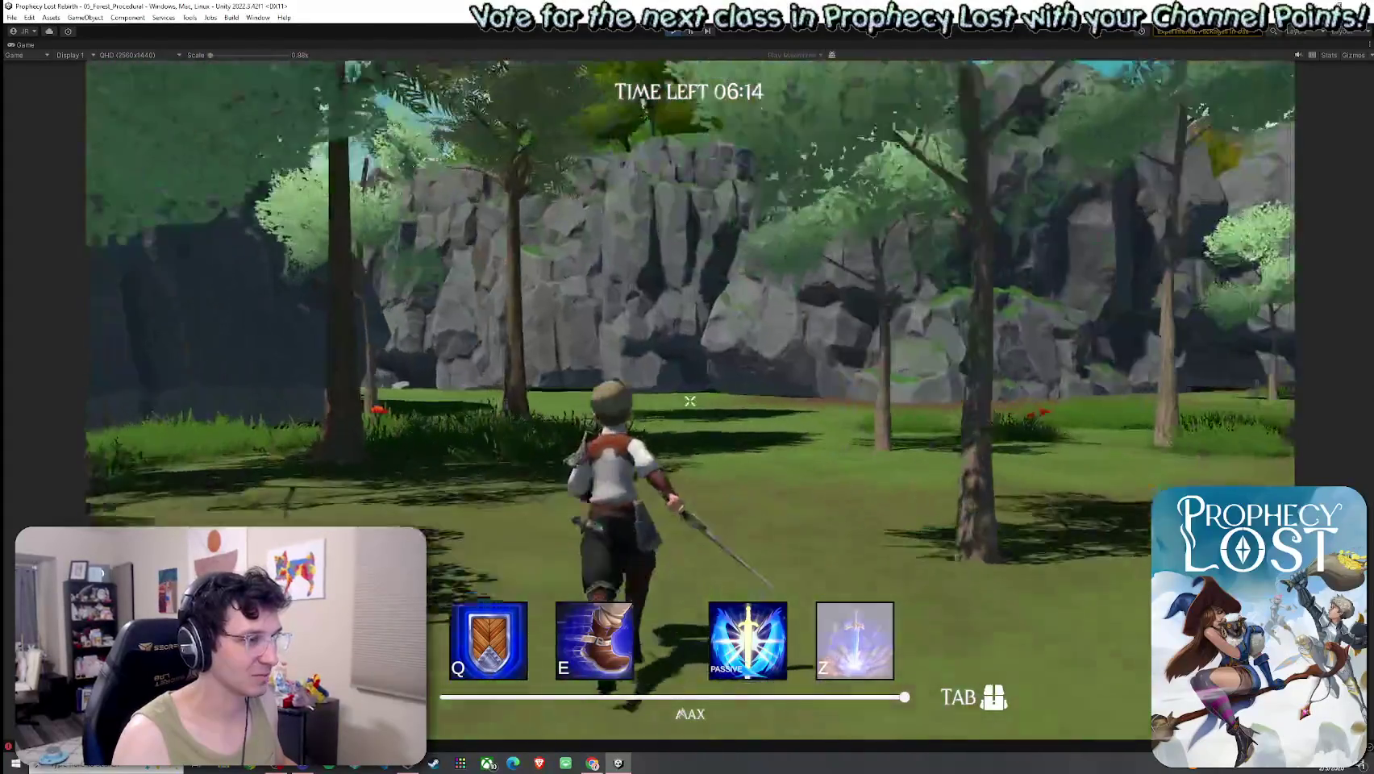
key("w")
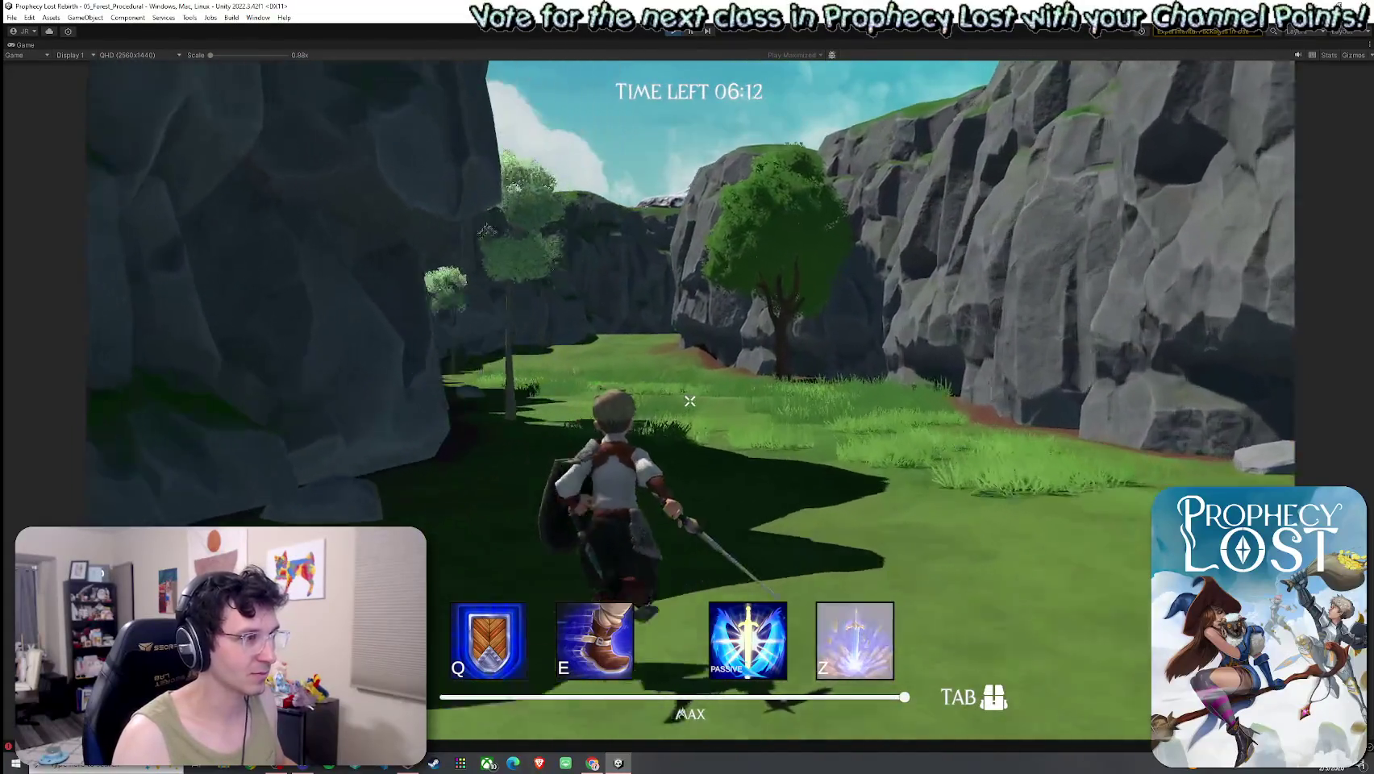
key("w")
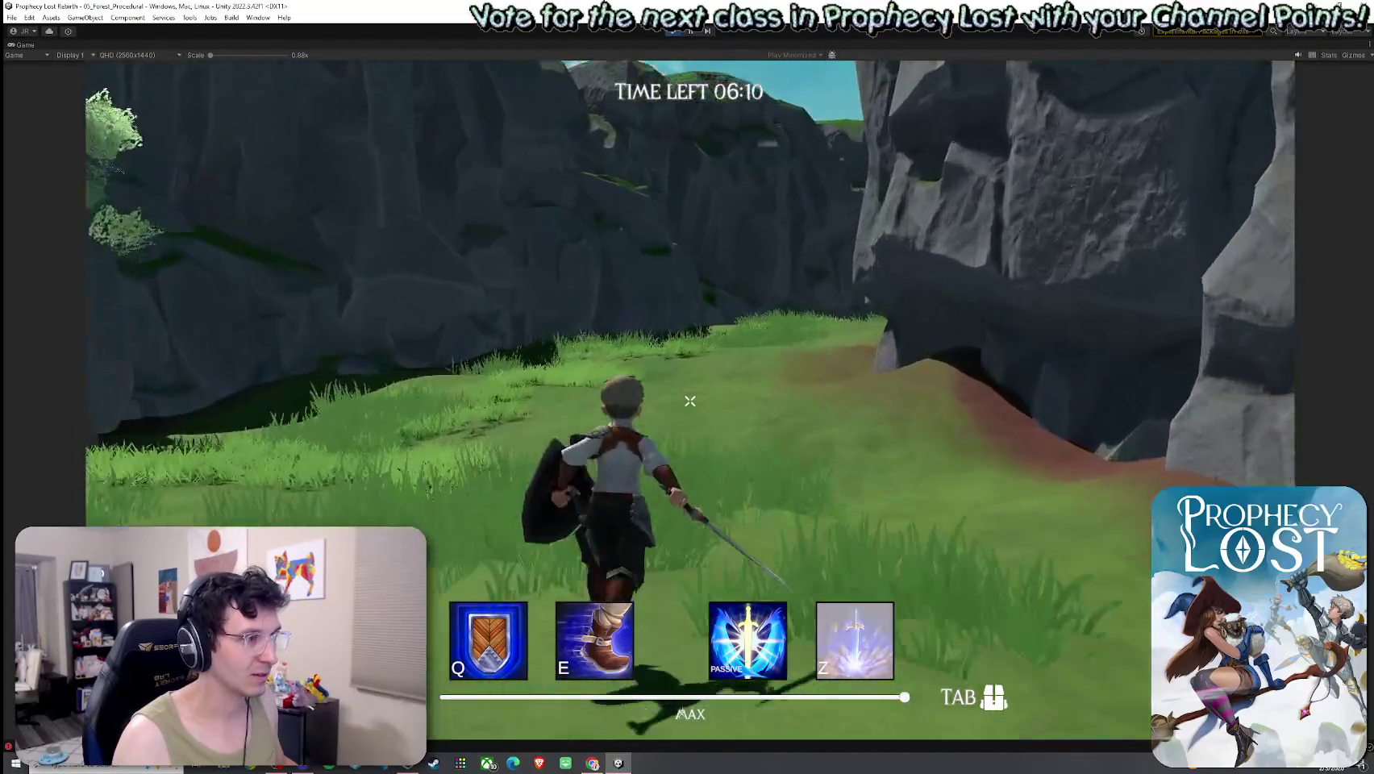
key("w")
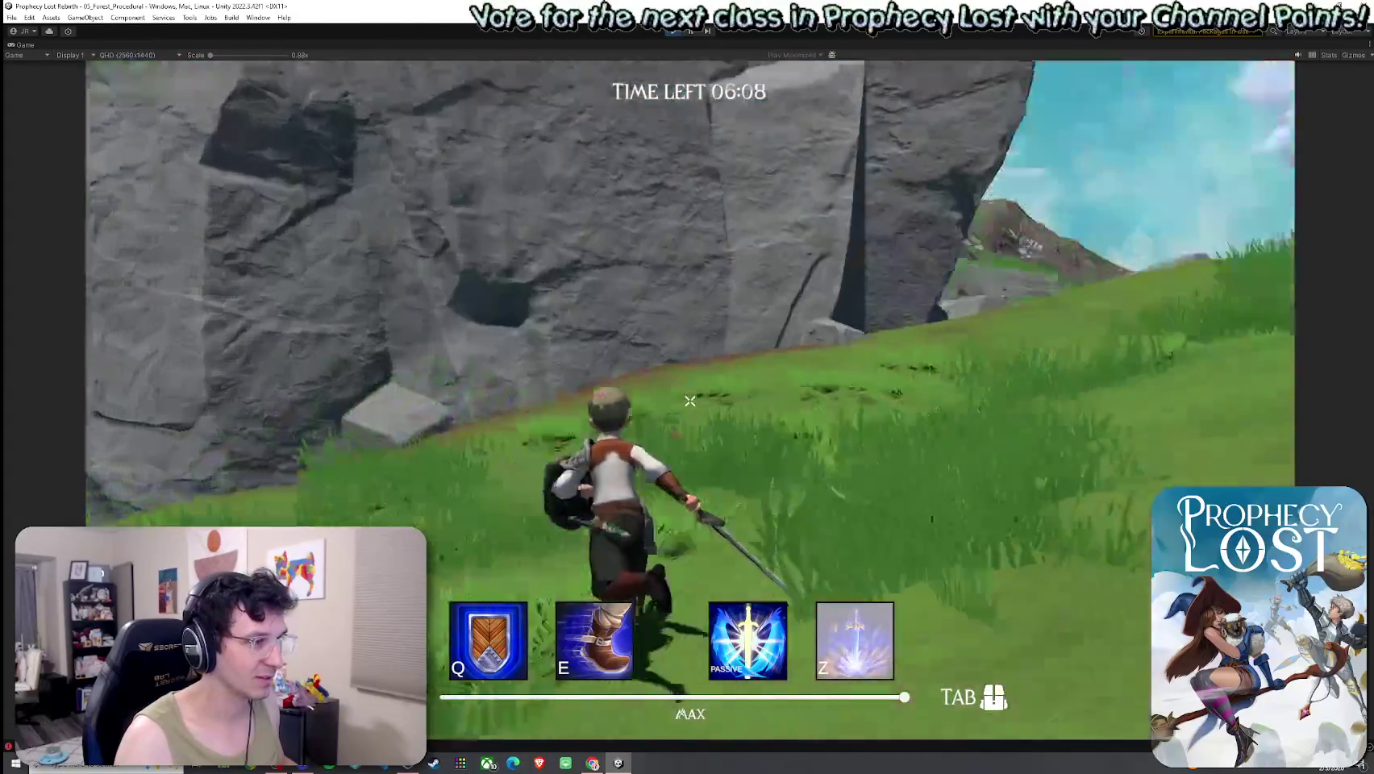
key("w")
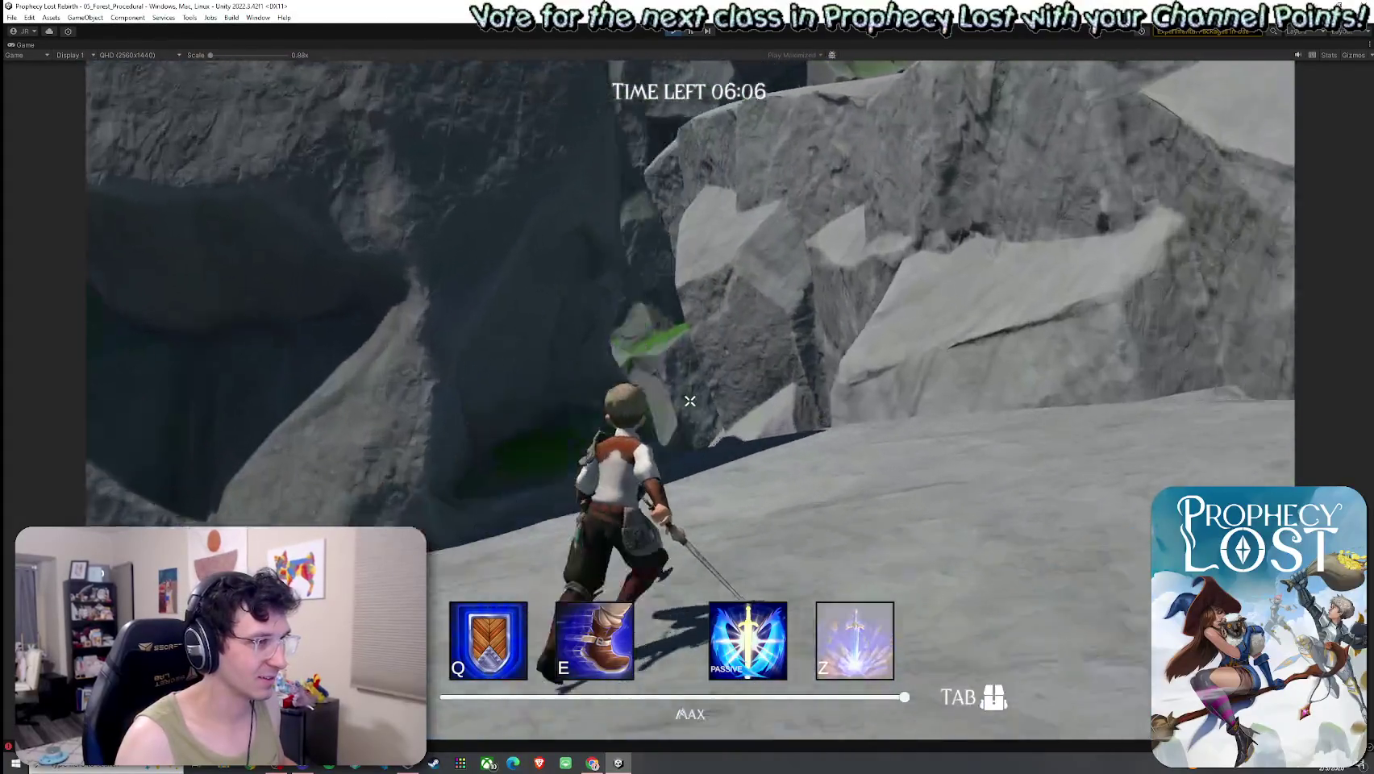
key("w")
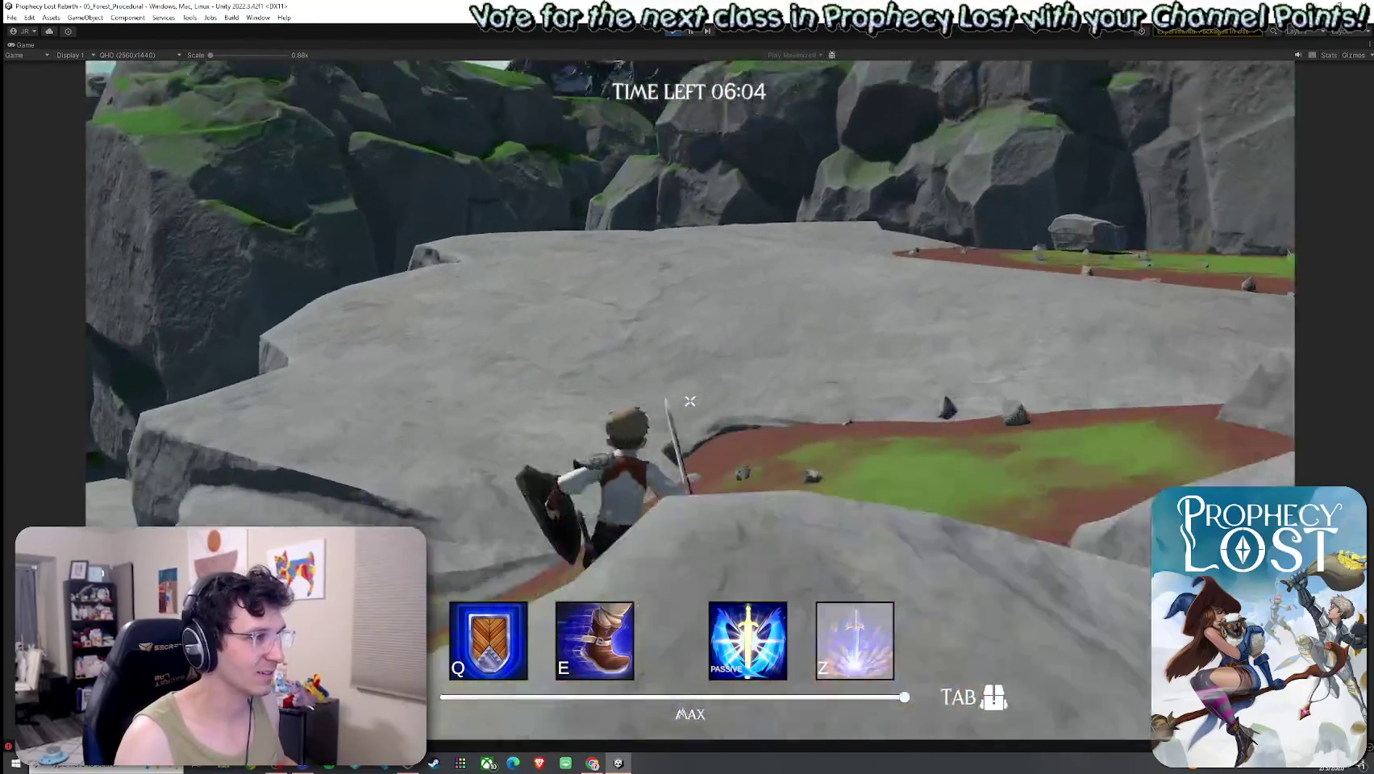
Climb the rock wall above the lake, drop onto the slope, and restore the editor panels.
key("w")
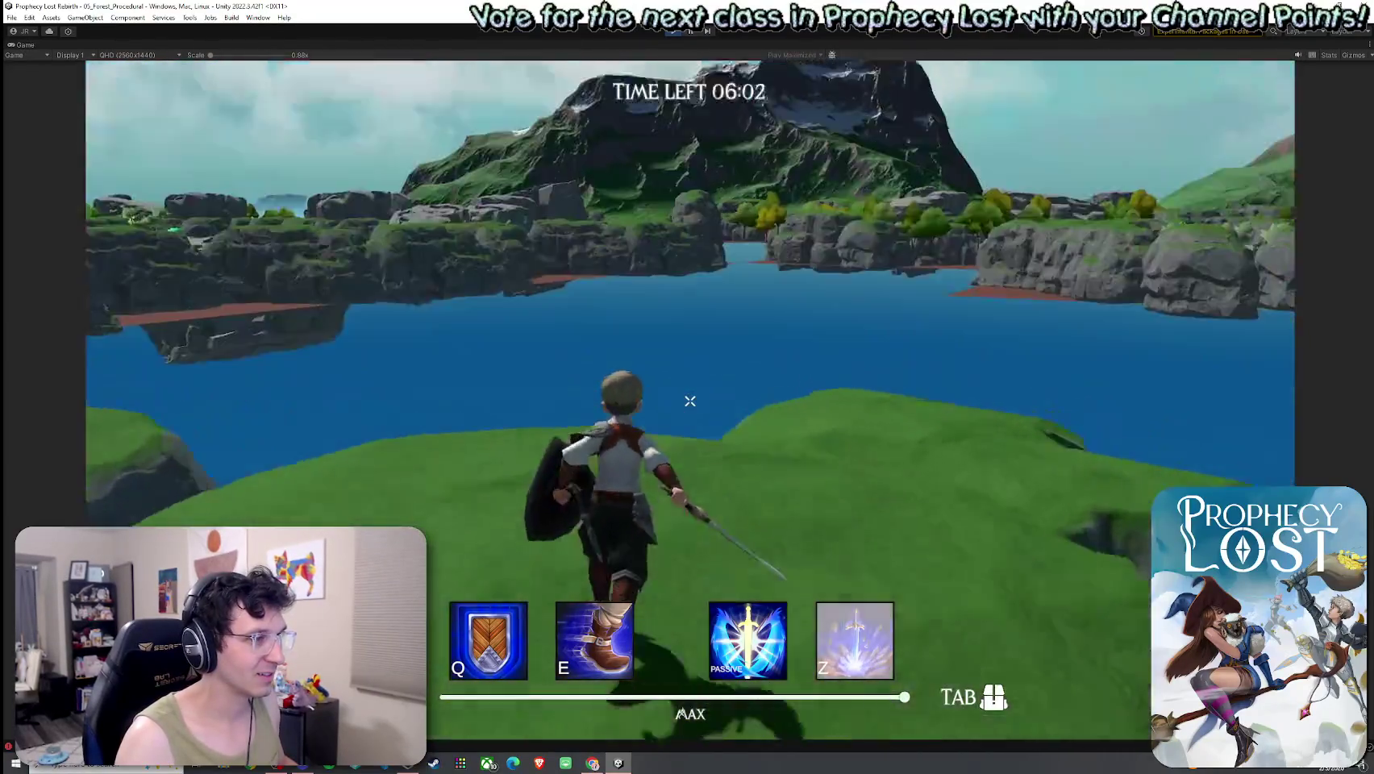
key("w")
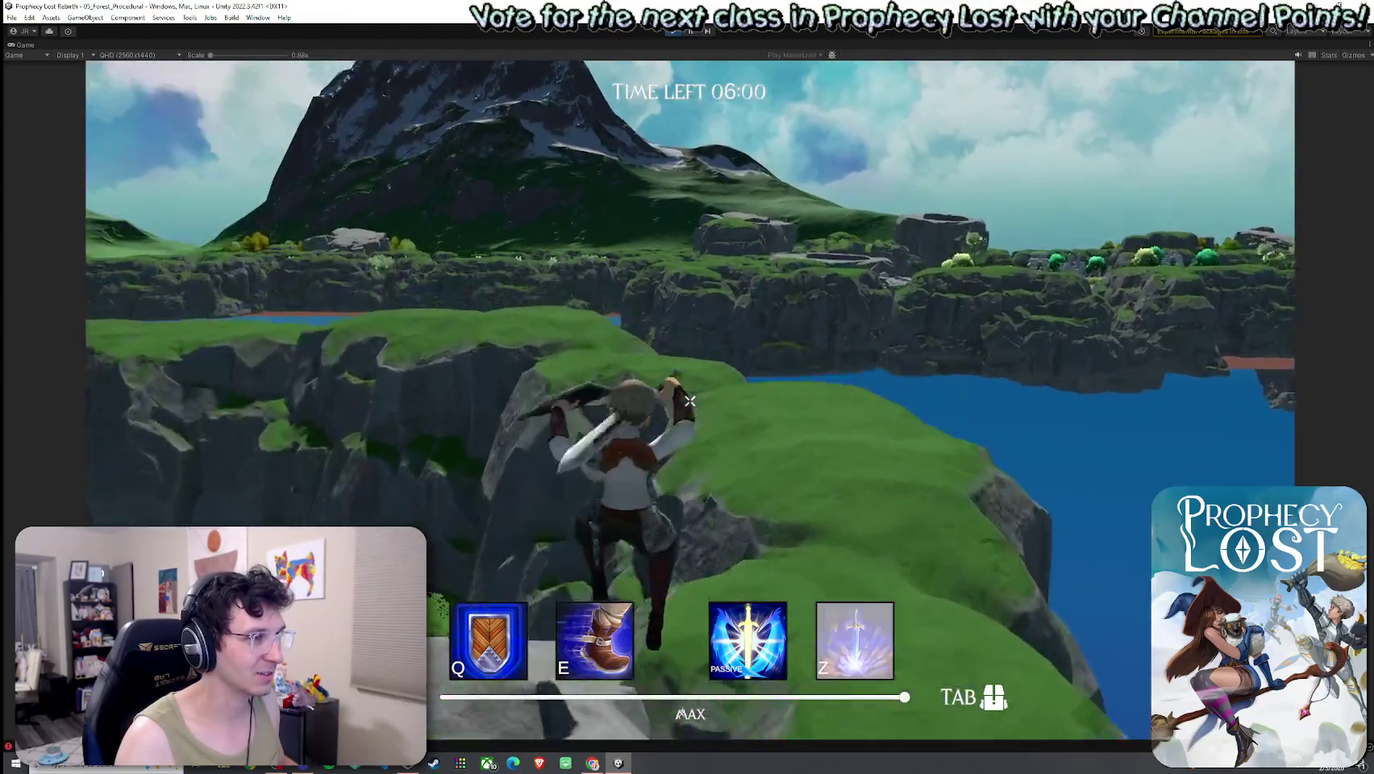
key("w")
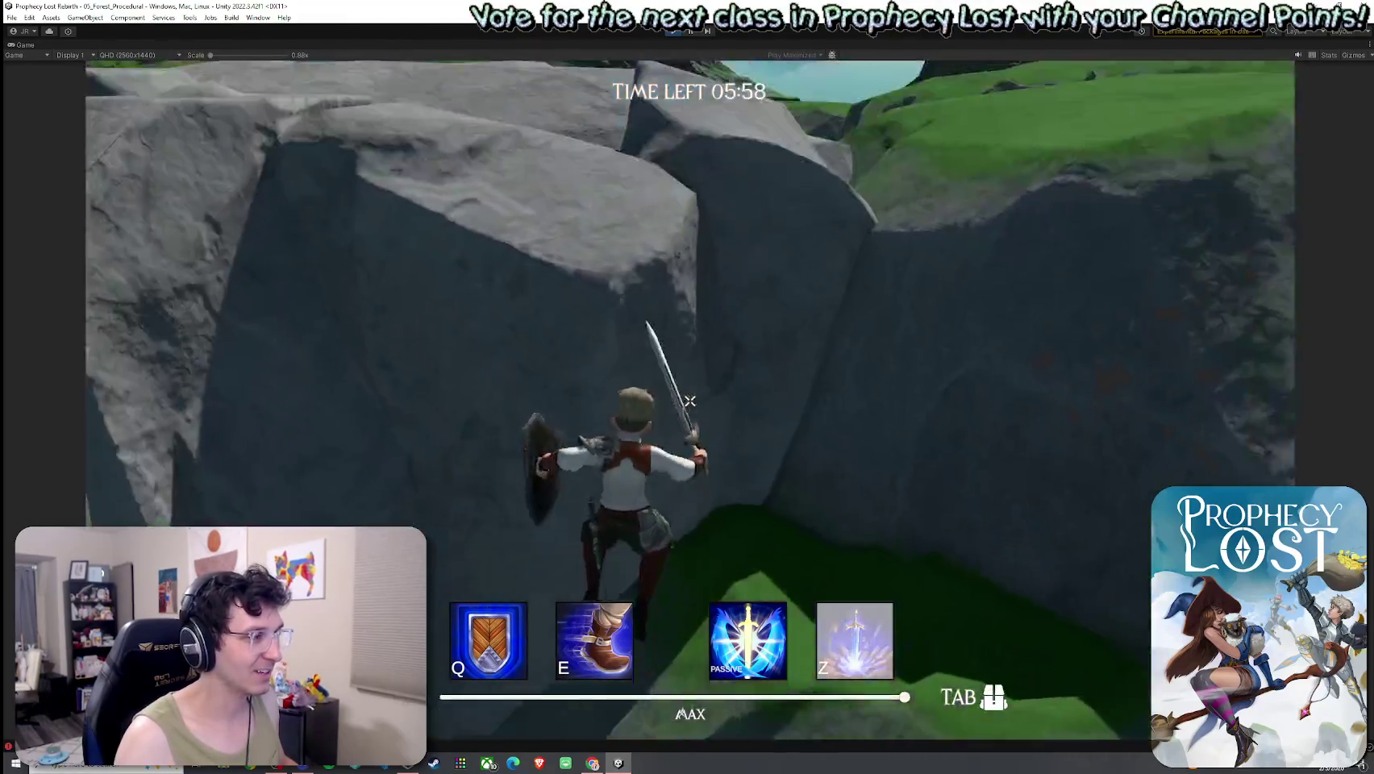
key("super")
left_click(54, 39)
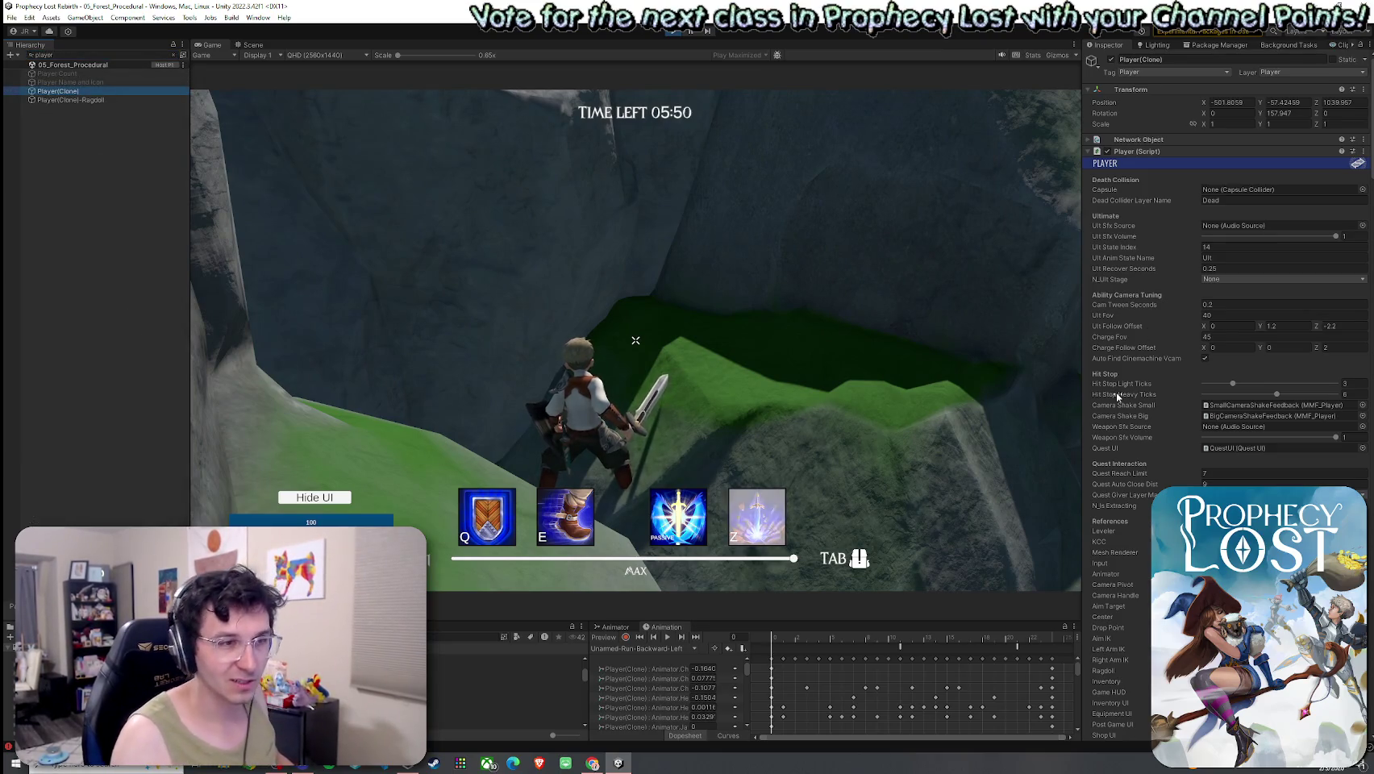
Set the player's Jump Impulse to 100 and test the jump and dash in game.
scroll(1144, 375, "down", 15)
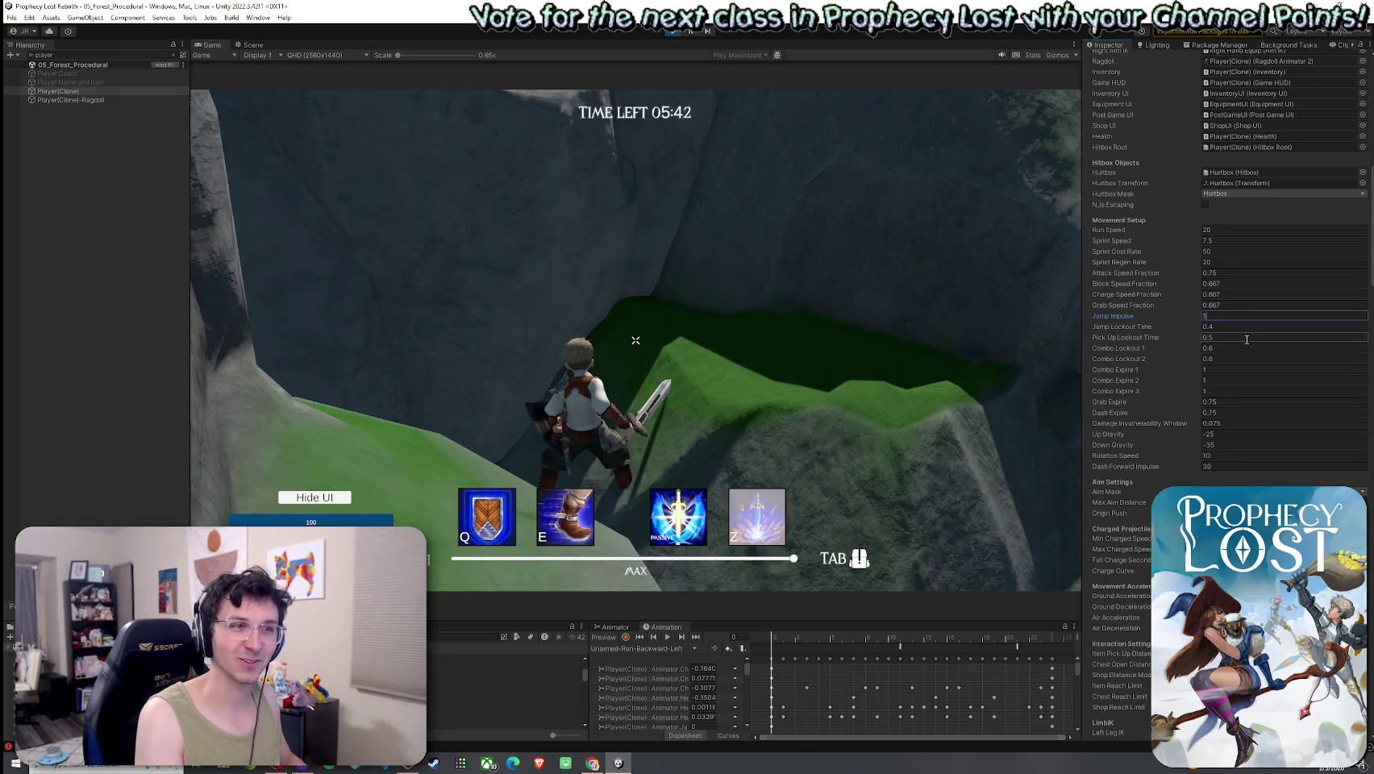
type("00")
left_click(679, 333)
key("space")
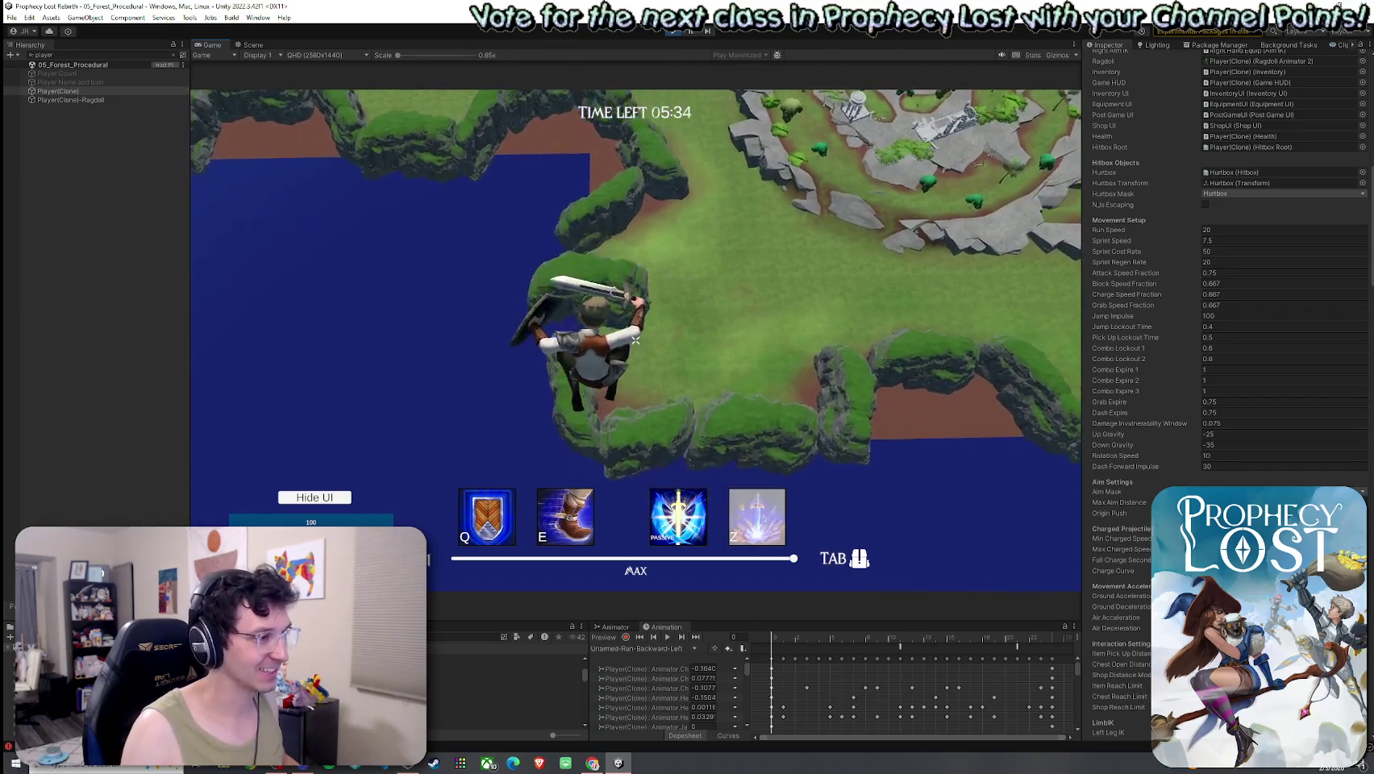
key("e")
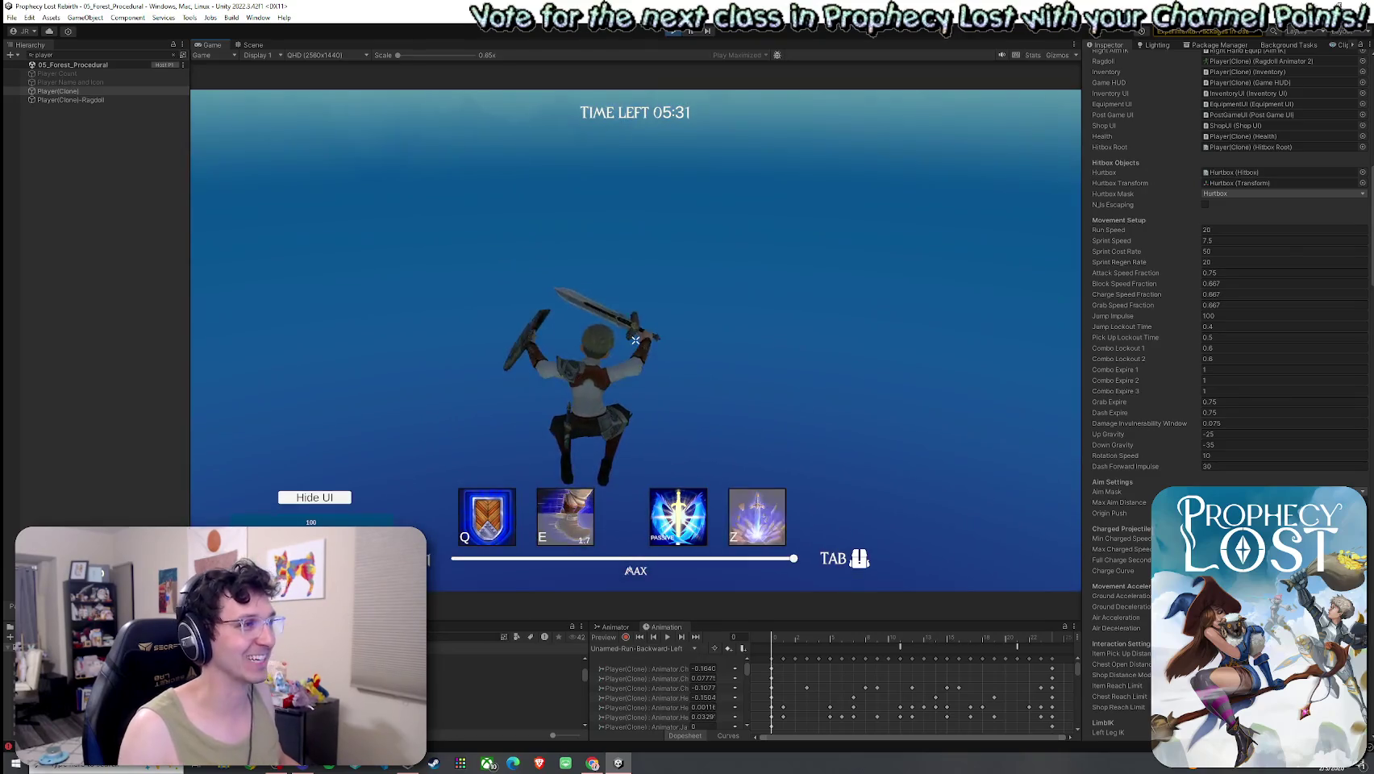
Release the mouse from the game and stop Play mode.
key("super")
left_click(685, 206)
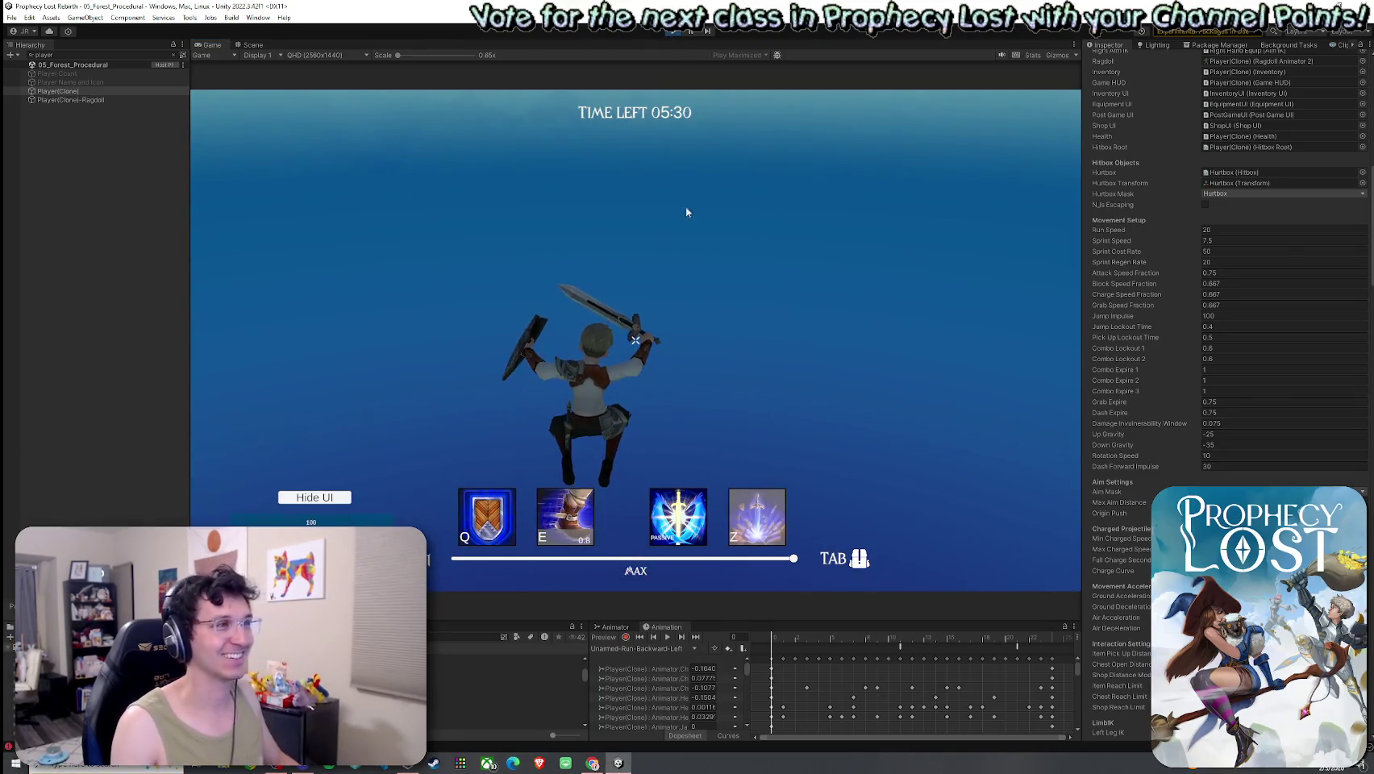
key("ctrl+p")
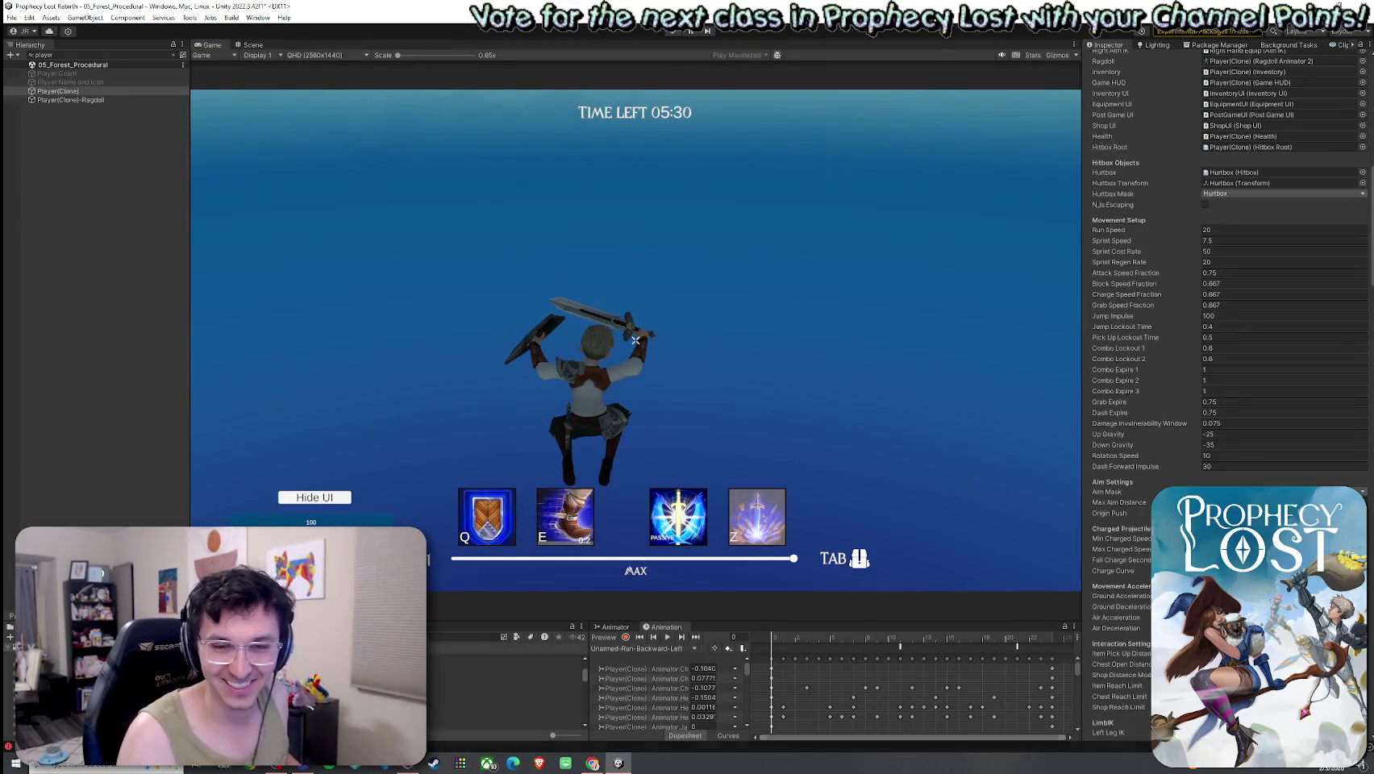
left_click(12, 17)
Save the scene via the File menu and clear the Hierarchy search filter.
left_click(48, 75)
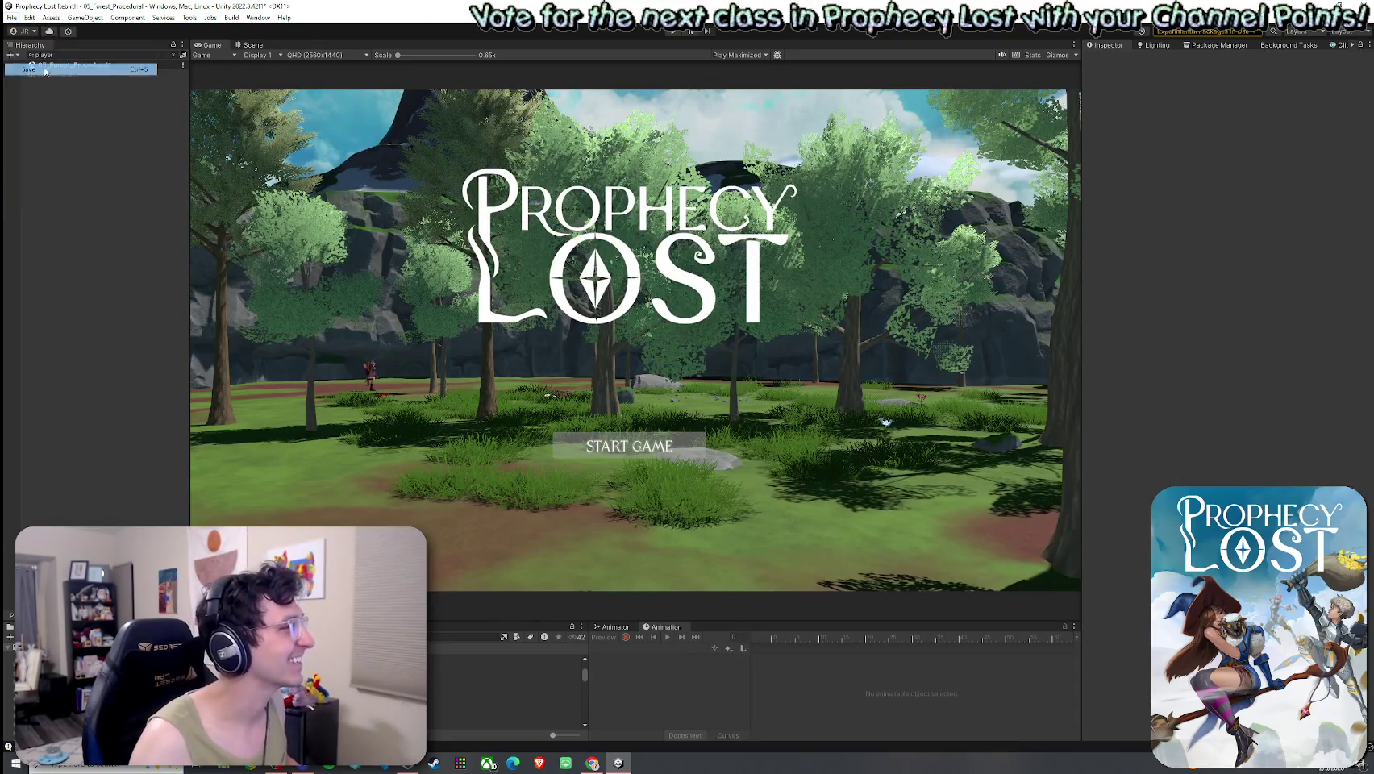
left_click(173, 55)
left_click(12, 17)
left_click(48, 75)
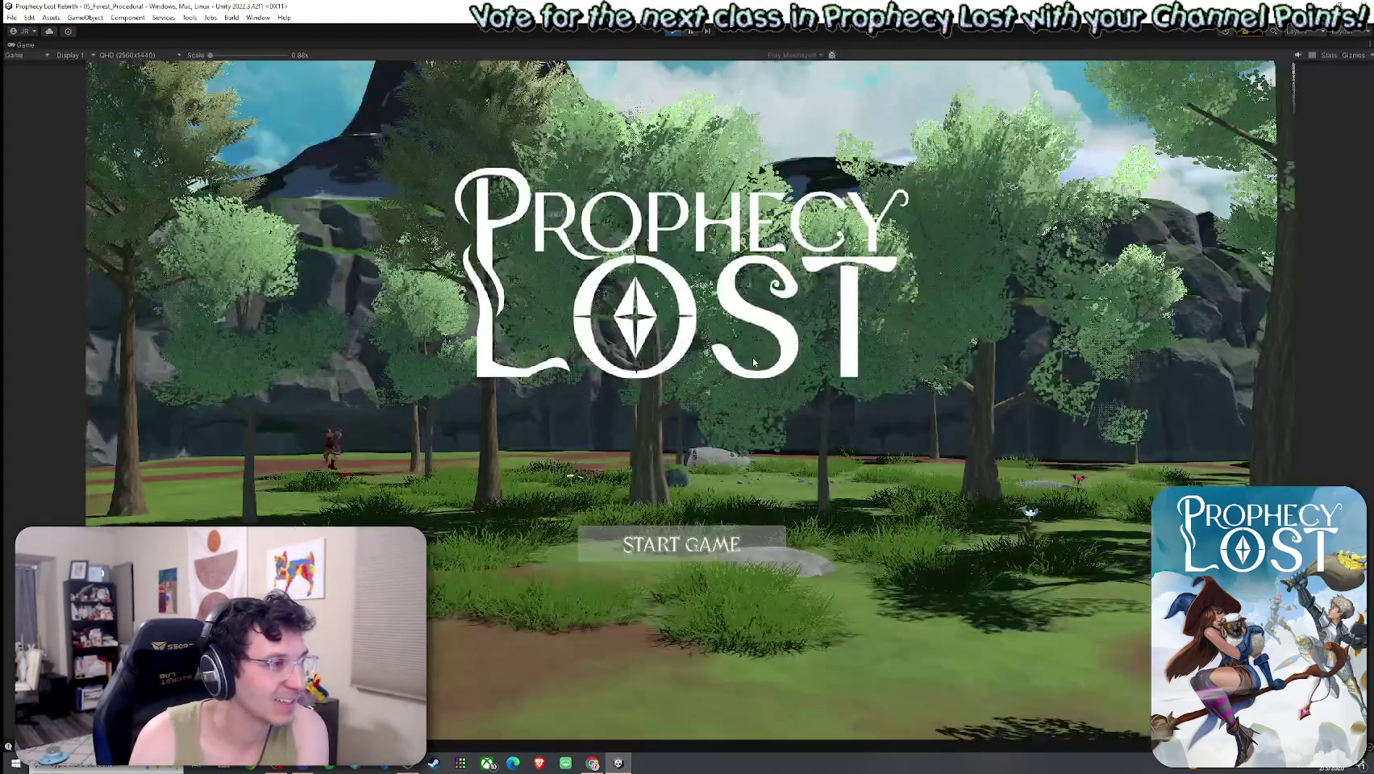
Start a new game session and select Player(Clone) through a 'player' Hierarchy search.
left_click(685, 542)
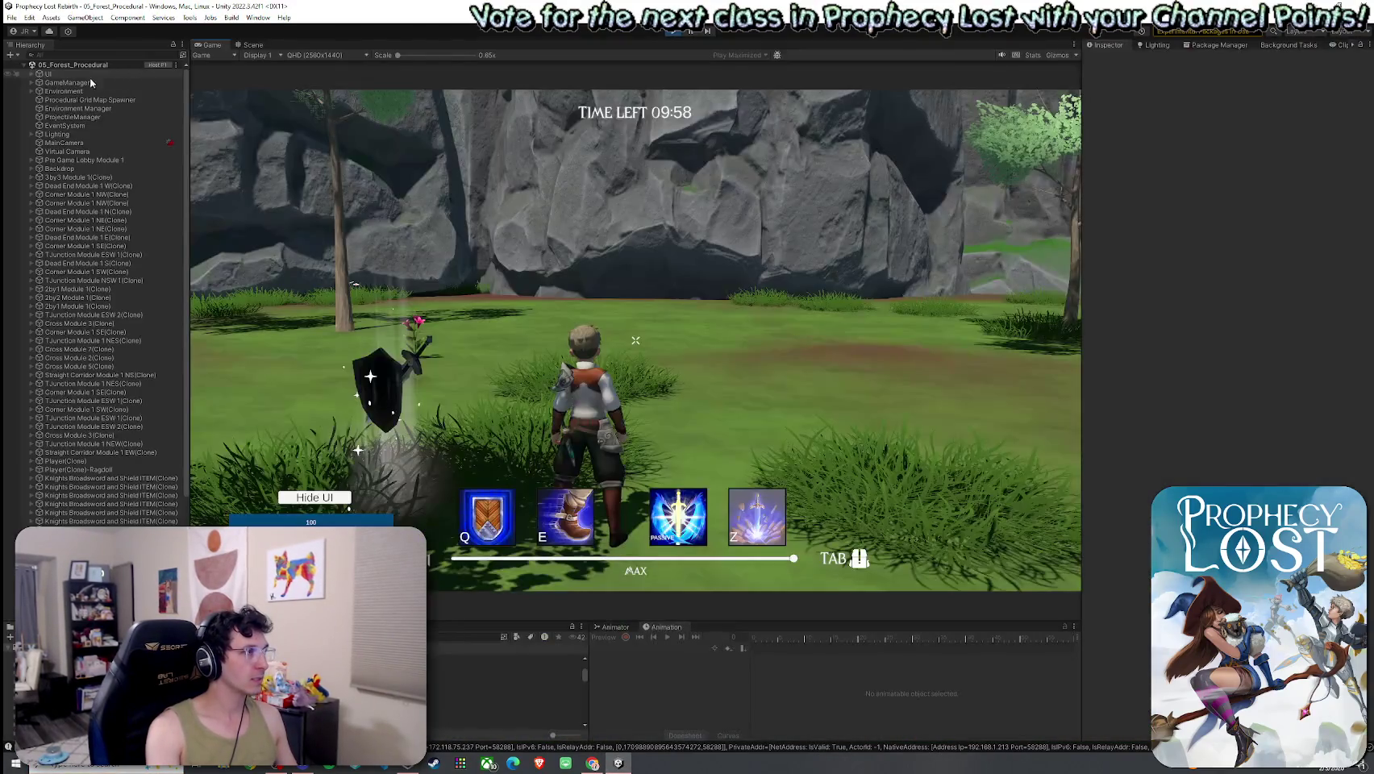
type("player")
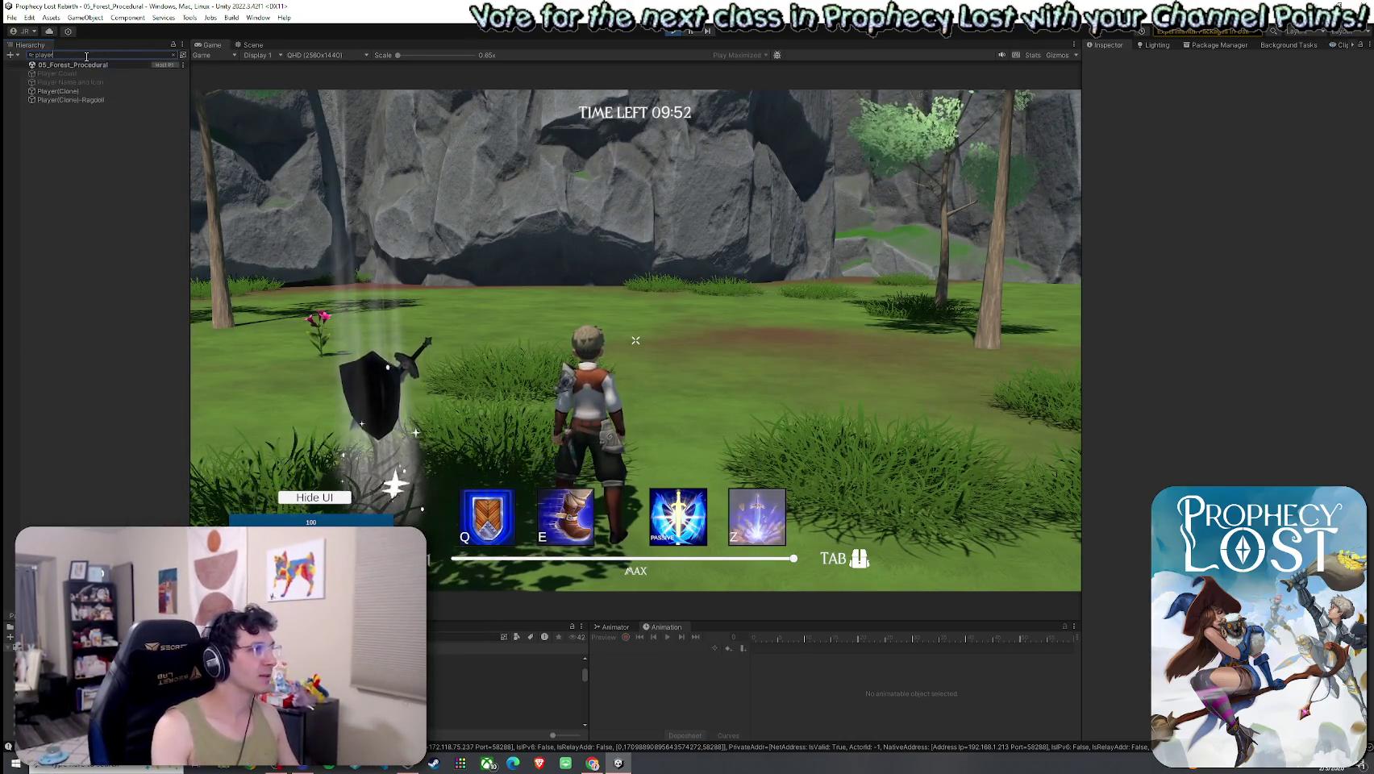
left_click(58, 92)
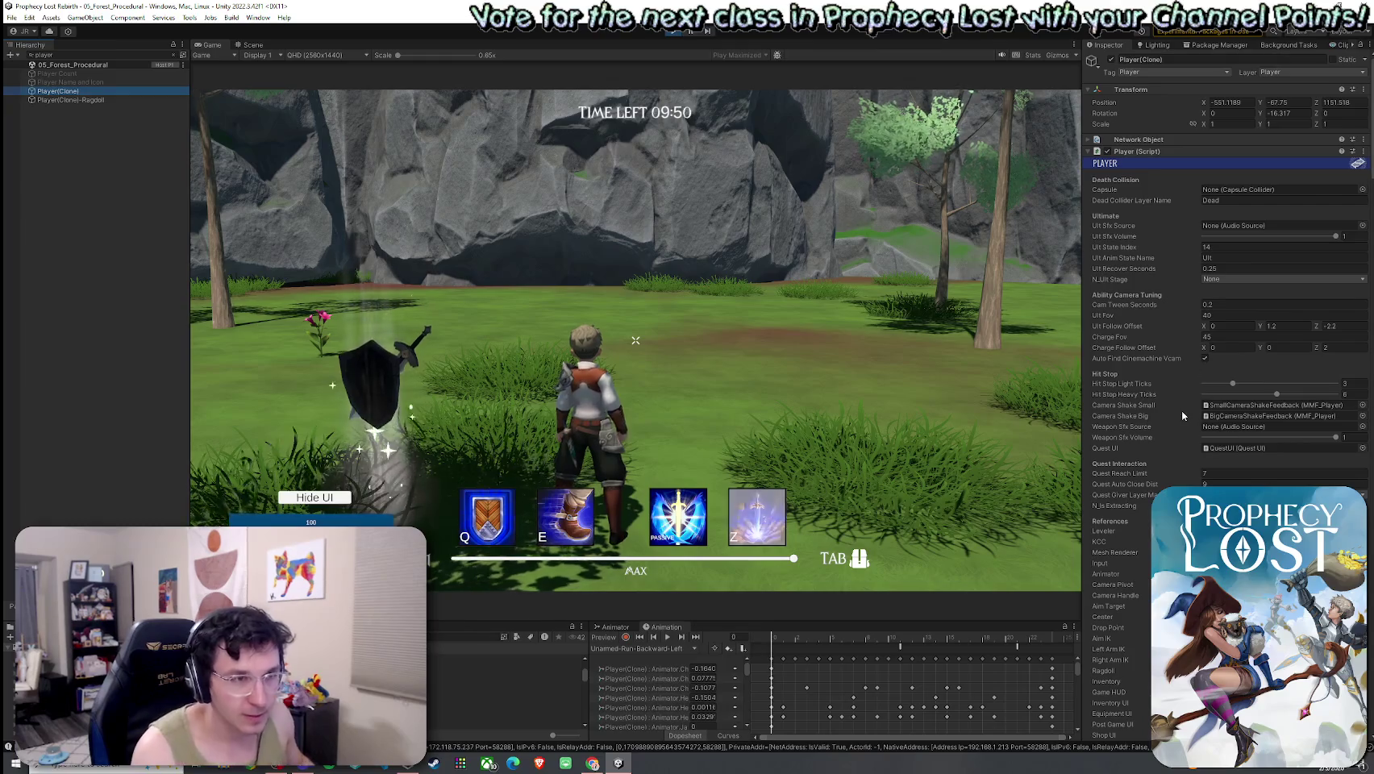
Reapply Jump Impulse 100 on Player(Clone), then maximize the Game view with Shift+Space.
scroll(1181, 411, "down", 15)
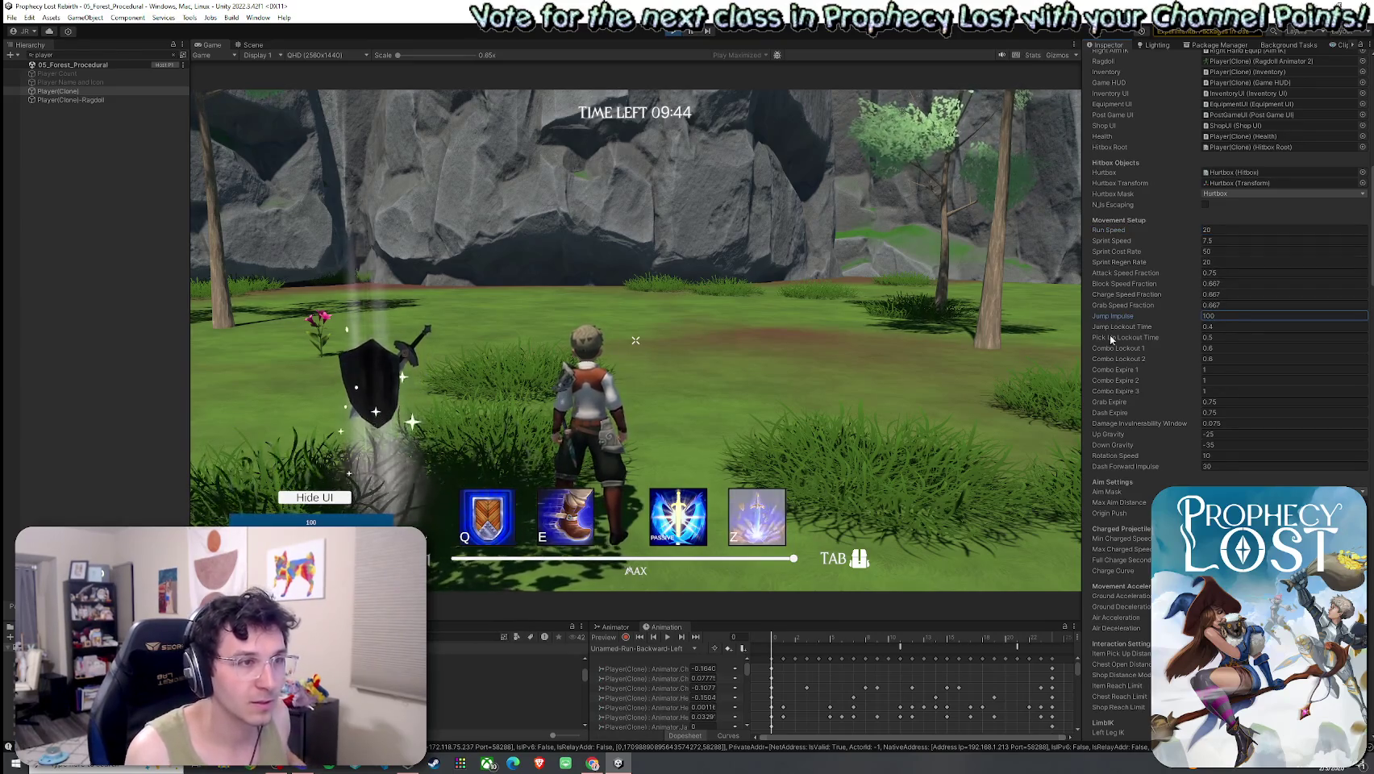
left_click(1008, 338)
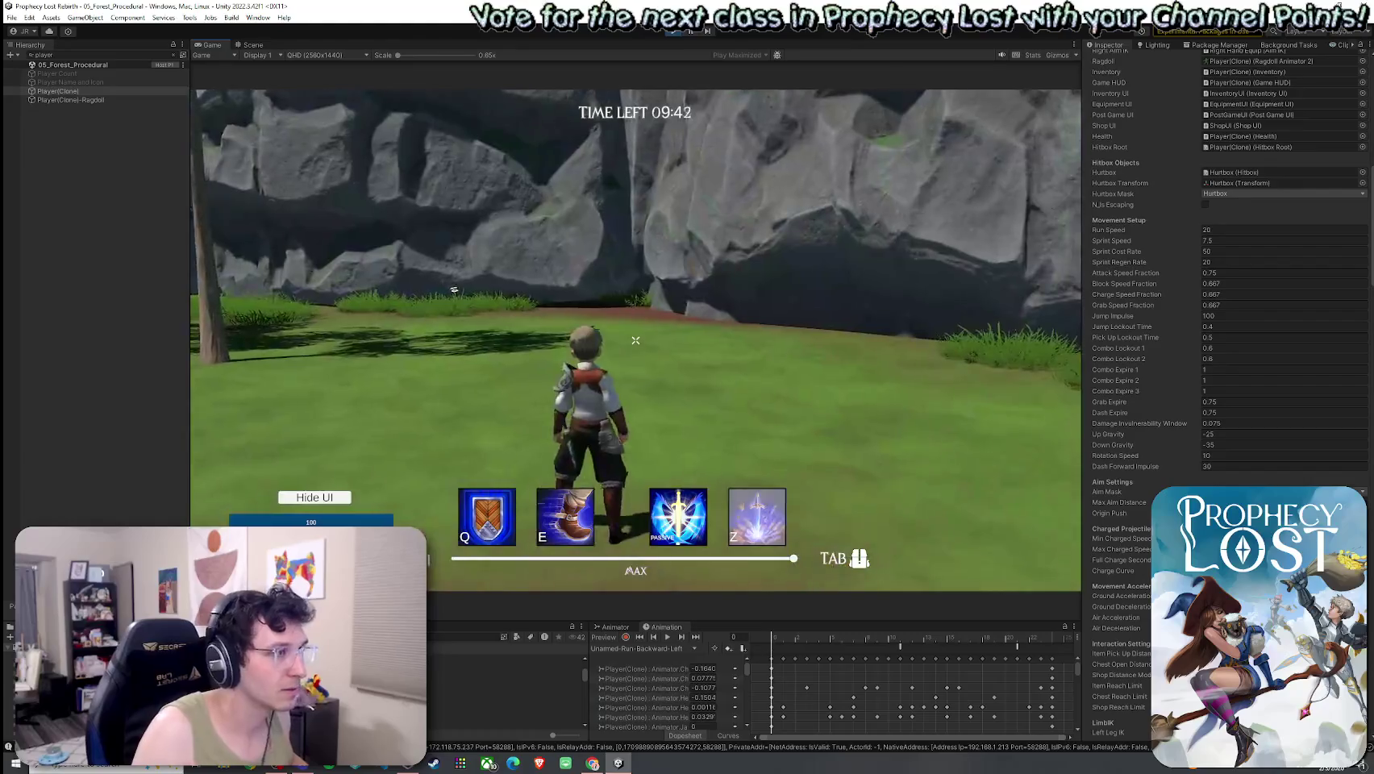
key("super")
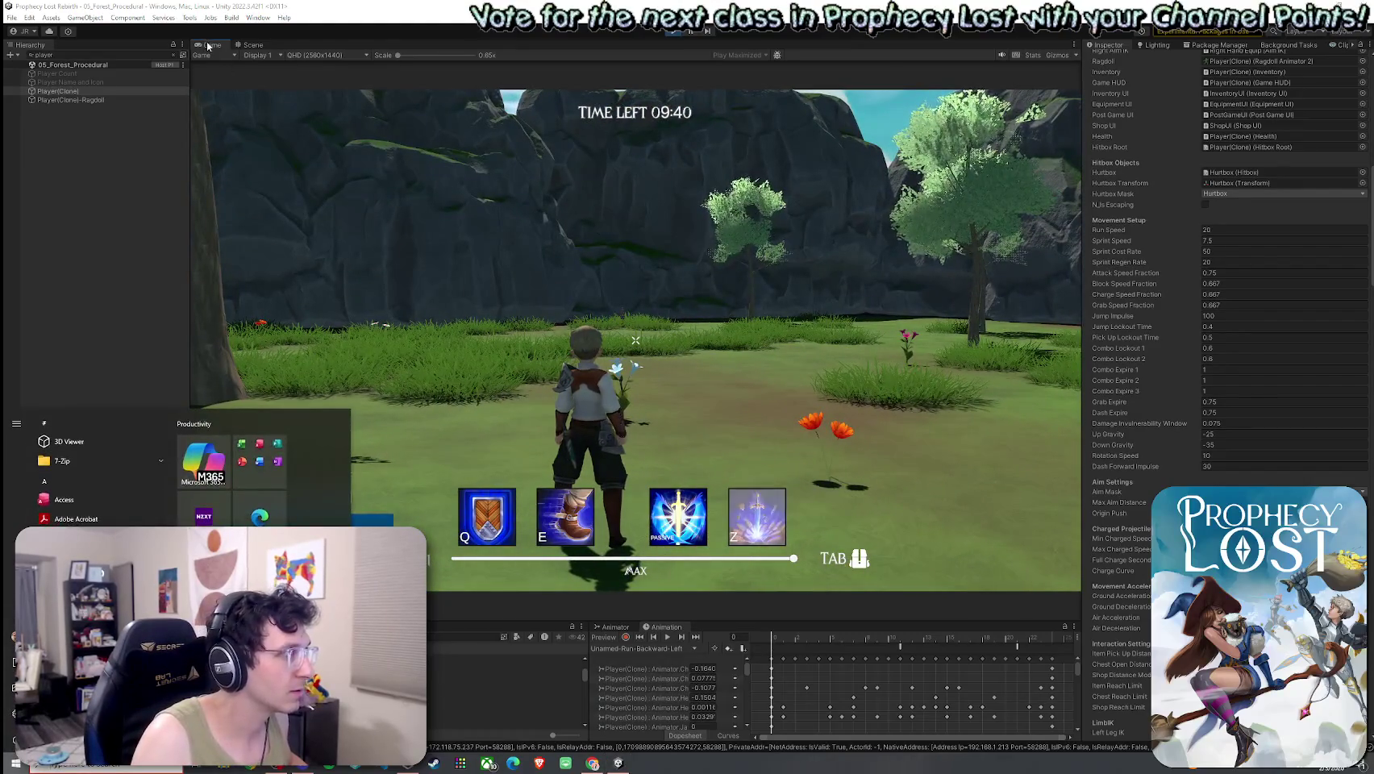
left_click(208, 46)
key("shift+space")
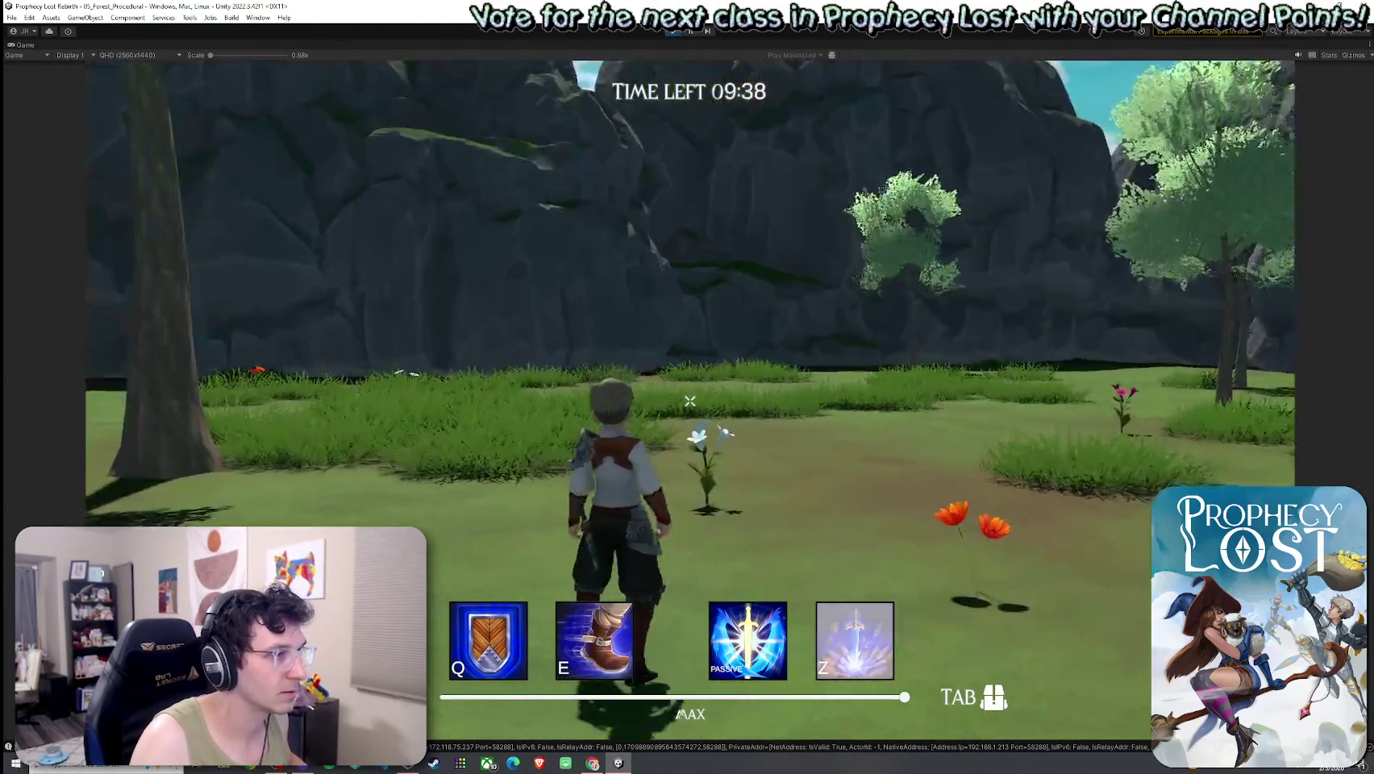
Jump the character onto a high cliff edge, then bring back the full editor layout.
key("space")
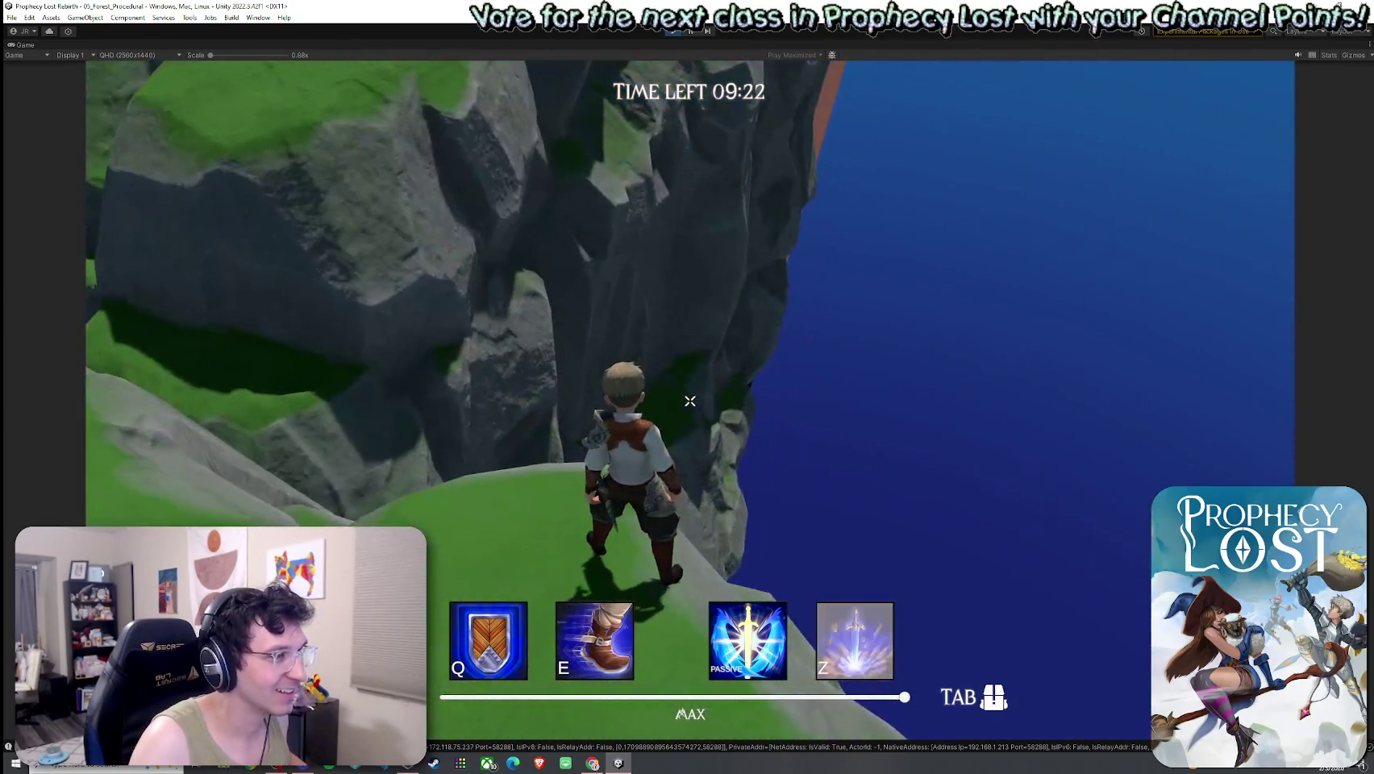
key("super")
double_click(16, 46)
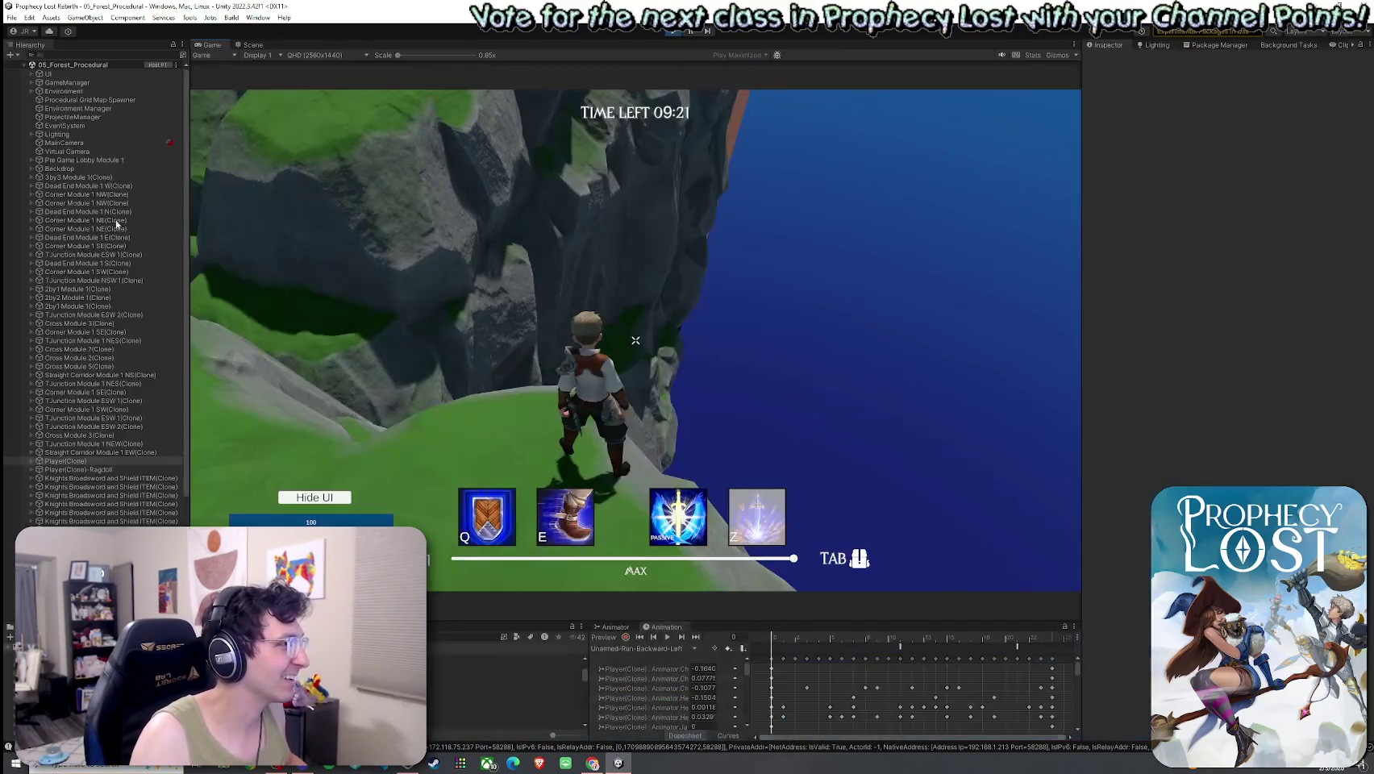
Raise Player(Clone)'s Jump Impulse from 100 to 1000 and test the stronger jump.
left_click(147, 461)
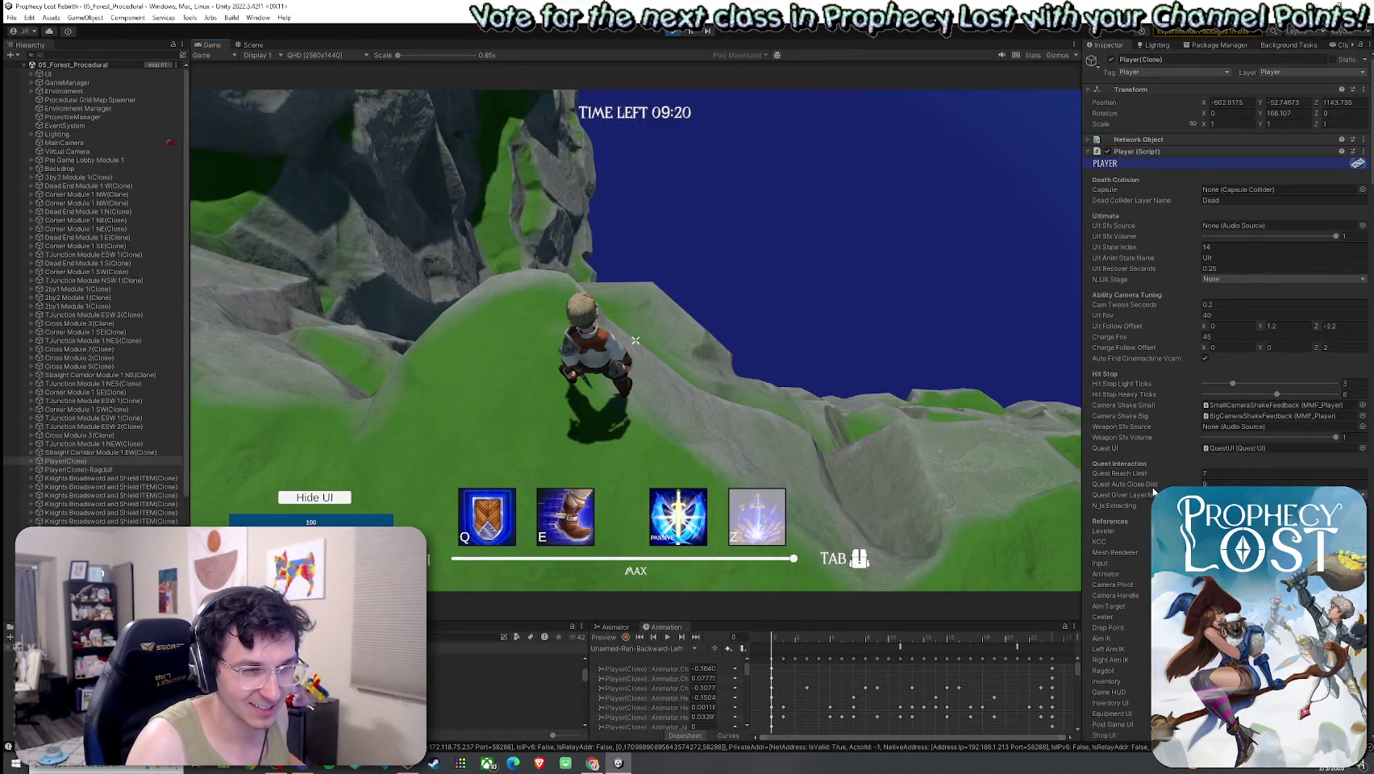
scroll(1155, 490, "down", 15)
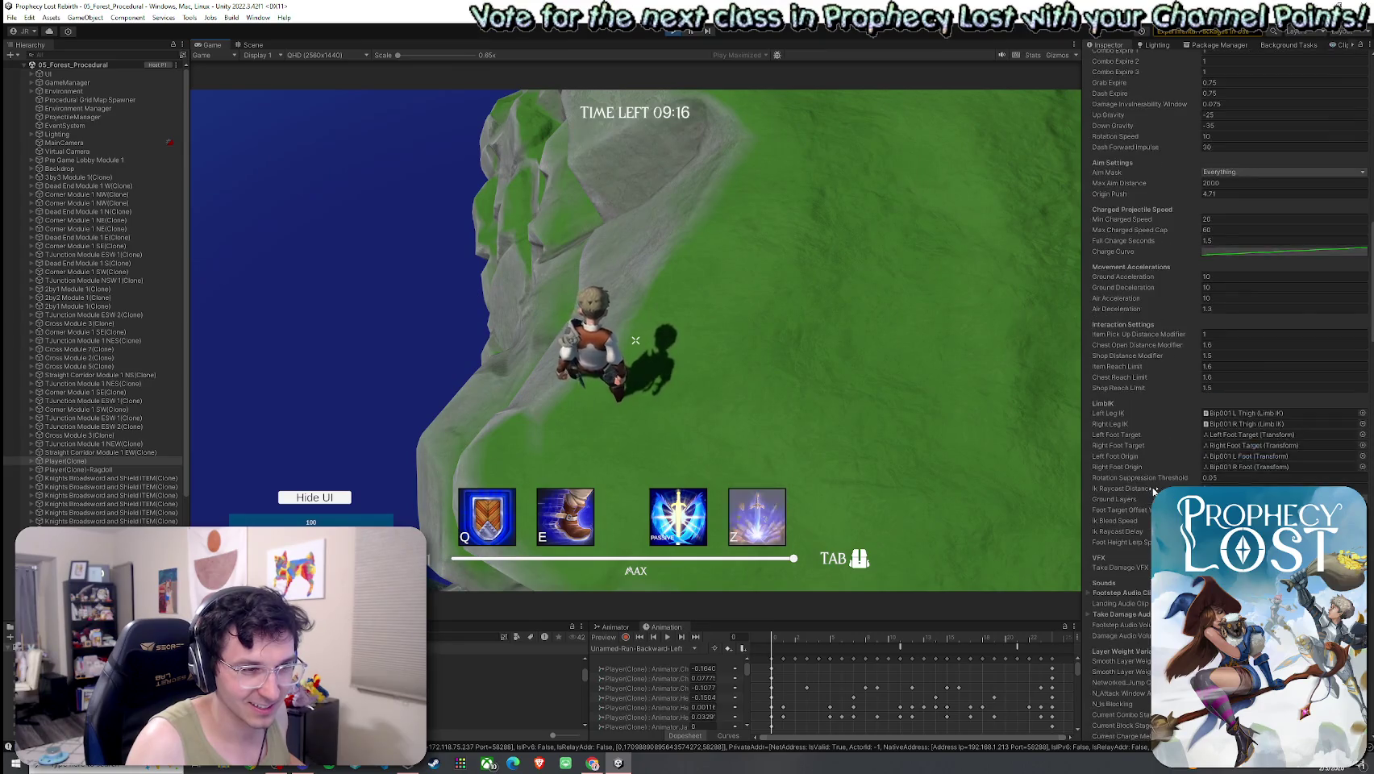
scroll(1161, 314, "up", 10)
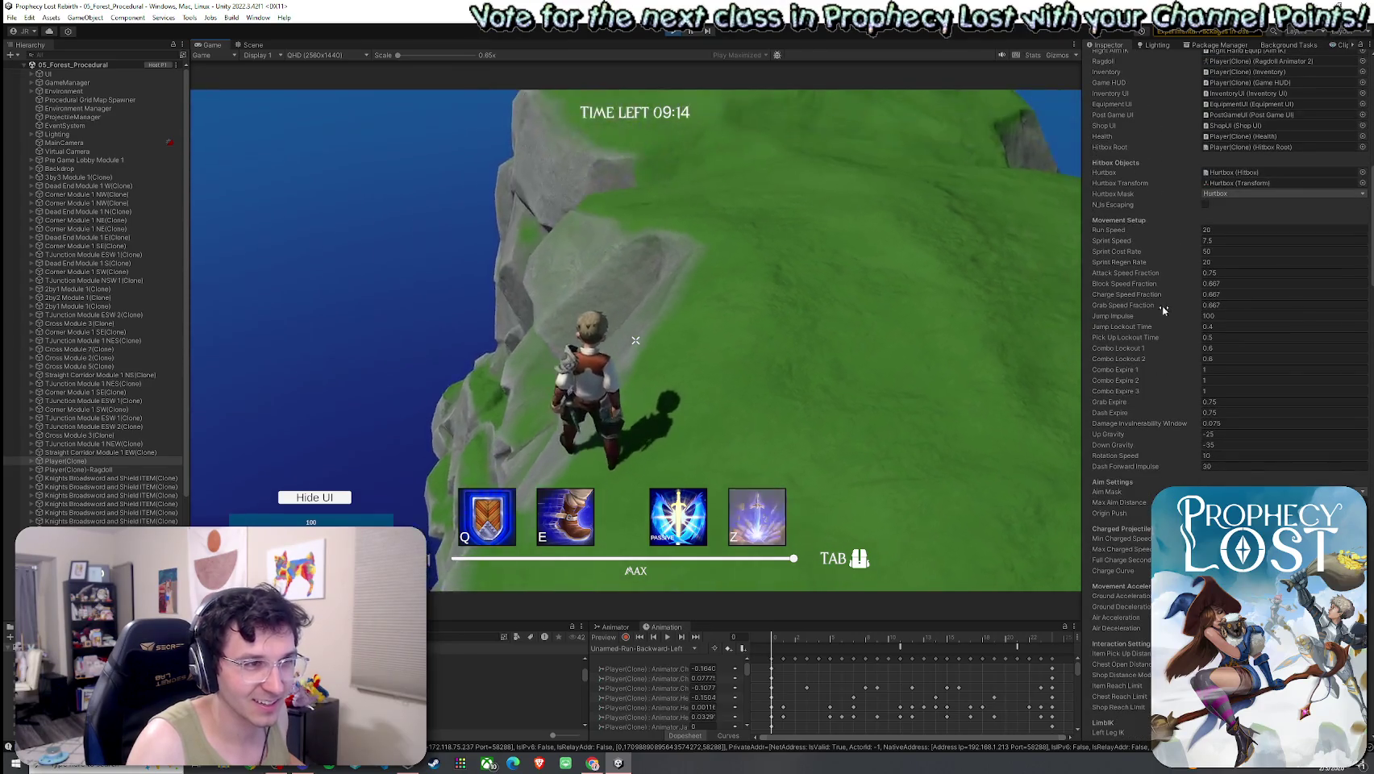
left_click(1226, 316)
type("0")
left_click(738, 321)
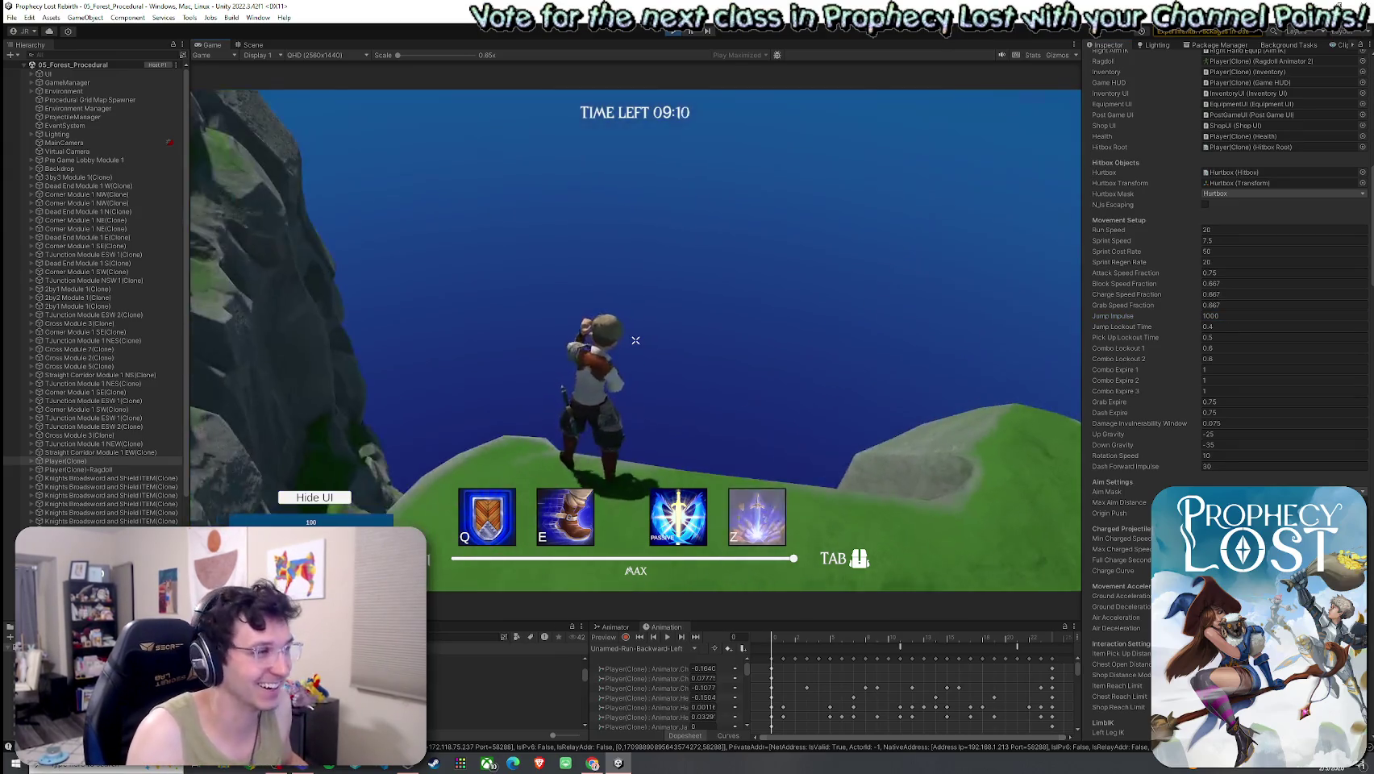
key("space")
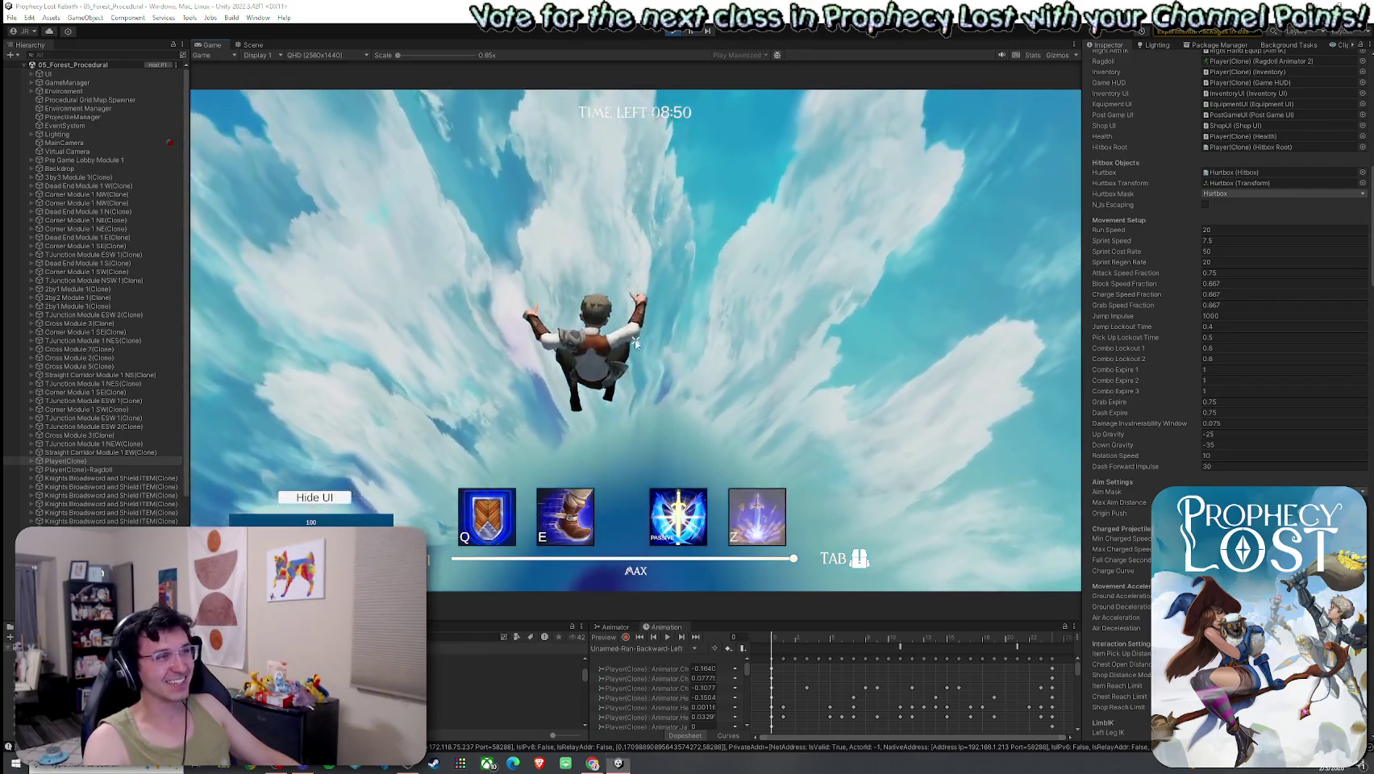
Stop the playtest with Ctrl+P after the 1000-impulse jump launches the character into the clouds.
key("ctrl+p")
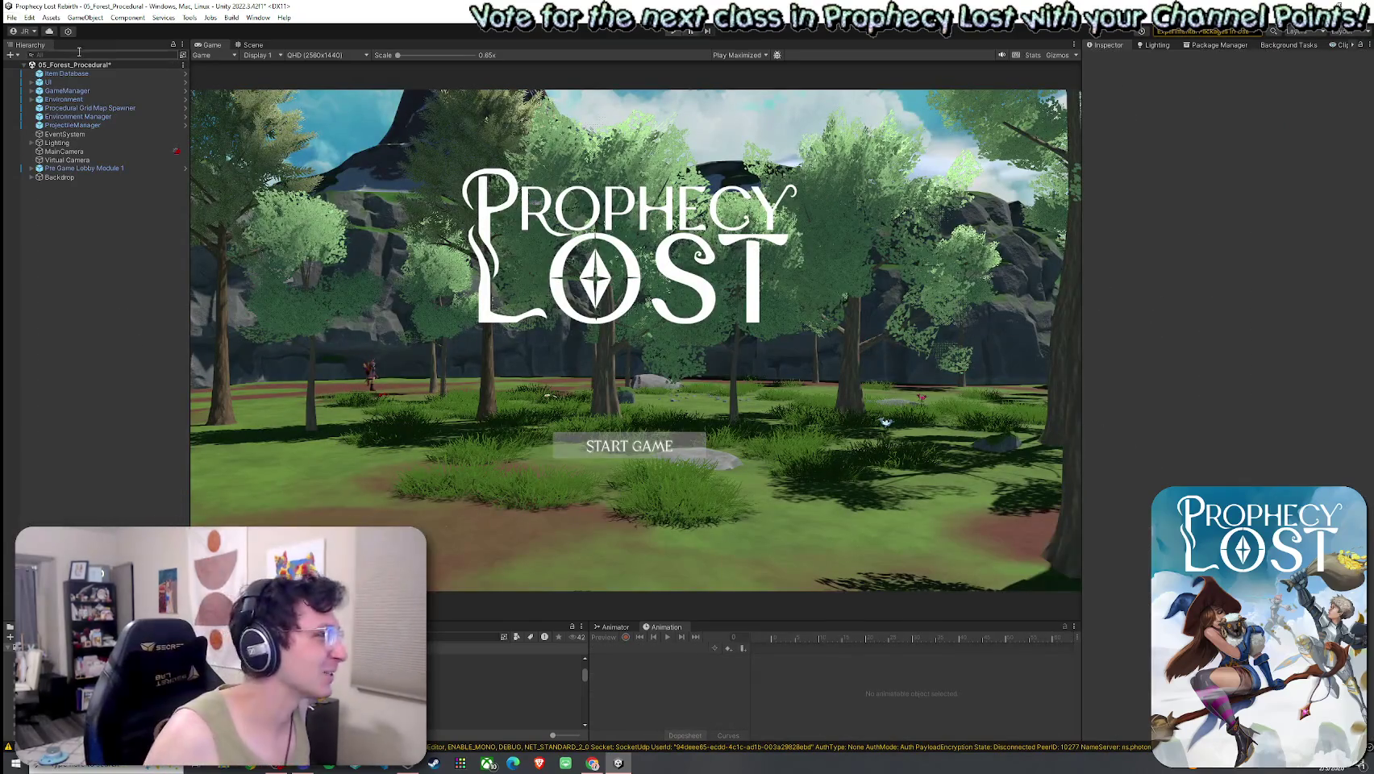
Save the 05_Forest_Procedural scene from the File menu, which brings up a Save Scene dialog.
left_click(12, 17)
left_click(49, 69)
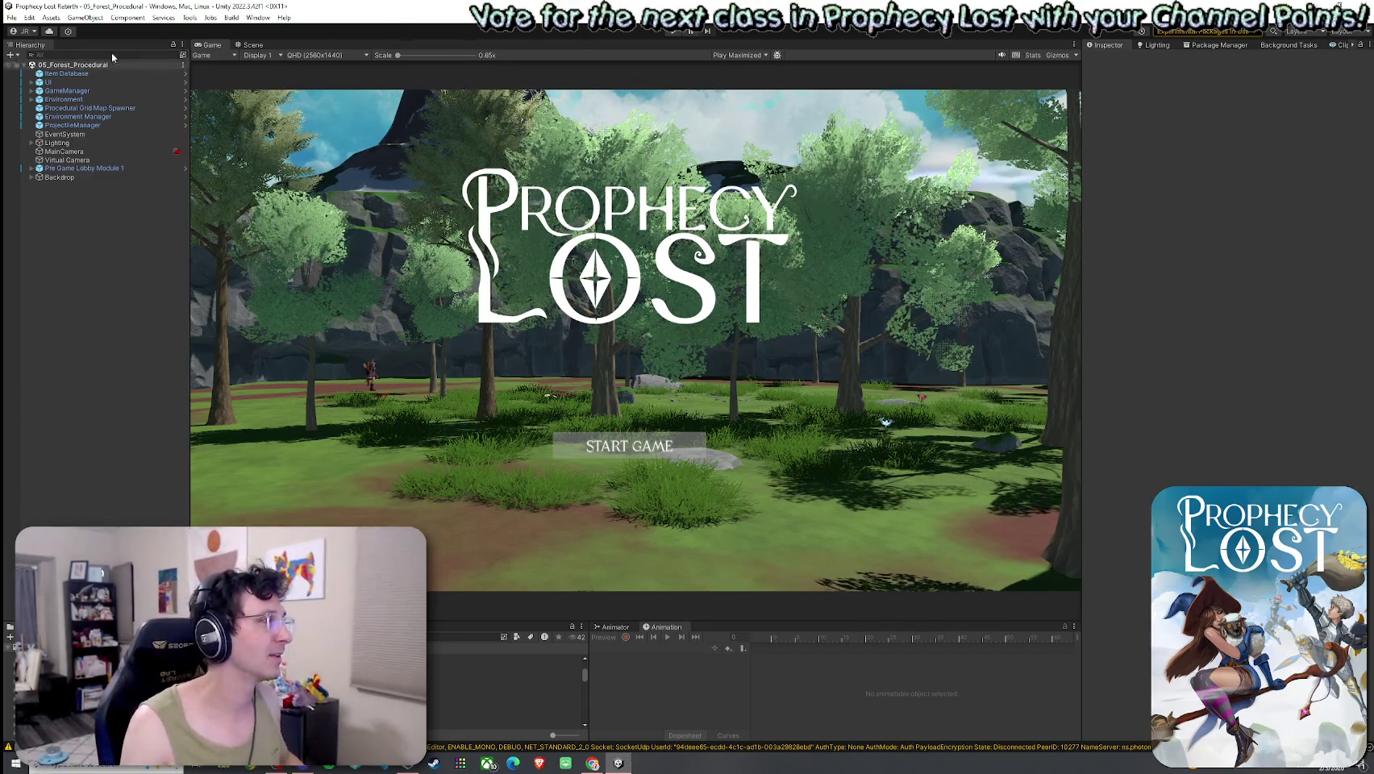
left_click(18, 18)
Cancel the Save Scene prompt, save the scene via File > Save, and start Play mode.
left_click(32, 70)
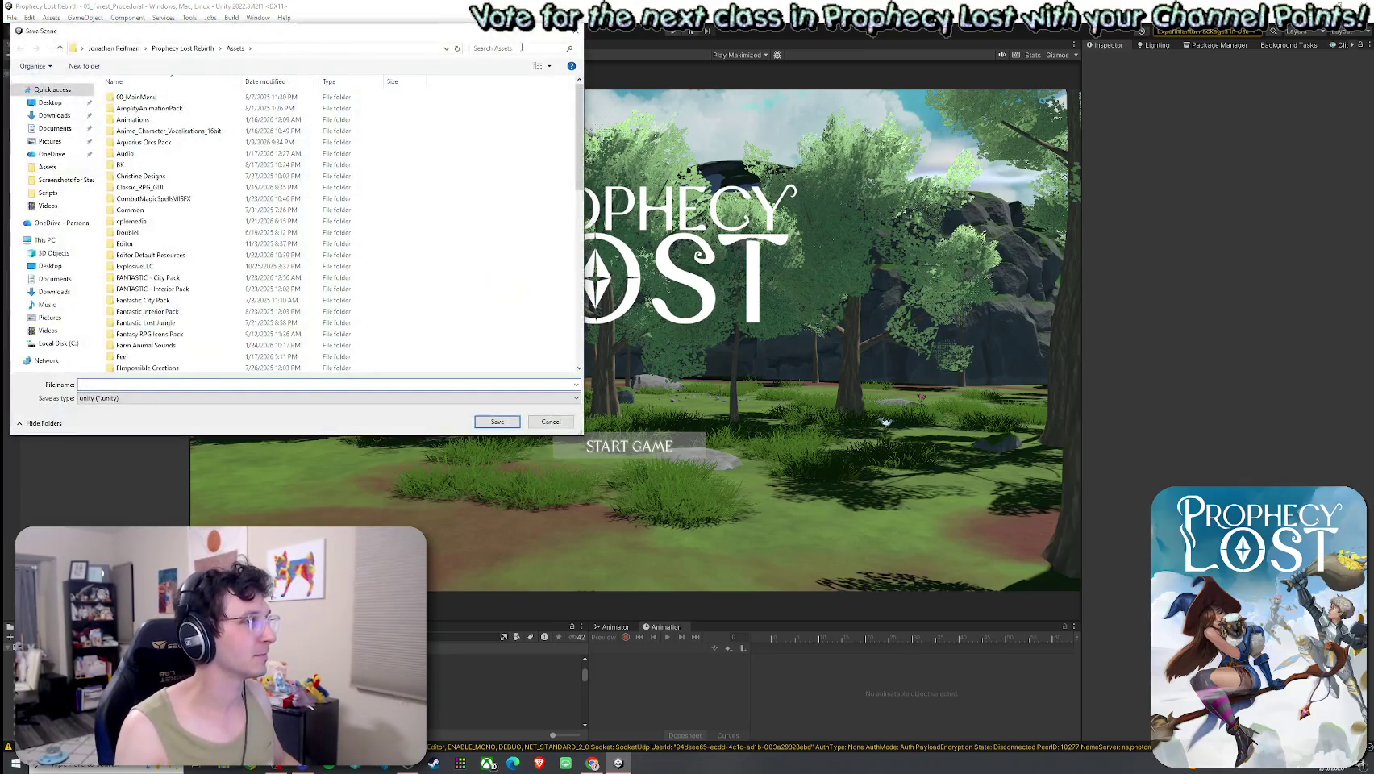
left_click(575, 33)
left_click(11, 17)
left_click(32, 62)
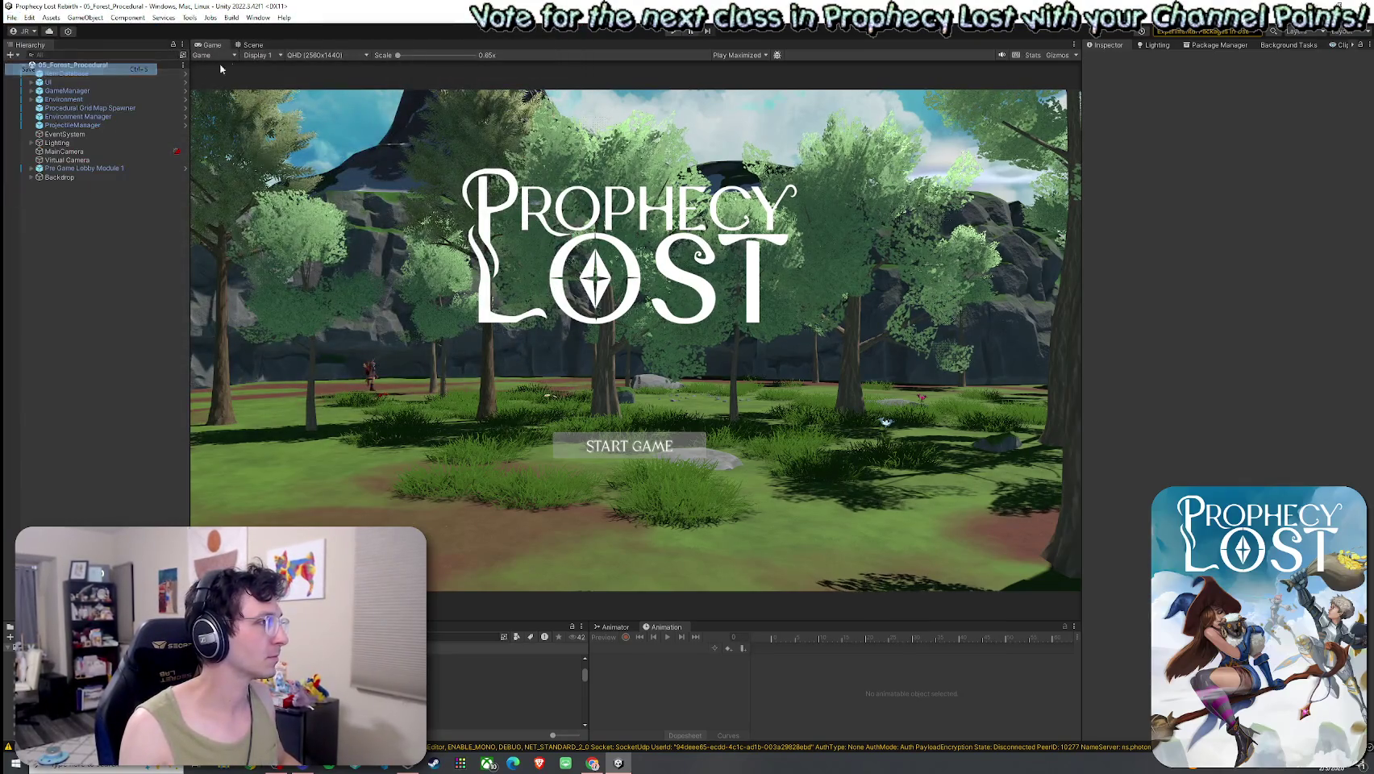
left_click(674, 31)
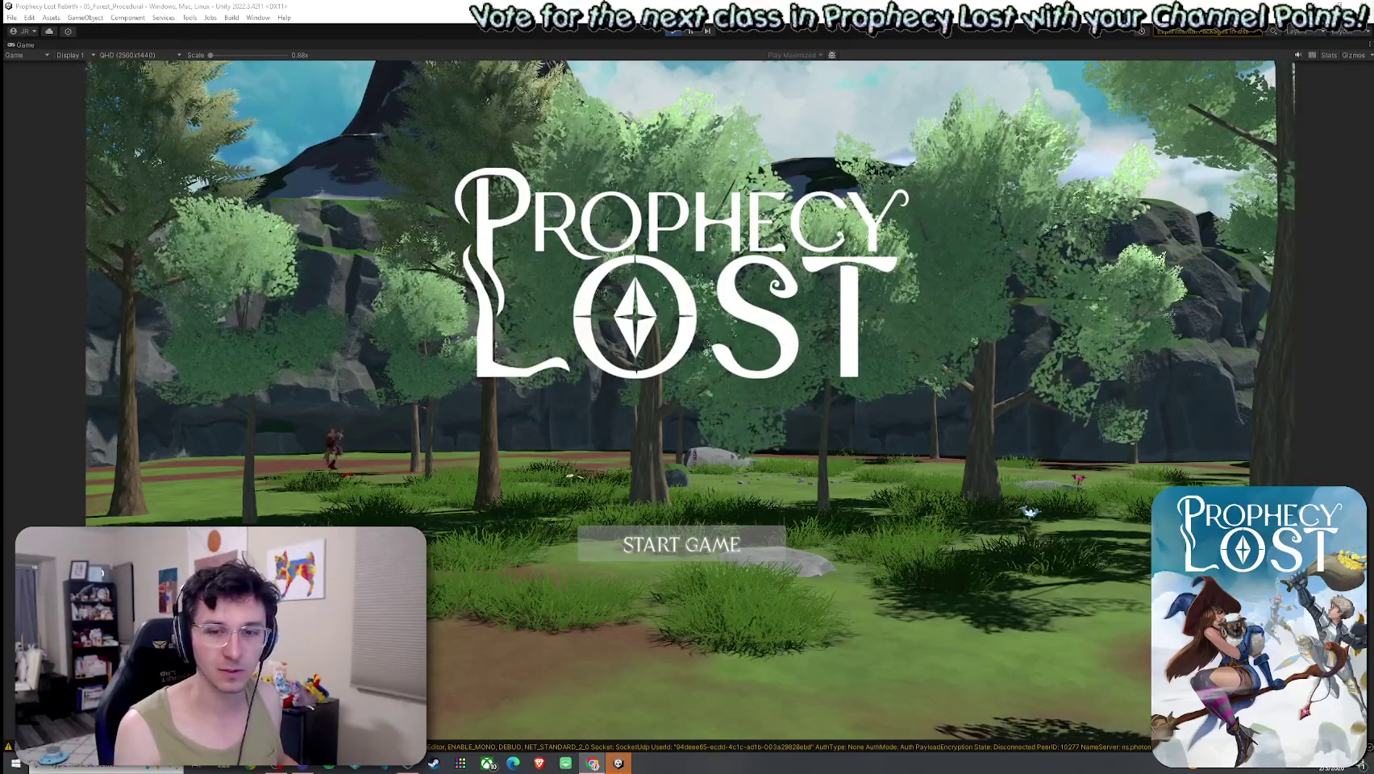
Start a new match, restore the full layout, and view the generated forest map in the Scene view.
left_click(682, 544)
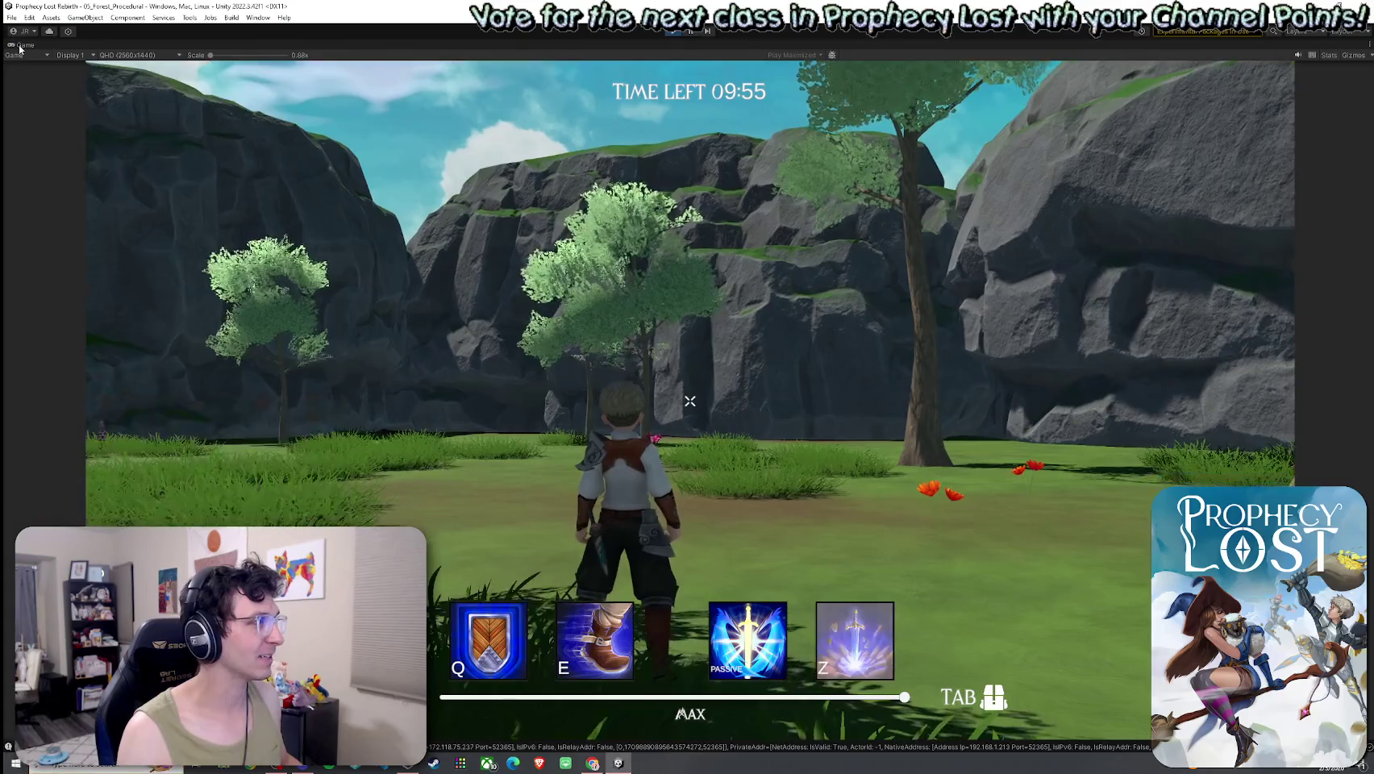
key("ctrl+p")
left_click(252, 44)
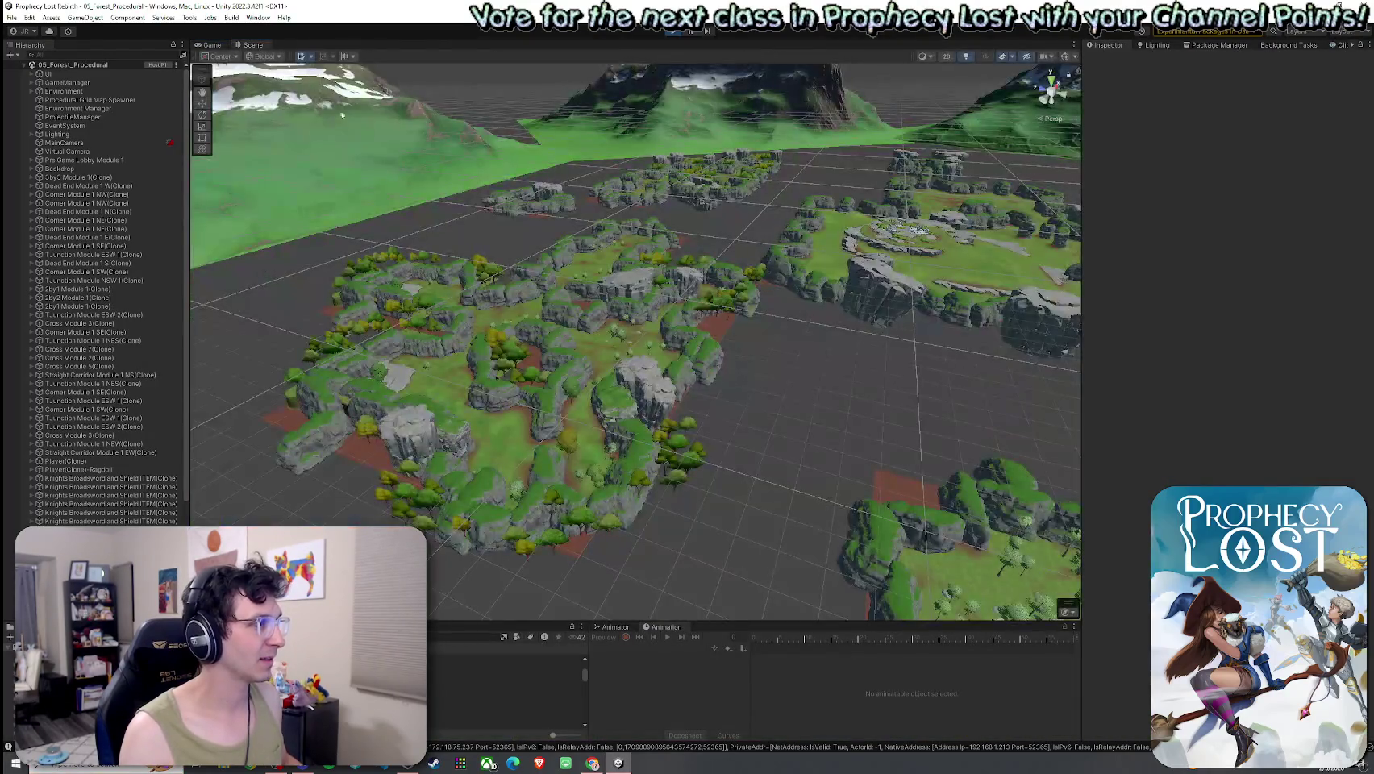
Pick the cliff rock in the Scene view and inspect its LOD0 mesh, parent and neighbouring Cliff3.
mouse_move(551, 365)
left_mouse_down()
mouse_move(632, 361)
mouse_move(707, 380)
mouse_move(549, 280)
left_mouse_up()
left_click(546, 273)
left_click(546, 273)
left_click(546, 274)
left_click(461, 435)
Select Corner Module 1 SE(Clone), the module owning the cliff rock, to see its close points.
mouse_move(462, 435)
left_mouse_down()
mouse_move(383, 444)
mouse_move(412, 391)
left_mouse_up()
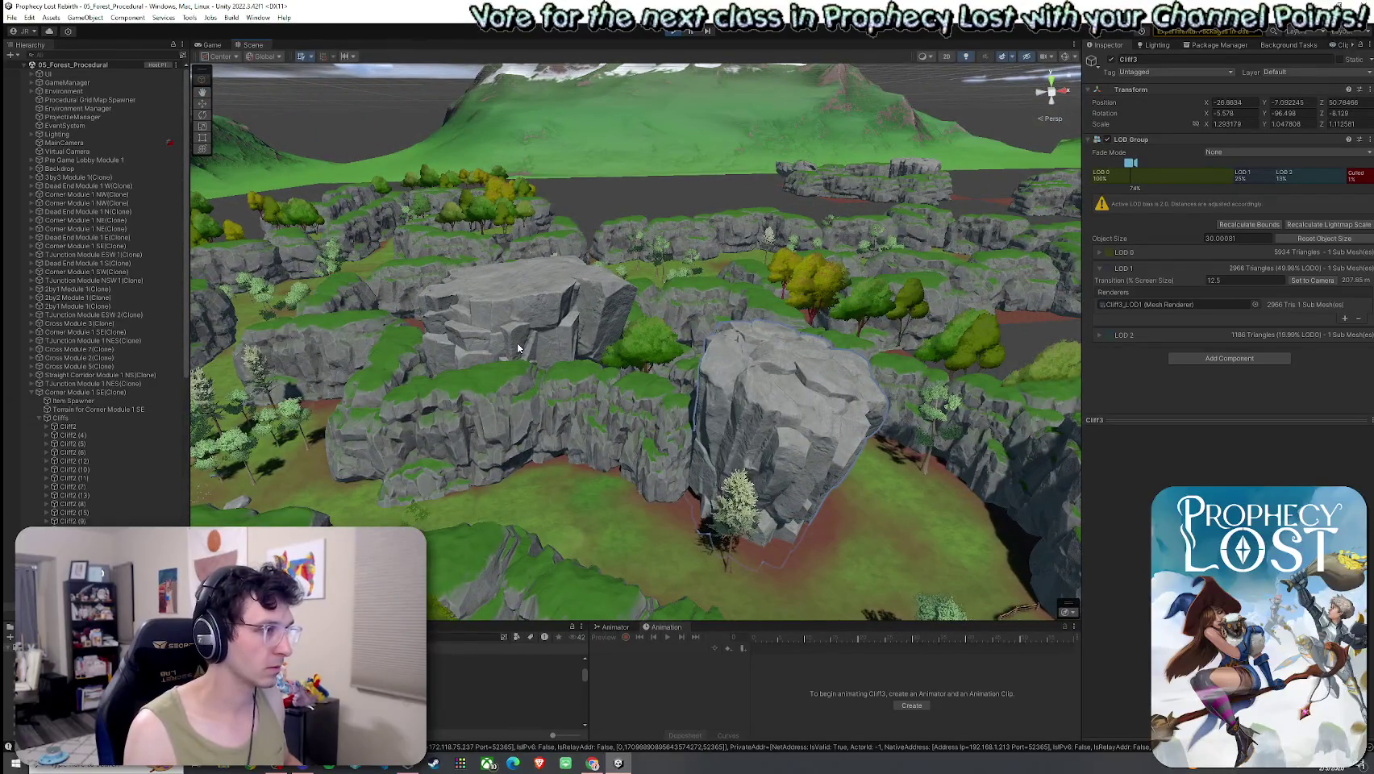
left_click(519, 348)
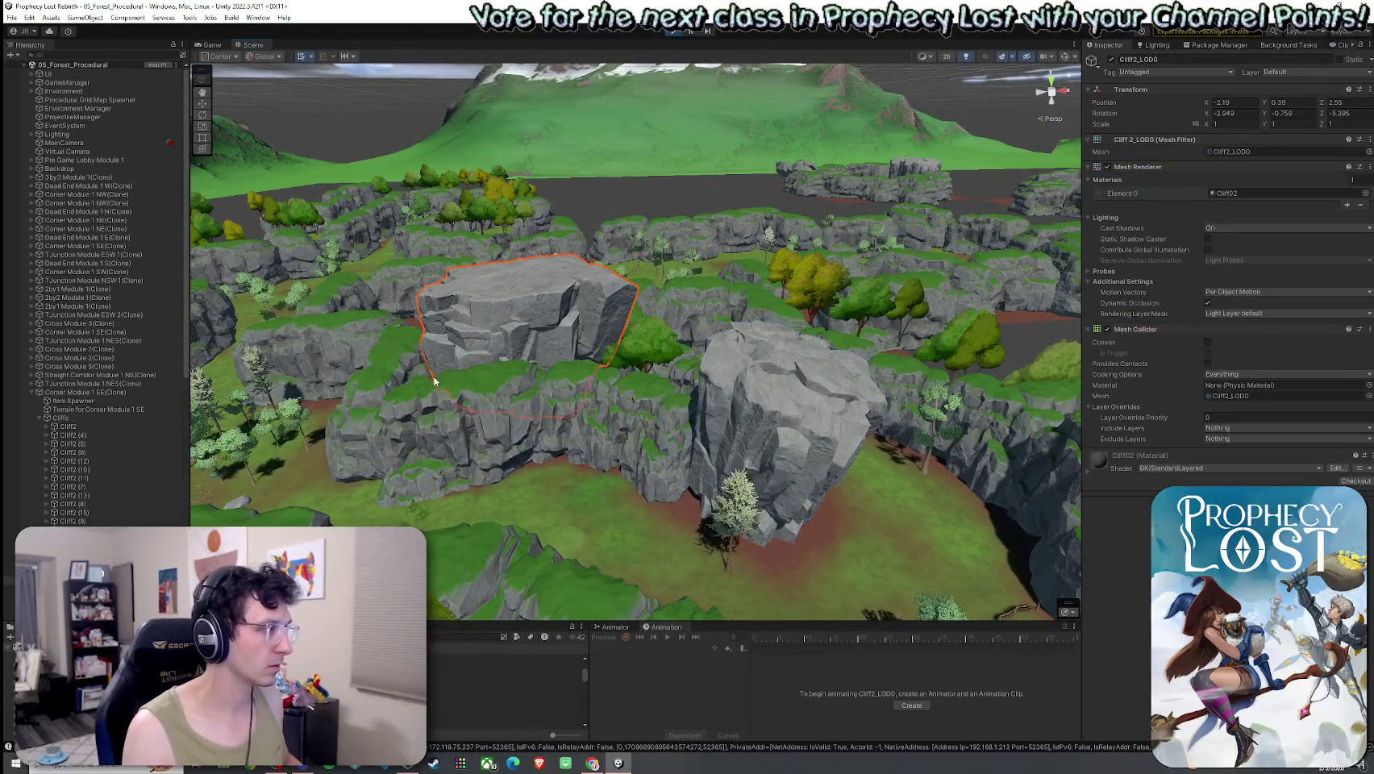
left_click(84, 392)
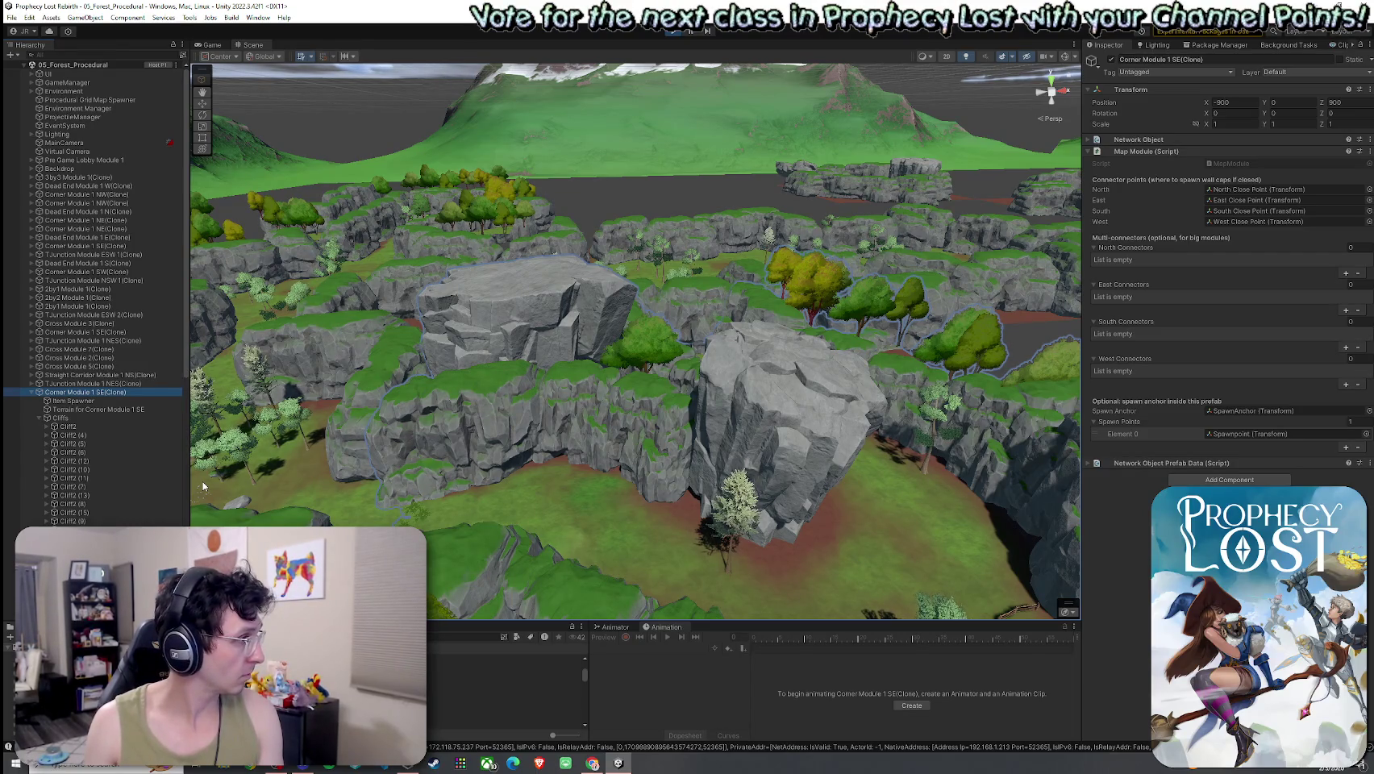
left_click(494, 324)
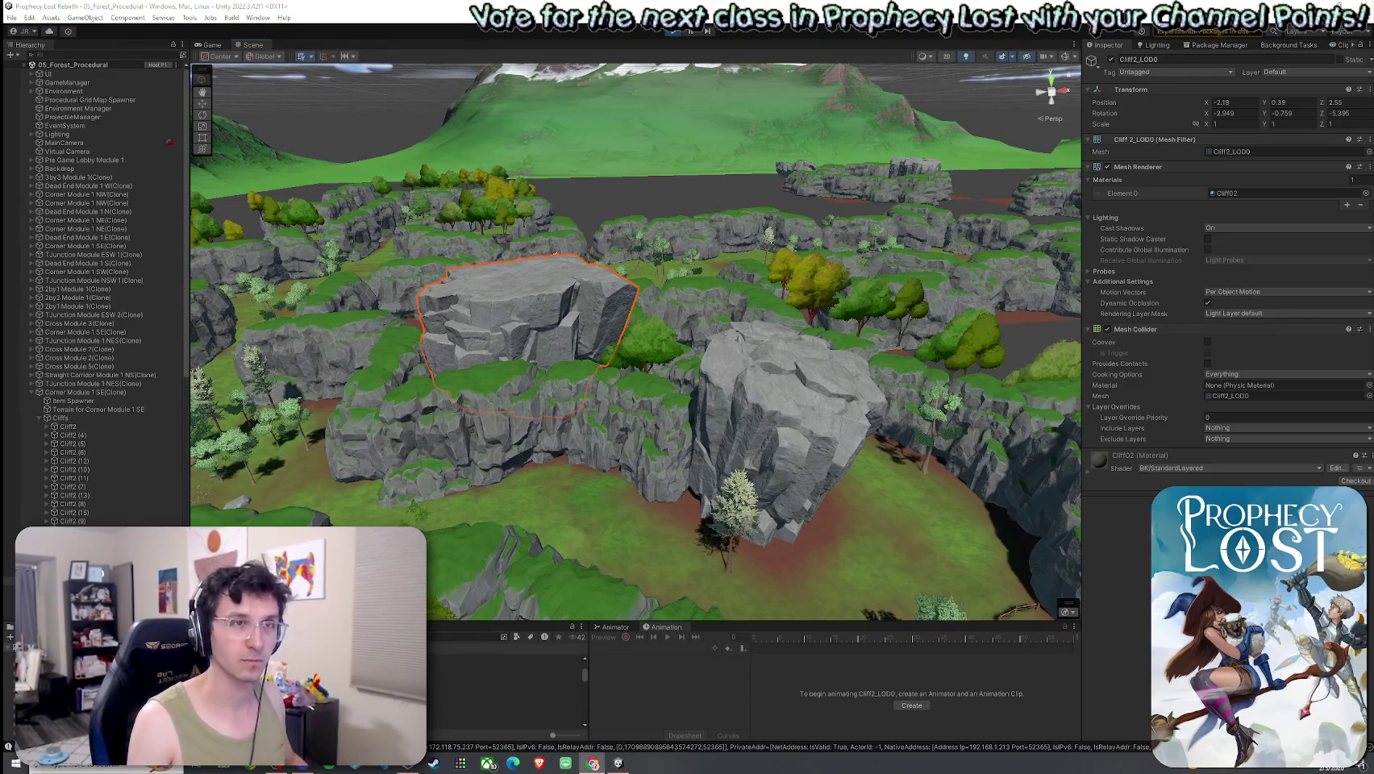
Collapse and select Corner Module 1 SE(Clone) in the Hierarchy and frame the whole module in the Scene view.
mouse_move(875, 229)
left_mouse_down()
mouse_move(767, 327)
mouse_move(722, 328)
mouse_move(635, 284)
mouse_move(668, 406)
mouse_move(635, 408)
mouse_move(750, 267)
mouse_move(599, 384)
mouse_move(682, 372)
mouse_move(572, 396)
mouse_move(584, 366)
mouse_move(807, 330)
left_mouse_up()
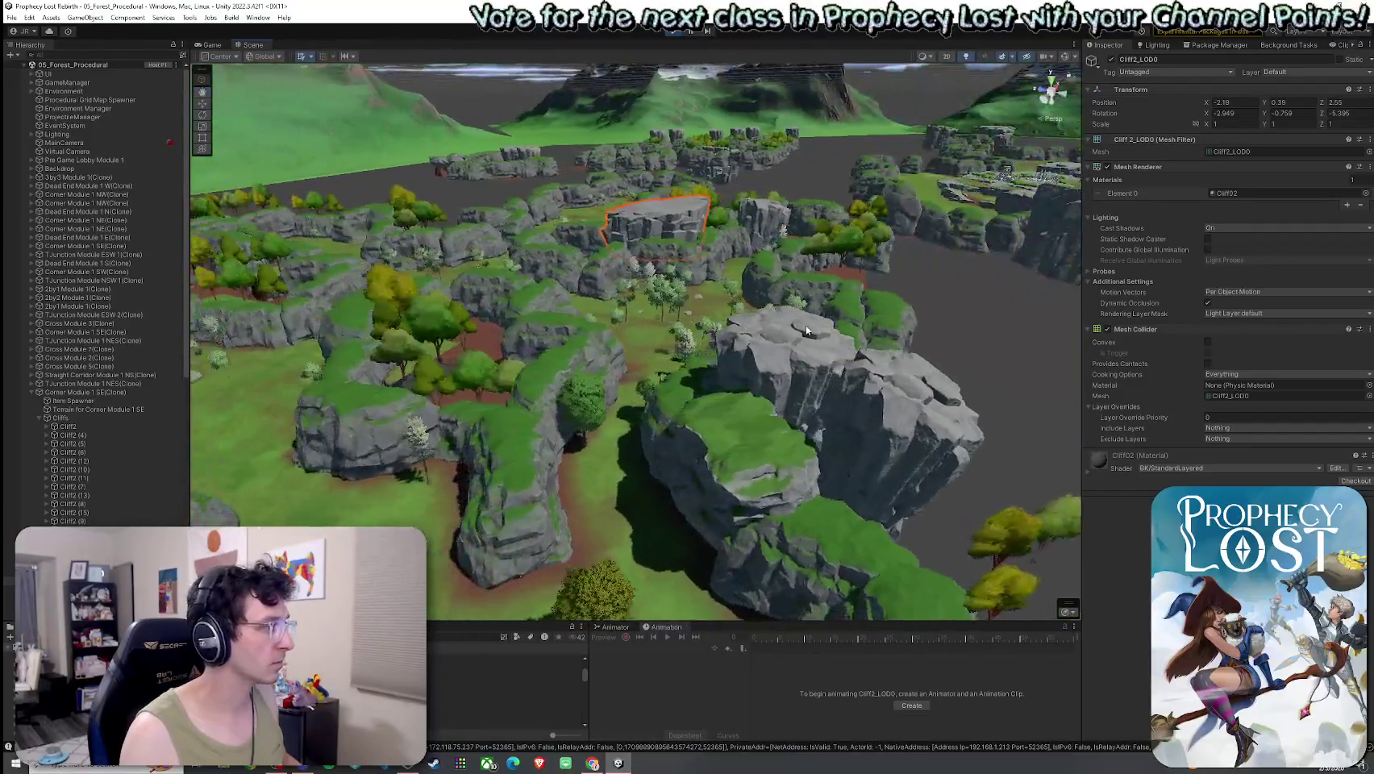
left_click(30, 393)
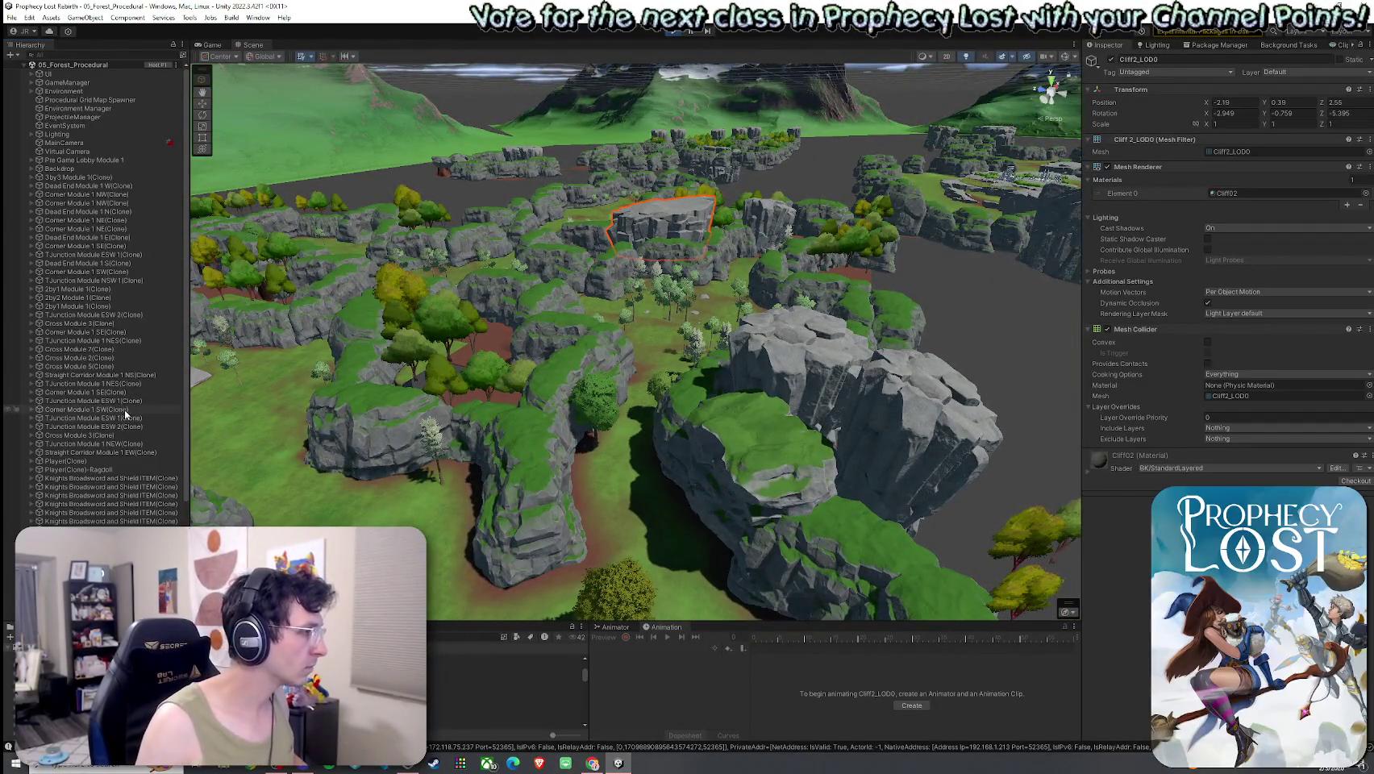
left_click(110, 393)
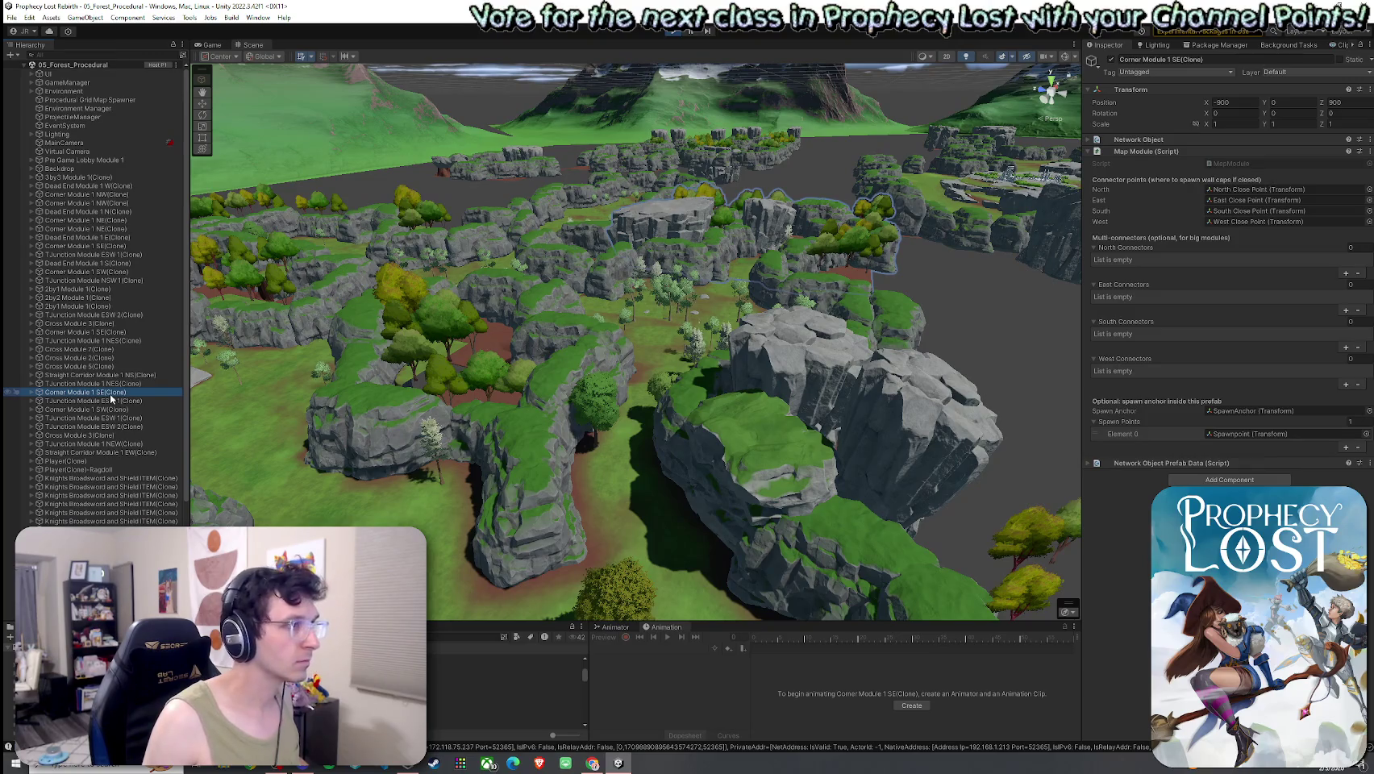
double_click(109, 394)
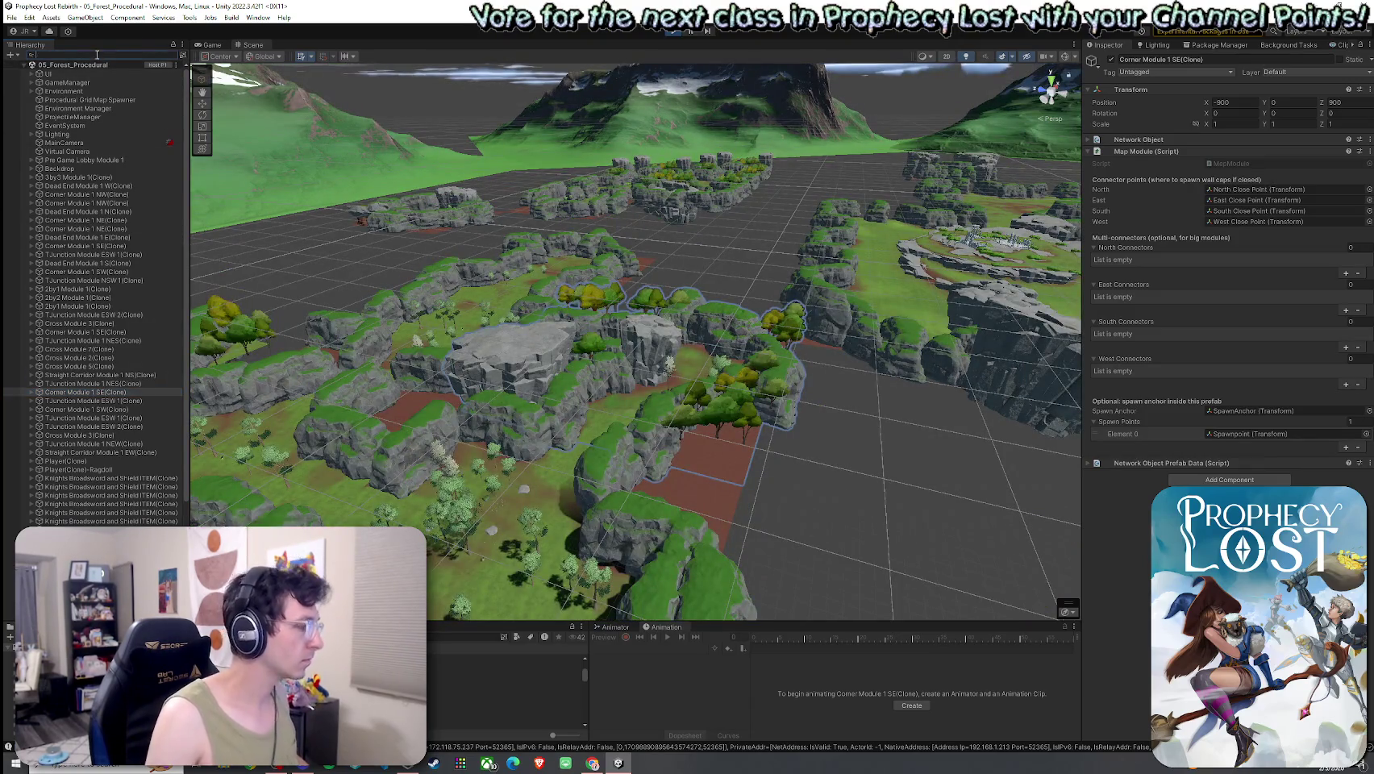
Filter the Hierarchy for 'Corner', frame Corner Module 1 NE, fly around the modules, then clear the filter.
type("Corner")
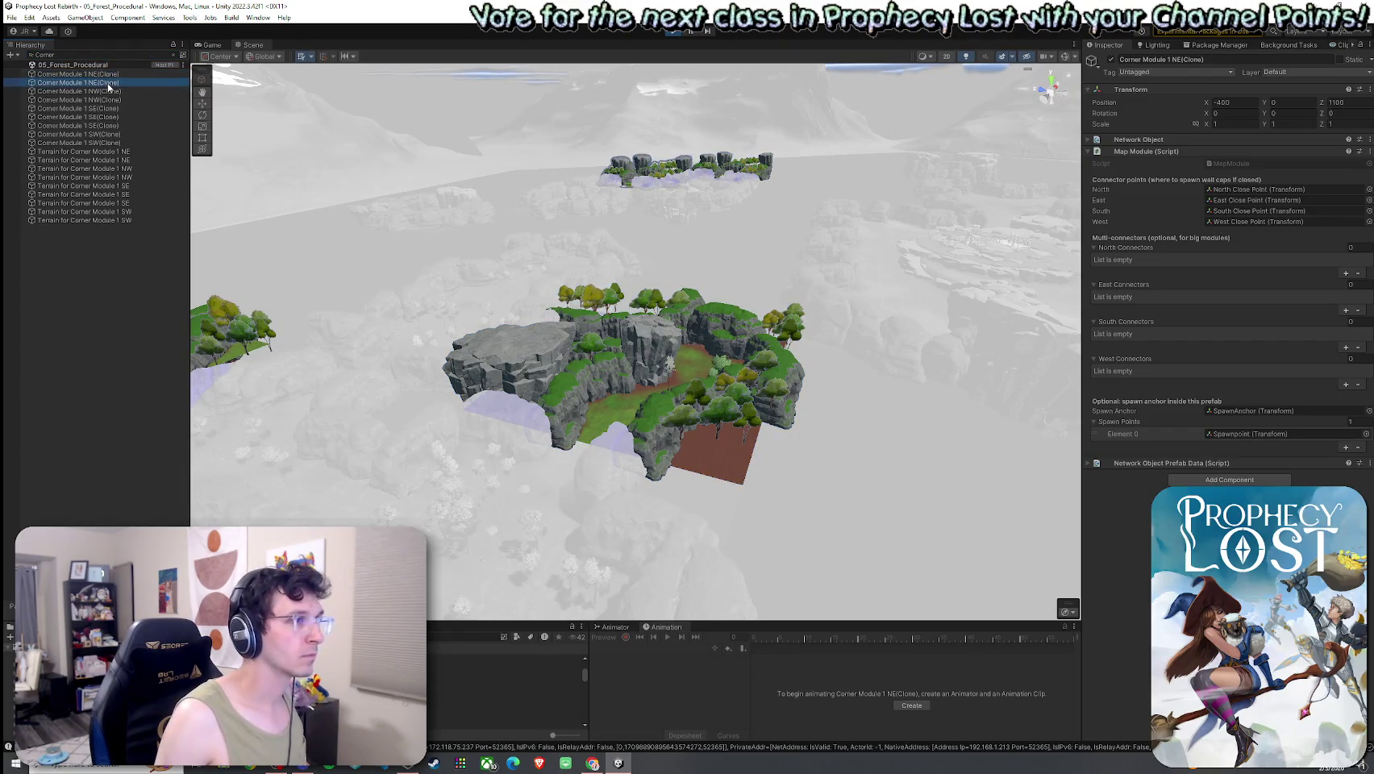
double_click(104, 78)
mouse_move(484, 339)
left_mouse_down()
mouse_move(455, 318)
mouse_move(266, 337)
left_mouse_up()
mouse_move(103, 347)
left_mouse_down()
mouse_move(62, 346)
mouse_move(75, 270)
mouse_move(54, 401)
mouse_move(83, 423)
left_mouse_up()
mouse_move(169, 440)
left_mouse_down()
mouse_move(96, 338)
mouse_move(54, 319)
mouse_move(1294, 318)
mouse_move(1142, 350)
mouse_move(1139, 292)
mouse_move(1303, 315)
mouse_move(1183, 409)
left_mouse_up()
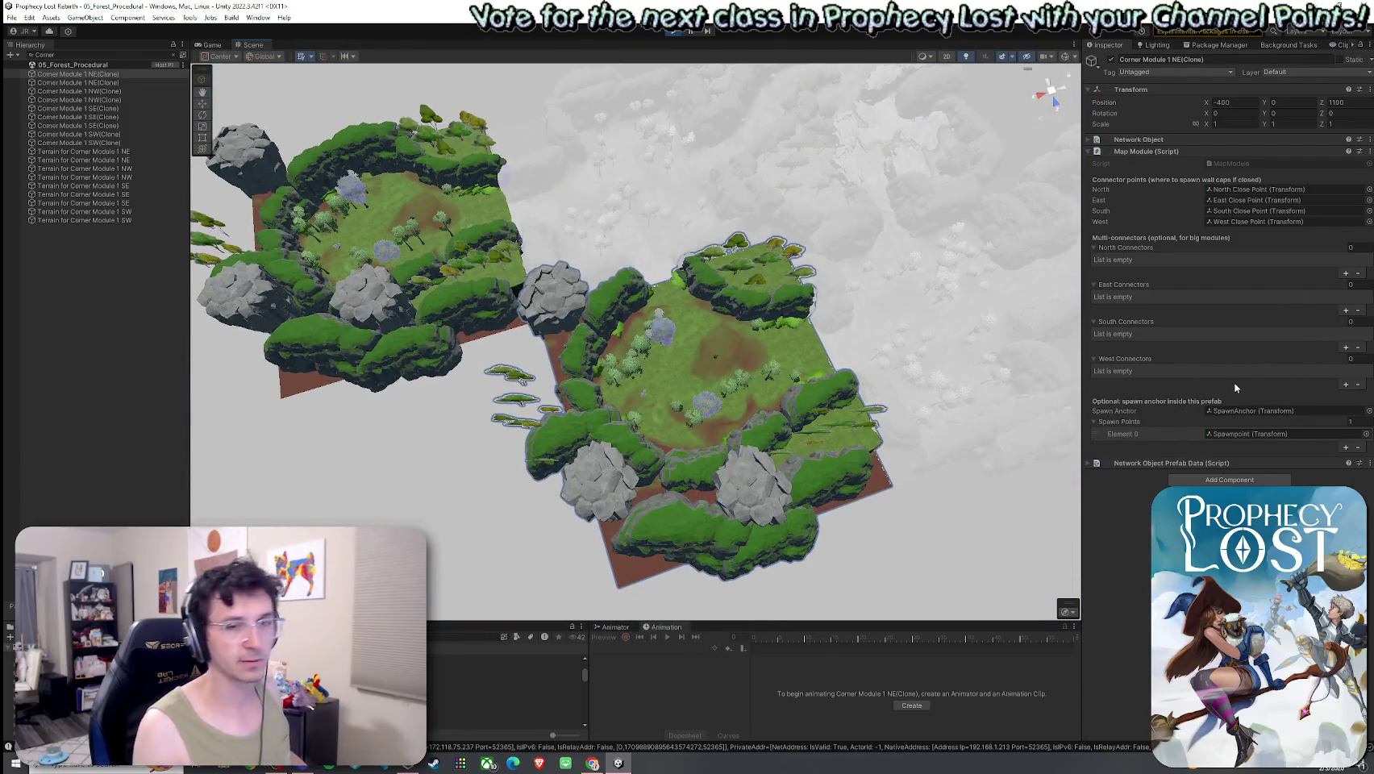
left_click(174, 55)
mouse_move(644, 378)
left_mouse_down()
mouse_move(875, 287)
mouse_move(557, 64)
left_mouse_up()
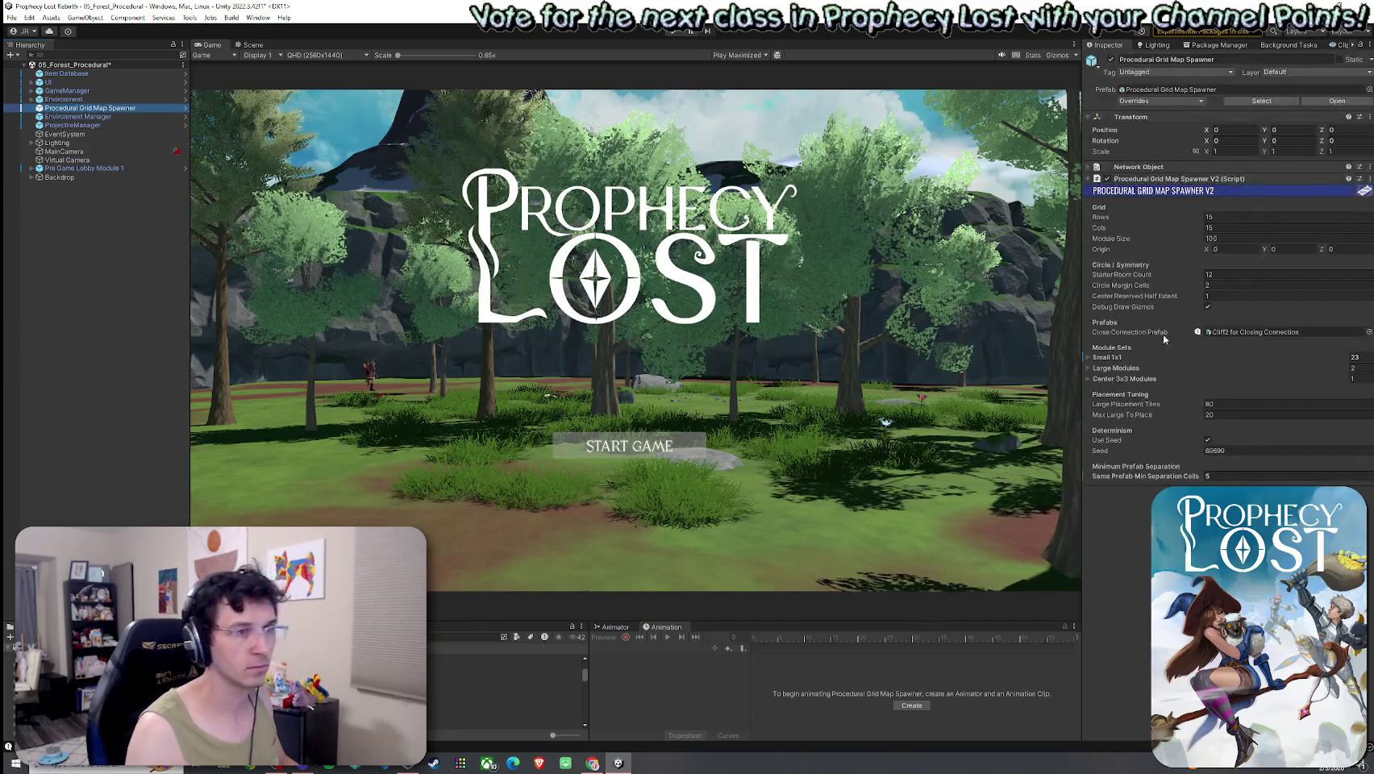
Set Same Prefab Min Separation Cells to 3, save the scene, and start a new playtest.
type("3")
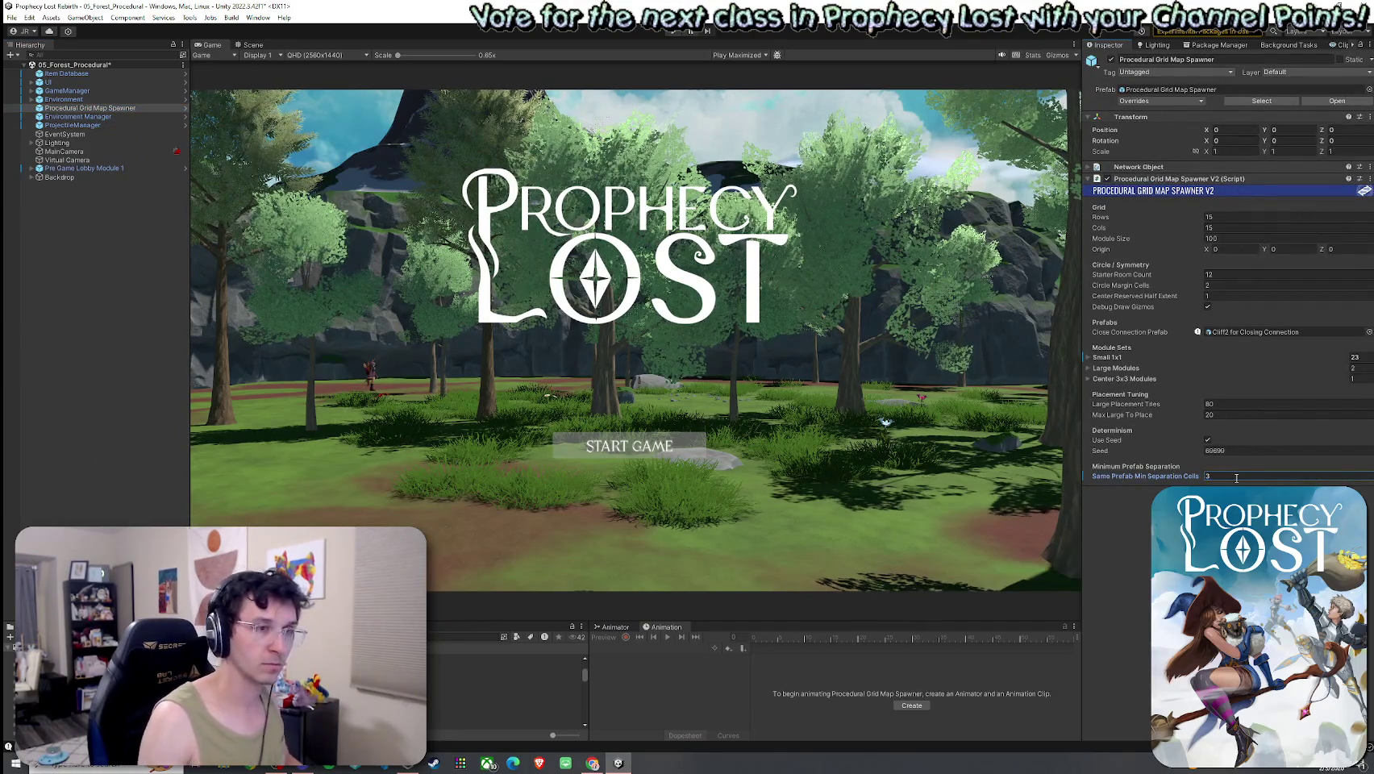
left_click(12, 17)
left_click(32, 69)
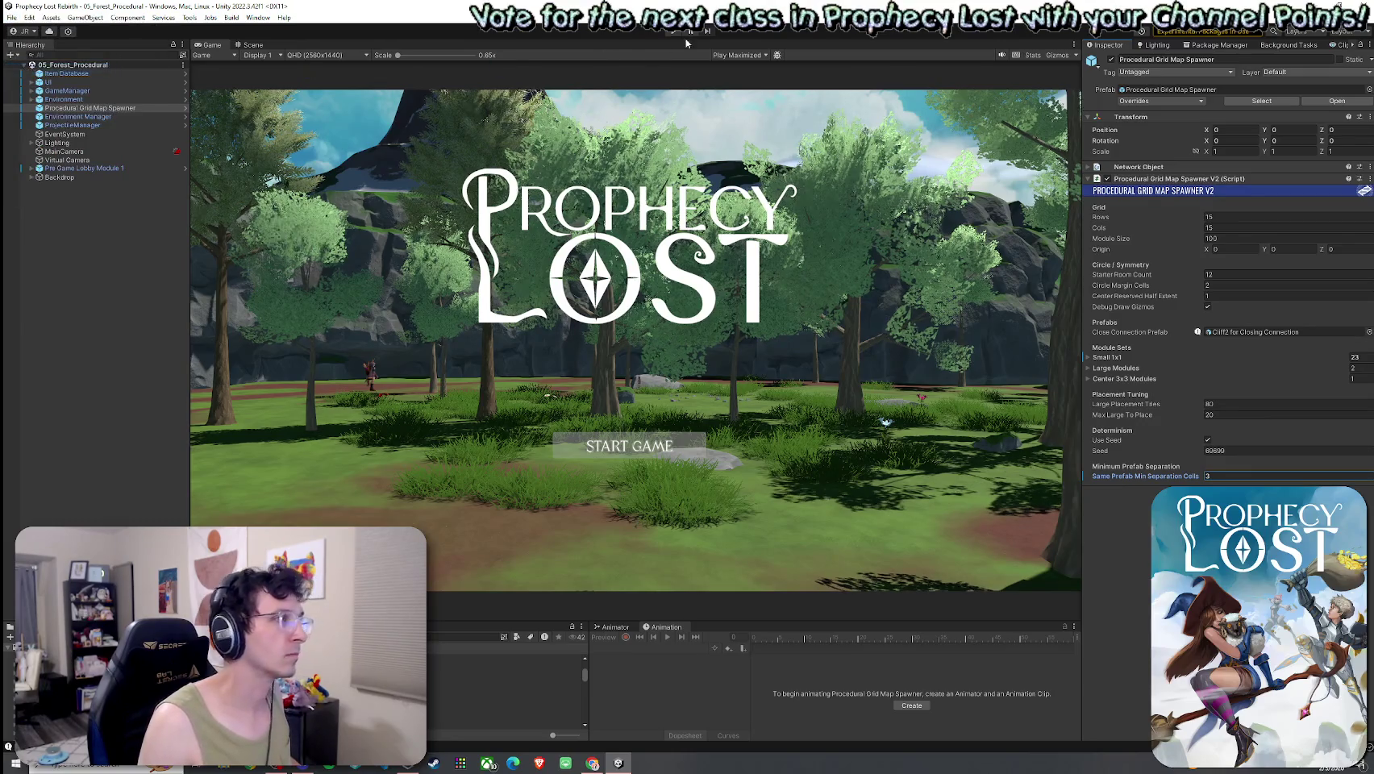
left_click(673, 32)
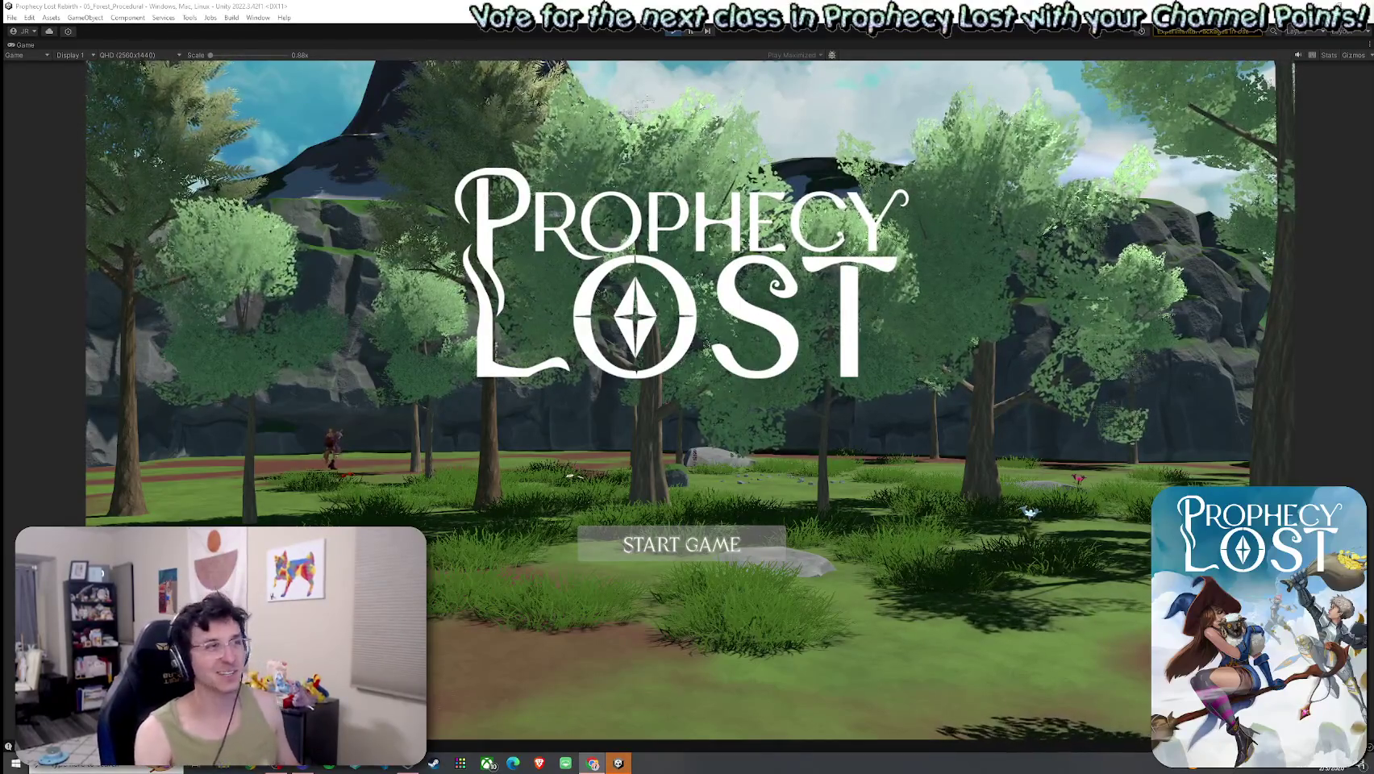
Restore the editor layout and look over the generated map in the Scene view.
key("shift+space")
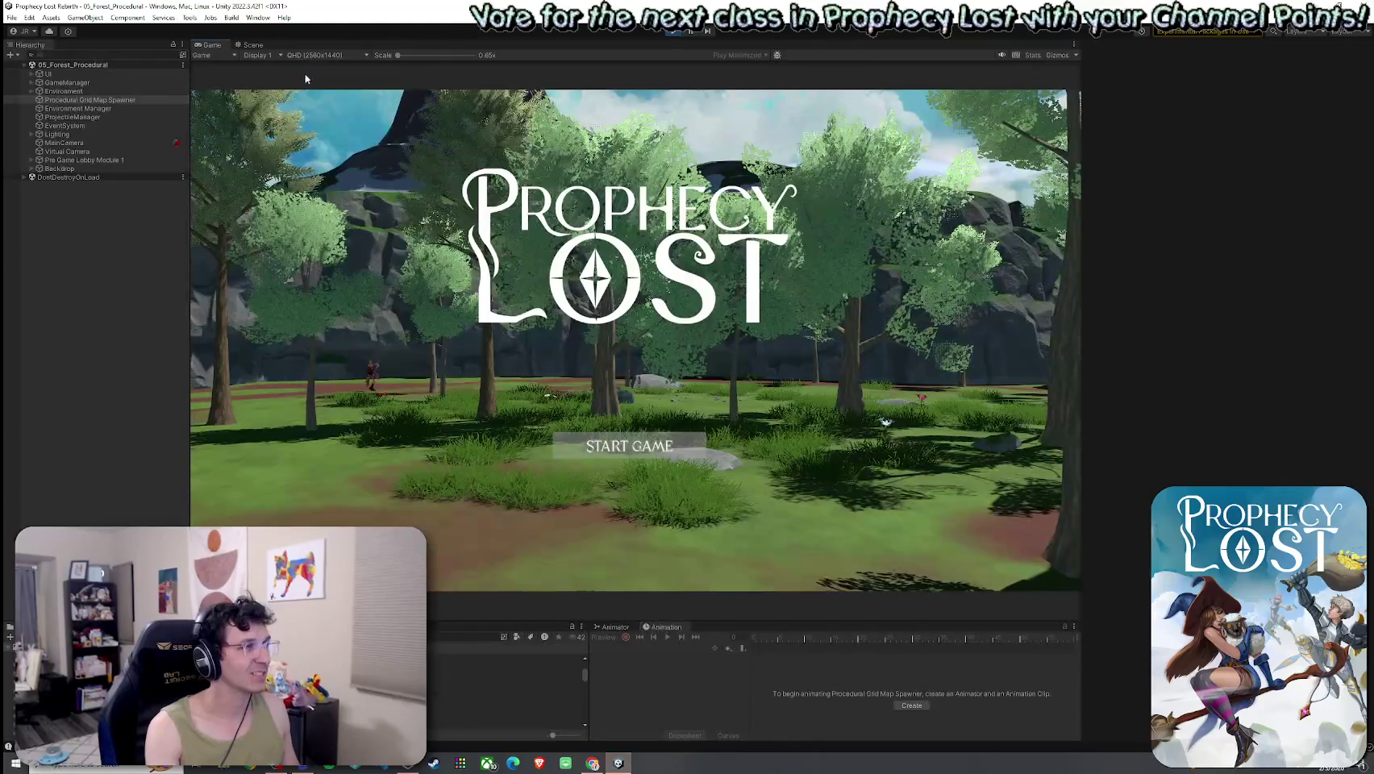
left_click(251, 46)
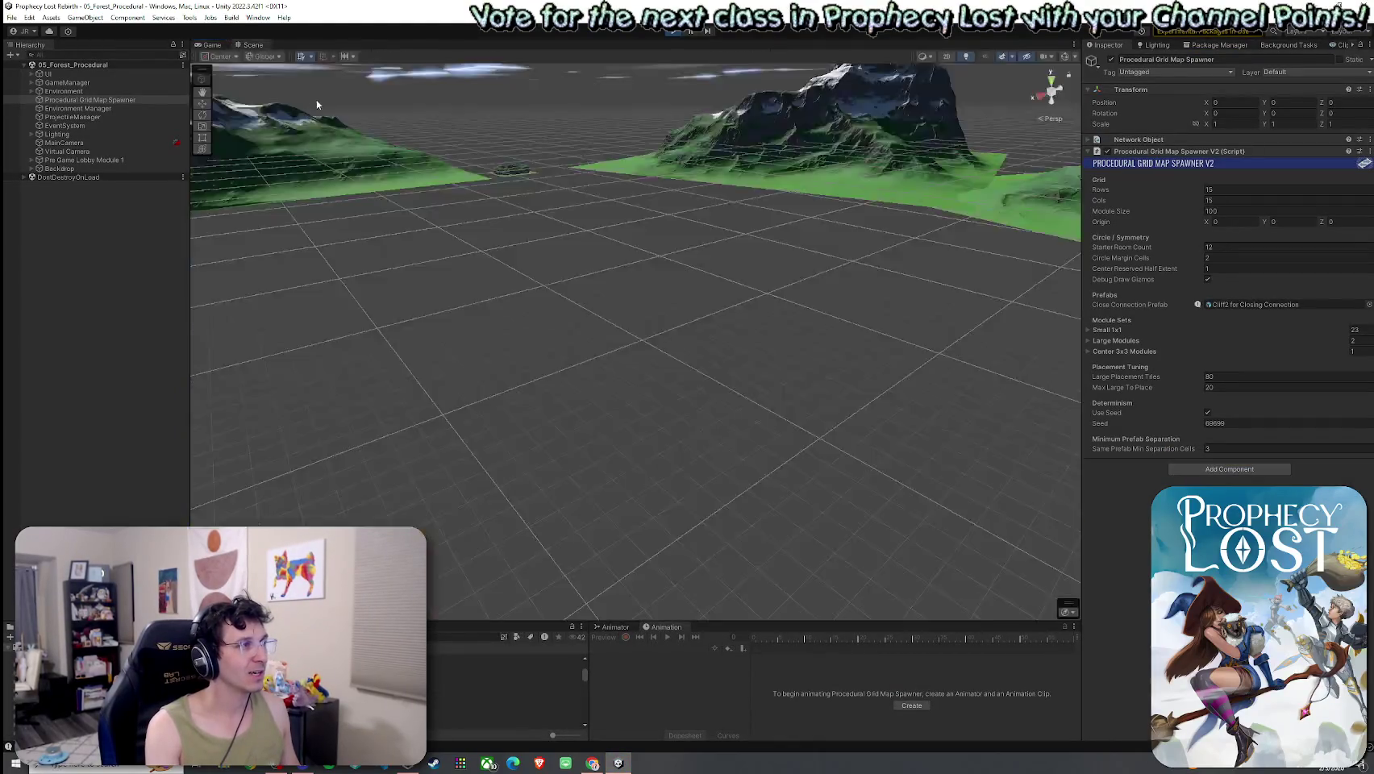
key("shift+space")
double_click(26, 46)
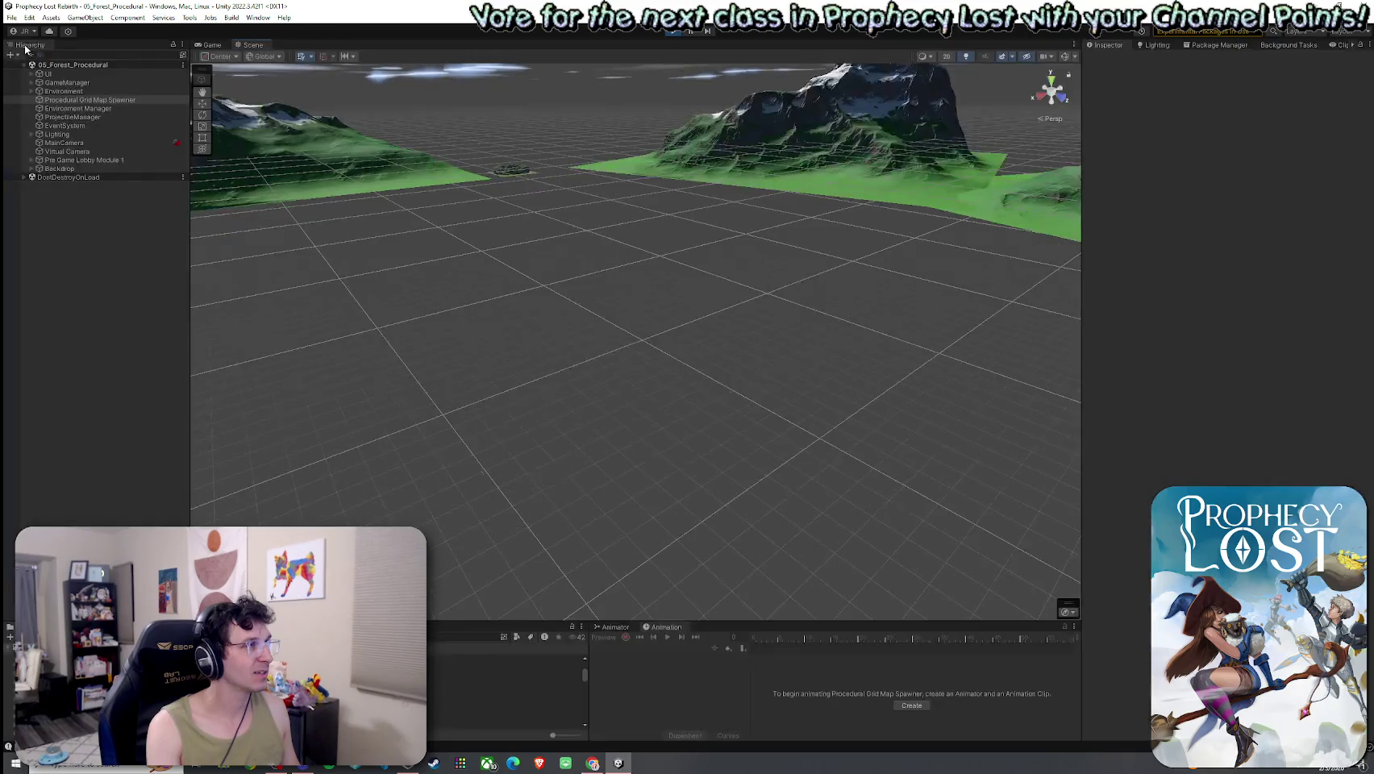
Start a game, run the character across the meadow toward the snowy valley, then orbit the map in Scene view.
left_click(209, 45)
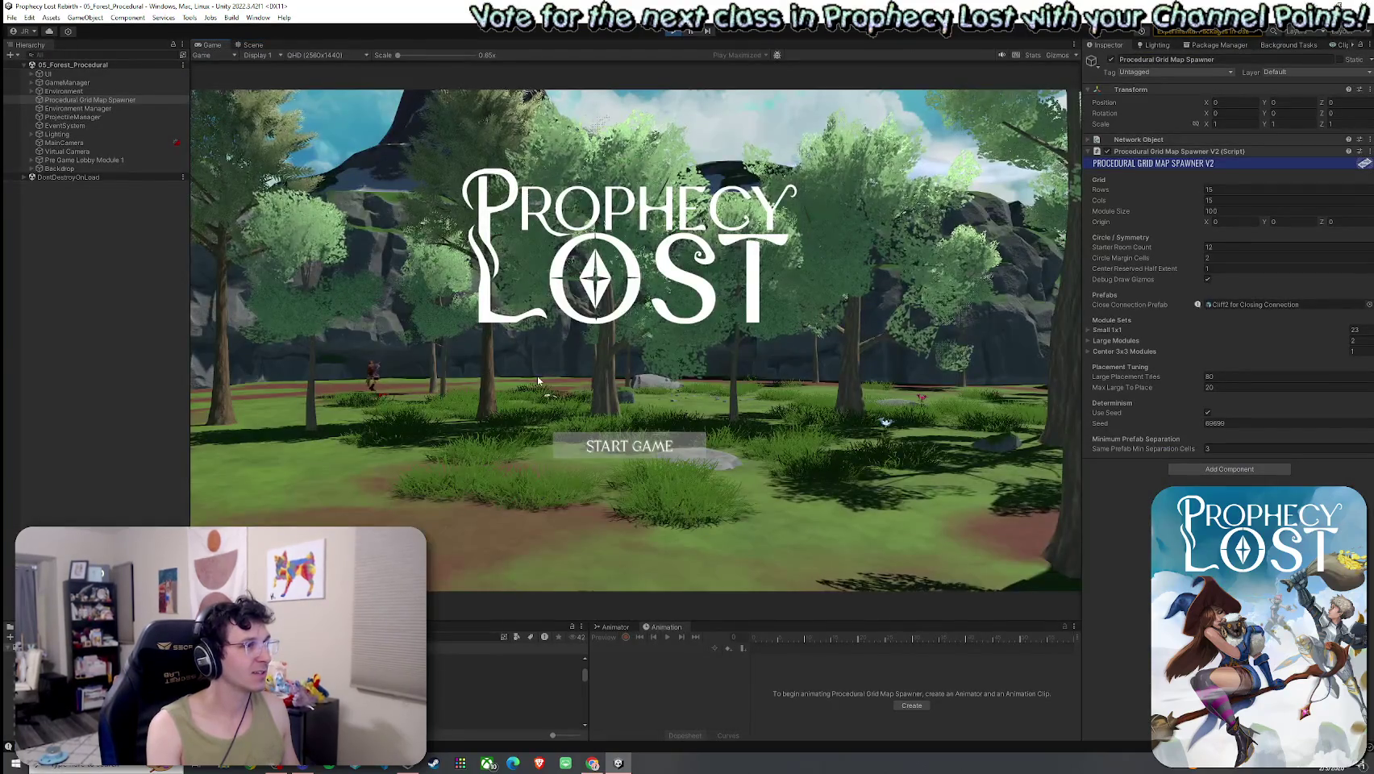
left_click(623, 446)
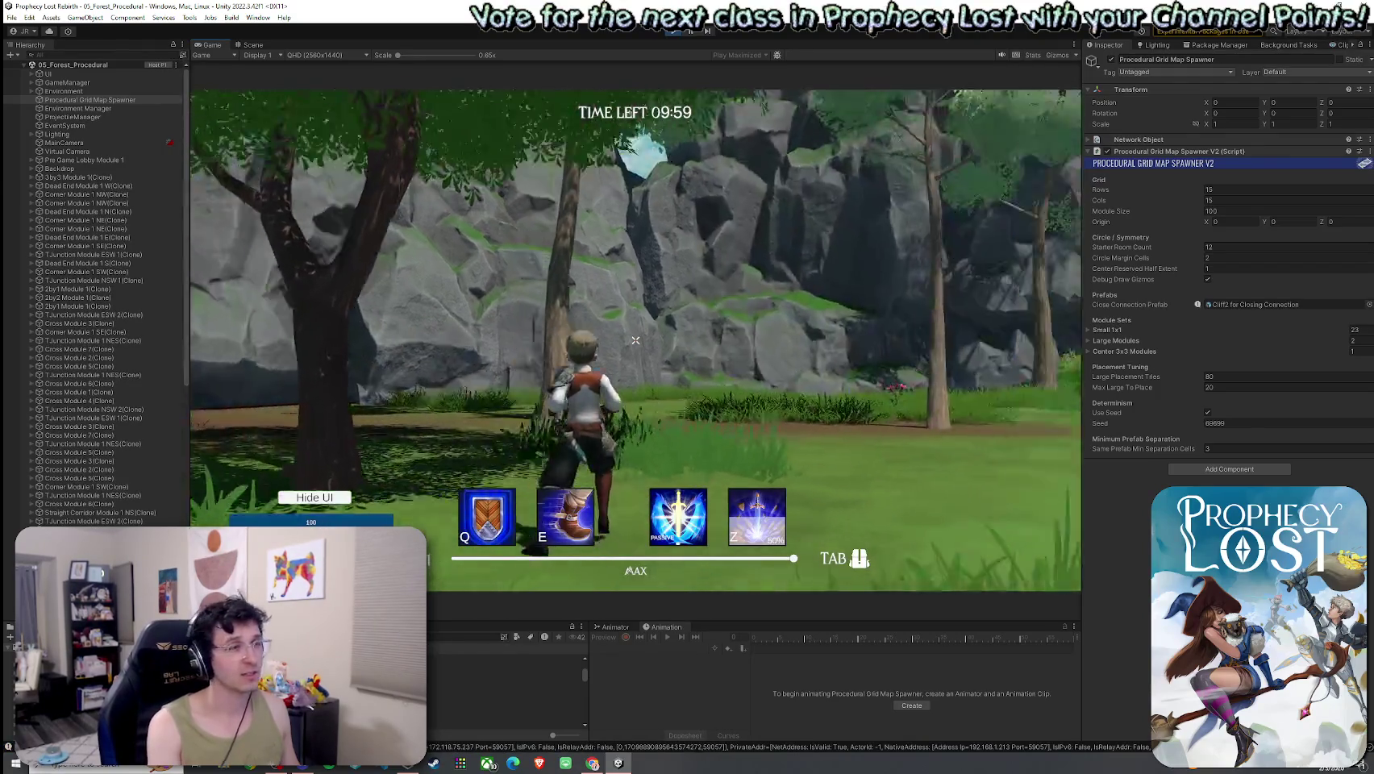
key("w")
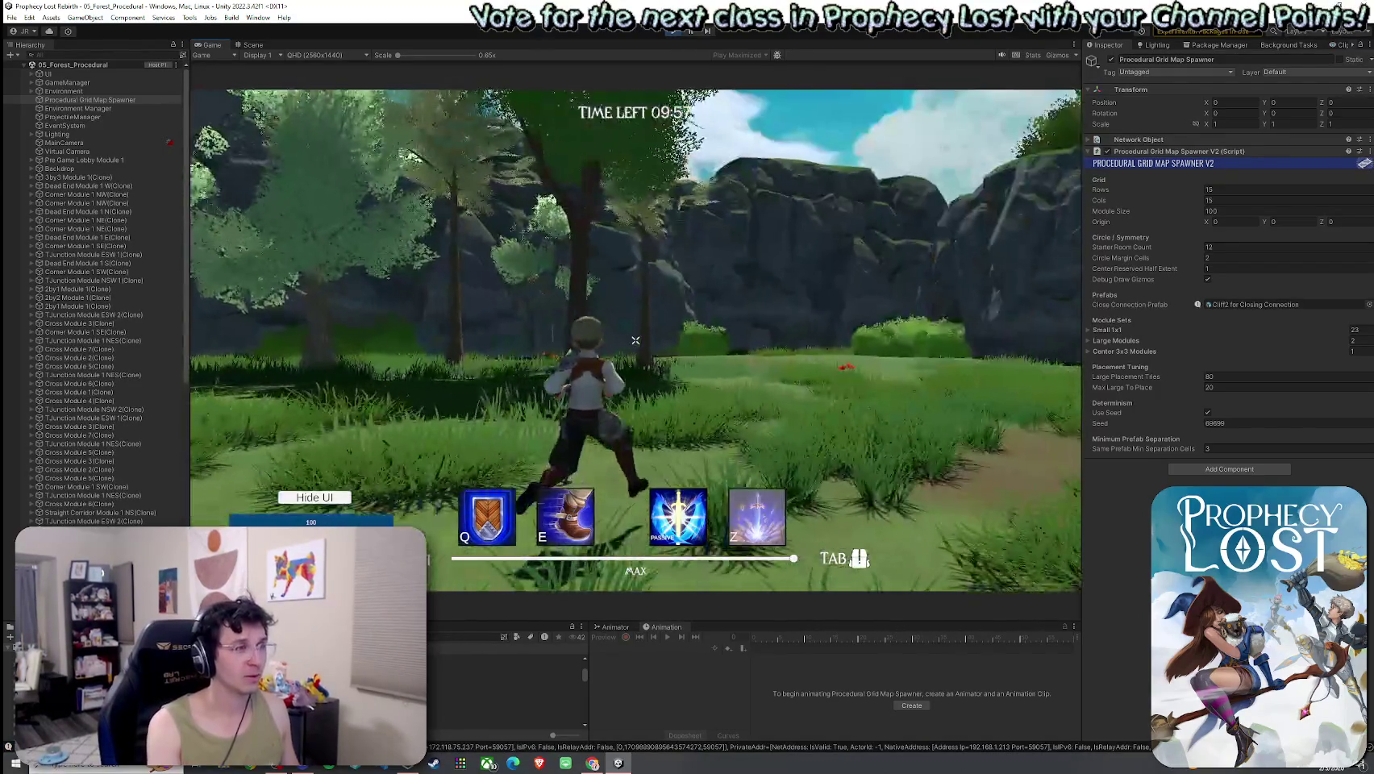
key("w")
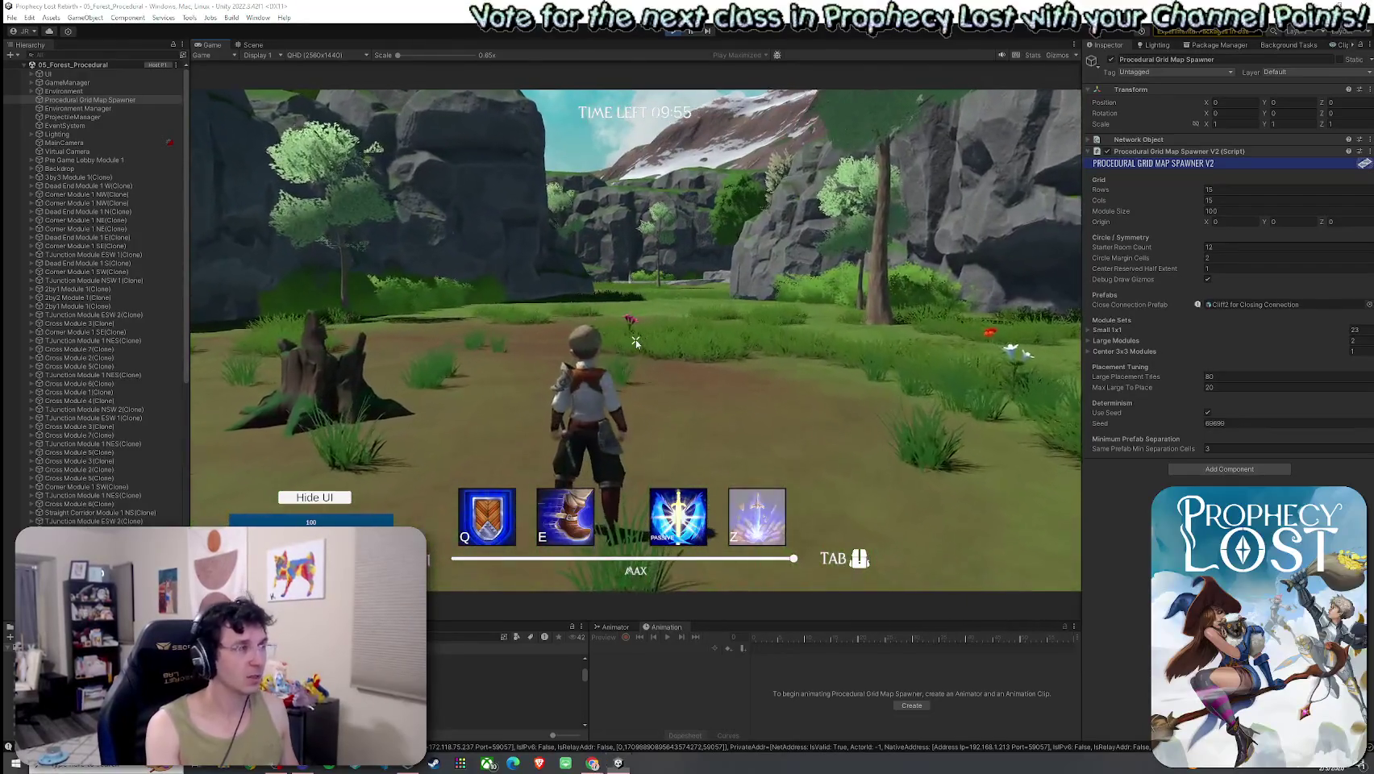
key("ctrl+1")
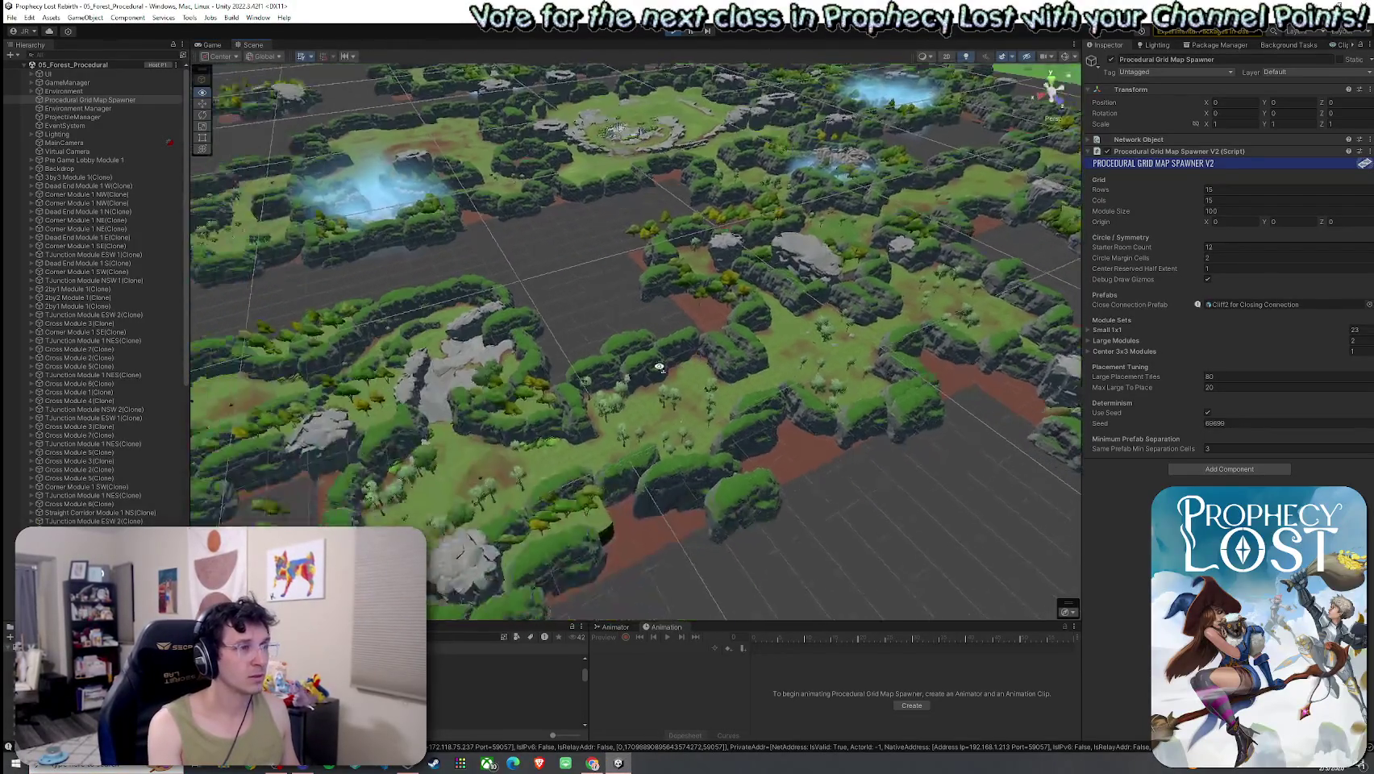
mouse_move(659, 367)
left_mouse_down()
mouse_move(574, 420)
mouse_move(278, 450)
mouse_move(286, 468)
mouse_move(324, 473)
mouse_move(258, 485)
mouse_move(5, 444)
mouse_move(1353, 438)
mouse_move(1297, 391)
mouse_move(1311, 442)
mouse_move(1359, 456)
mouse_move(32, 476)
mouse_move(1341, 443)
mouse_move(1228, 430)
mouse_move(1248, 365)
mouse_move(1331, 287)
mouse_move(1309, 289)
mouse_move(1291, 389)
mouse_move(1333, 438)
mouse_move(1284, 414)
mouse_move(1081, 398)
mouse_move(1025, 413)
left_mouse_up()
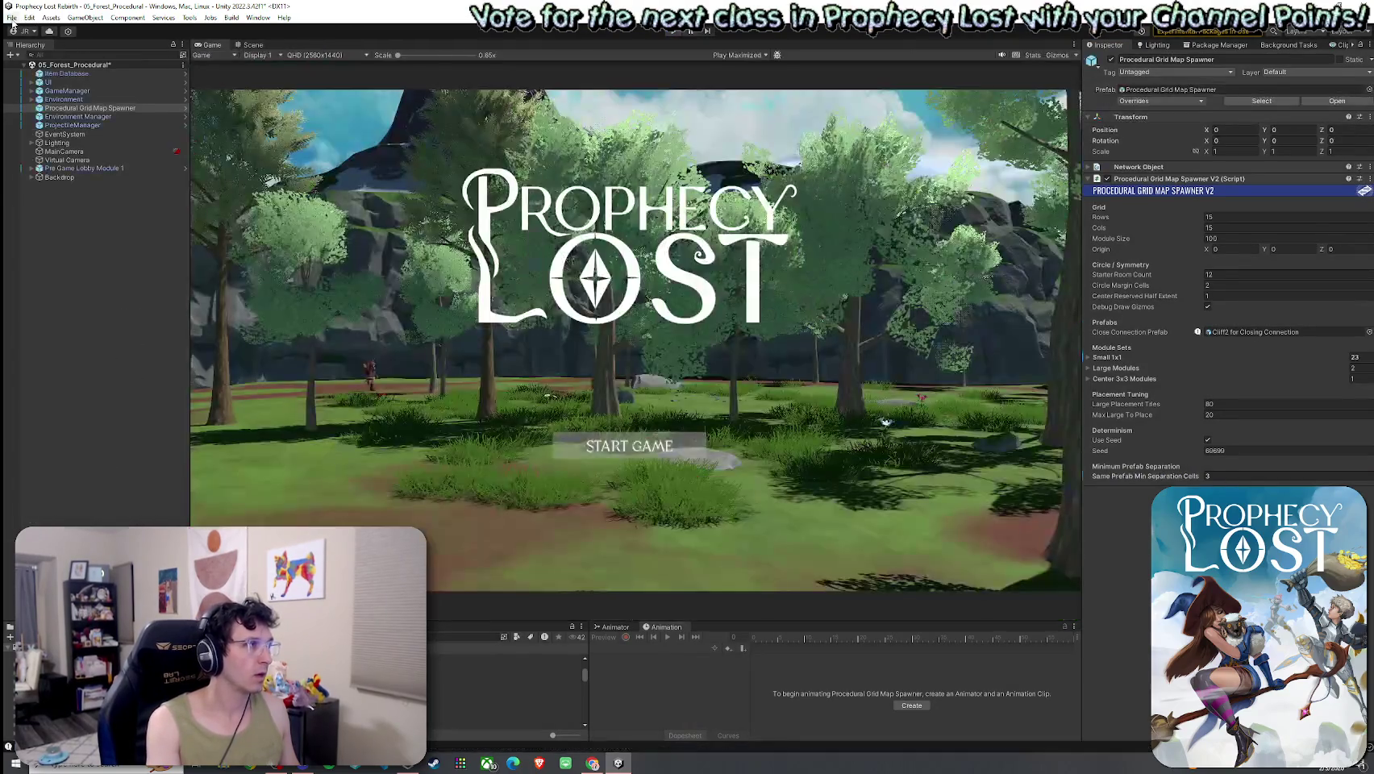
Lower Same Prefab Min Separation Cells from 3 to 2 and start a new playtest.
left_click_drag(1153, 476, 1131, 491)
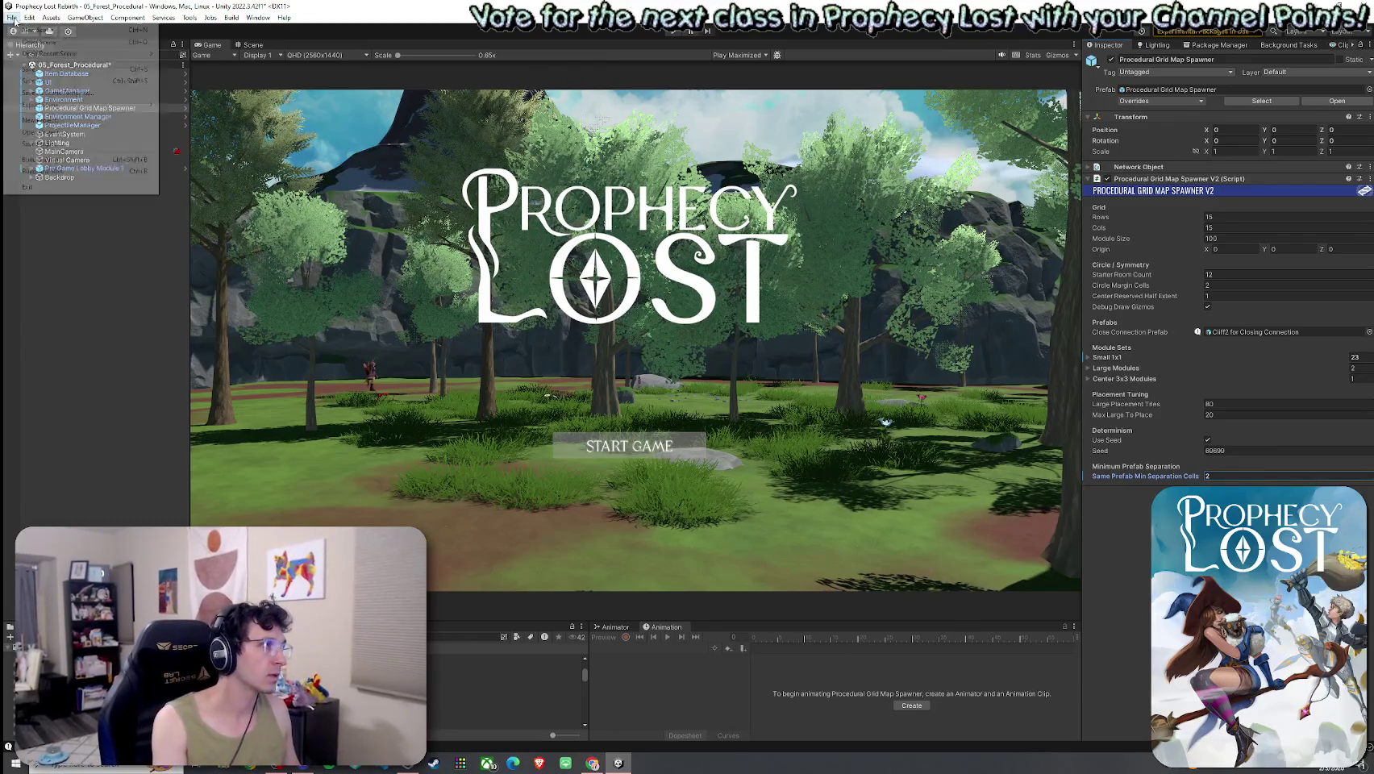
left_click(675, 33)
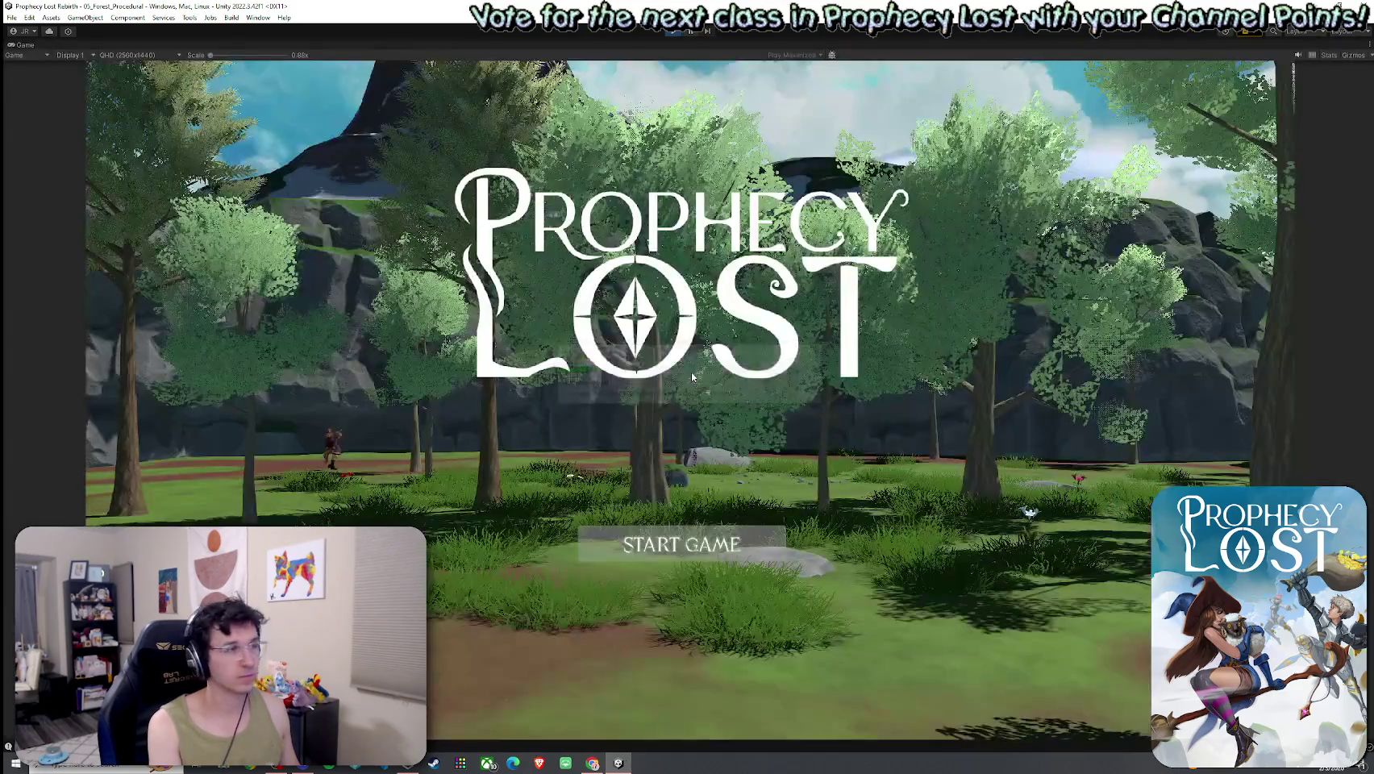
left_click(698, 557)
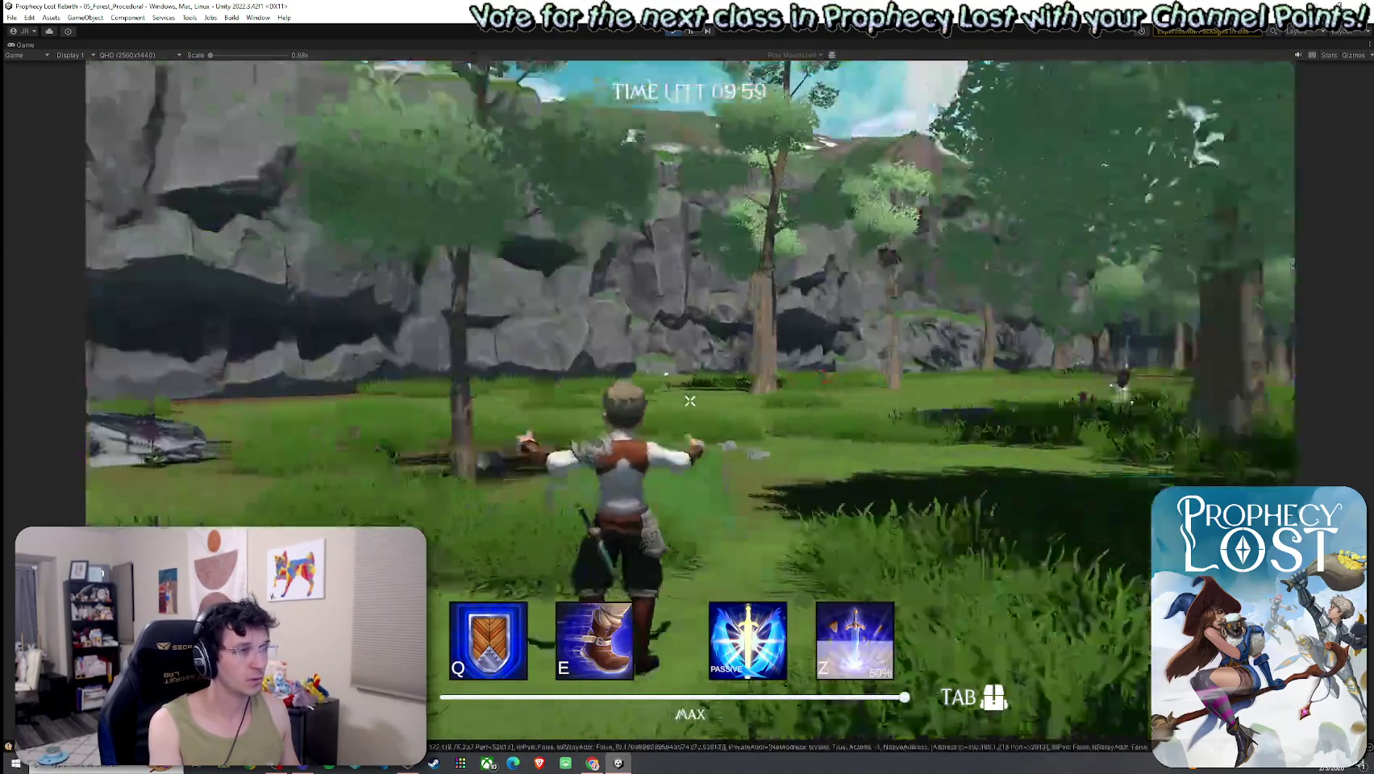
Run the character forward toward the rocky canyon.
key("w")
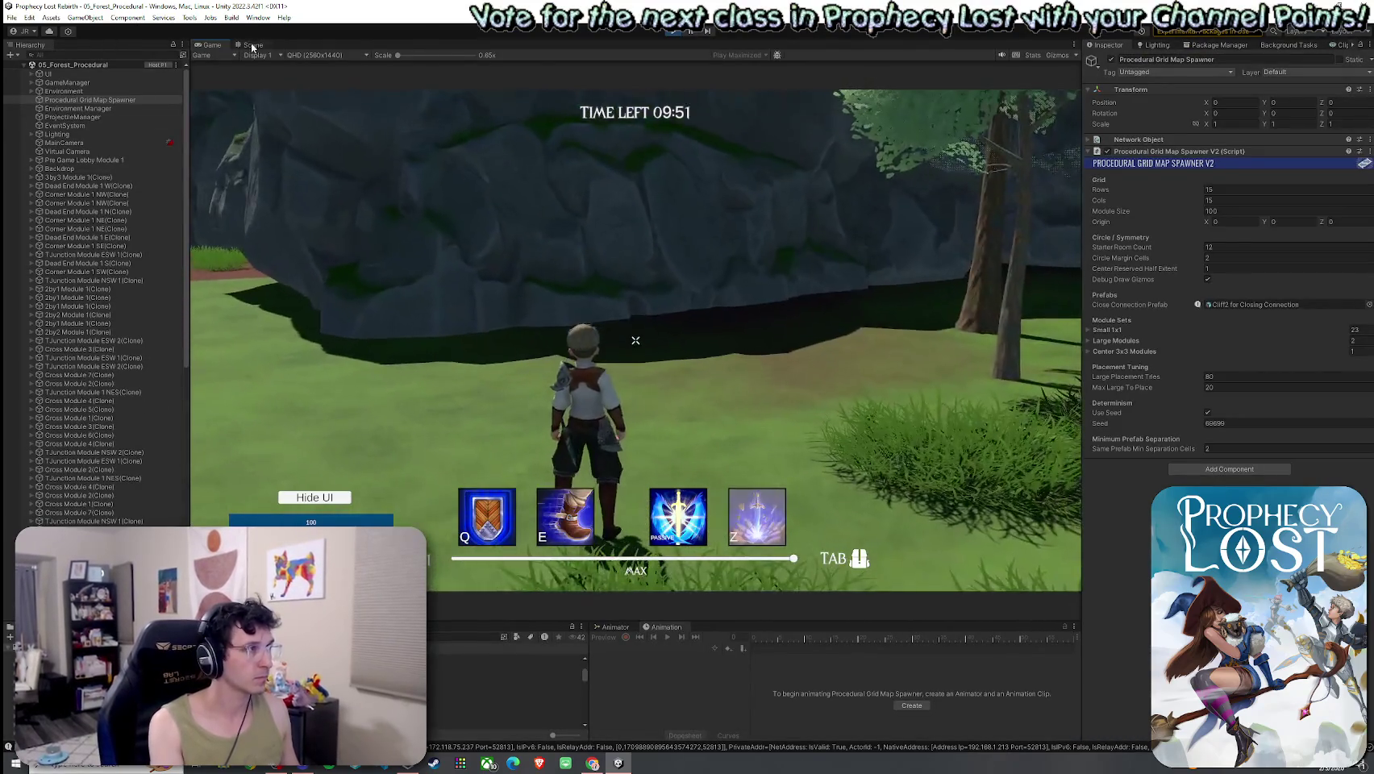
Search the Hierarchy for the player and frame Player(Clone) in the Scene view.
key("ctrl+1")
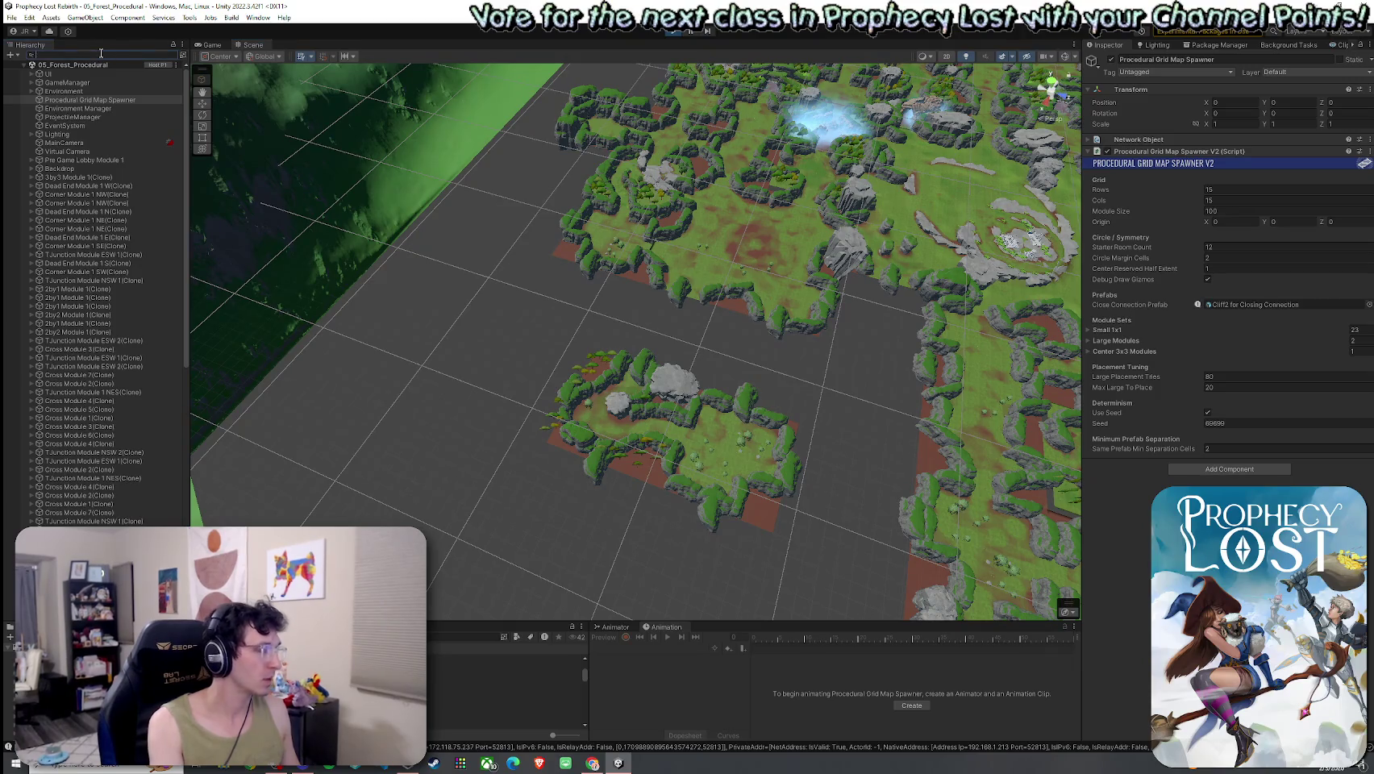
type("player")
left_click(161, 91)
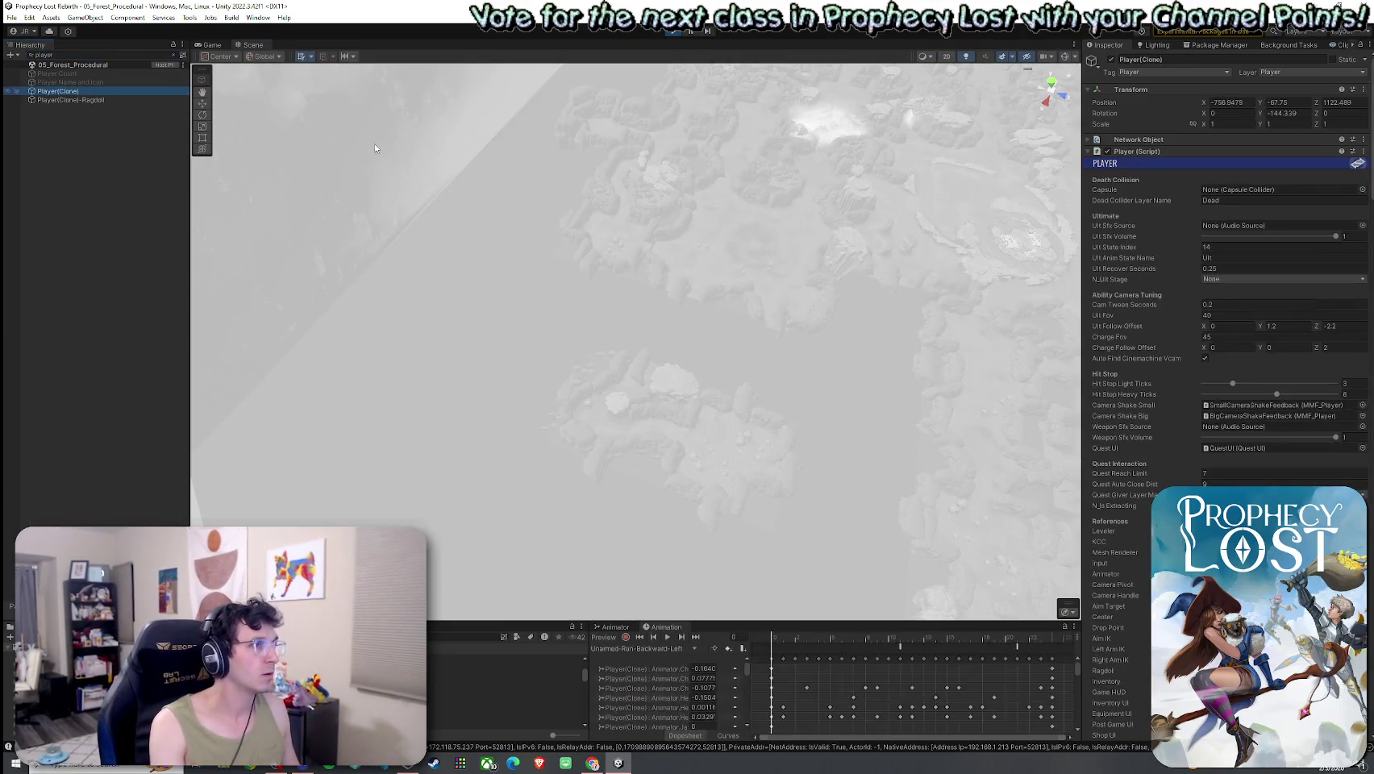
key("f")
left_click(173, 55)
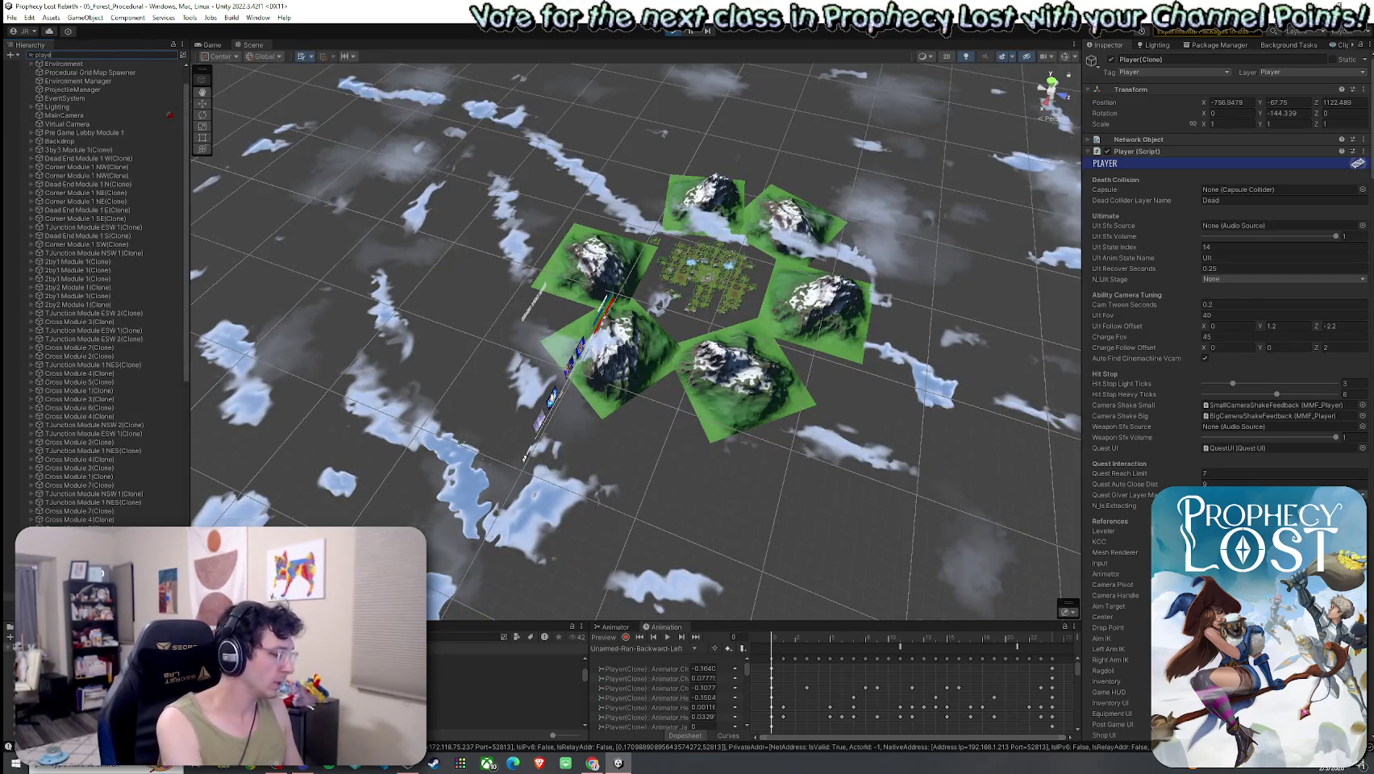
type("r")
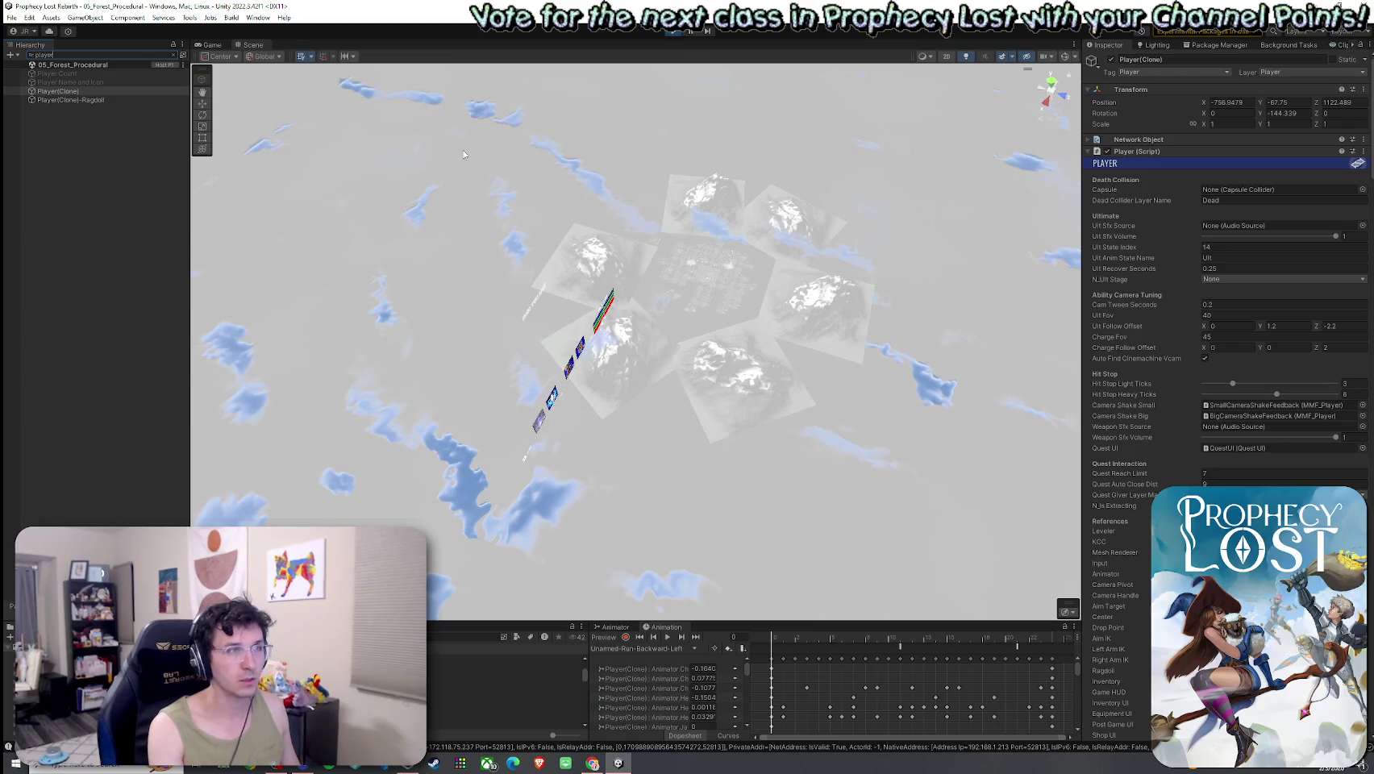
double_click(56, 91)
double_click(58, 92)
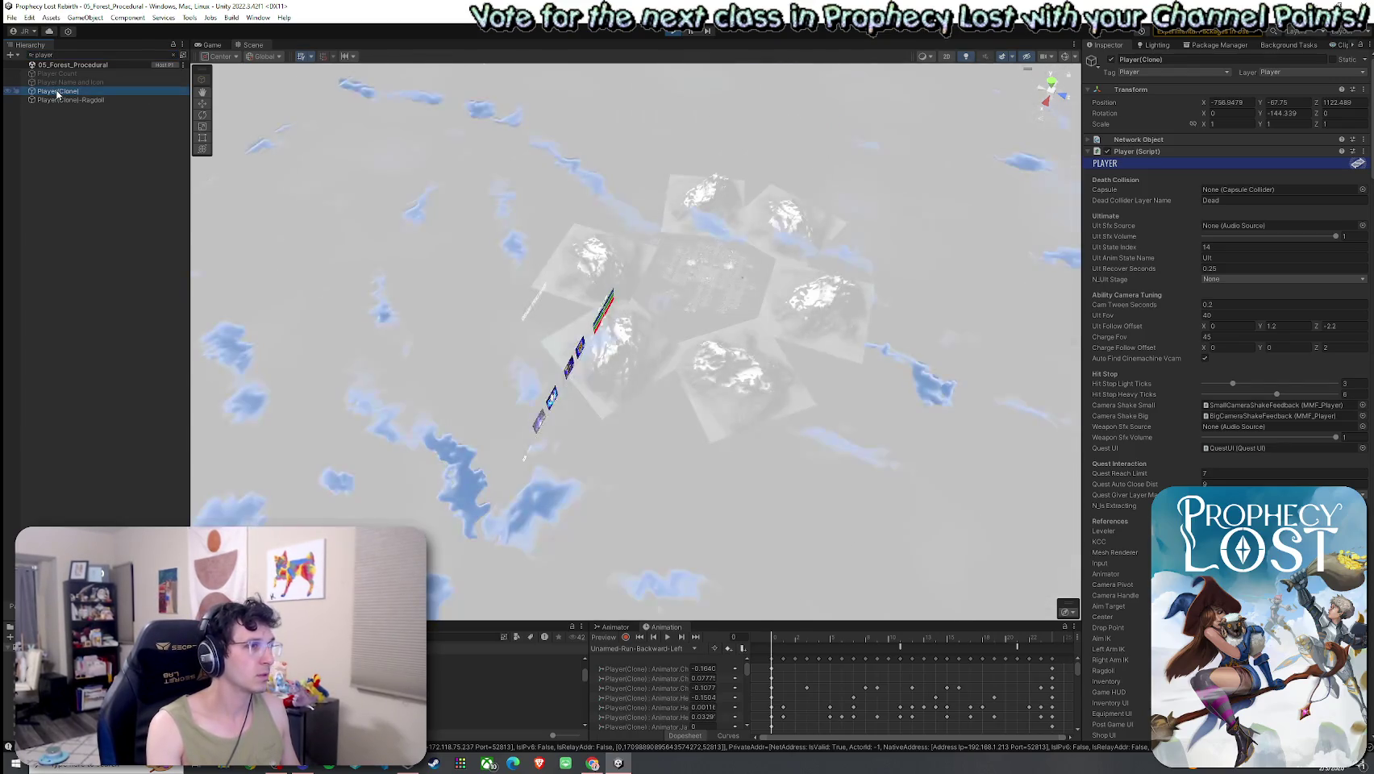
left_click(174, 55)
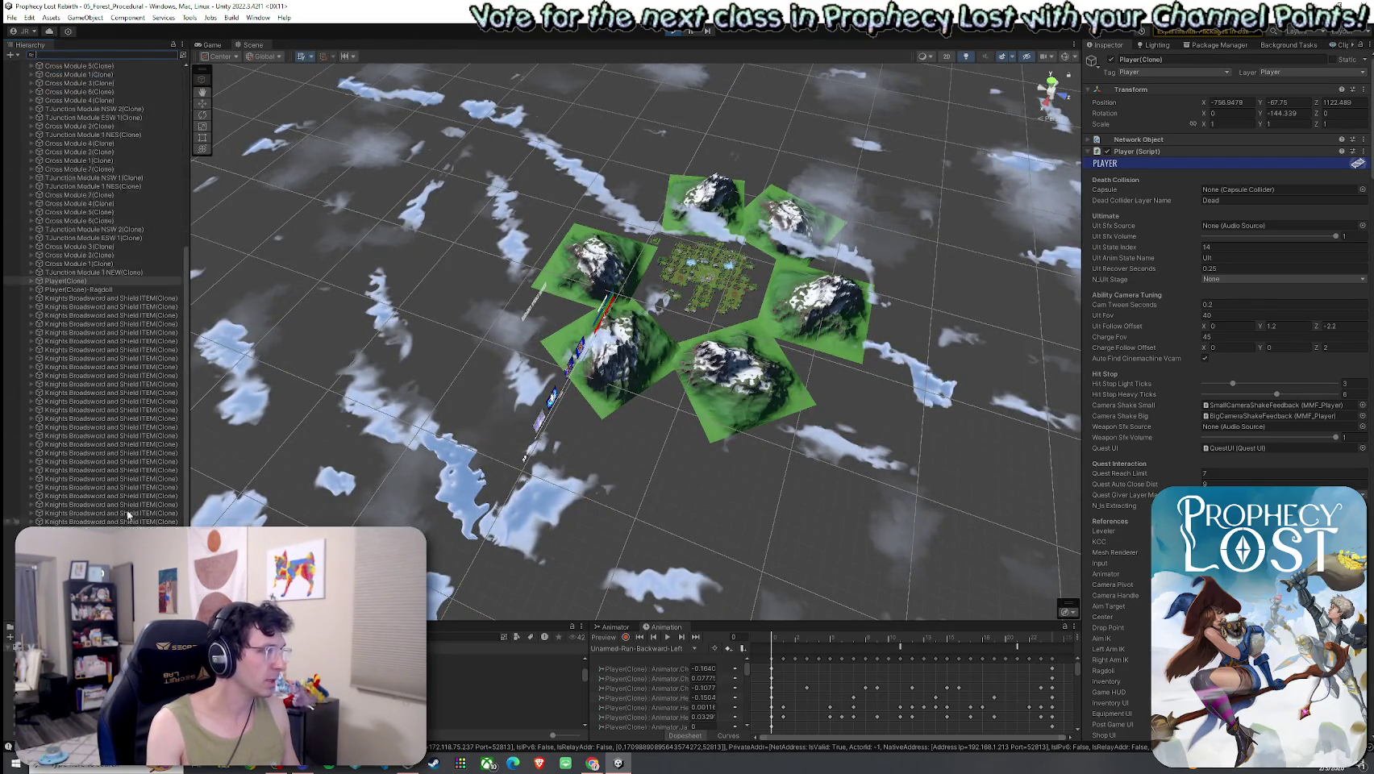
Orbit over the canyon, select the 2by1 module's terrain, then select its North Close Point.
scroll(128, 514, "up", 3)
left_click(33, 345)
double_click(72, 355)
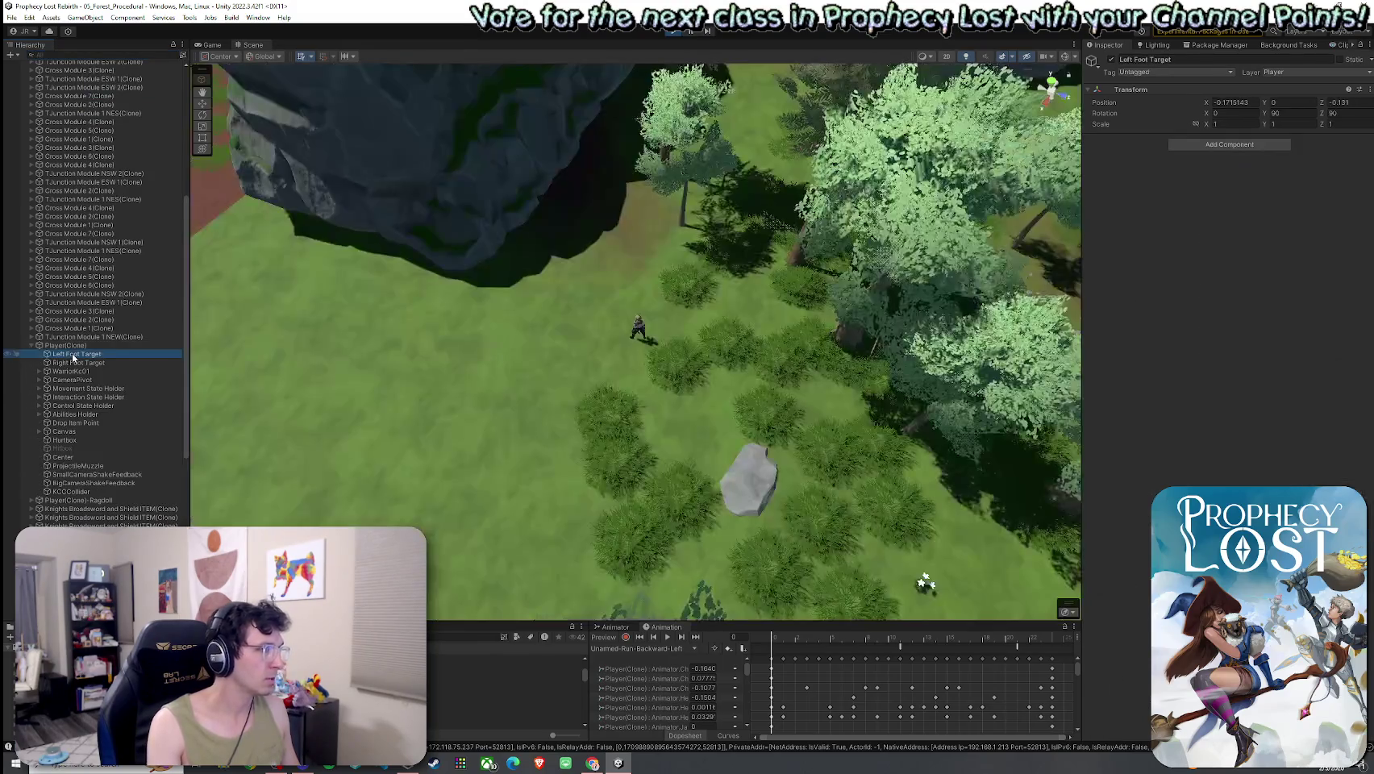
mouse_move(543, 341)
left_mouse_down()
mouse_move(476, 283)
mouse_move(499, 292)
left_mouse_up()
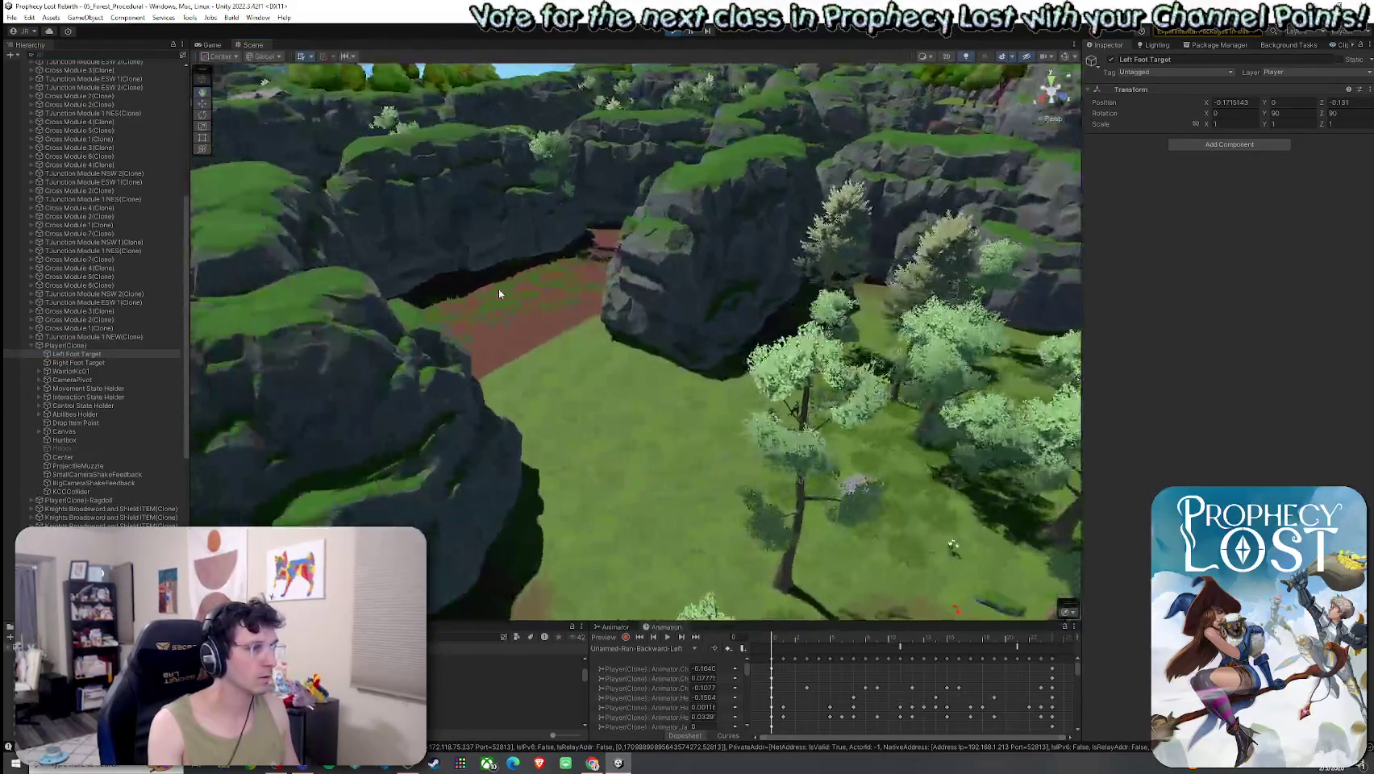
left_click(498, 292)
key("f")
scroll(146, 383, "down", 5)
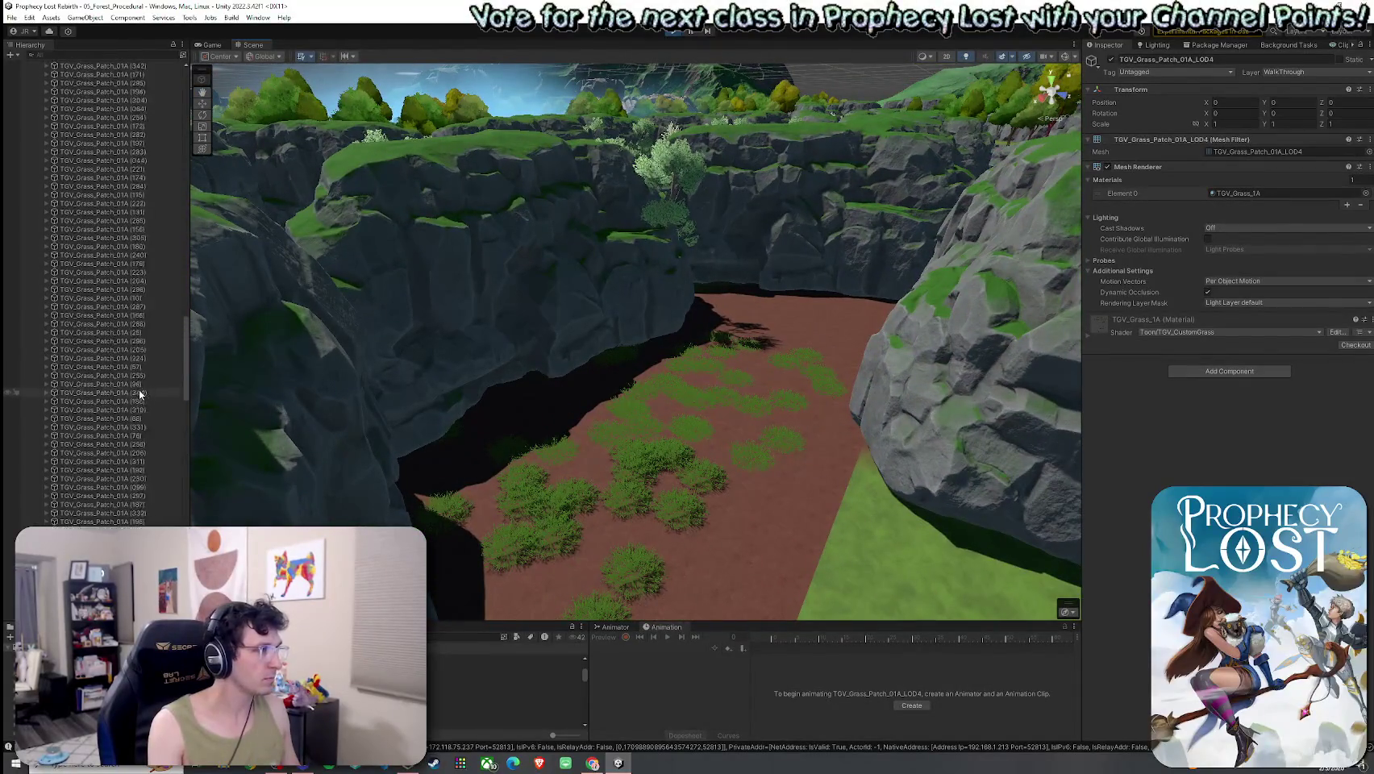
left_click(739, 528)
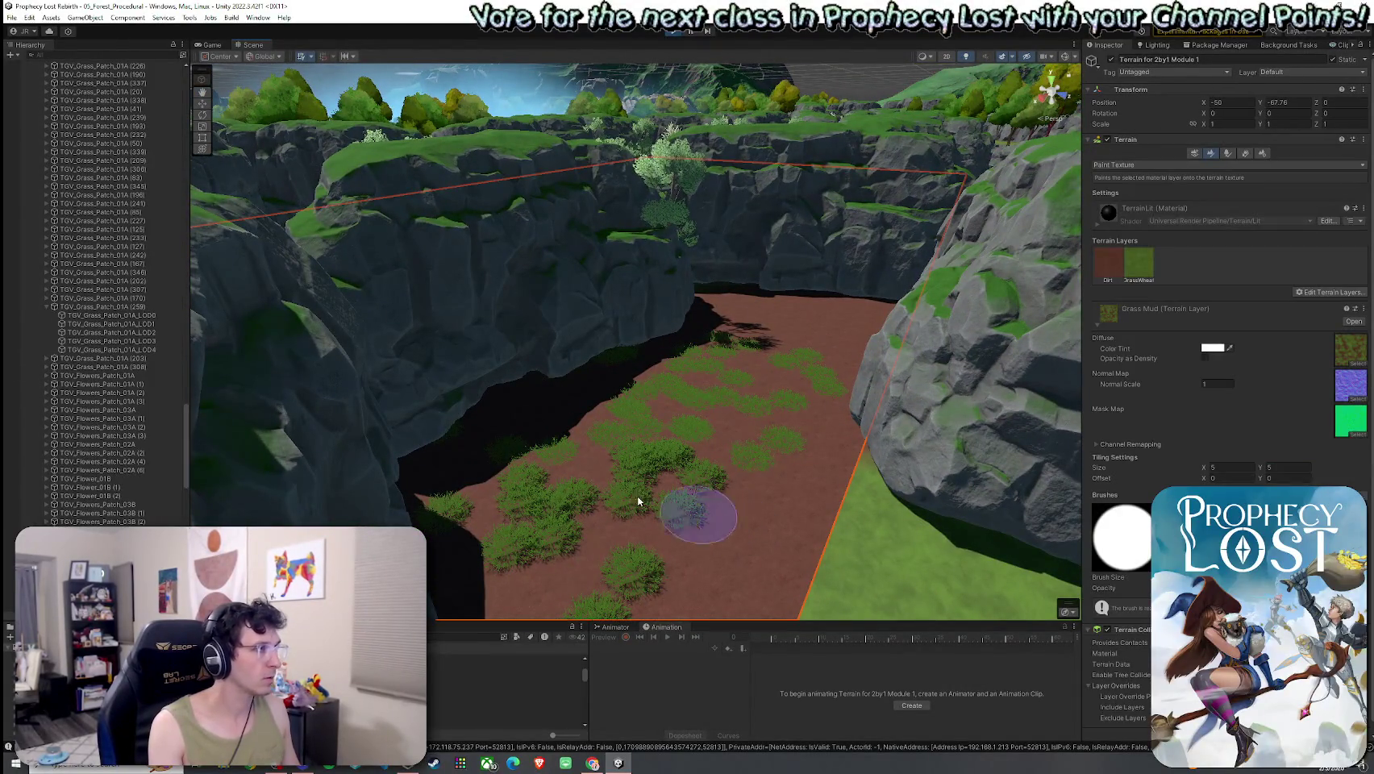
scroll(145, 366, "up", 3)
scroll(145, 366, "down", 4)
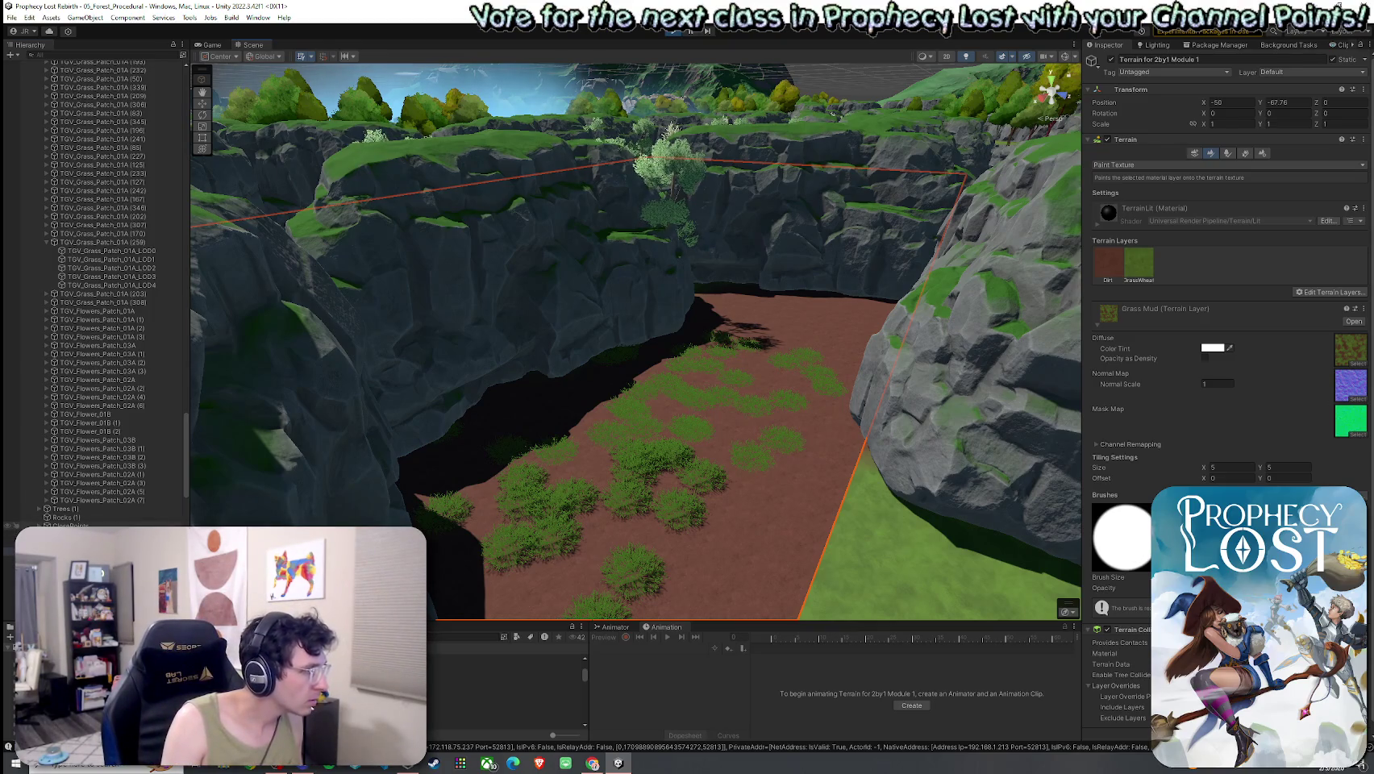
left_click(9, 533)
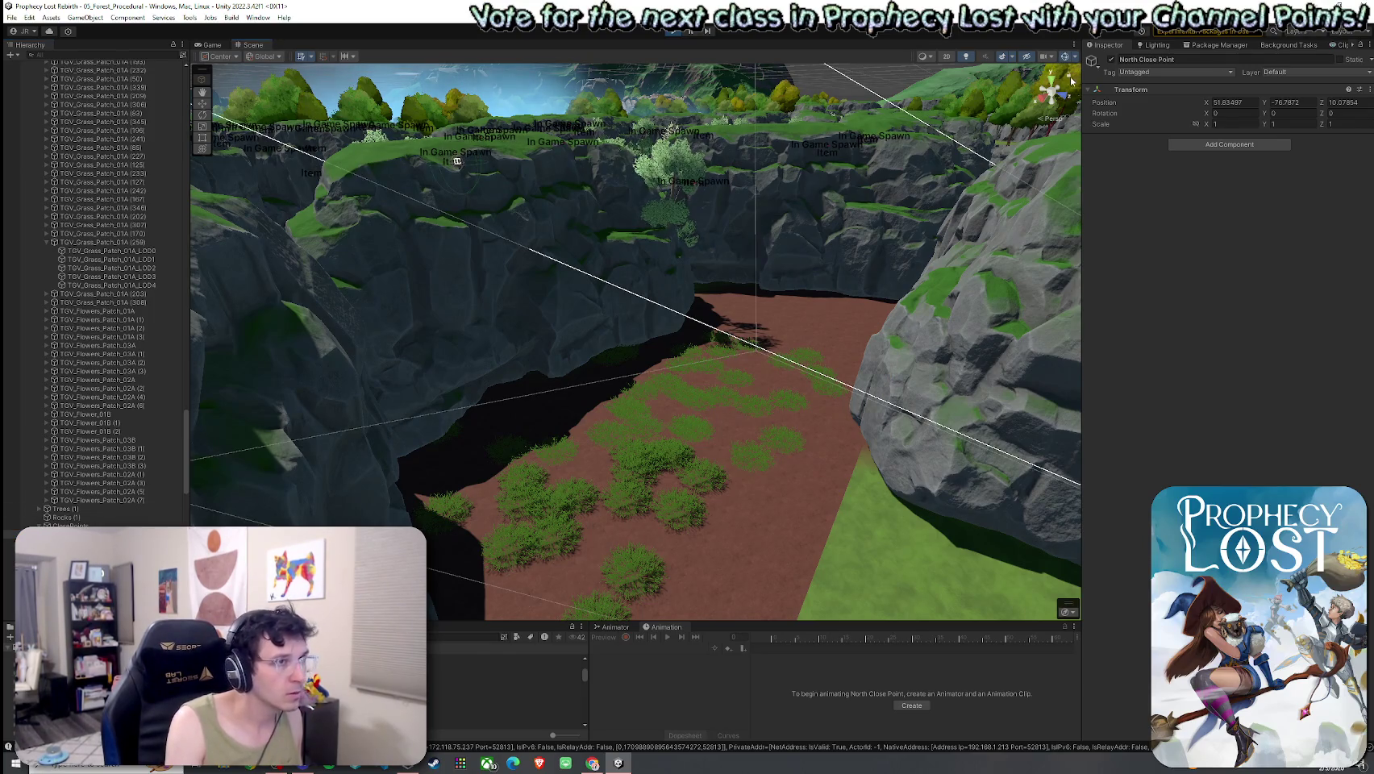
Hide scene gizmos, fly the camera over the brown canyon gully, then enter Play mode.
left_click(1066, 57)
mouse_move(240, 468)
left_mouse_down()
mouse_move(429, 463)
mouse_move(600, 492)
mouse_move(573, 492)
mouse_move(804, 476)
mouse_move(823, 482)
mouse_move(830, 521)
mouse_move(589, 515)
mouse_move(430, 539)
mouse_move(587, 553)
mouse_move(533, 543)
left_mouse_up()
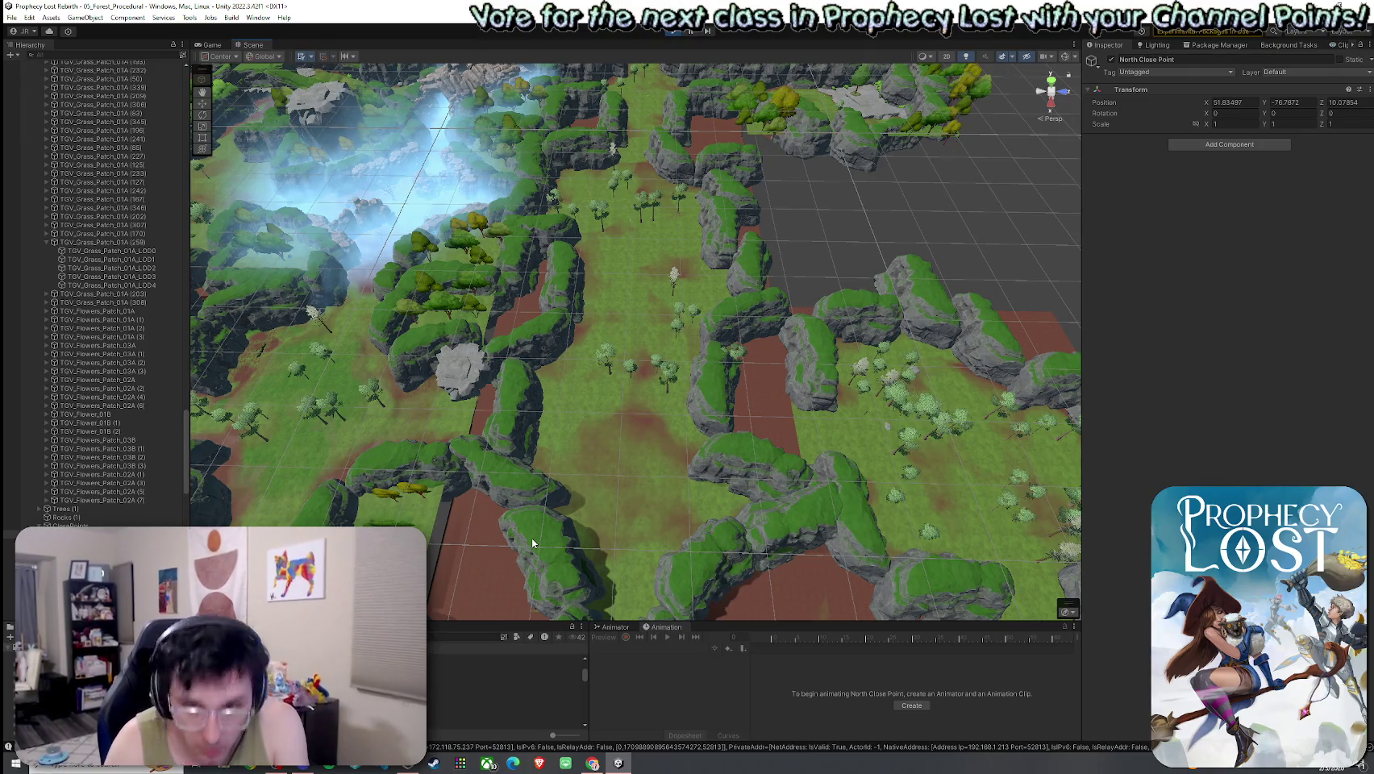
left_click(765, 367)
left_click_drag(765, 367, 758, 446)
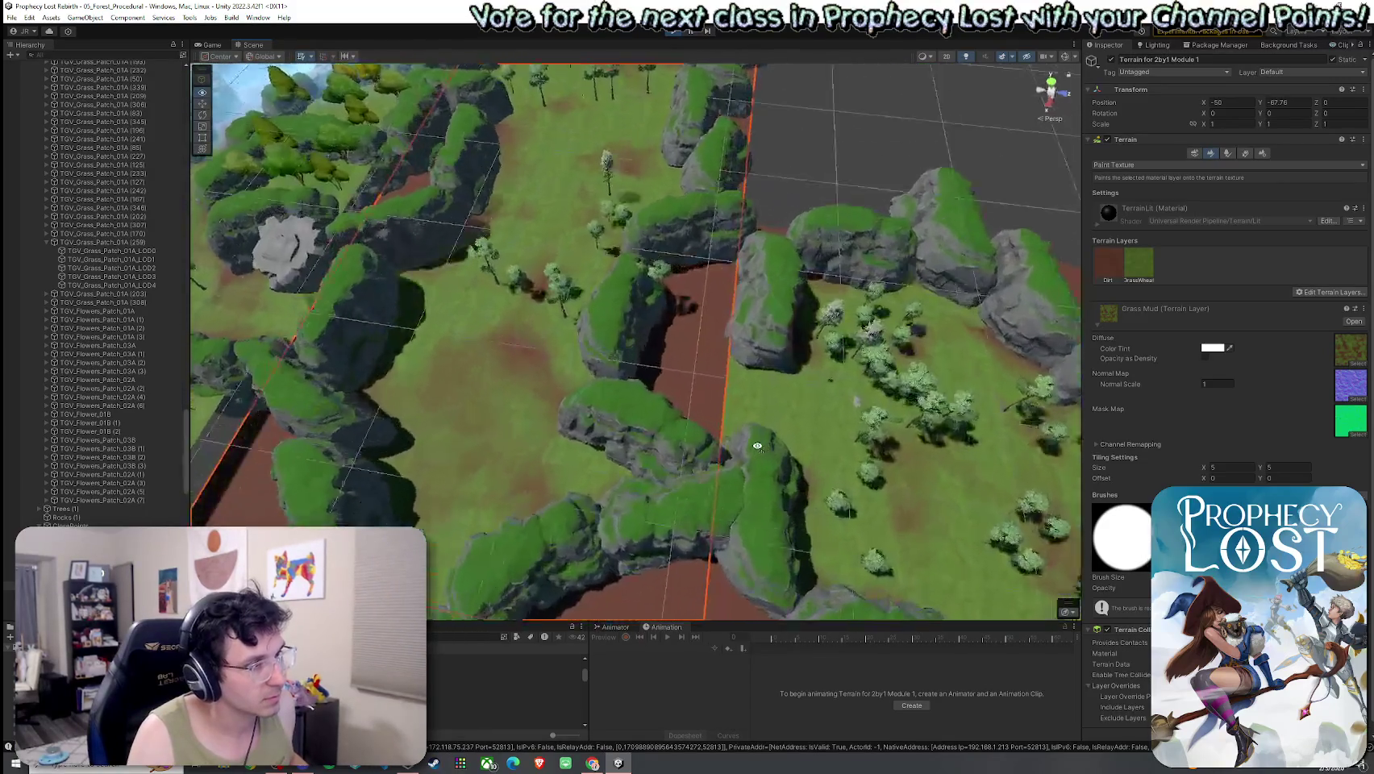
scroll(798, 428, "up", 5)
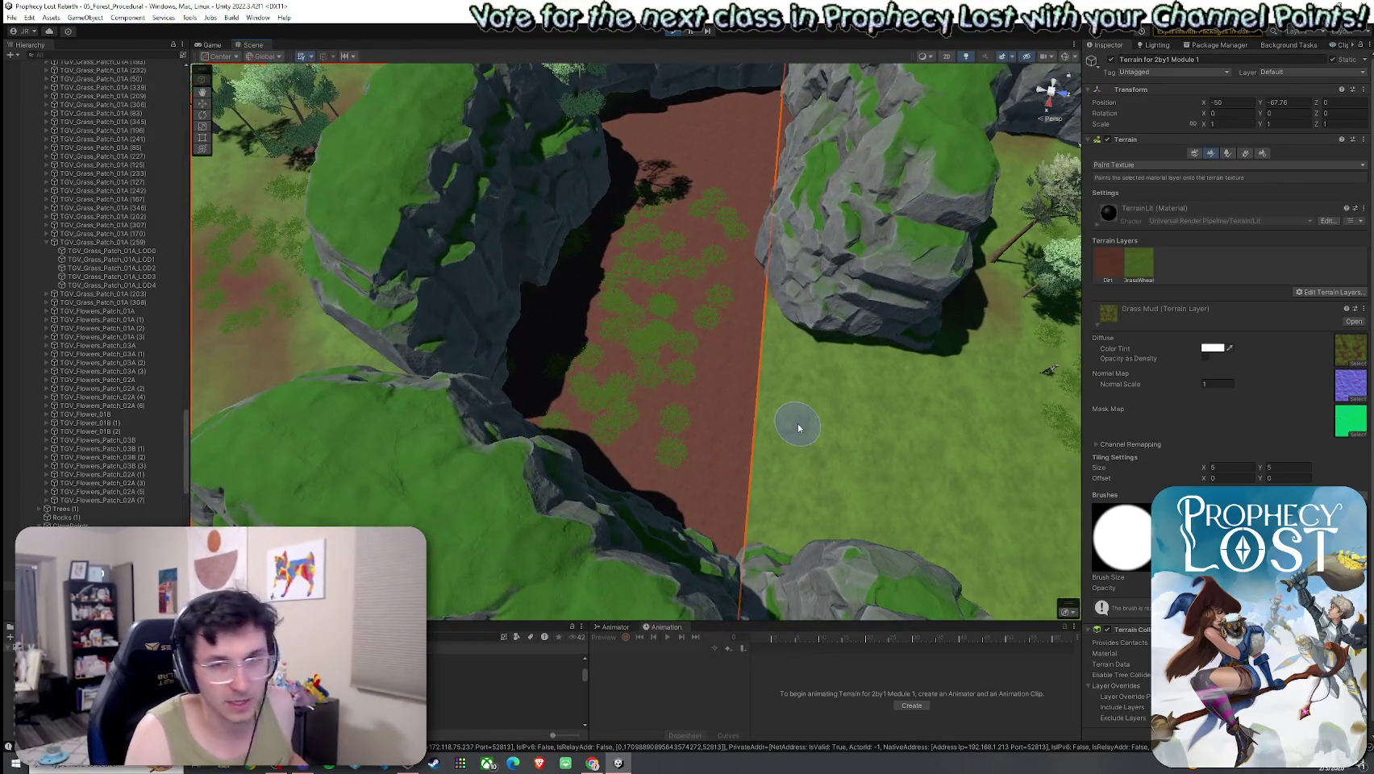
scroll(806, 392, "down", 3)
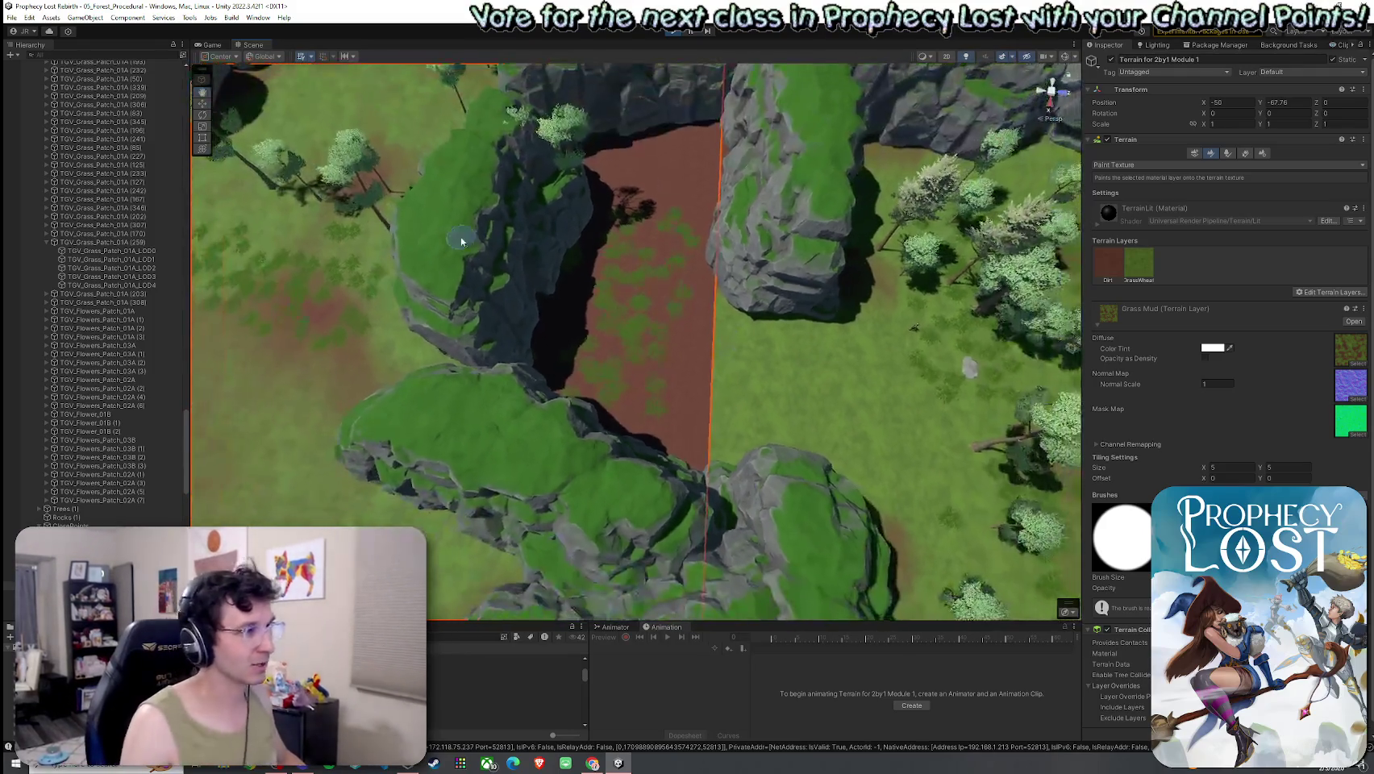
mouse_move(737, 300)
left_mouse_down()
mouse_move(733, 338)
mouse_move(745, 337)
mouse_move(706, 321)
mouse_move(654, 260)
mouse_move(637, 288)
left_mouse_up()
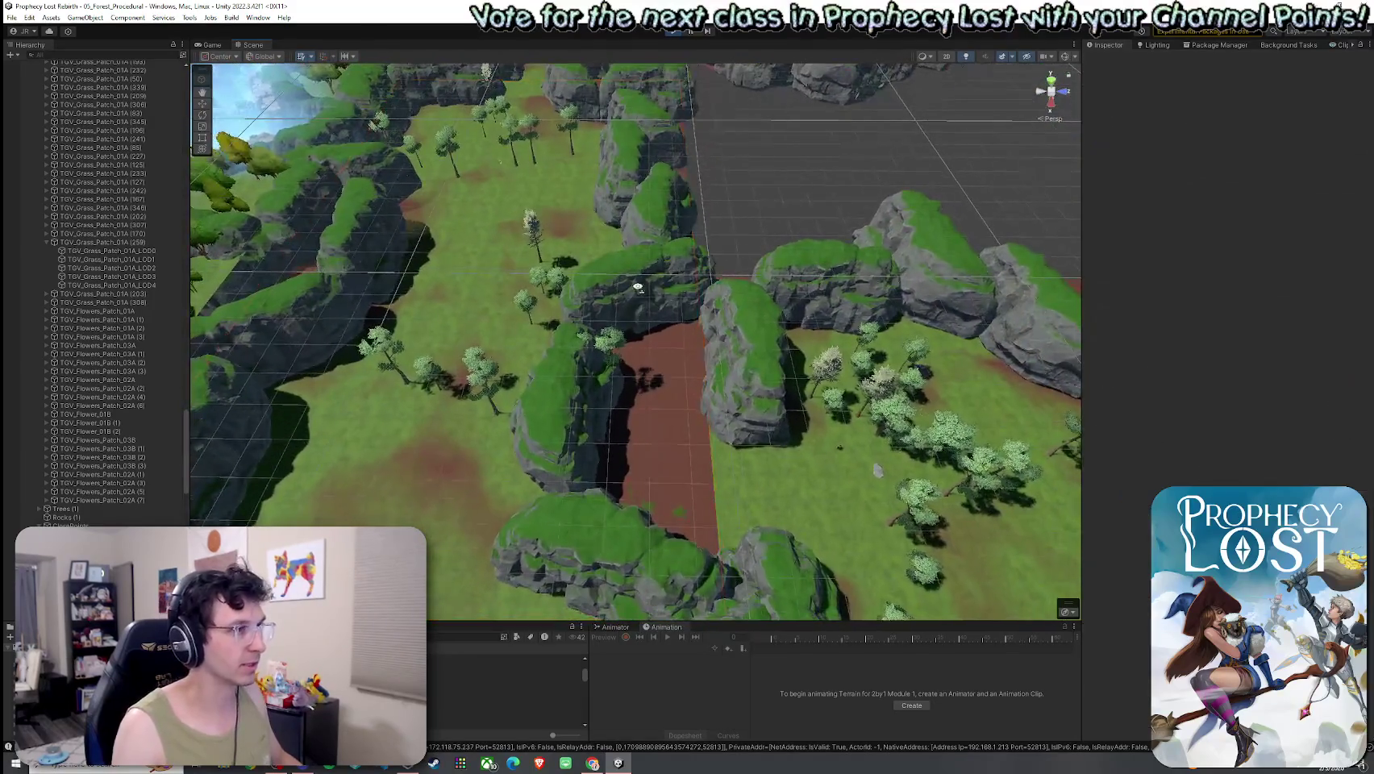
key("ctrl+p")
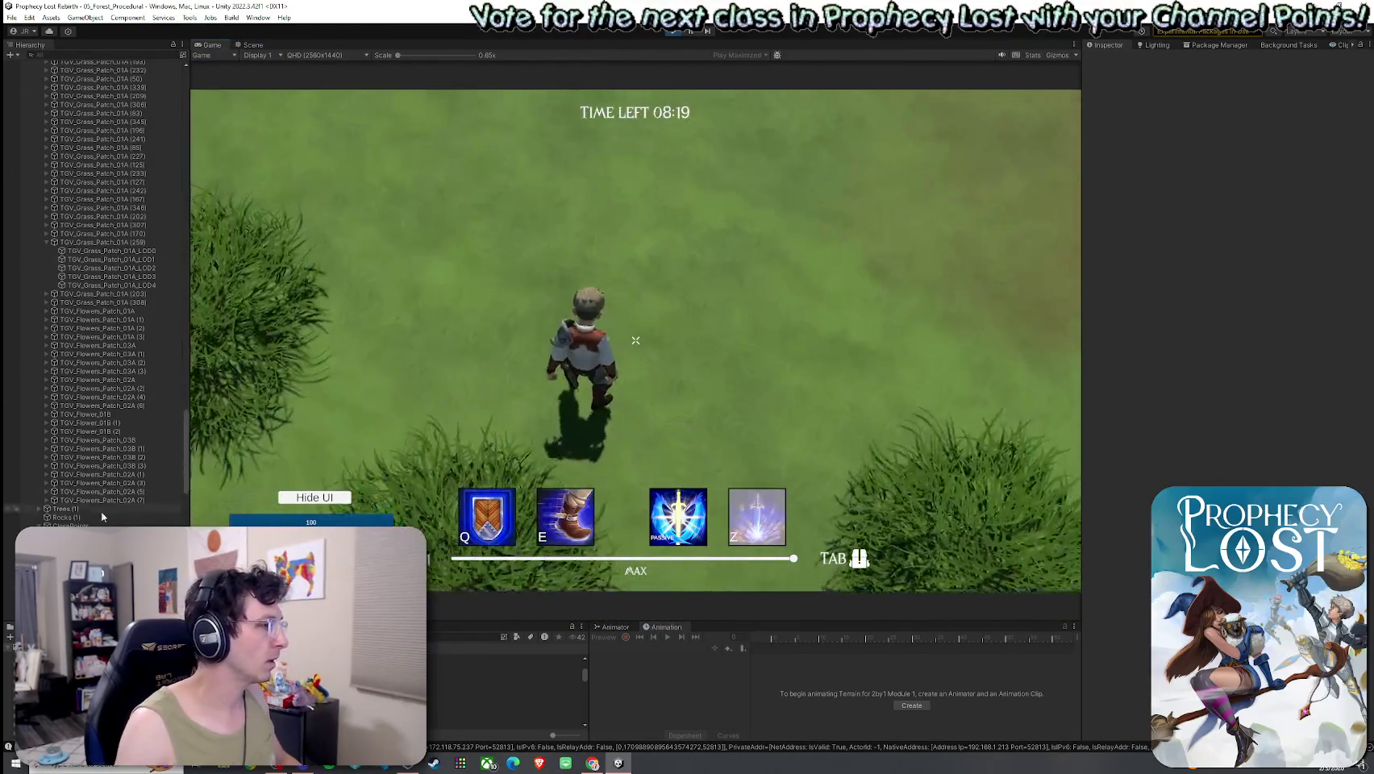
Set Player(Clone)'s Run Speed to 20 and Jump Impulse to 200, then test a jump.
scroll(105, 500, "down", 10)
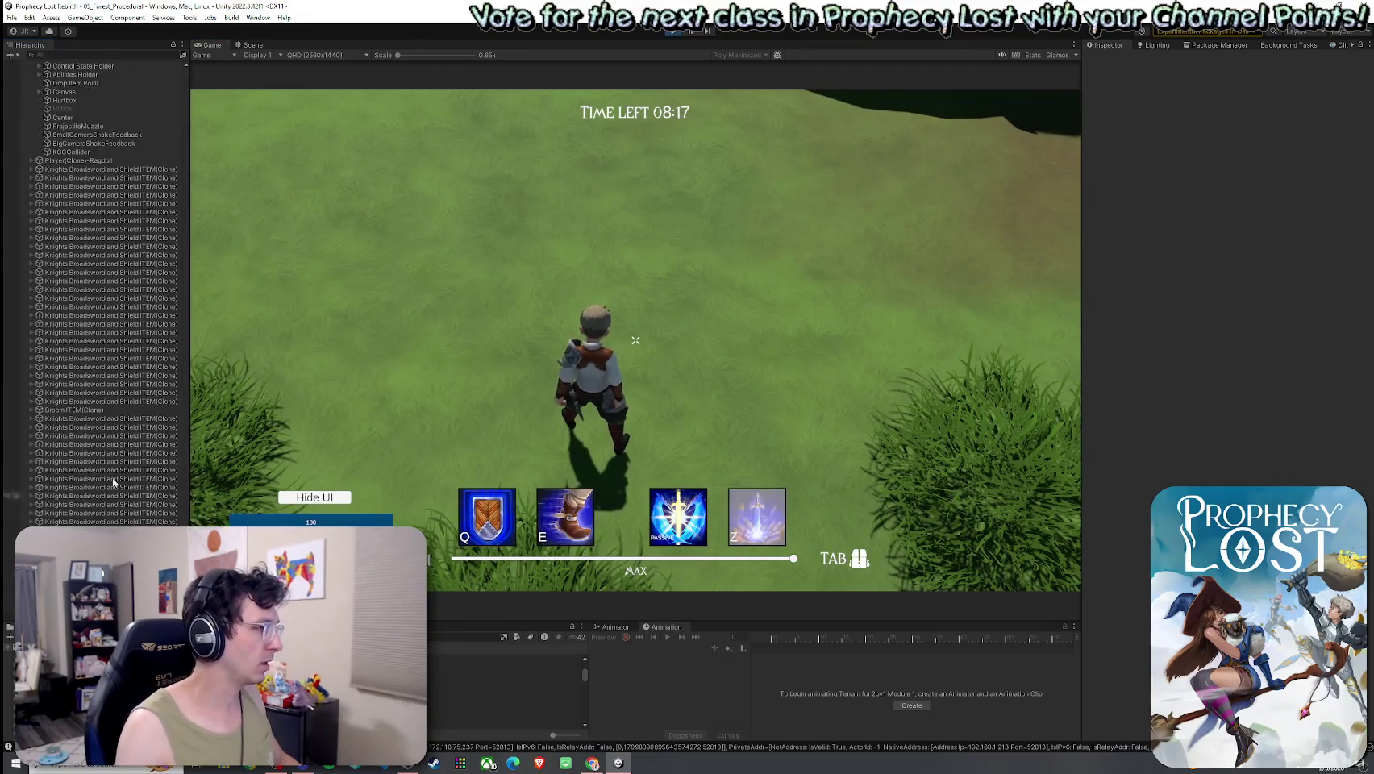
left_click(78, 160)
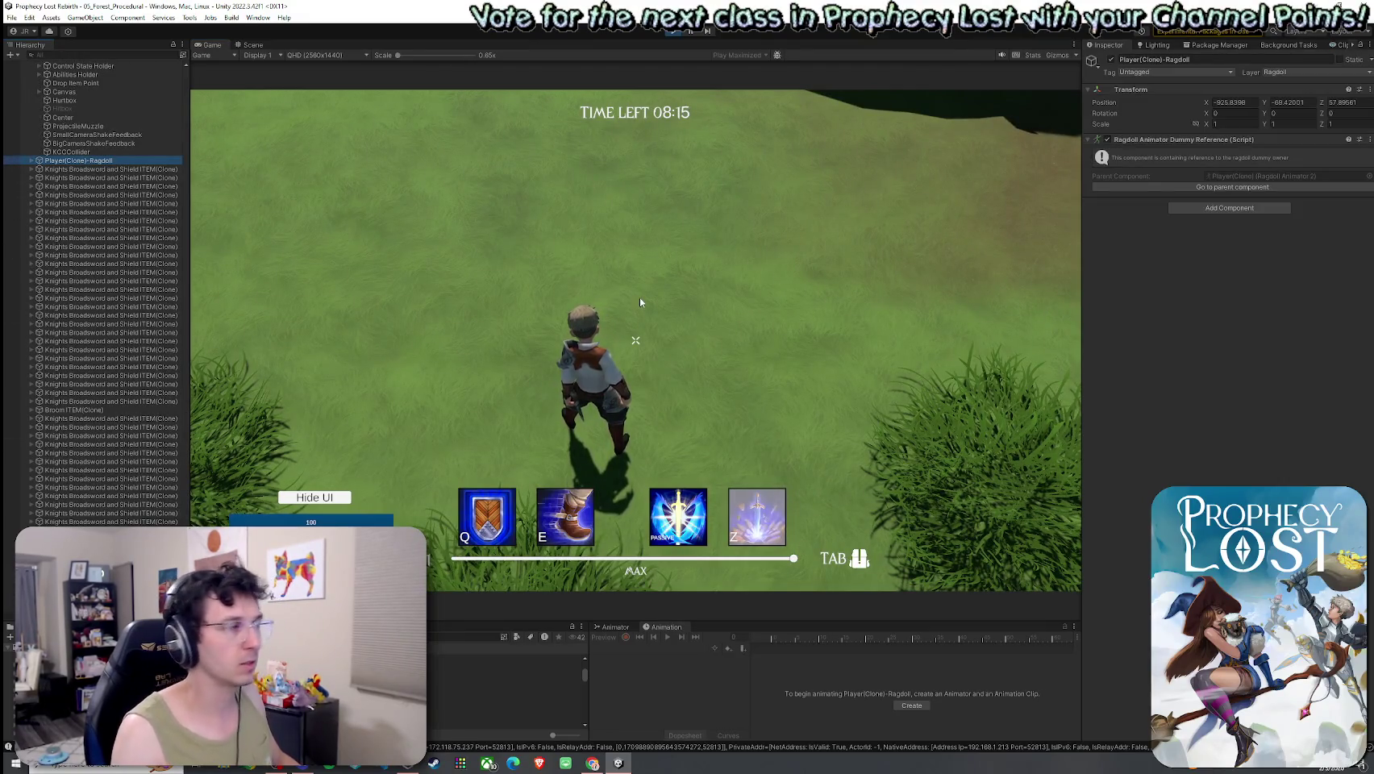
scroll(81, 370, "up", 12)
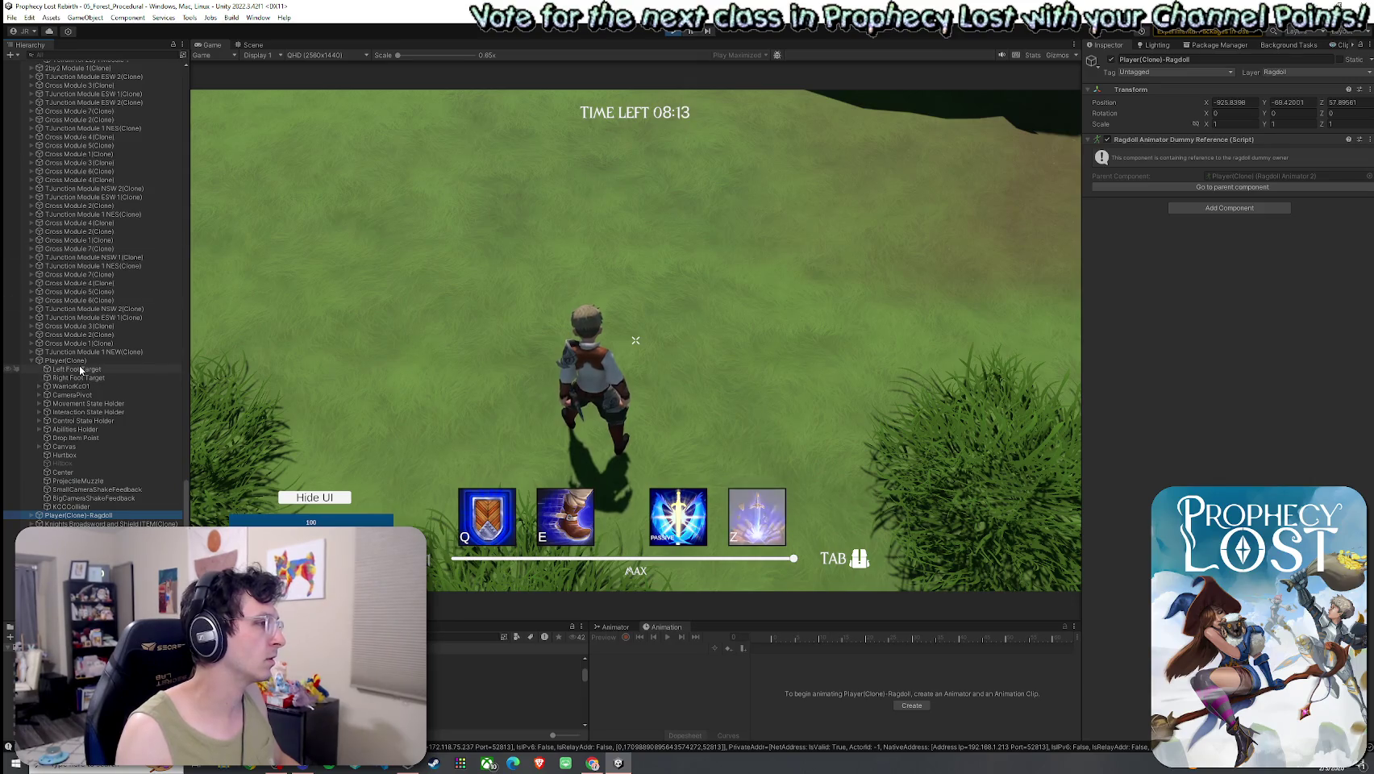
left_click(66, 361)
scroll(1142, 381, "down", 10)
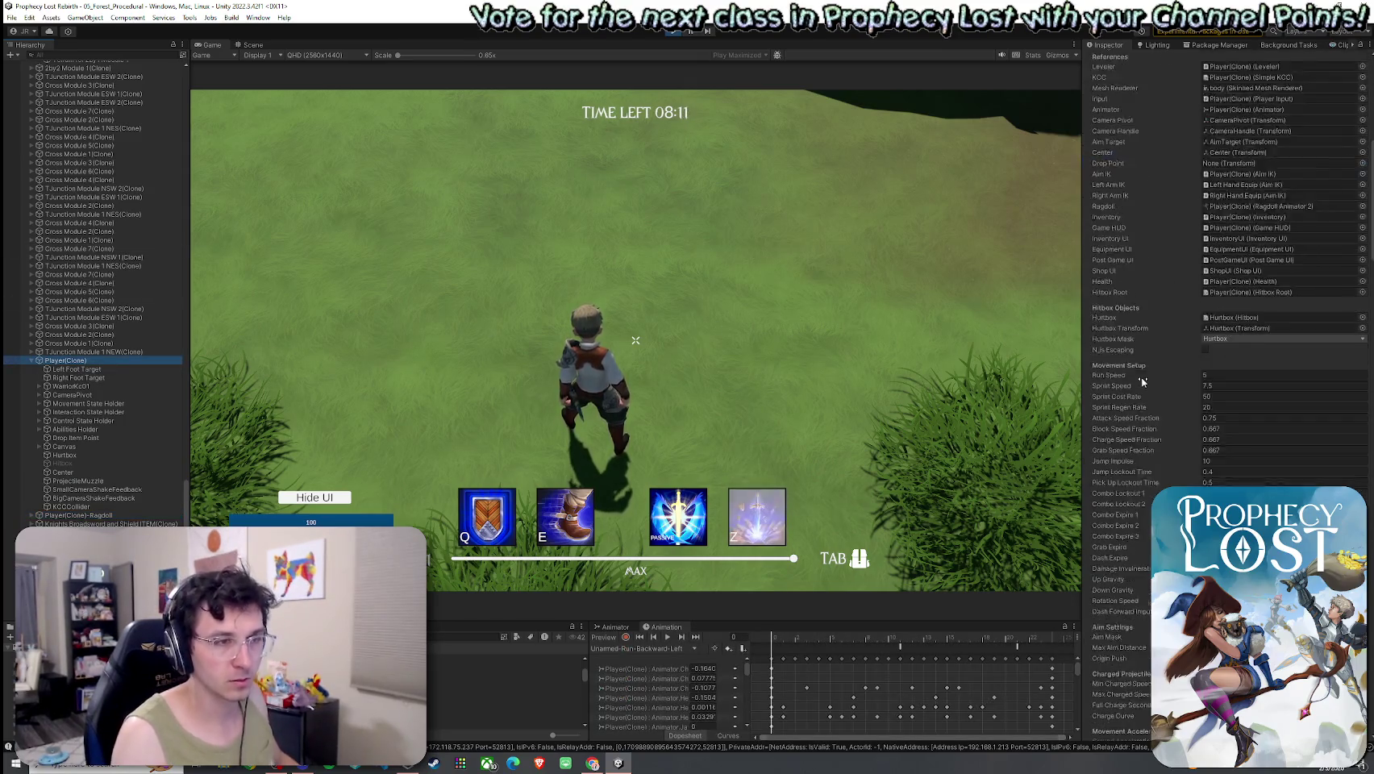
scroll(1142, 381, "down", 6)
left_click(1238, 143)
type("20")
left_click(1221, 233)
type("200")
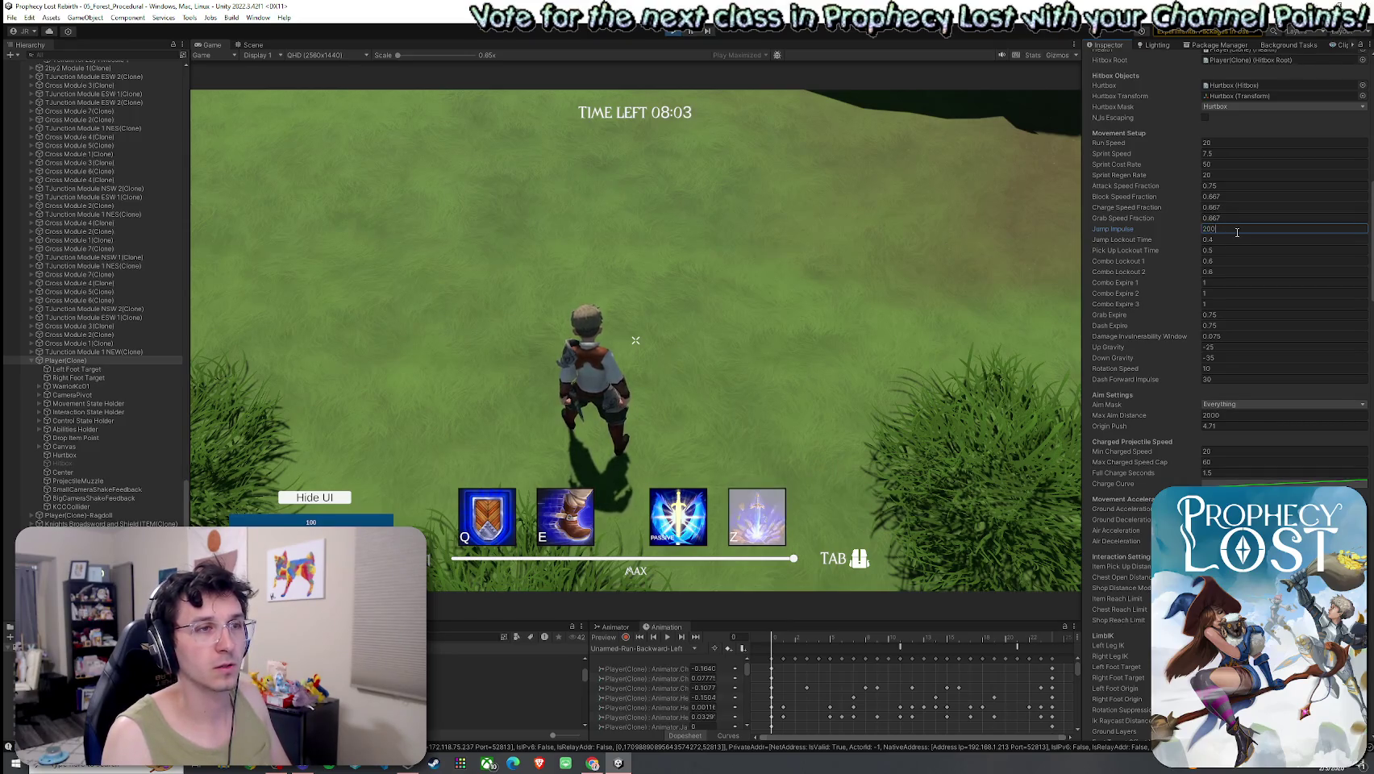
left_click(960, 292)
key("space")
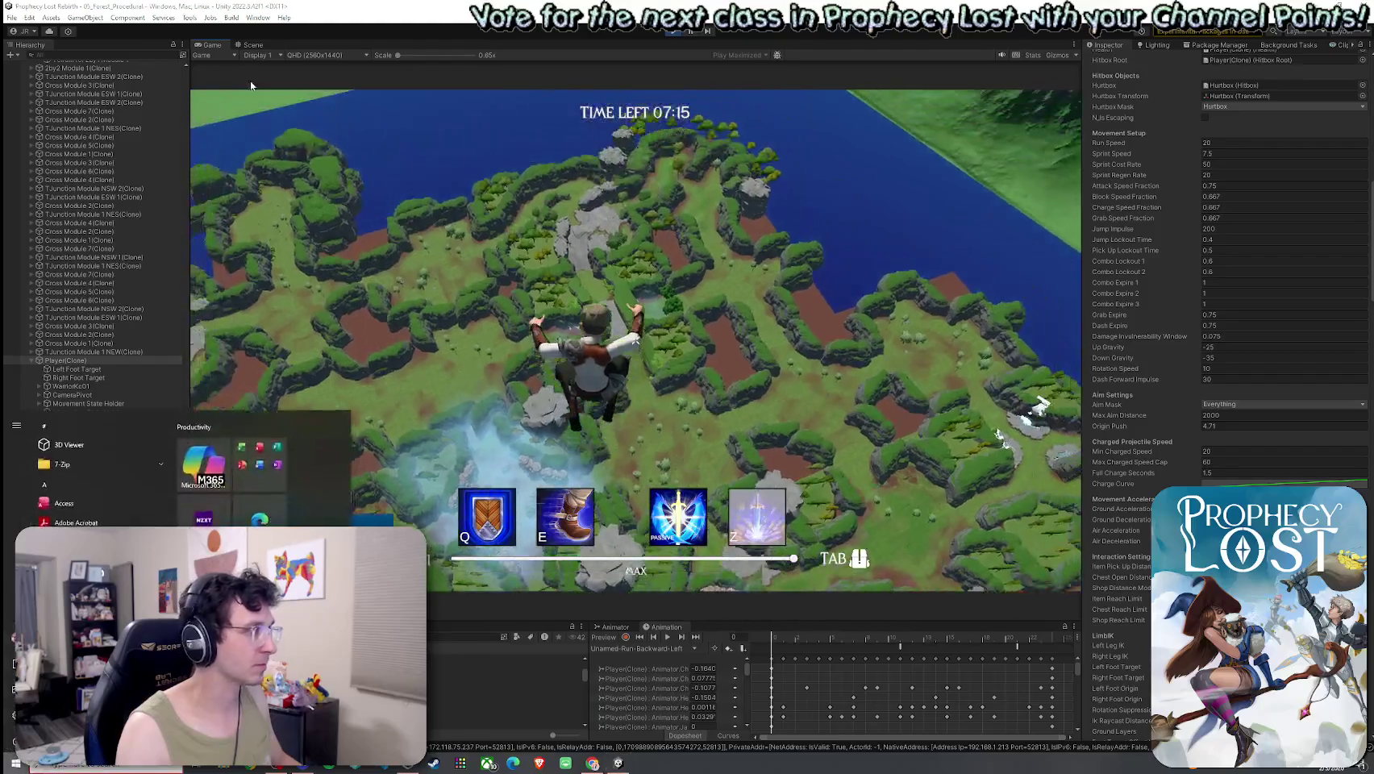
Maximize the Game view to fill the whole editor.
key("shift+space")
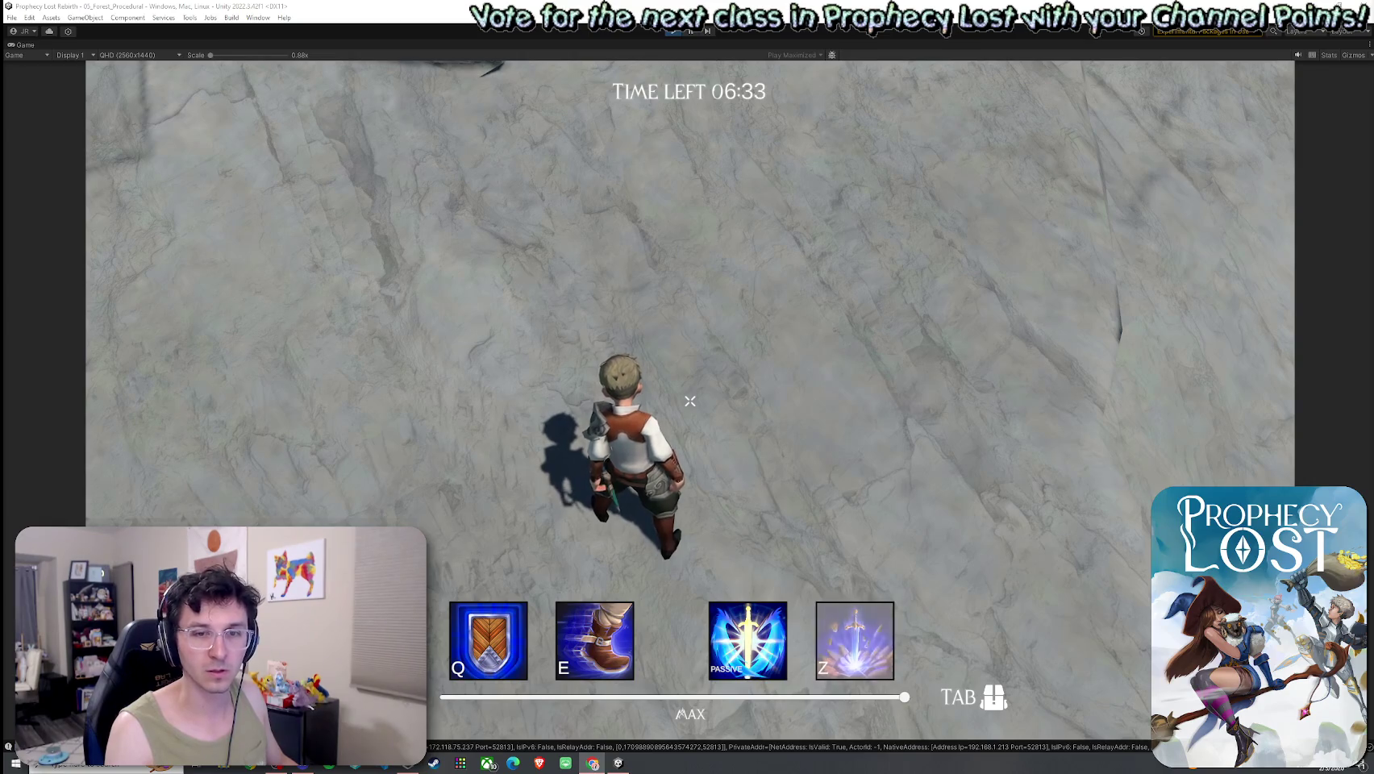
Climb the rock wall, run to the cliff edge and attack the boar.
left_click(1150, 279)
key("w")
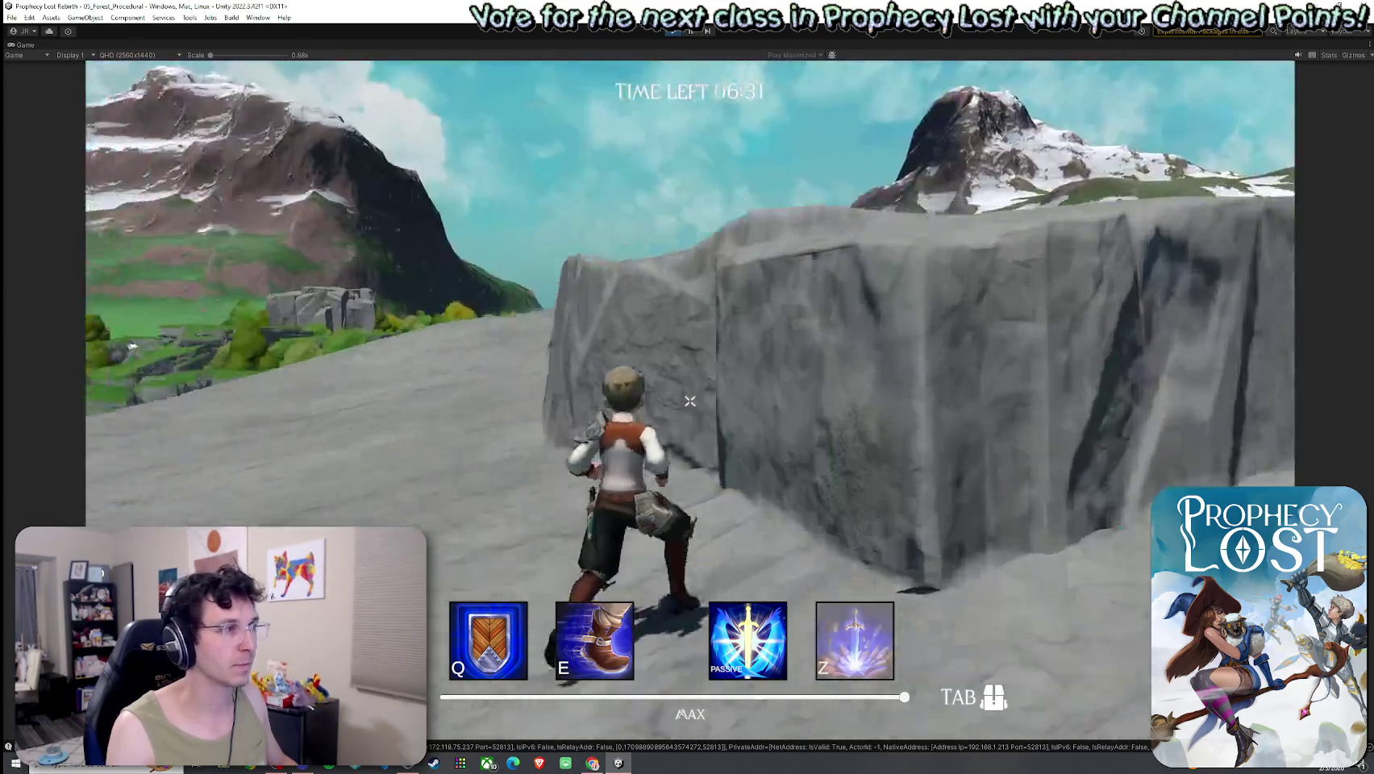
key("space")
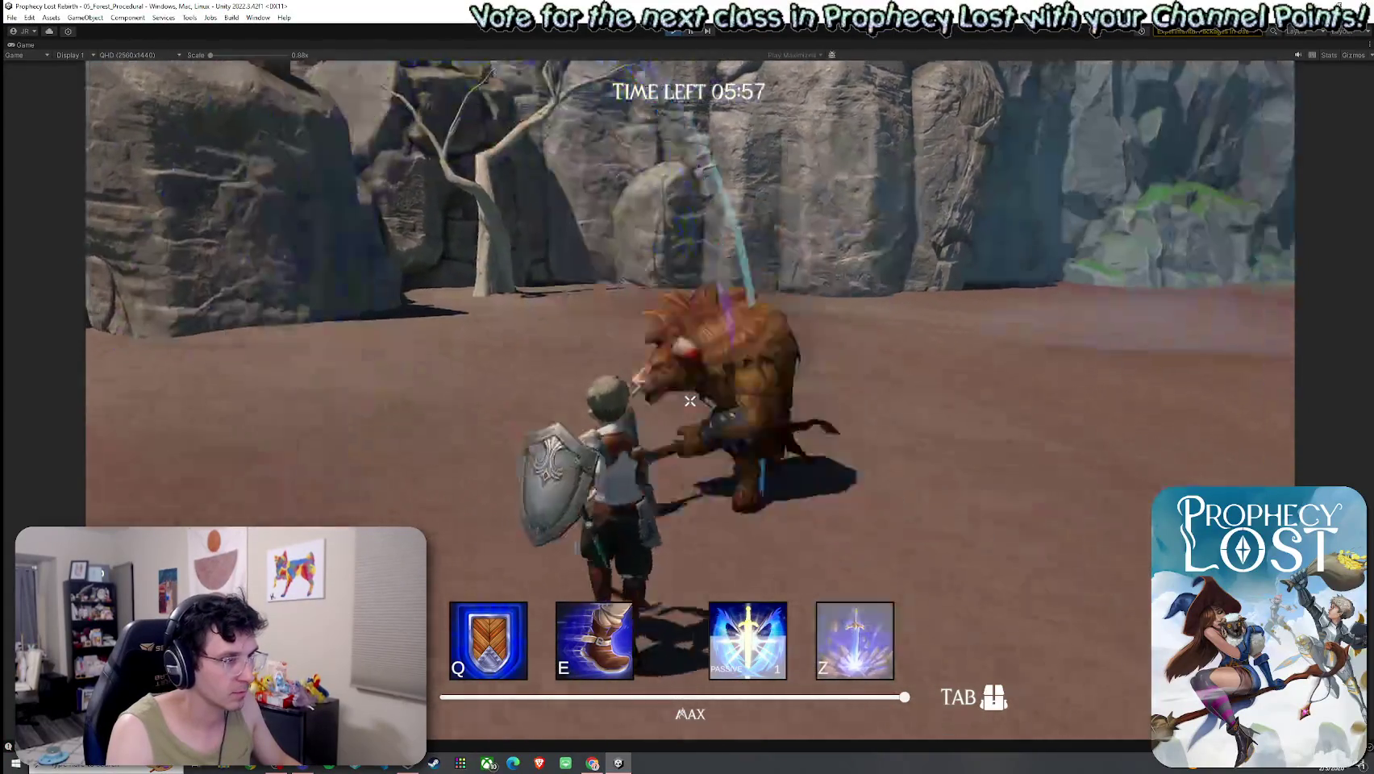
left_click(689, 401)
left_click(690, 401)
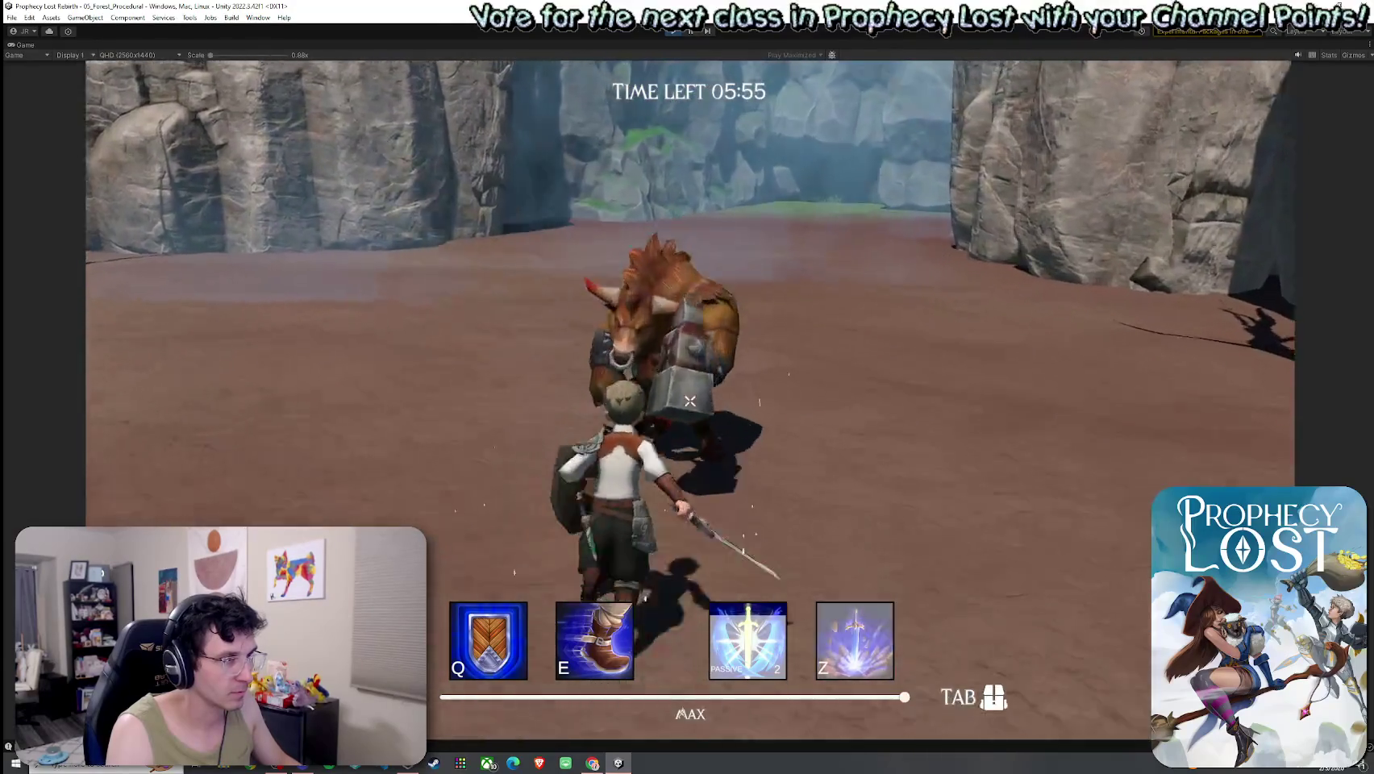
Dash away from the boar, leap over the cliff, and stop Play mode.
key("w")
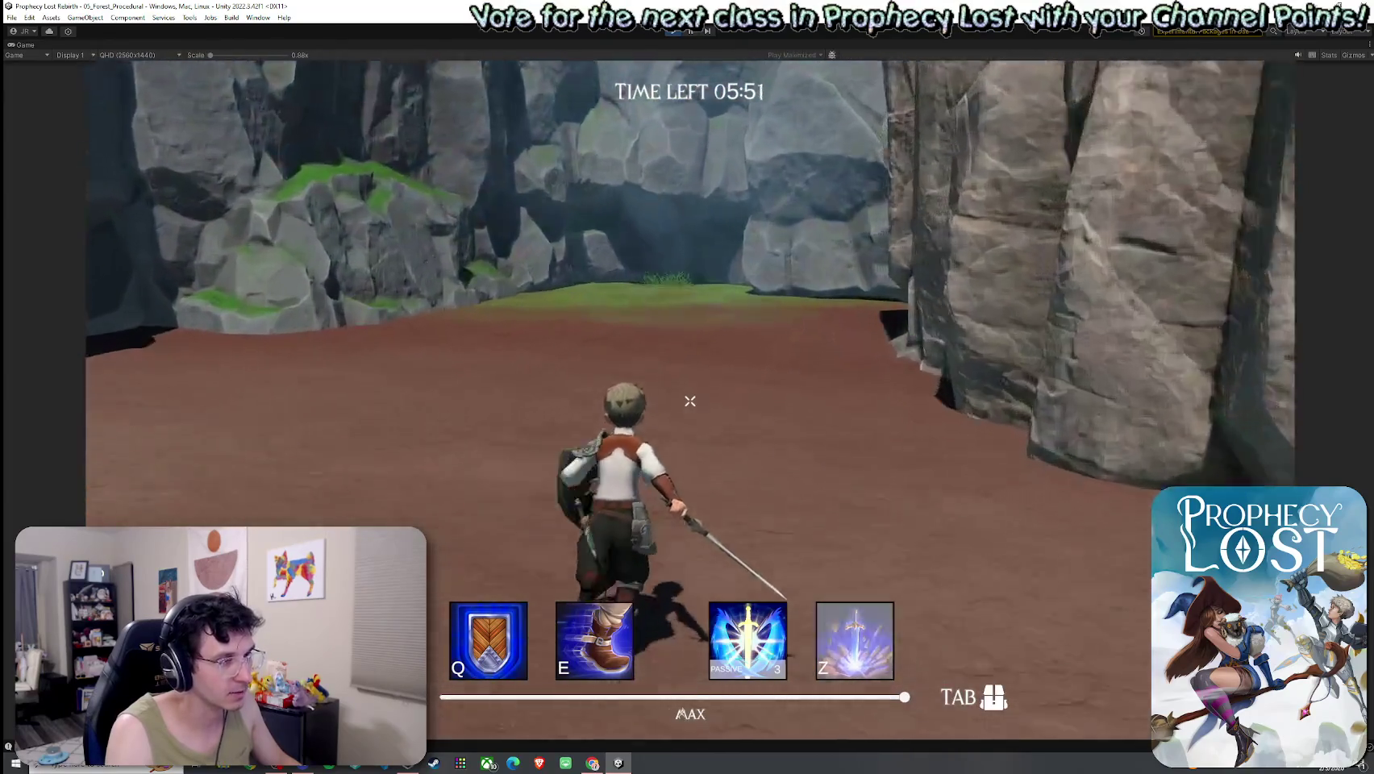
key("e")
key("space")
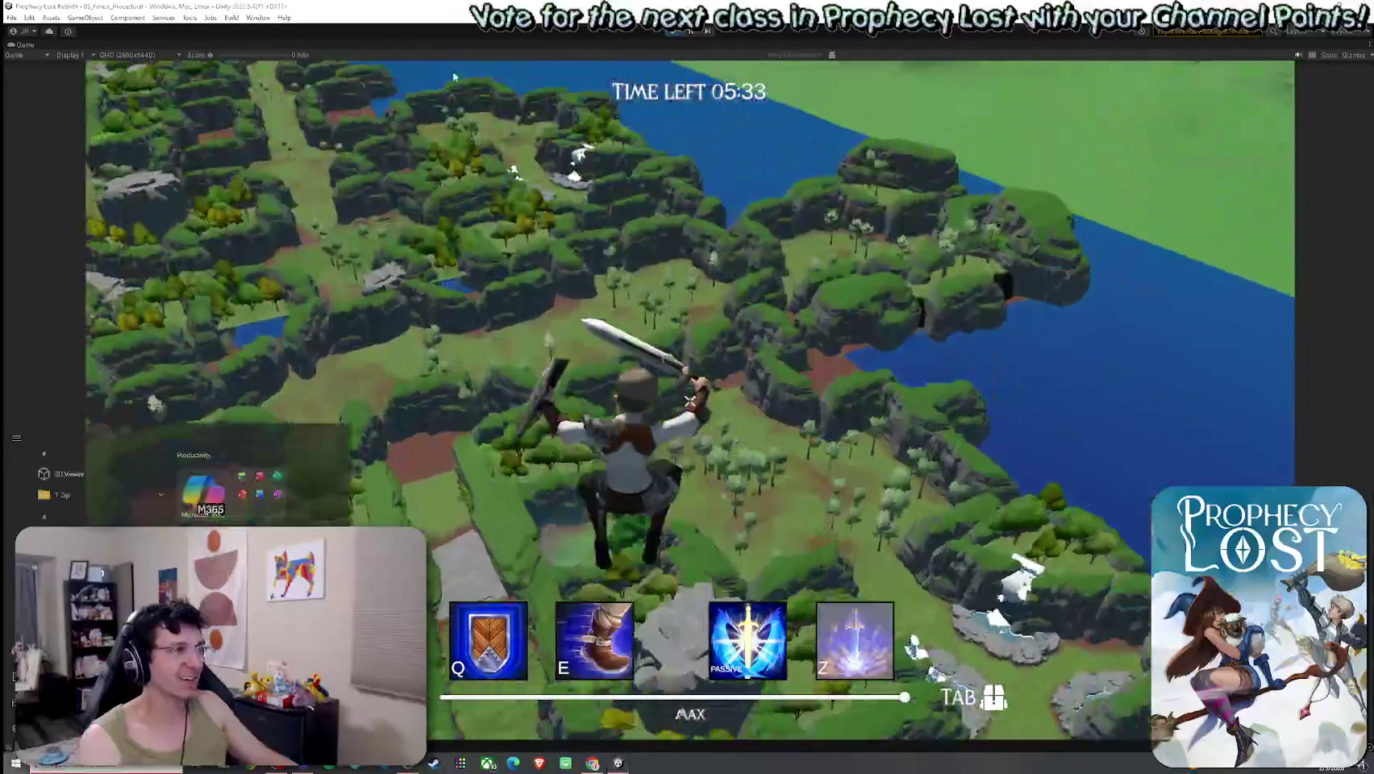
key("ctrl+p")
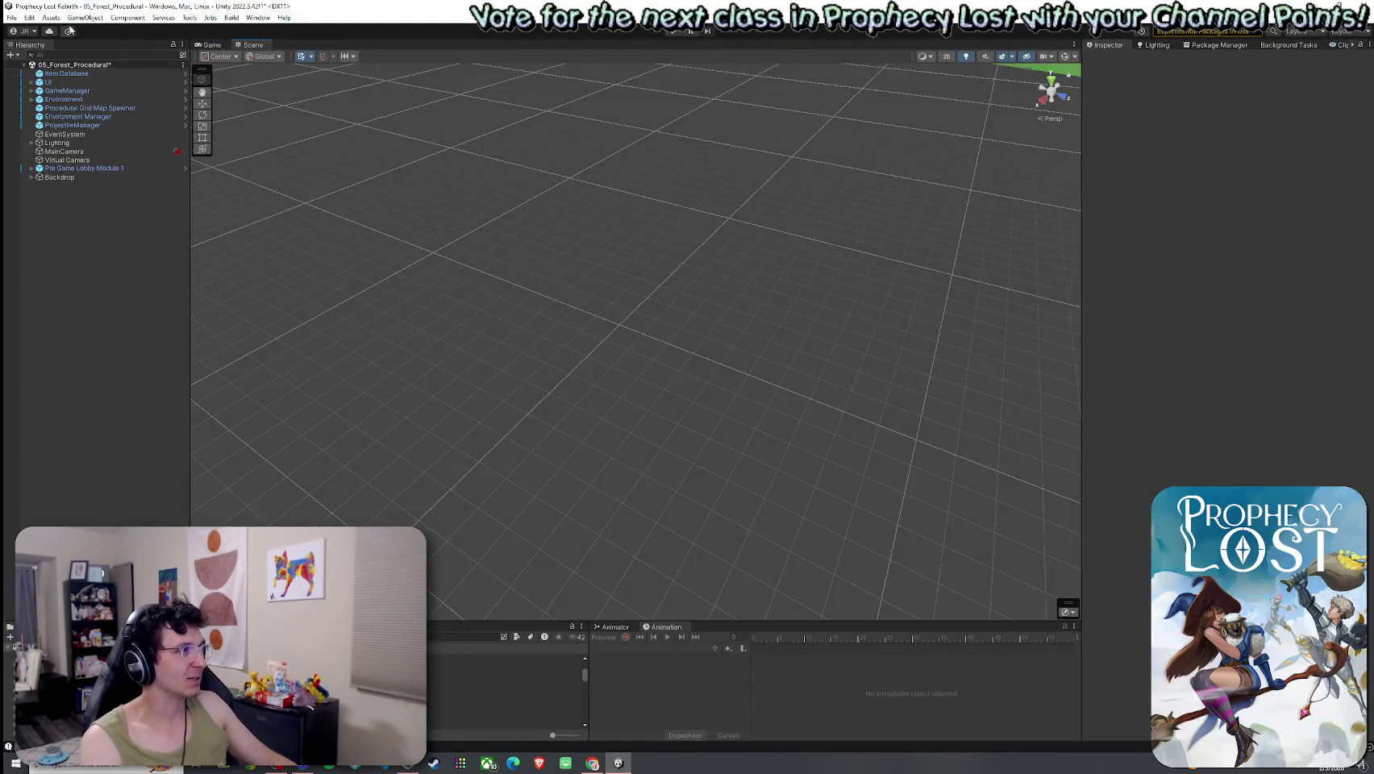
Save the scene and start a fresh game session from the title screen.
left_click(12, 17)
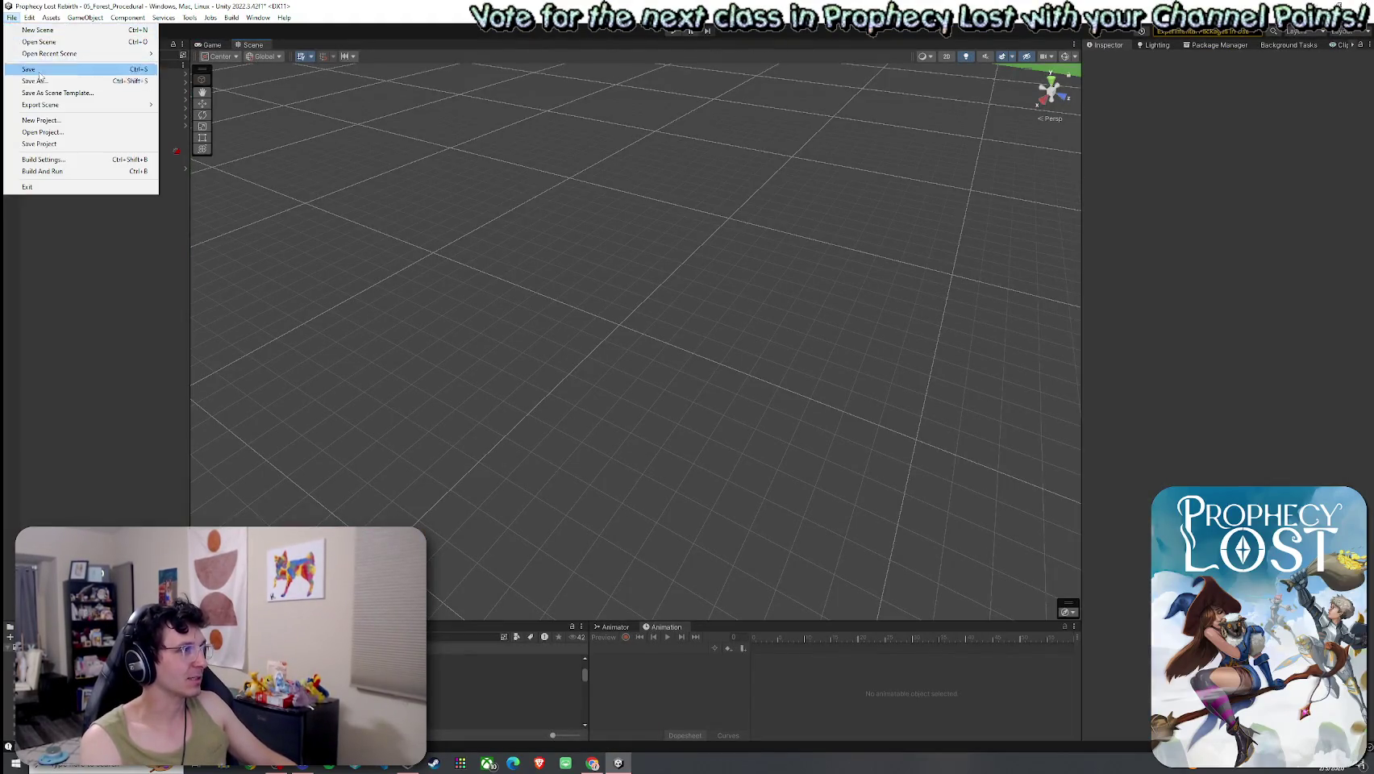
left_click(259, 30)
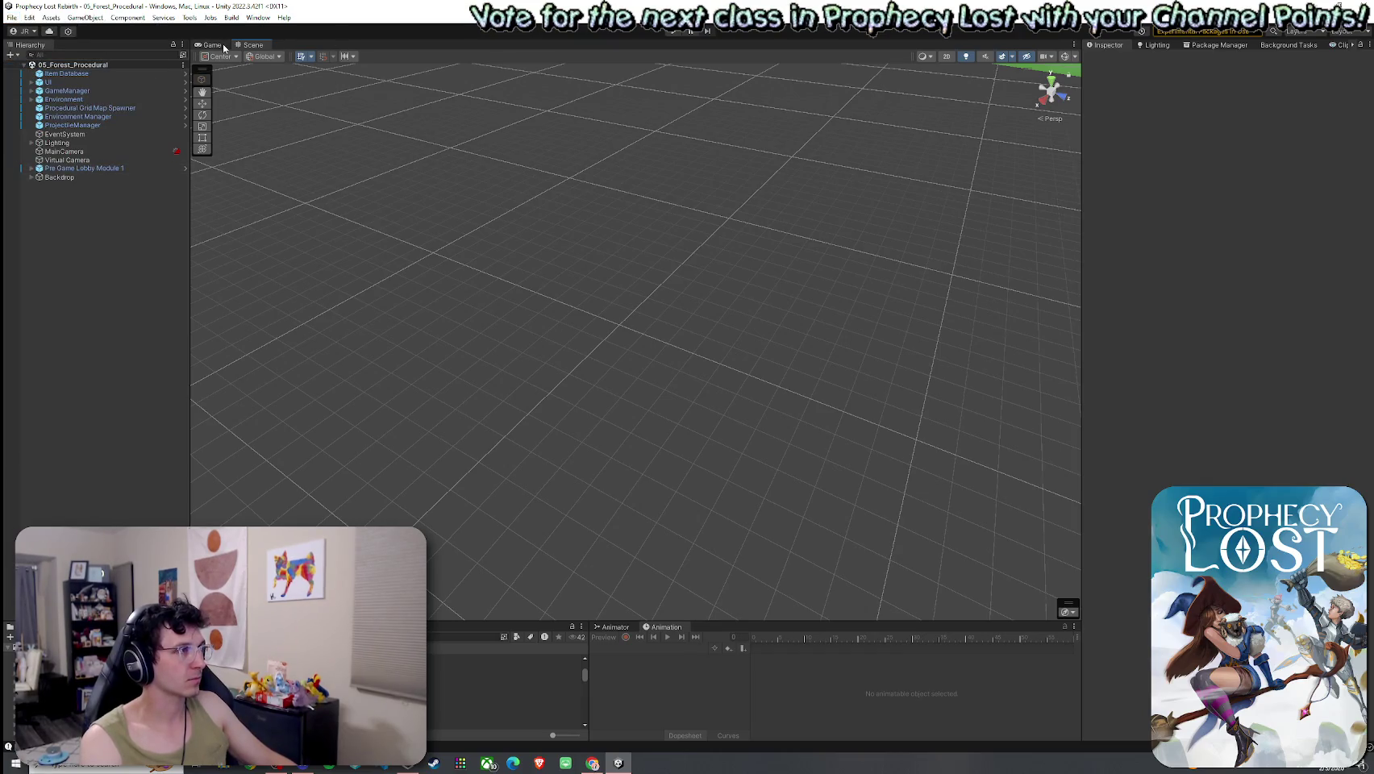
left_click(670, 34)
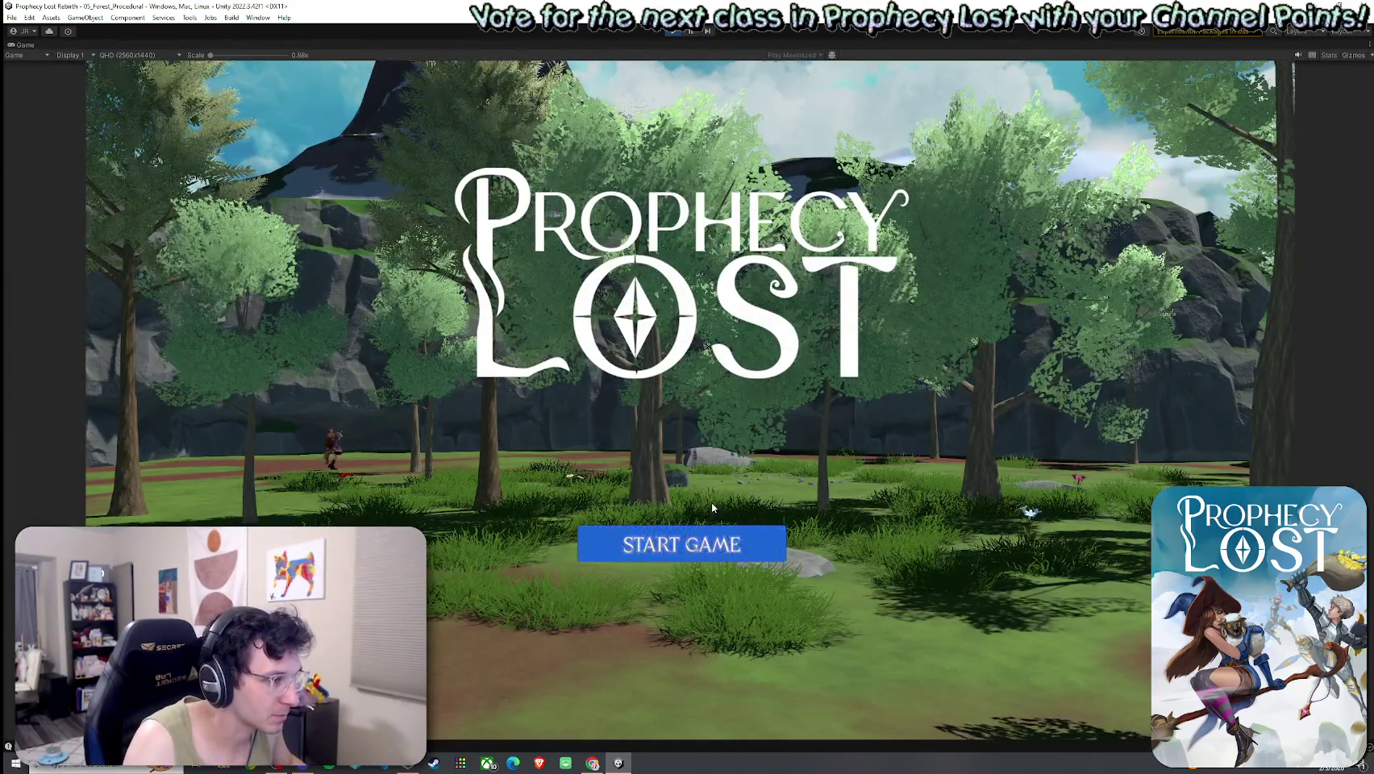
left_click(702, 544)
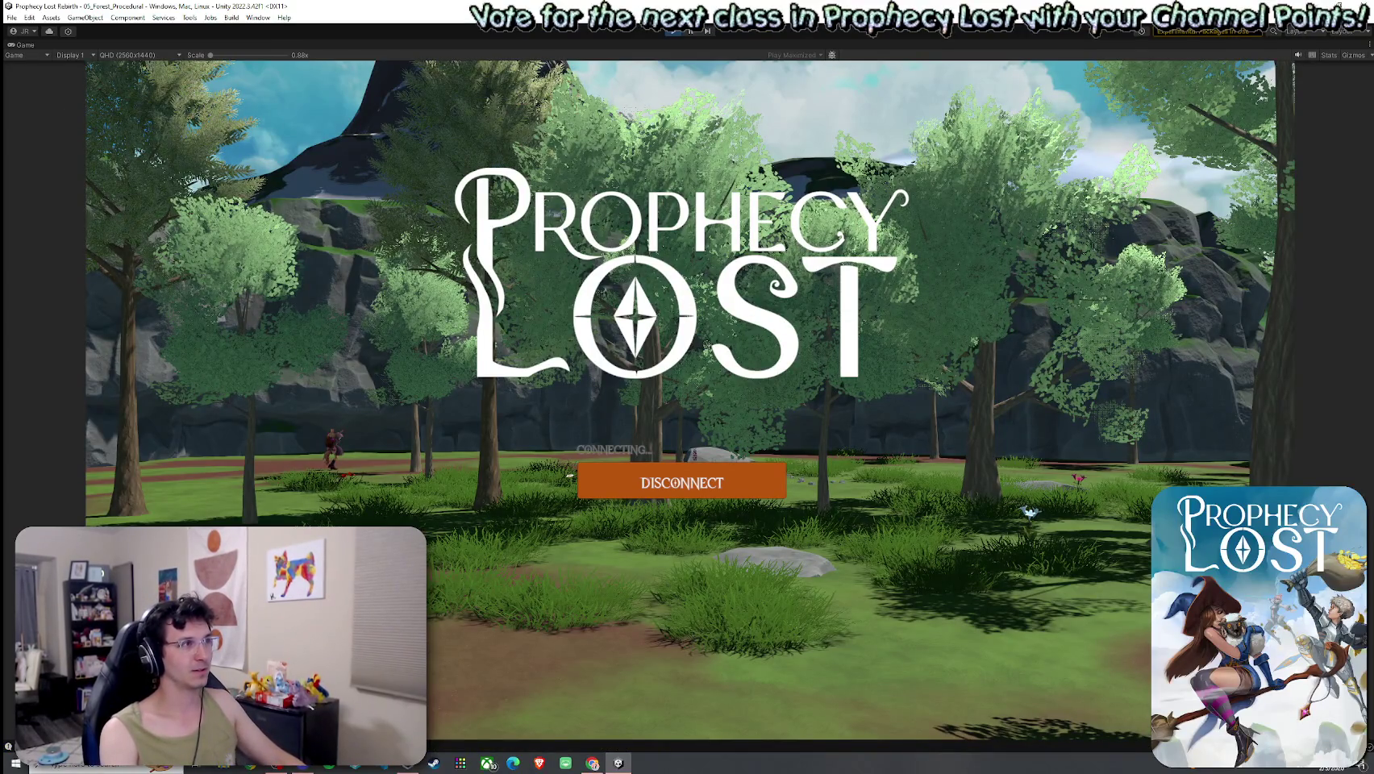
Restore the normal layout and maximize the Scene view over the generated map.
key("super")
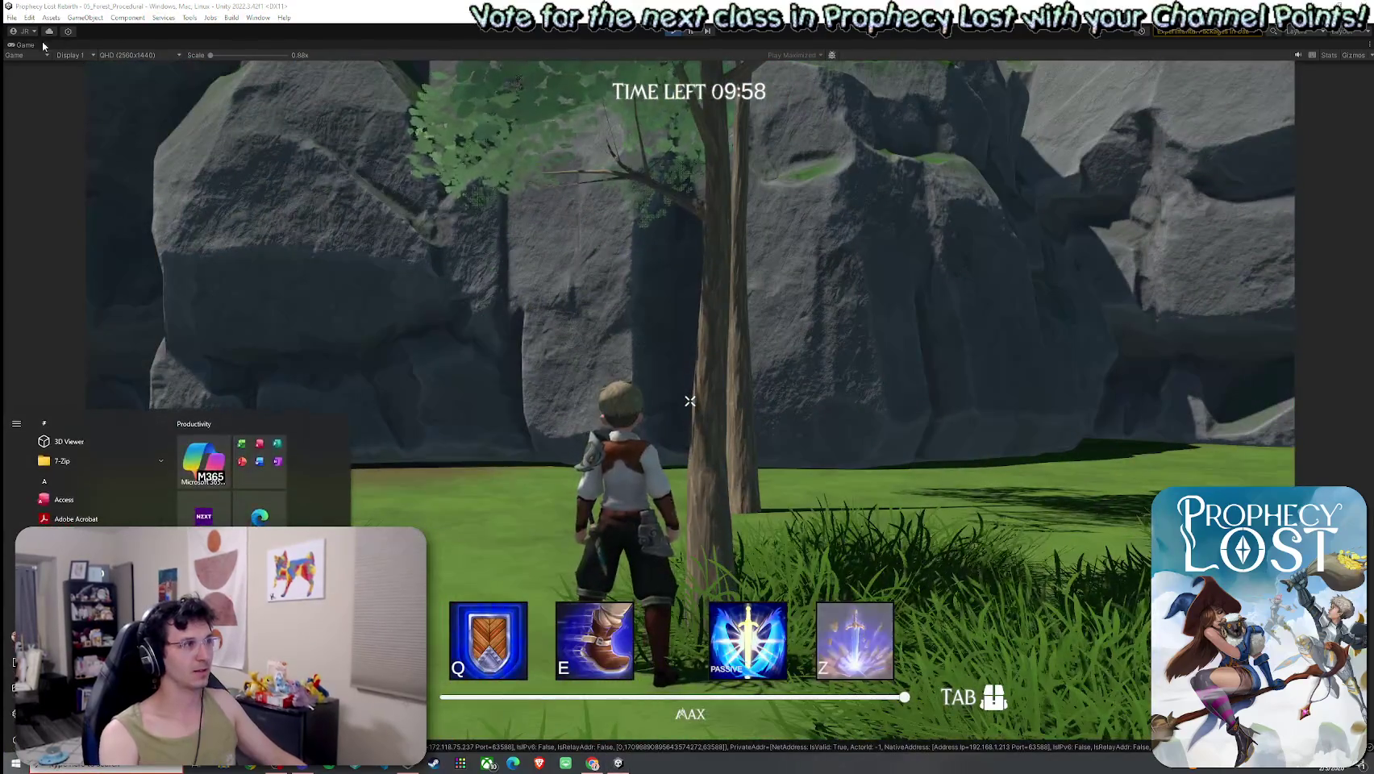
double_click(30, 44)
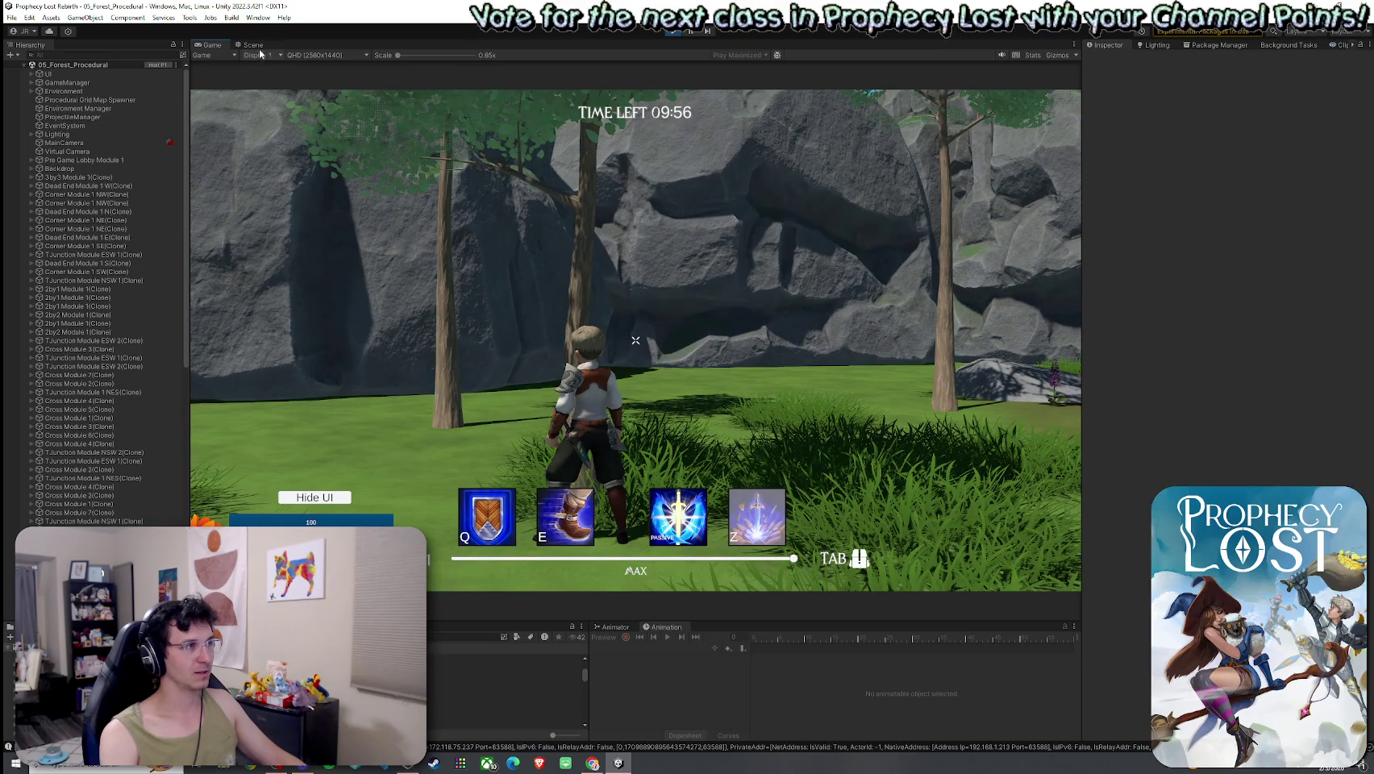
left_click(252, 45)
double_click(252, 45)
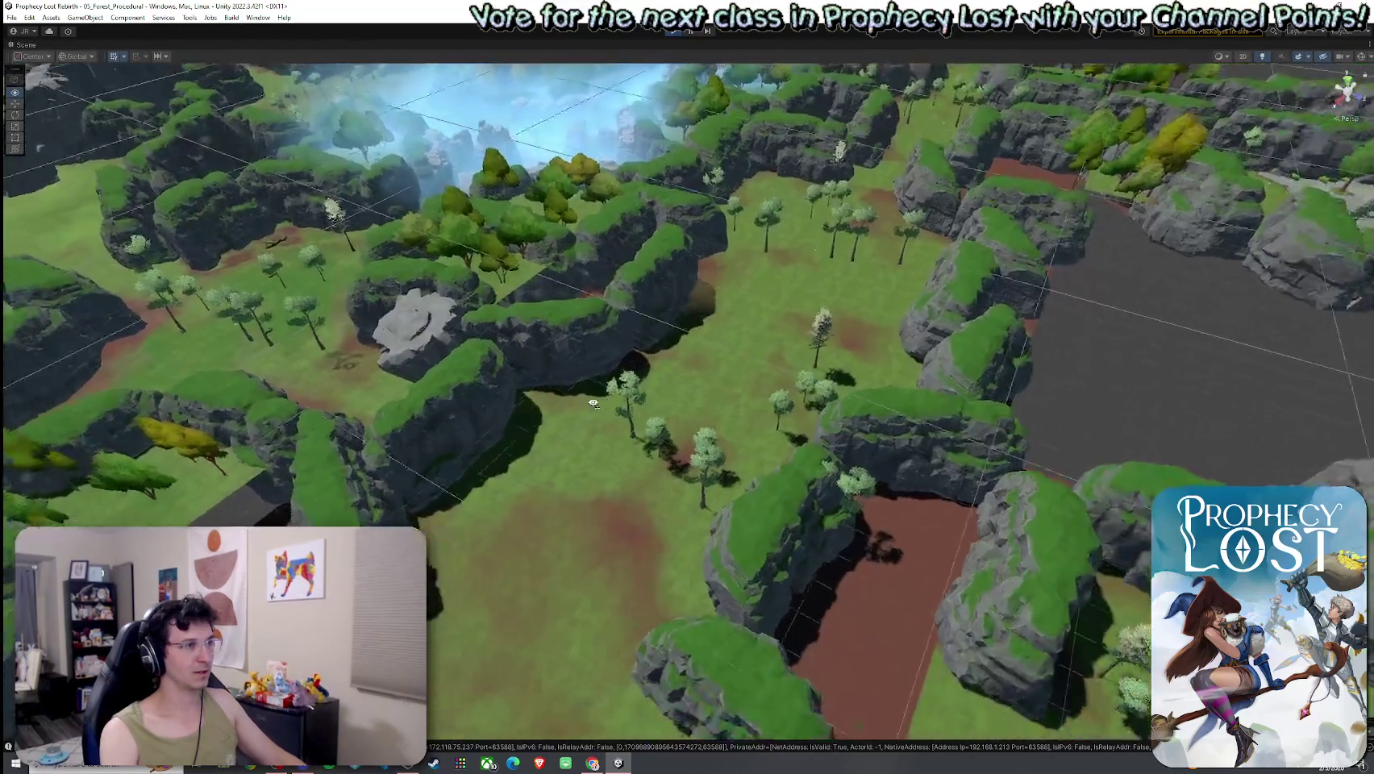
scroll(594, 403, "down", 10)
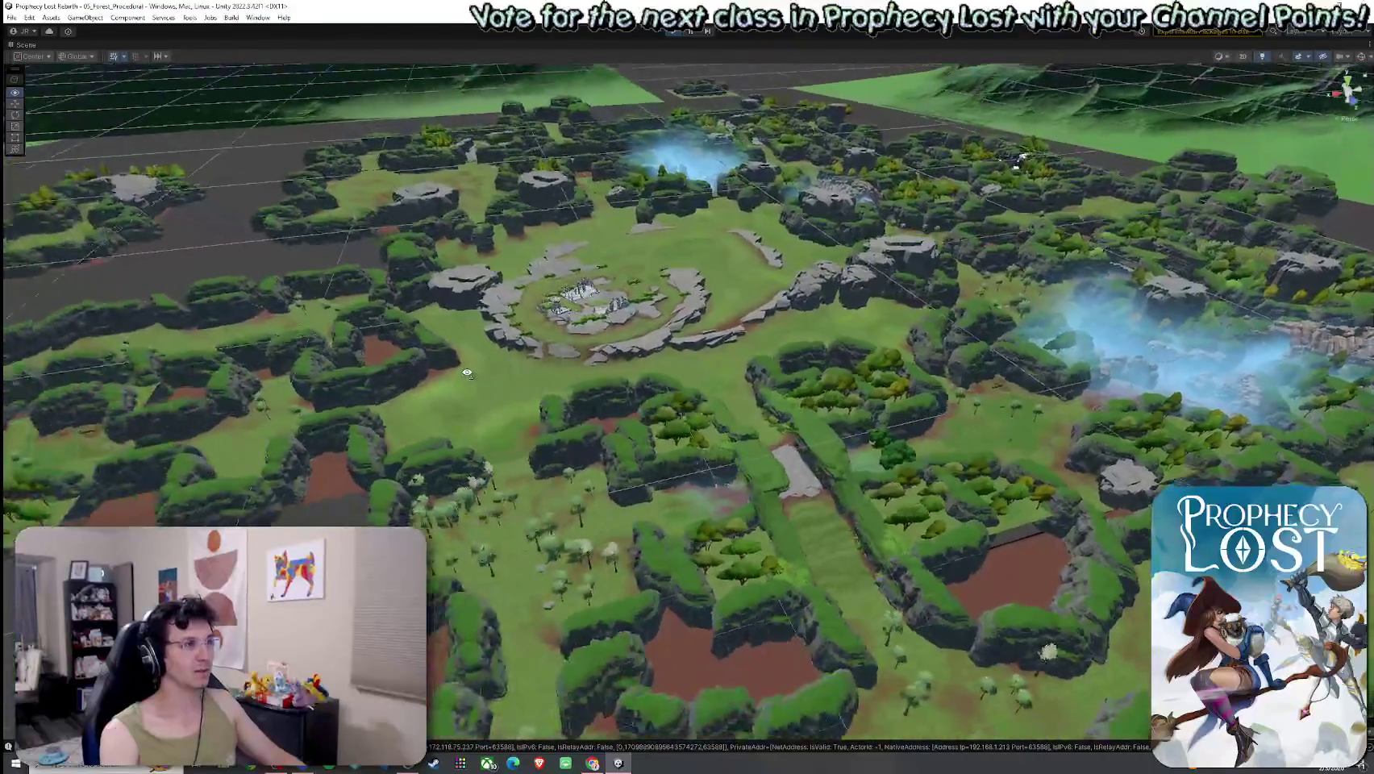
scroll(467, 374, "down", 3)
mouse_move(467, 373)
left_mouse_down()
mouse_move(539, 437)
mouse_move(710, 462)
left_mouse_up()
scroll(539, 436, "up", 3)
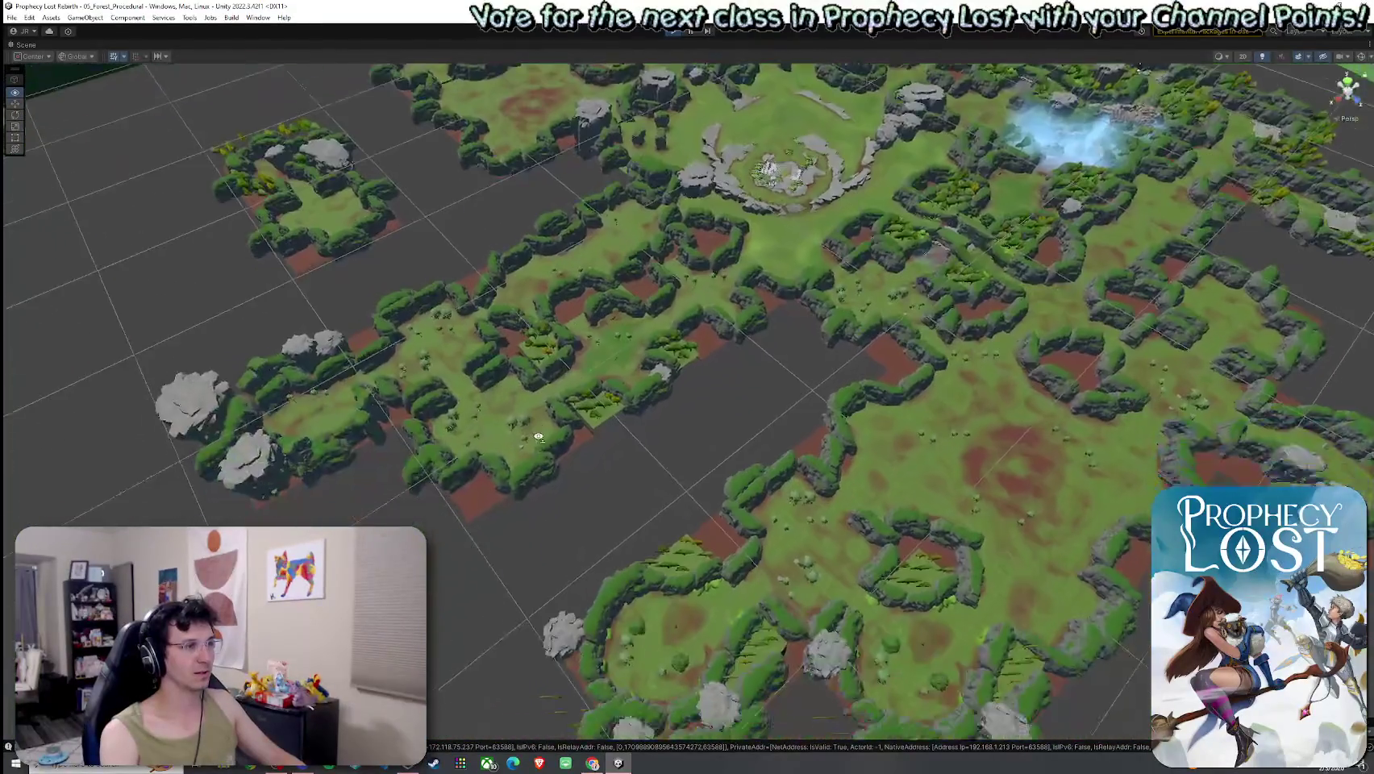
scroll(539, 437, "up", 4)
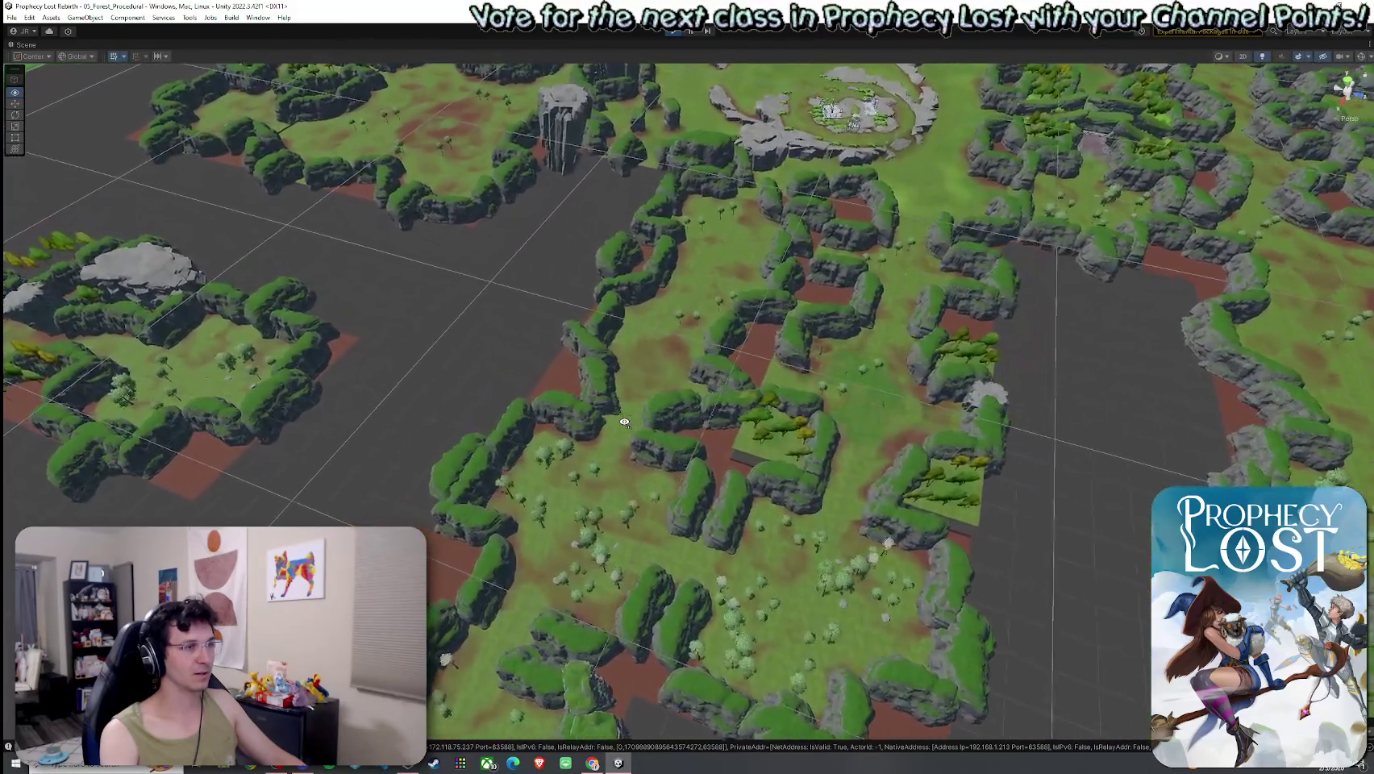
left_click_drag(624, 422, 499, 554)
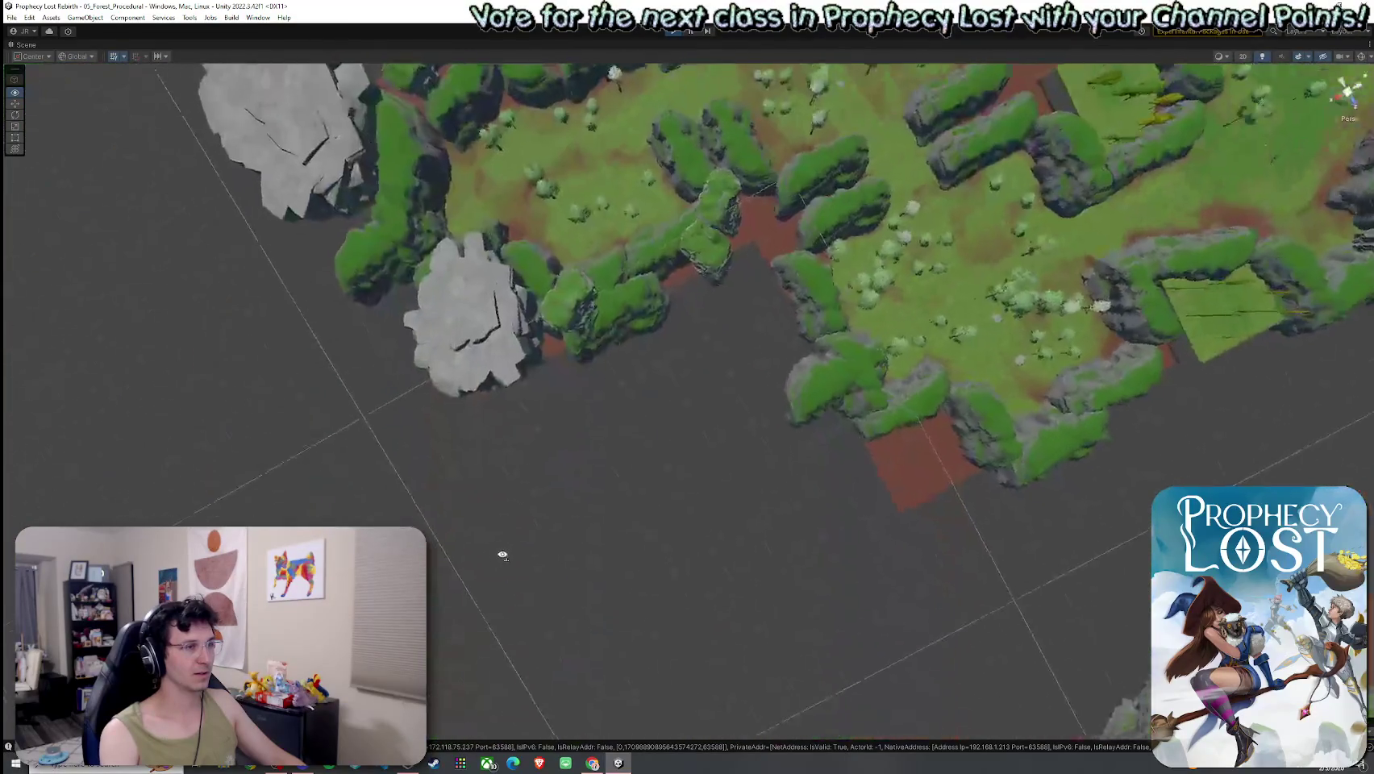
scroll(501, 555, "up", 3)
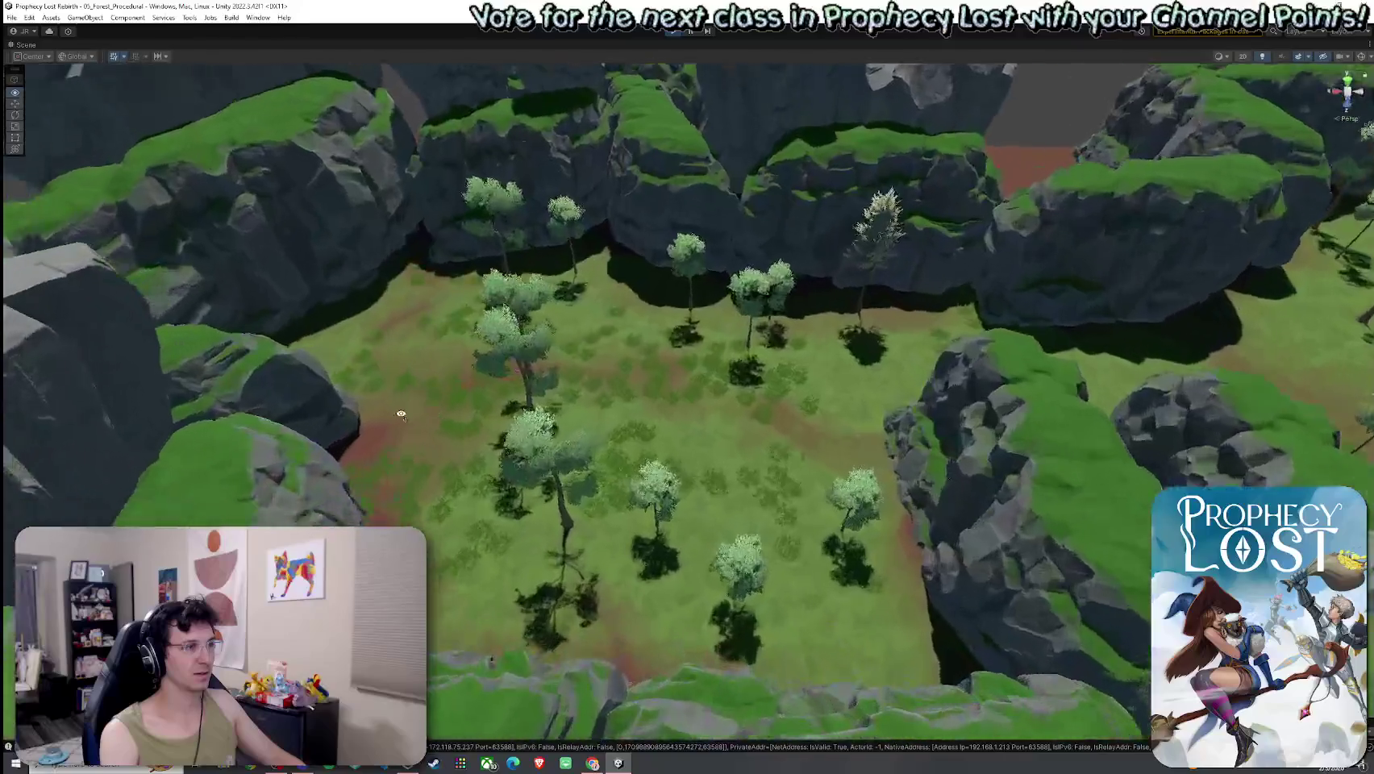
scroll(189, 352, "up", 3)
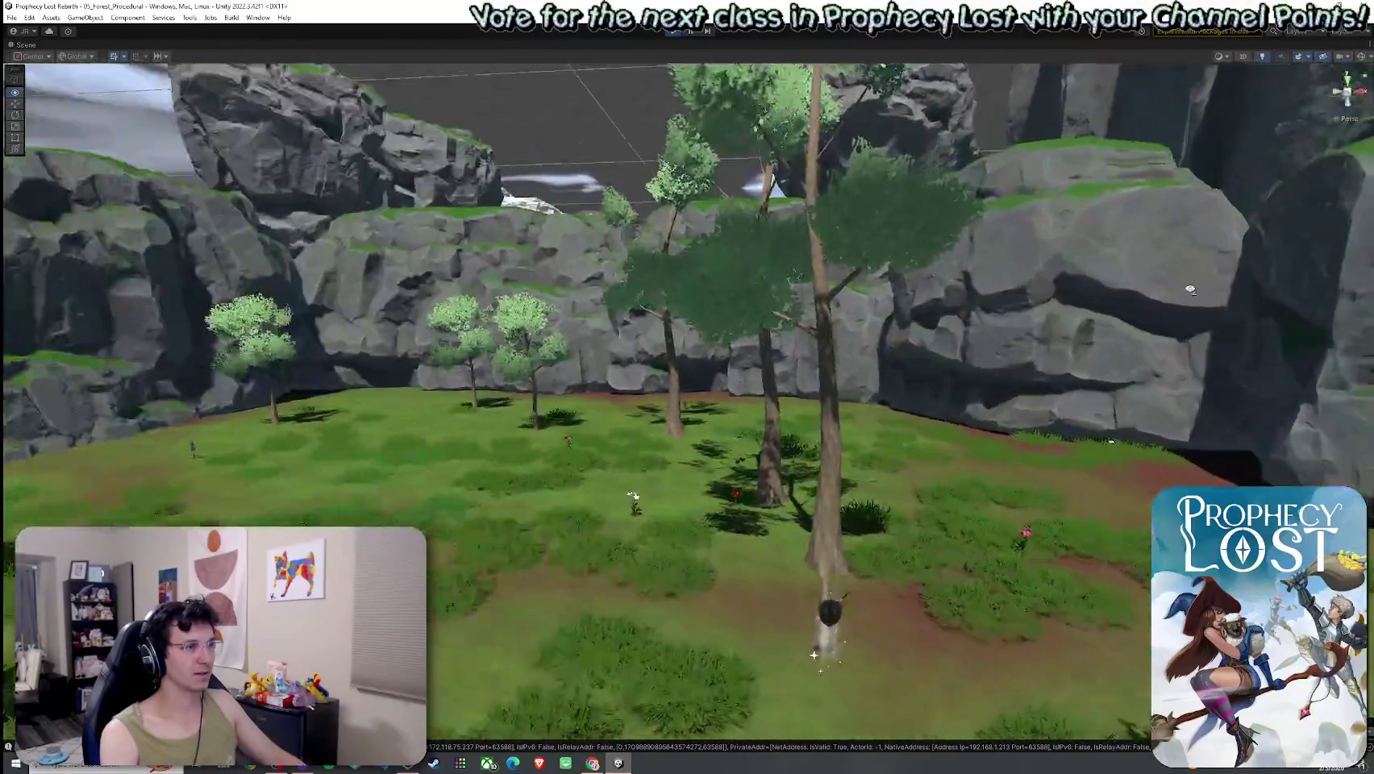
left_click_drag(1190, 290, 980, 283)
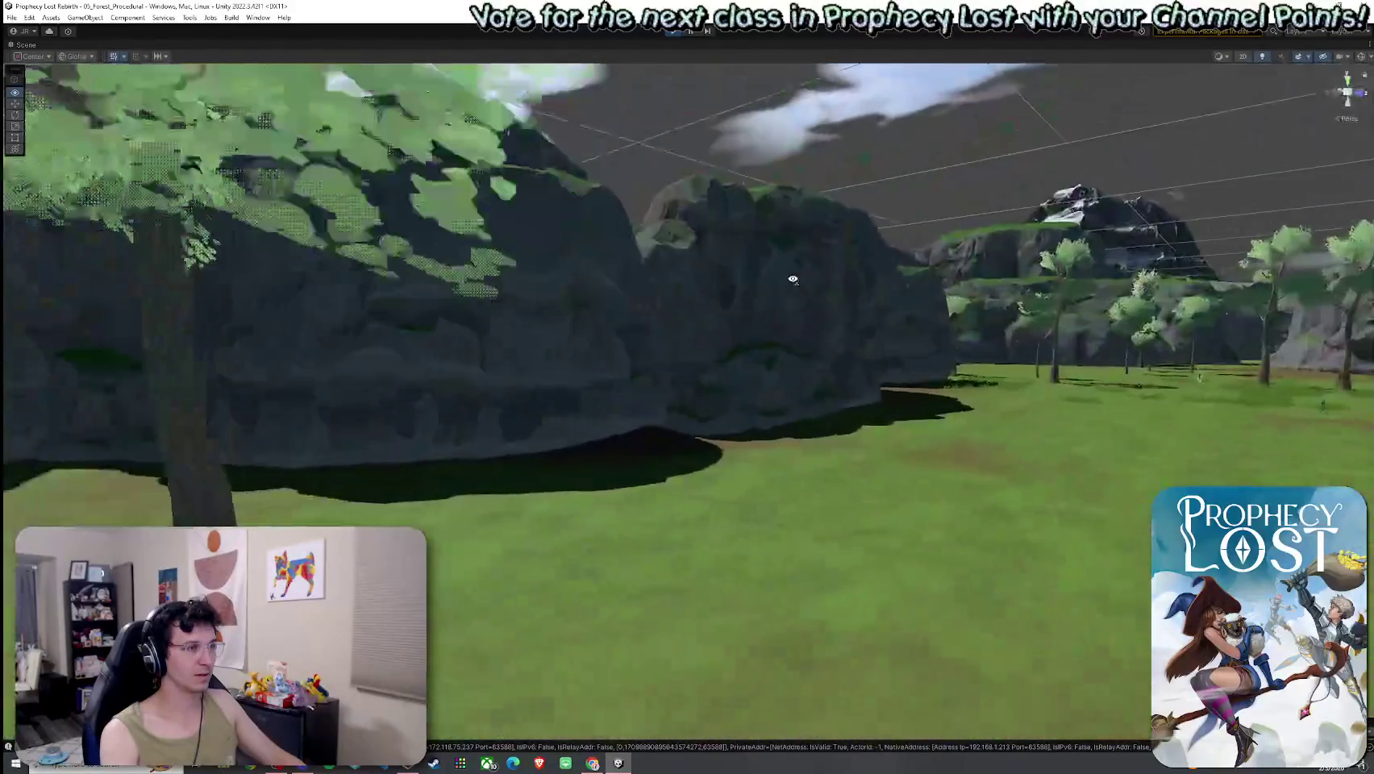
mouse_move(793, 279)
left_mouse_down()
mouse_move(350, 307)
mouse_move(302, 289)
left_mouse_up()
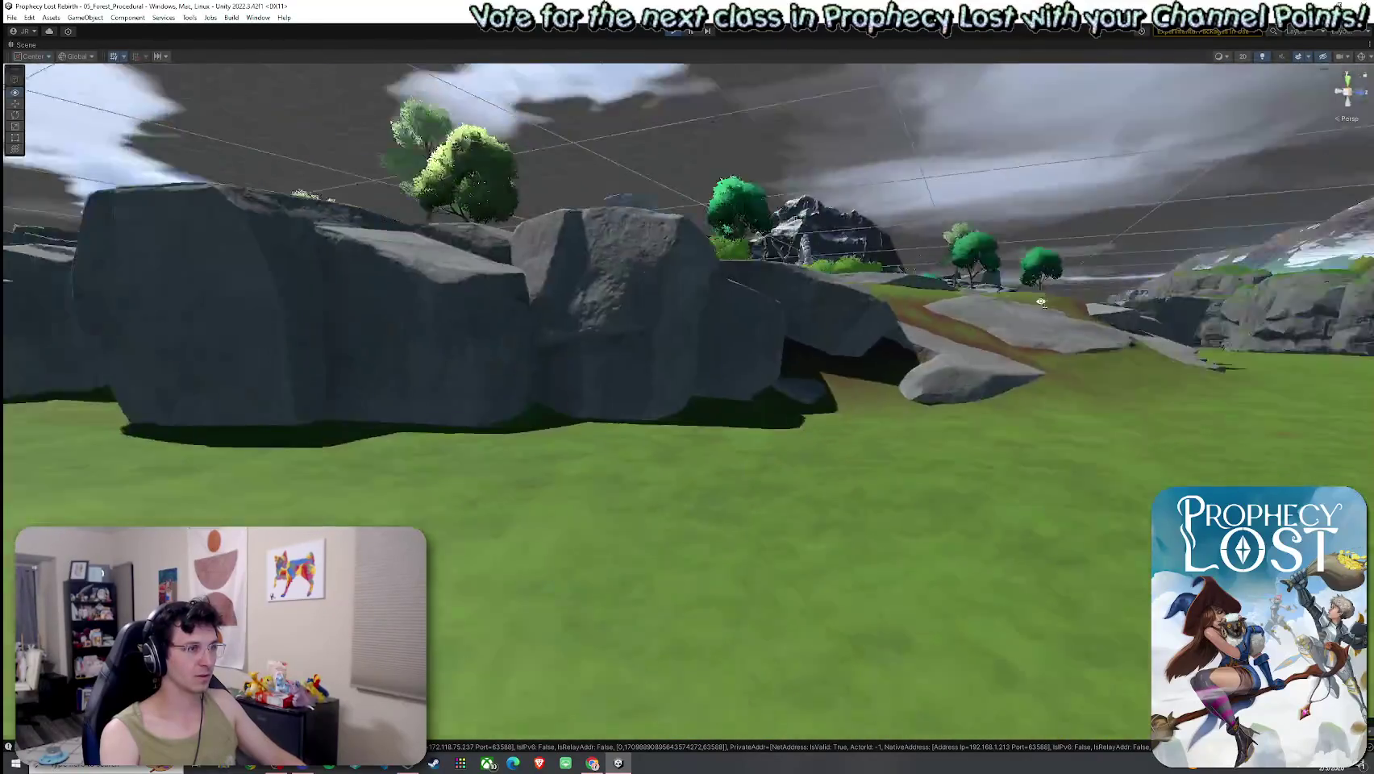
mouse_move(1041, 302)
left_mouse_down()
mouse_move(1205, 420)
mouse_move(1202, 377)
mouse_move(1303, 369)
mouse_move(79, 273)
mouse_move(1332, 239)
mouse_move(1141, 344)
mouse_move(1136, 374)
mouse_move(1198, 474)
mouse_move(70, 524)
left_mouse_up()
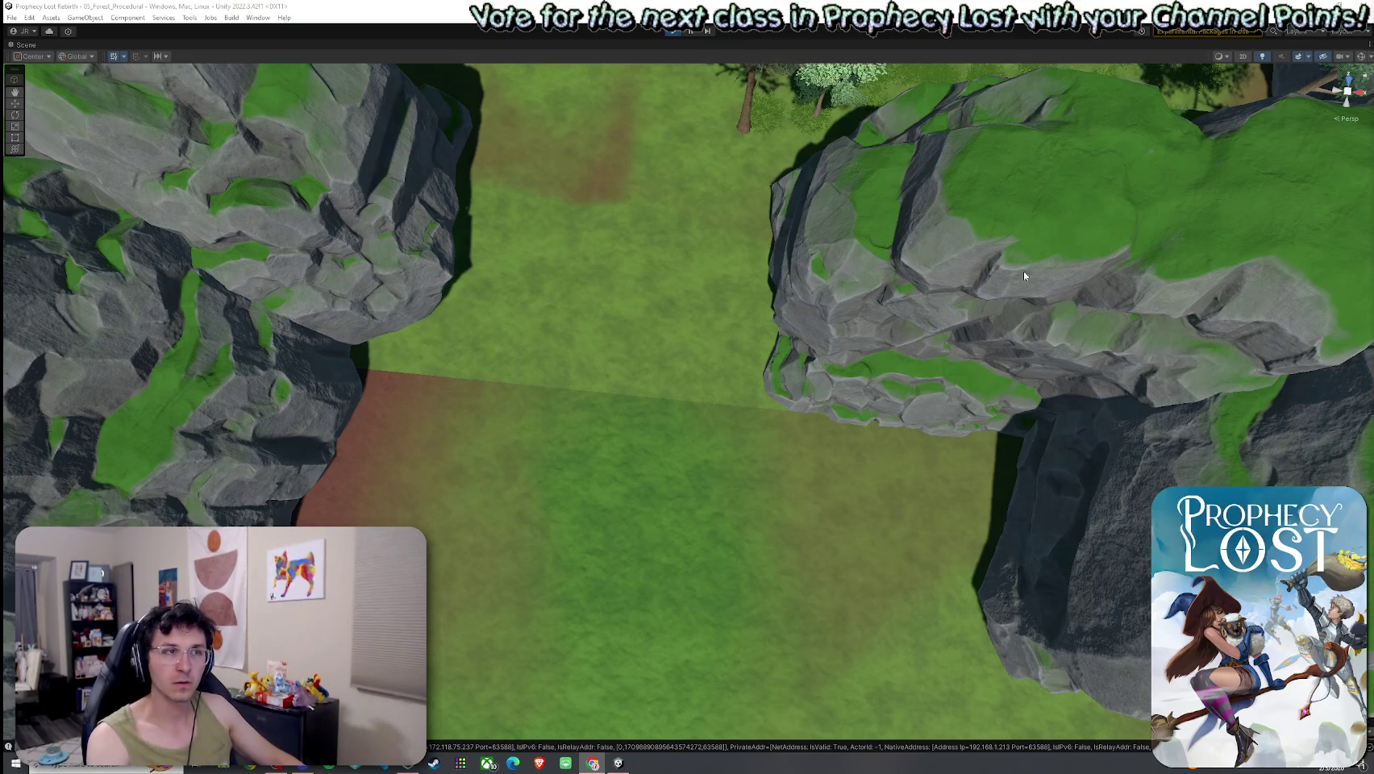
mouse_move(975, 320)
left_mouse_down()
mouse_move(713, 162)
mouse_move(615, 166)
mouse_move(552, 221)
mouse_move(651, 254)
mouse_move(719, 166)
mouse_move(678, 220)
mouse_move(533, 193)
mouse_move(213, 238)
mouse_move(180, 215)
mouse_move(578, 325)
mouse_move(485, 260)
mouse_move(575, 315)
mouse_move(523, 347)
left_mouse_up()
Inspect the cliff rocks Cliff2 (10) and Cliff2 (9) and the 2by1 terrain, then collapse Cliffs.
left_click(522, 347)
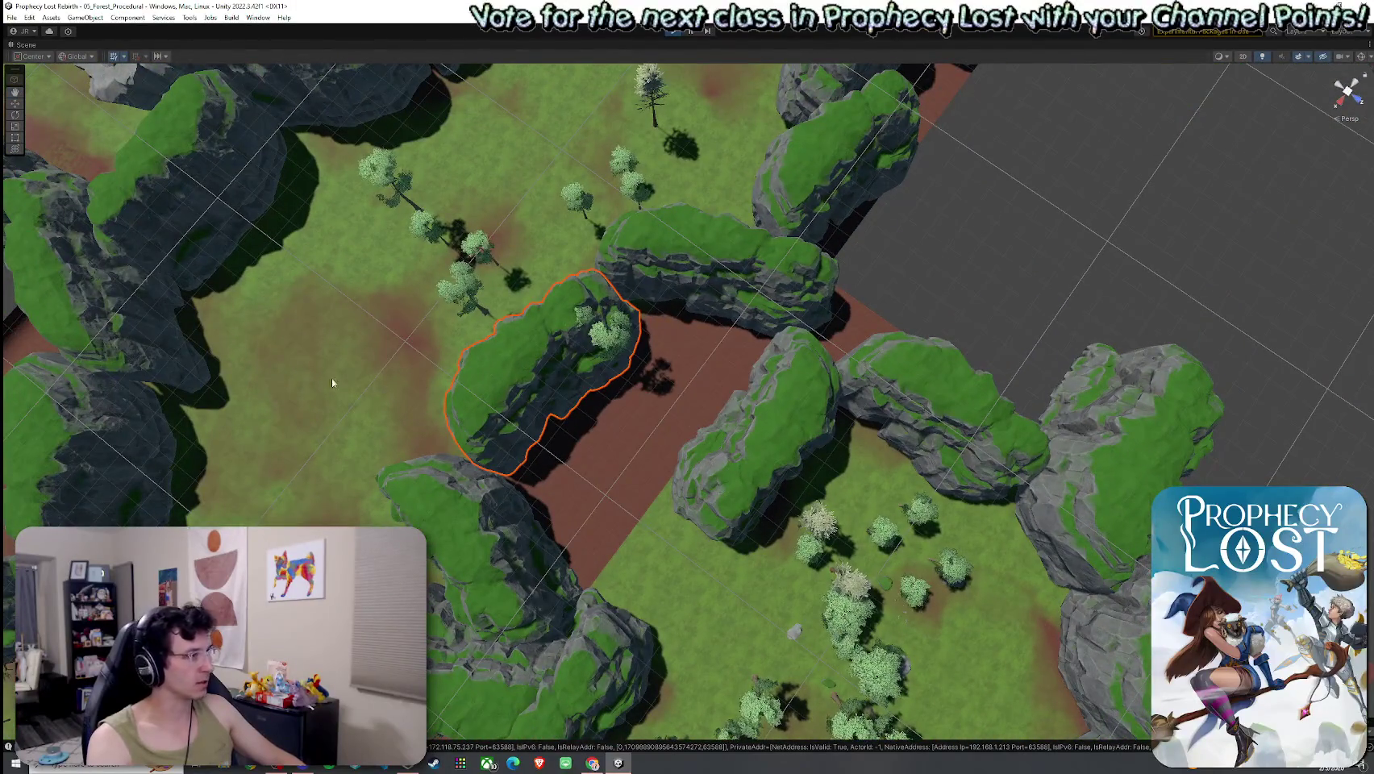
key("shift+space")
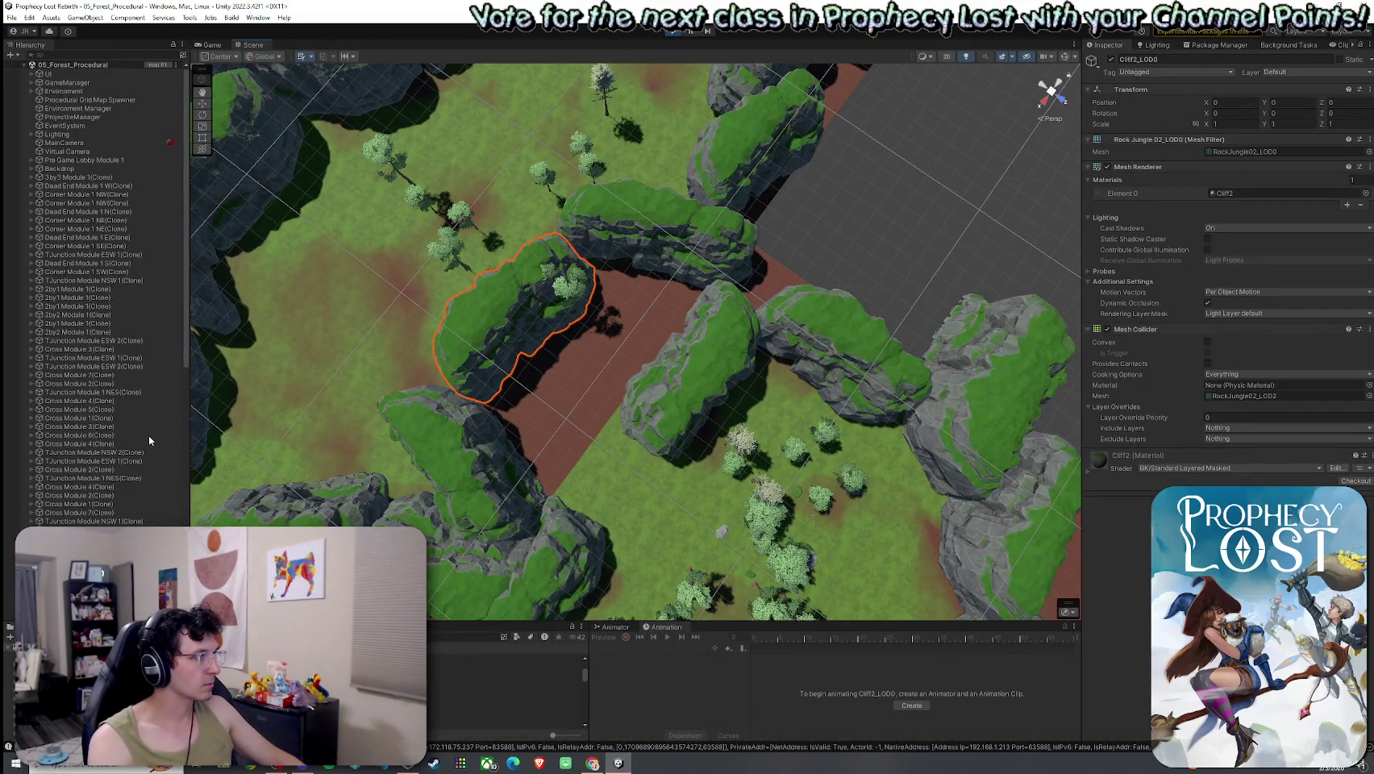
left_click(558, 363)
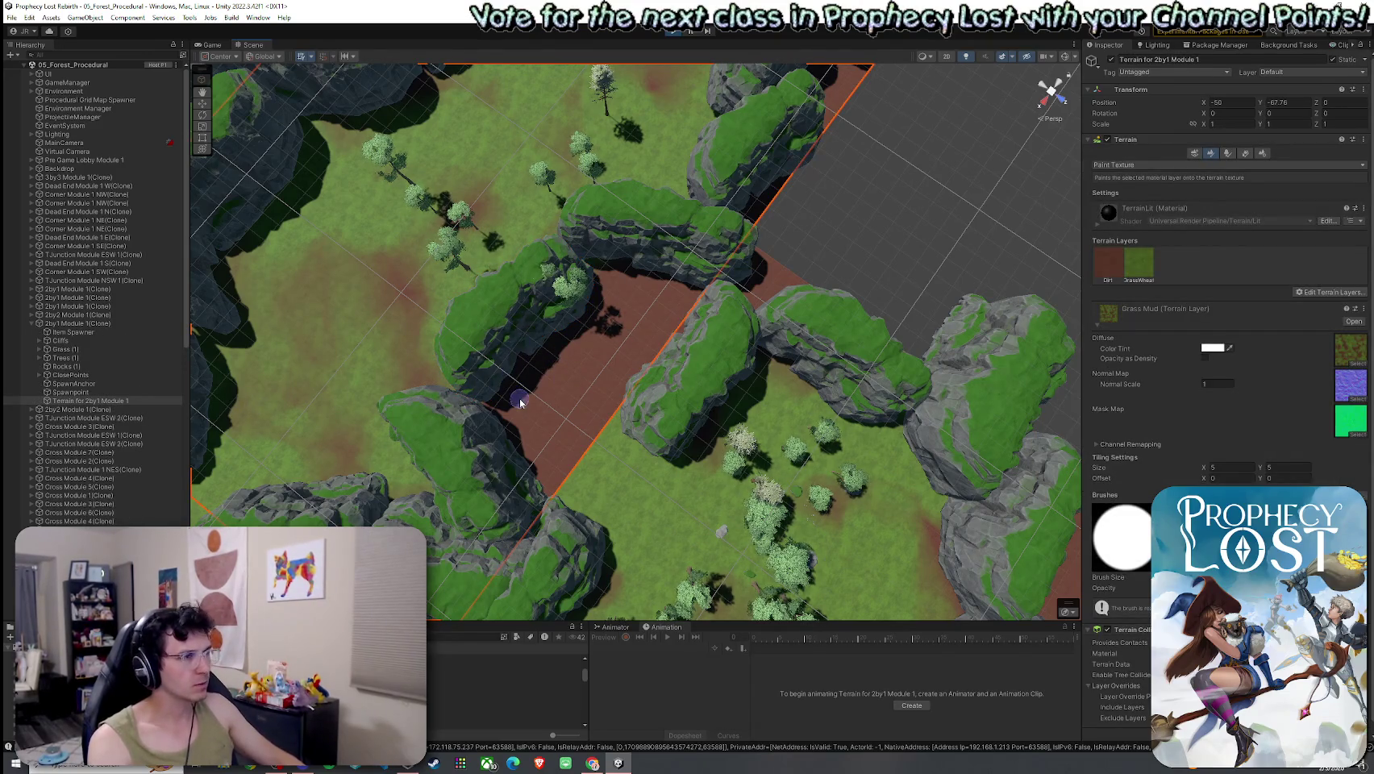
left_click(534, 332)
left_click(480, 332)
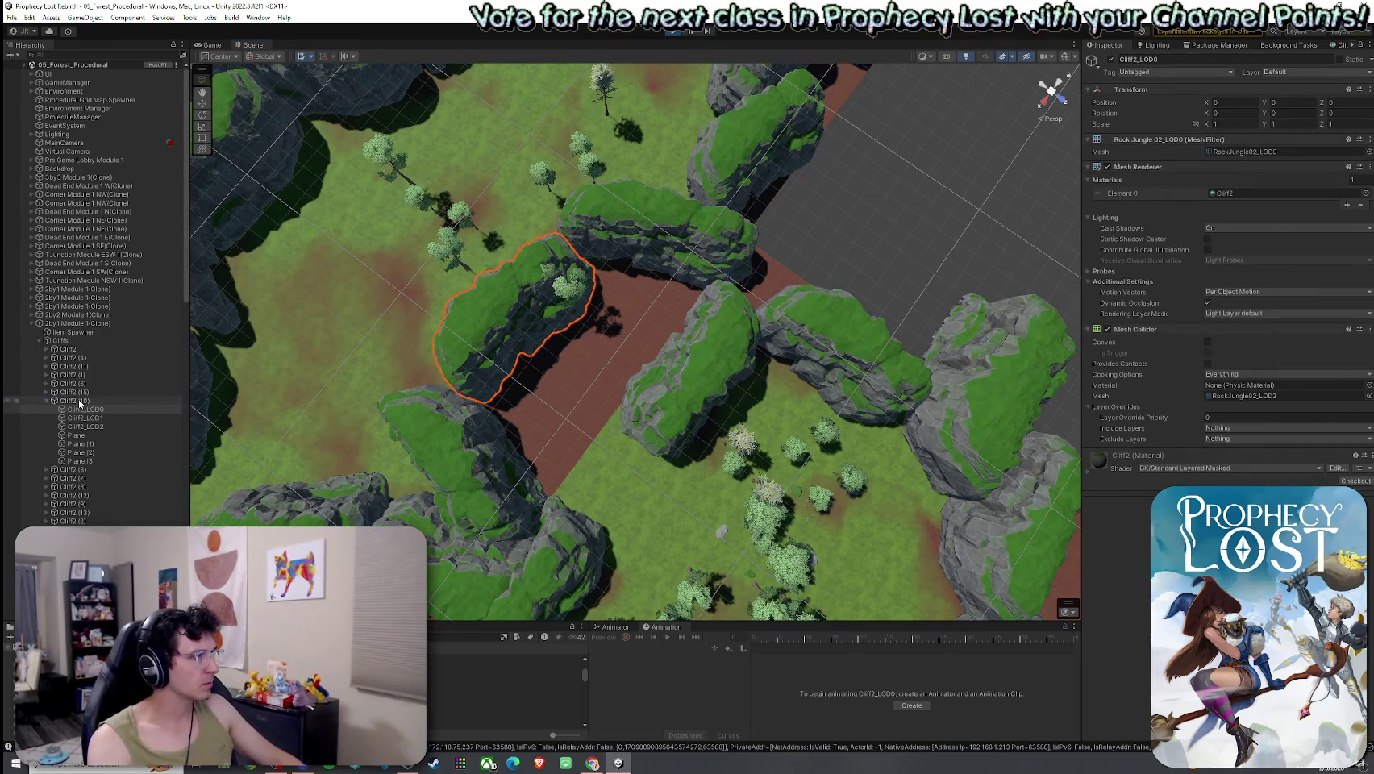
left_click(688, 355)
left_click(517, 331)
left_click_drag(629, 332, 492, 263)
left_click(567, 228)
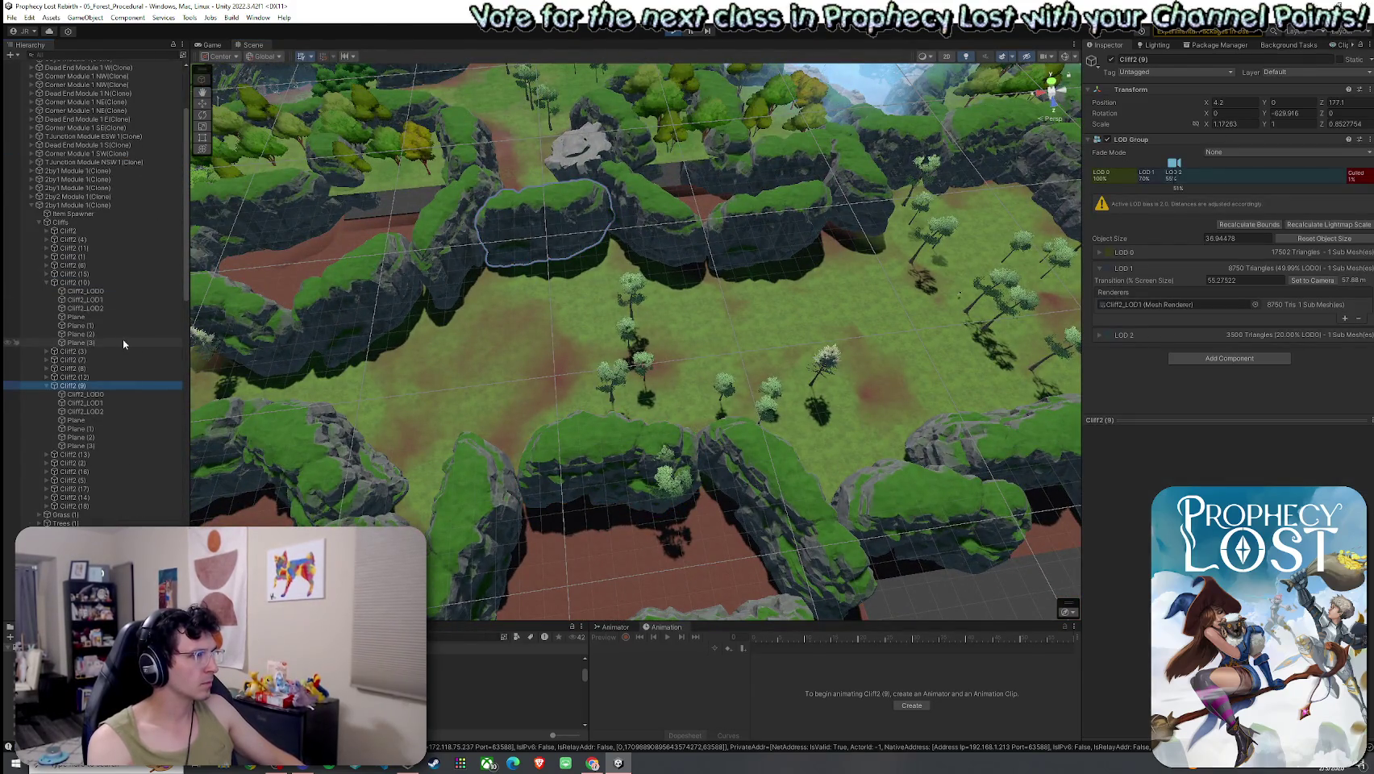
left_click(39, 223)
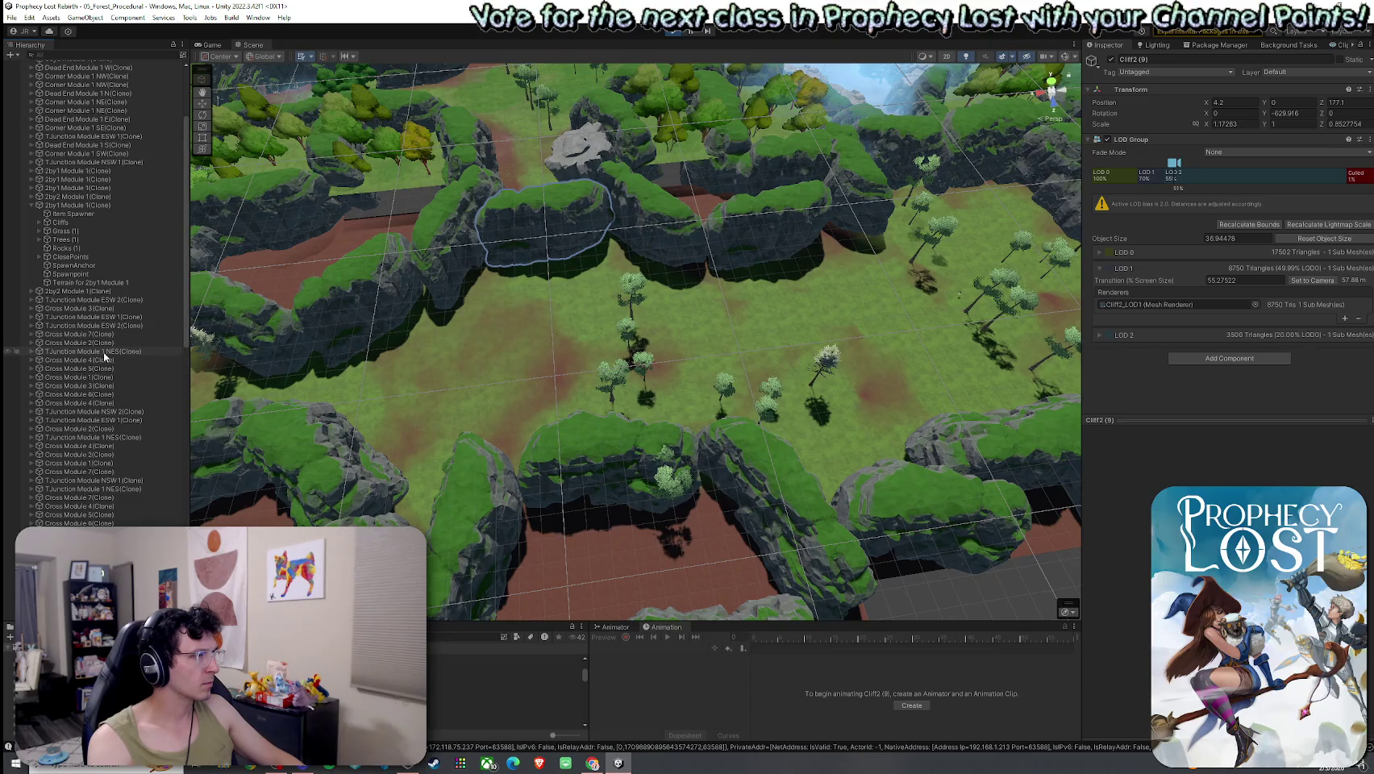
Frame Corner Module 1 SW's closing-connection cliff, test-move it, then undo the move.
scroll(104, 355, "up", 4)
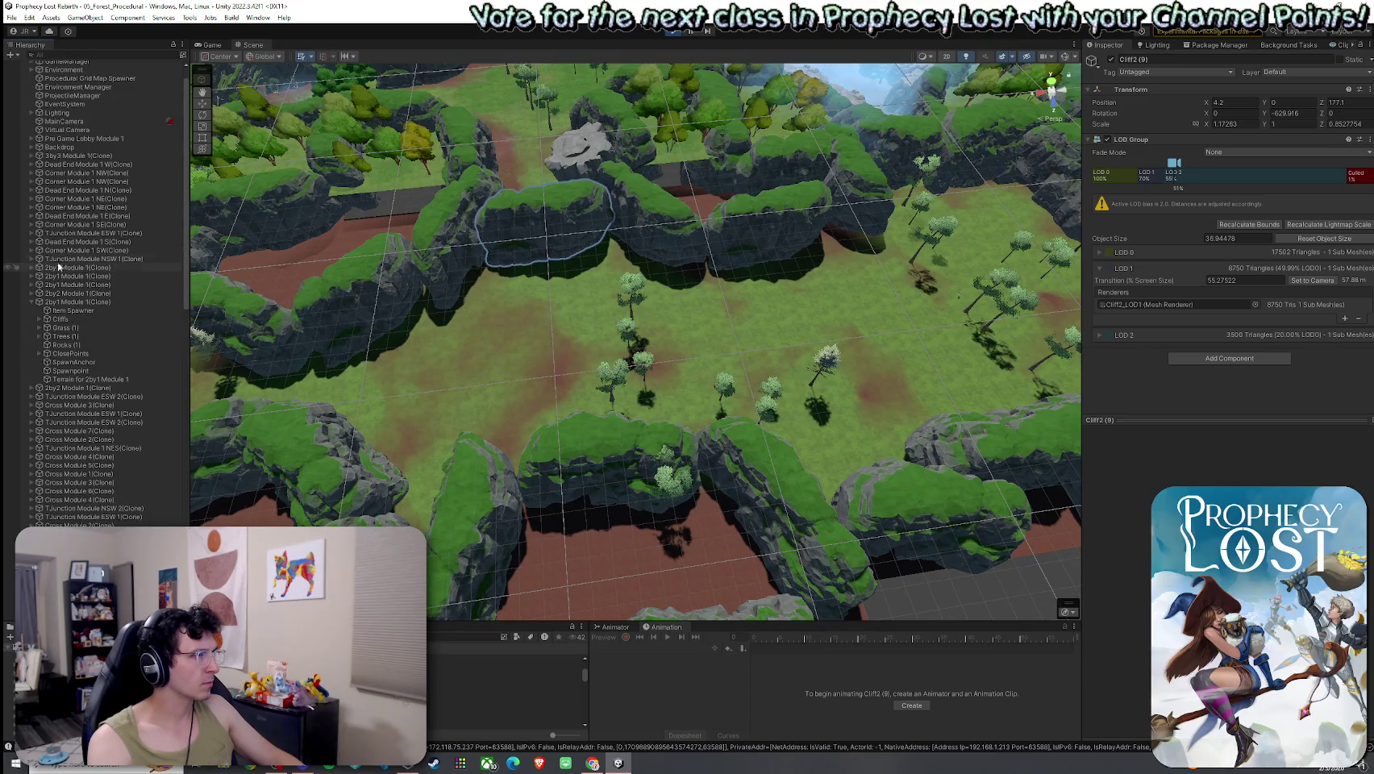
left_click(30, 251)
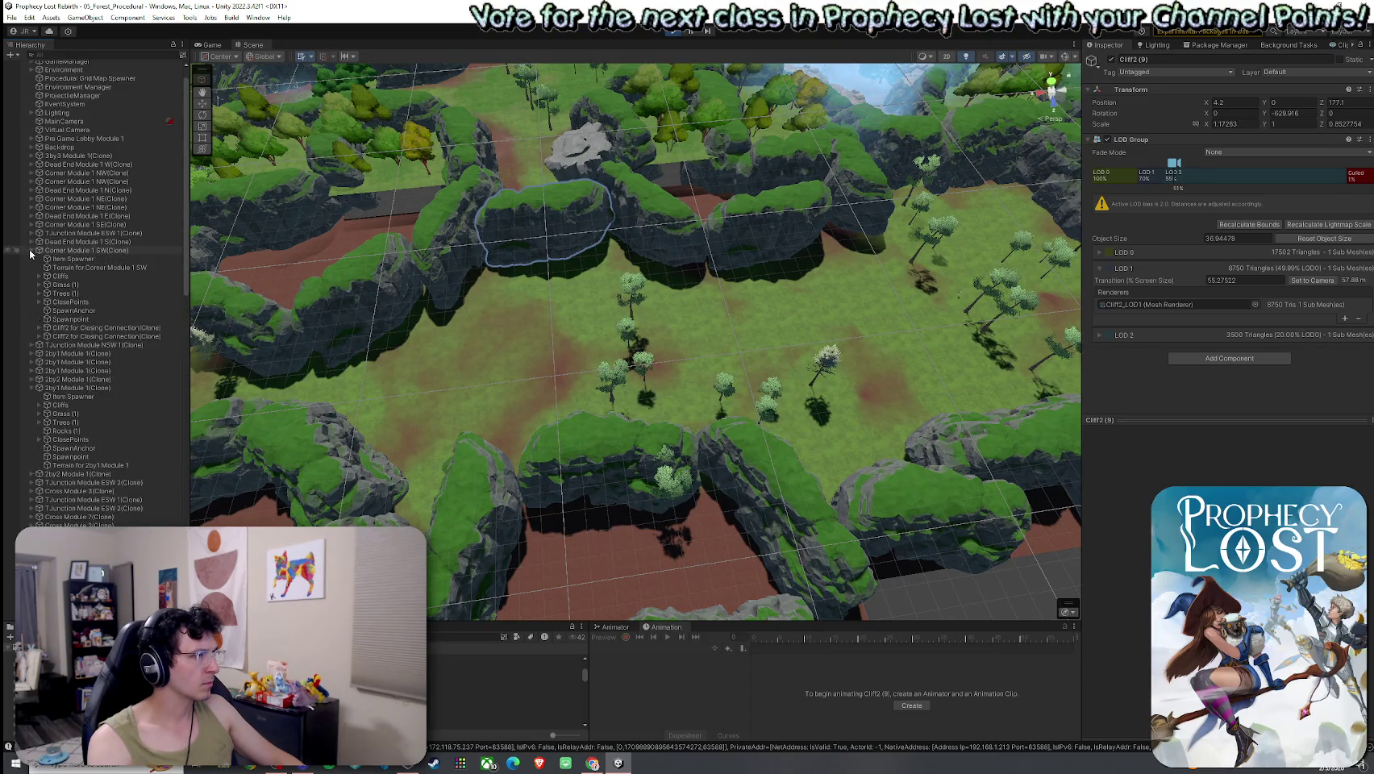
left_click(88, 328)
double_click(88, 329)
mouse_move(339, 355)
left_mouse_down()
mouse_move(354, 363)
mouse_move(334, 383)
left_mouse_up()
scroll(334, 382, "up", 10)
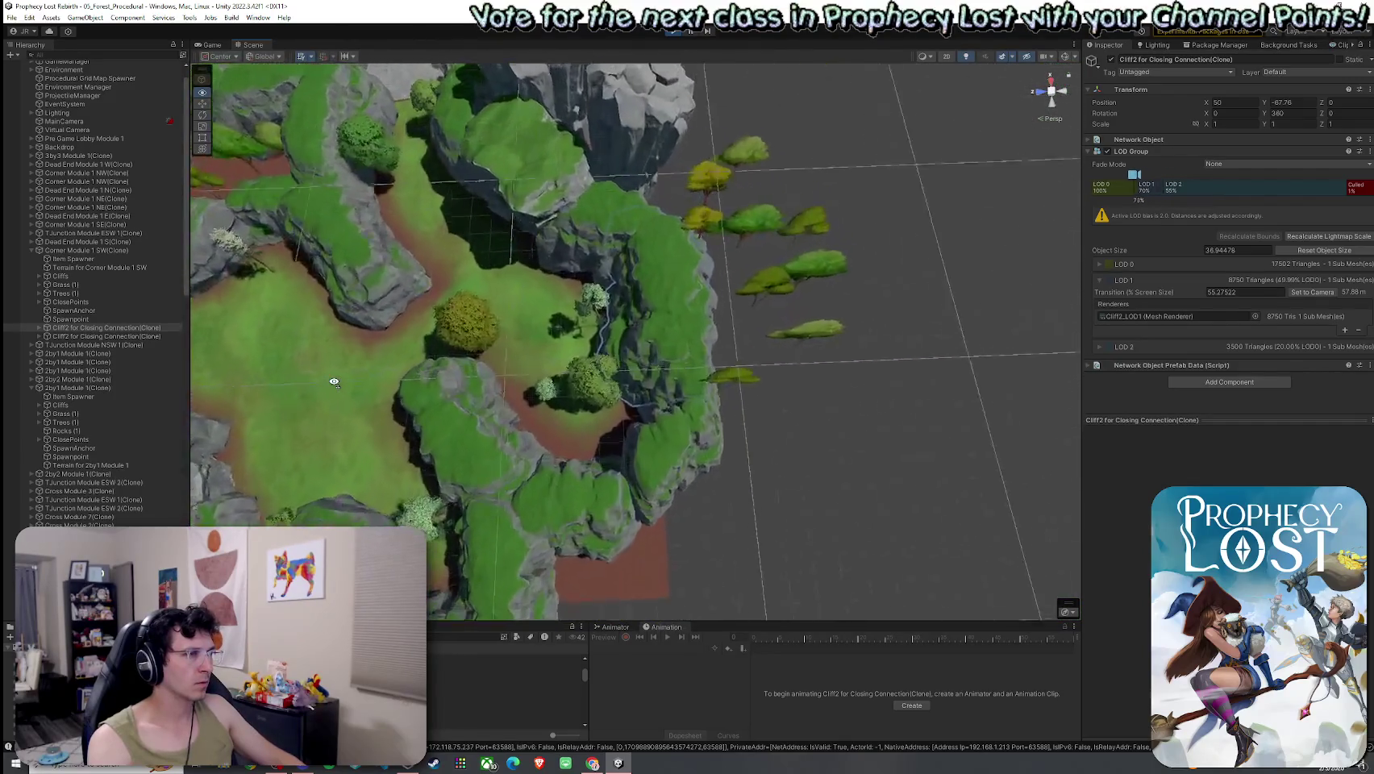
mouse_move(623, 305)
left_mouse_down()
mouse_move(714, 297)
mouse_move(724, 312)
mouse_move(650, 343)
left_mouse_up()
key("ctrl+z")
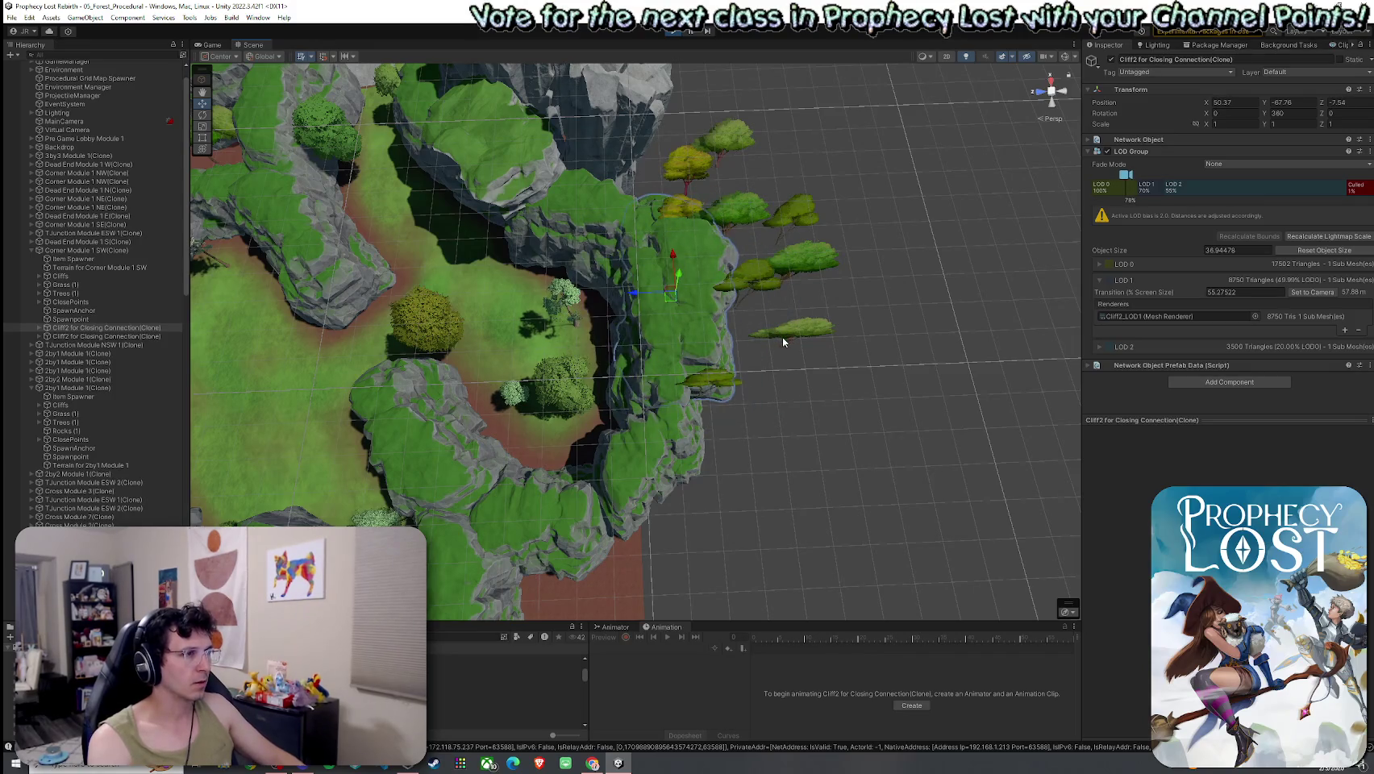
key("ctrl+z")
Check the closing cliff's Cliff2_LOD0 rock, undo an accidental nudge, and run the game.
mouse_move(713, 298)
left_mouse_down()
mouse_move(413, 242)
mouse_move(634, 305)
left_mouse_up()
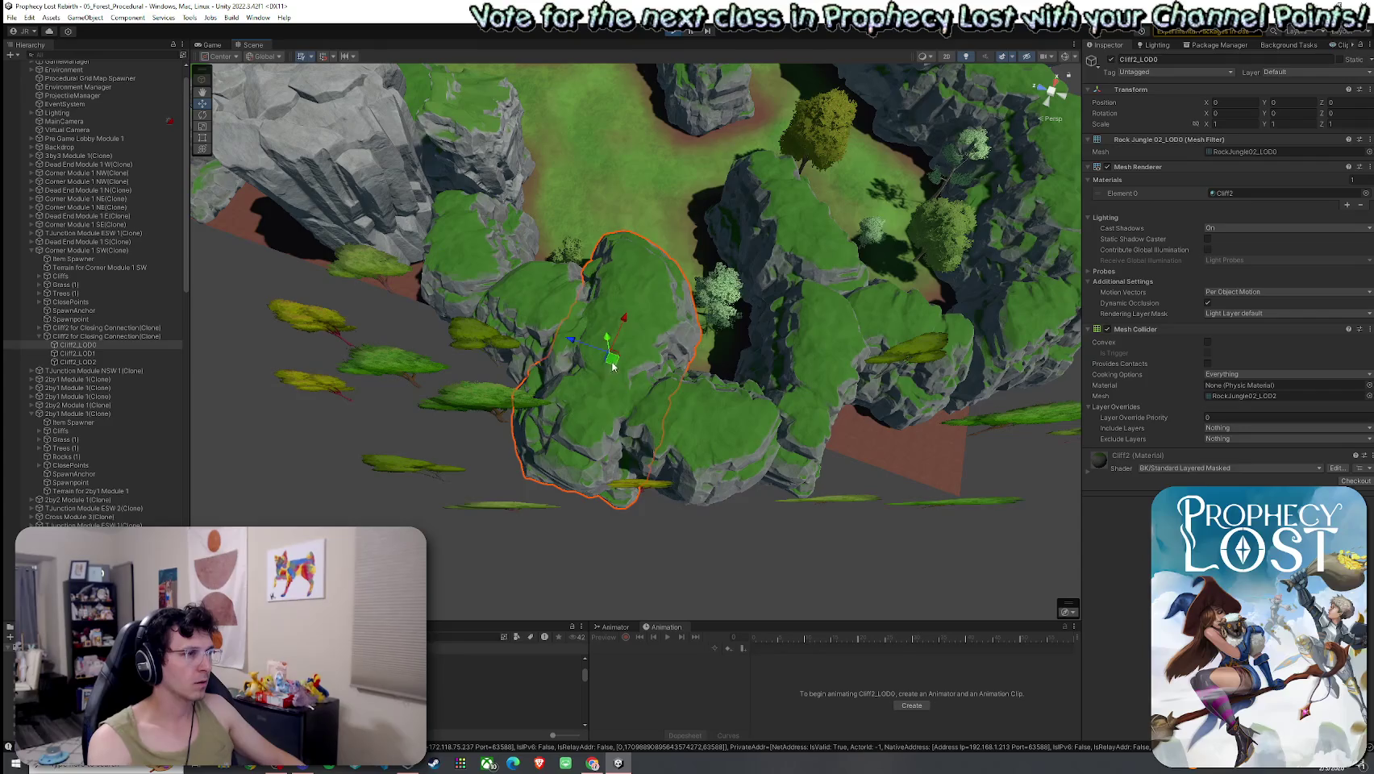
left_click(596, 334)
left_click(686, 355)
mouse_move(685, 355)
left_mouse_down()
mouse_move(585, 329)
mouse_move(686, 303)
mouse_move(655, 294)
left_mouse_up()
key("ctrl+z")
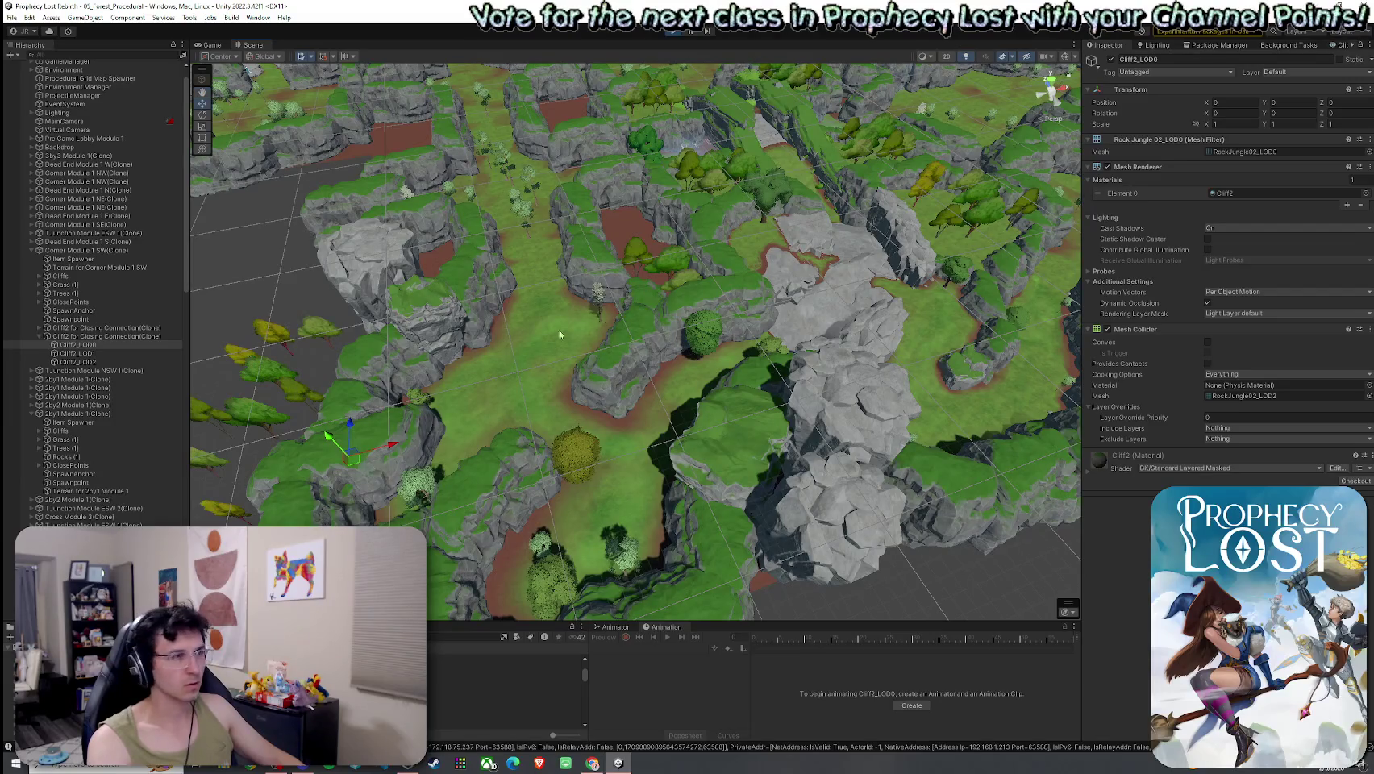
left_click(557, 406)
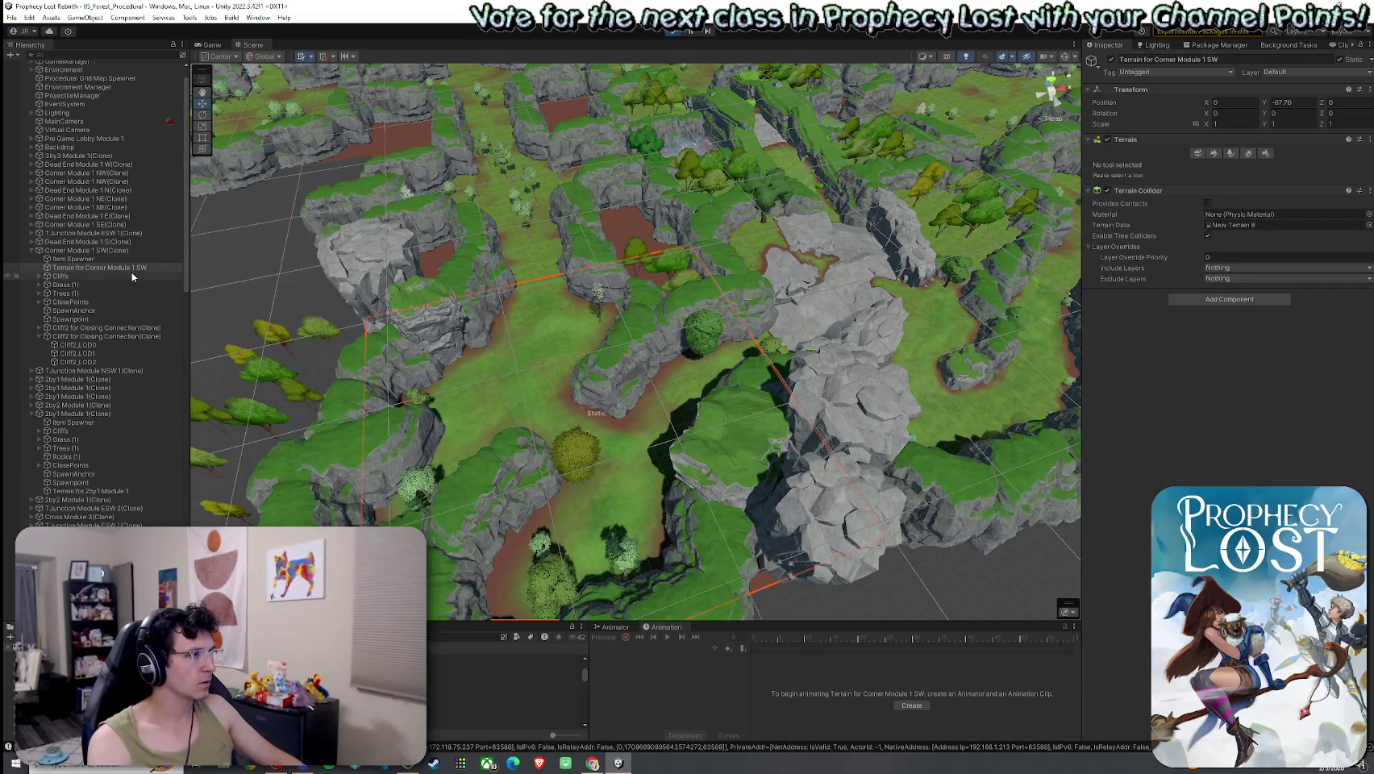
left_click(677, 32)
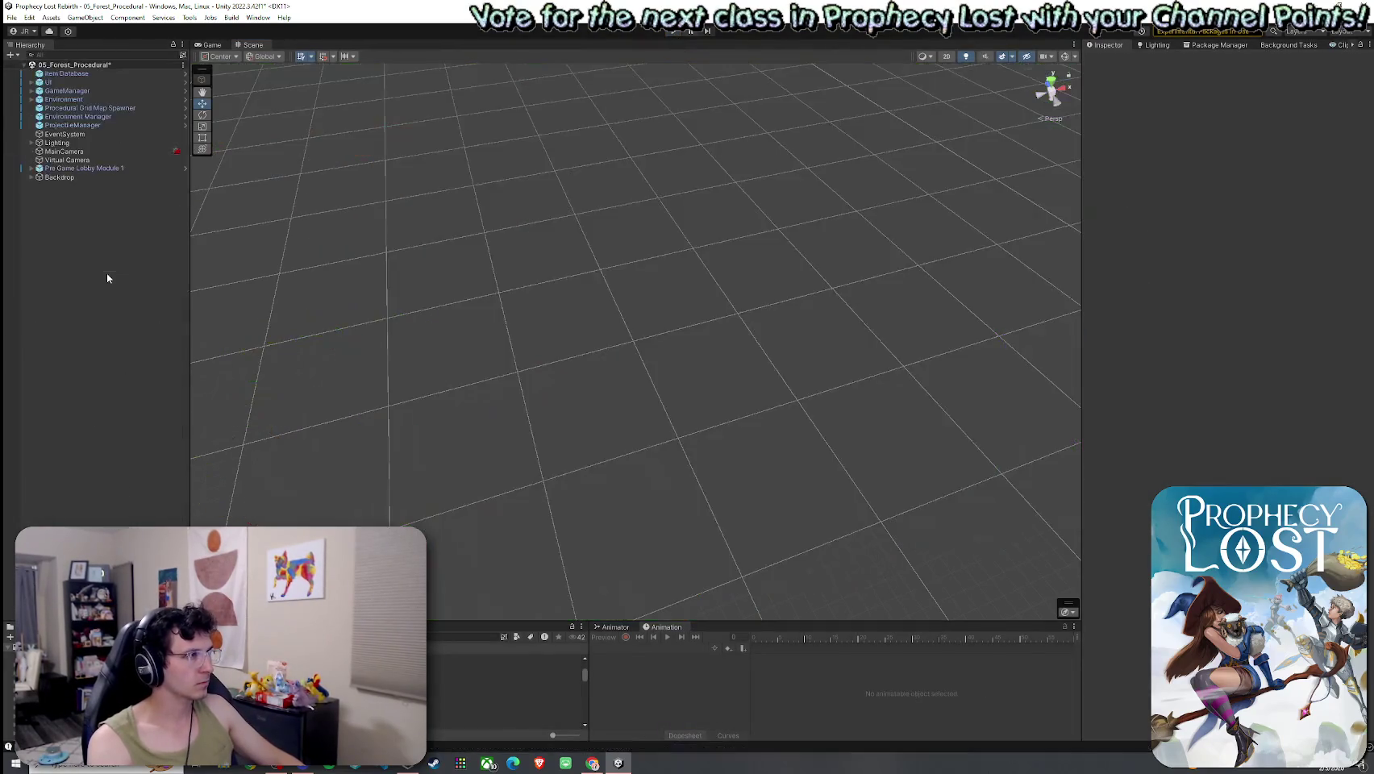
Select the Procedural Grid Map Spawner and expand its Small 1x1 module set, scrolling through its elements.
left_click(109, 108)
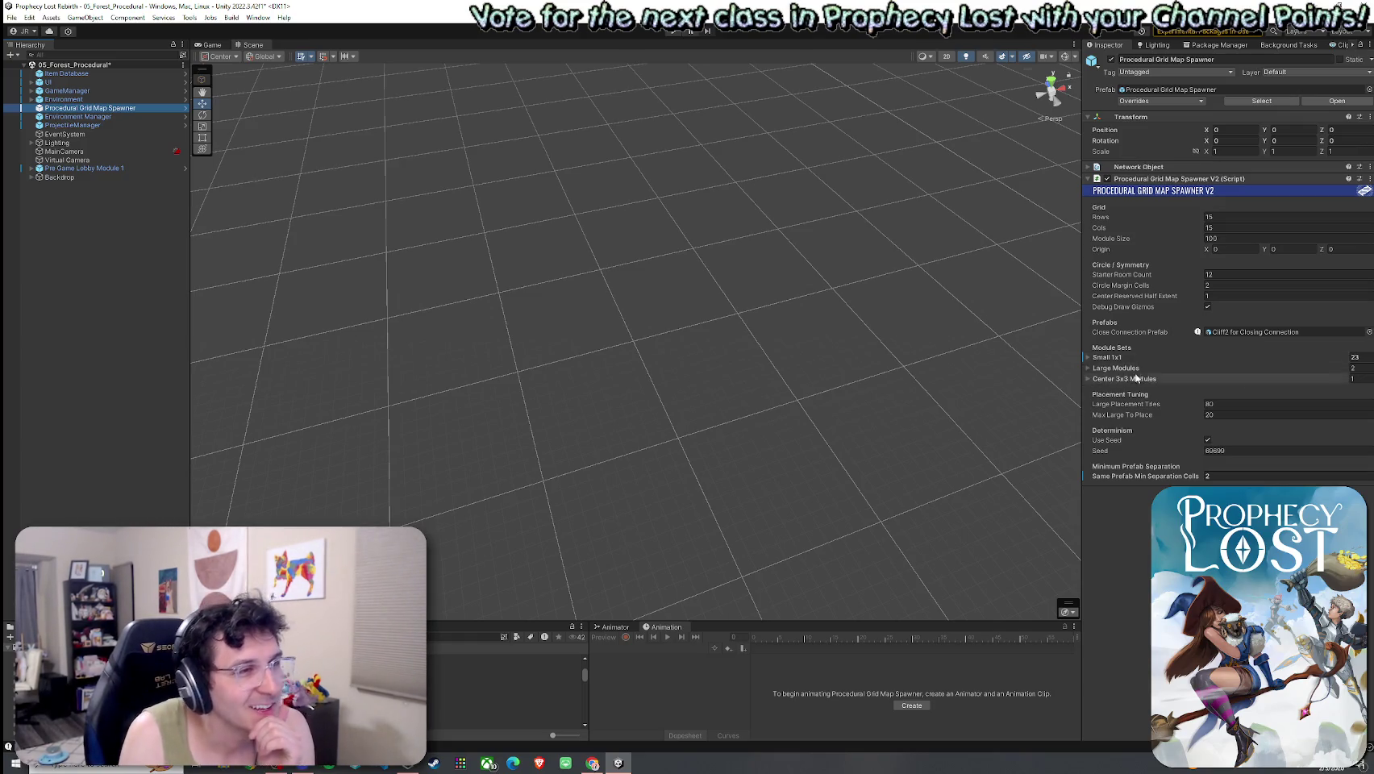
left_click(1117, 357)
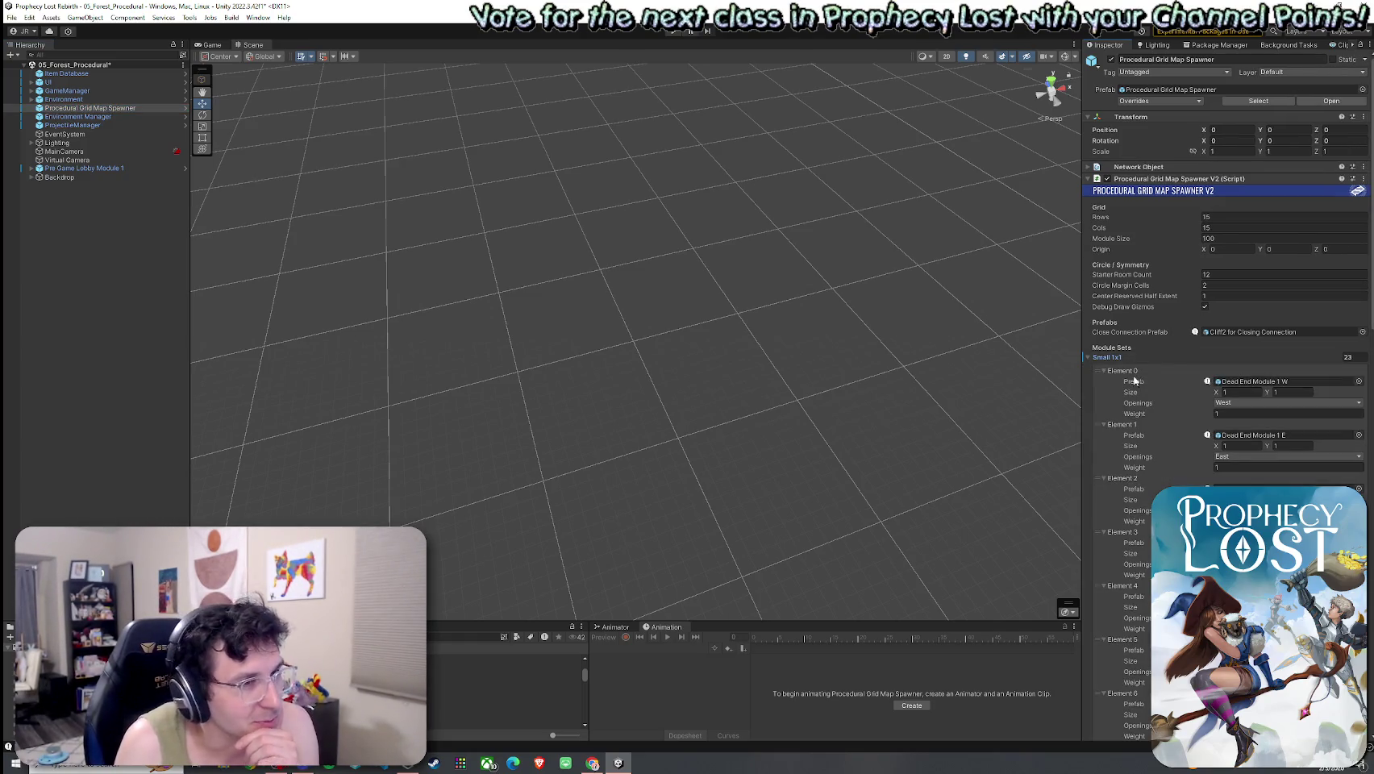
scroll(1137, 388, "down", 5)
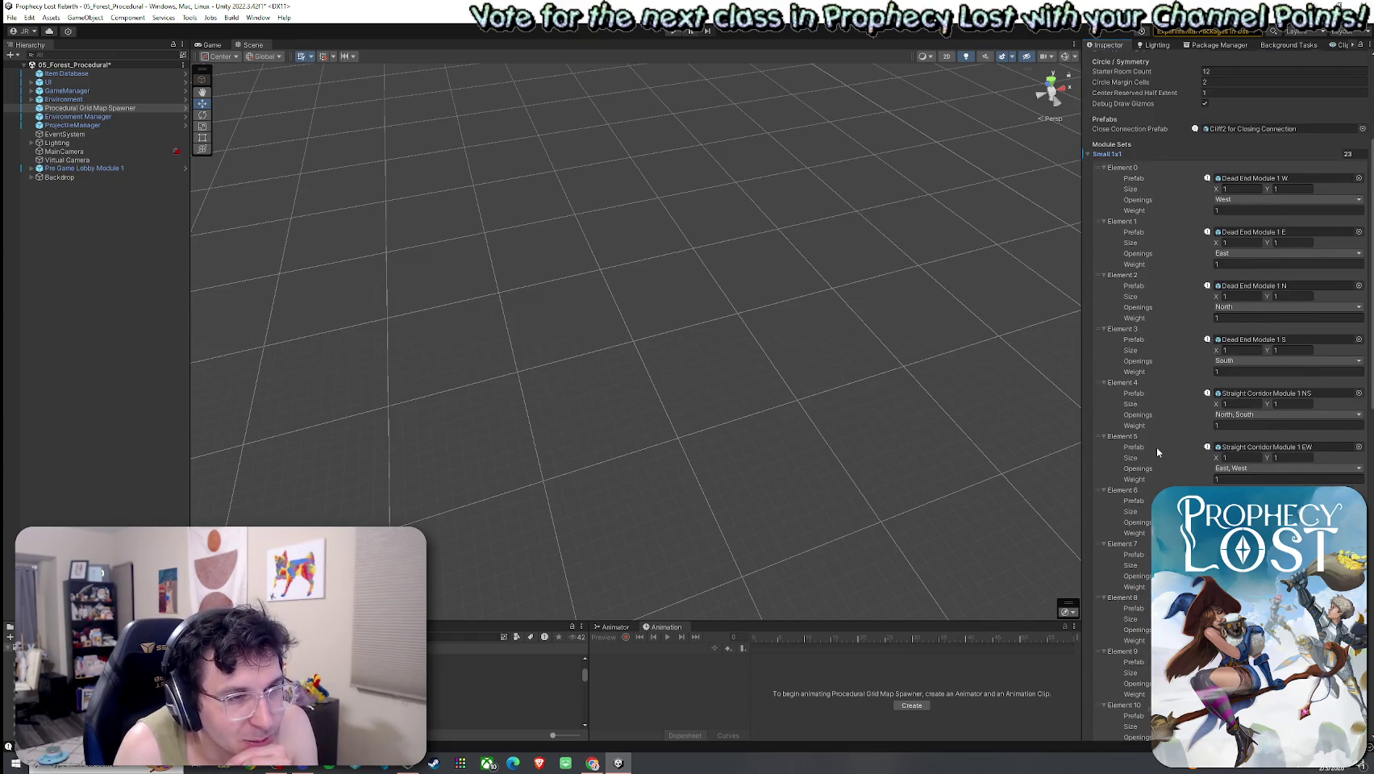
scroll(1156, 447, "down", 4)
Find Element 8's Corner Module 1 SW prefab reference and open the prefab for editing.
left_click(1253, 464)
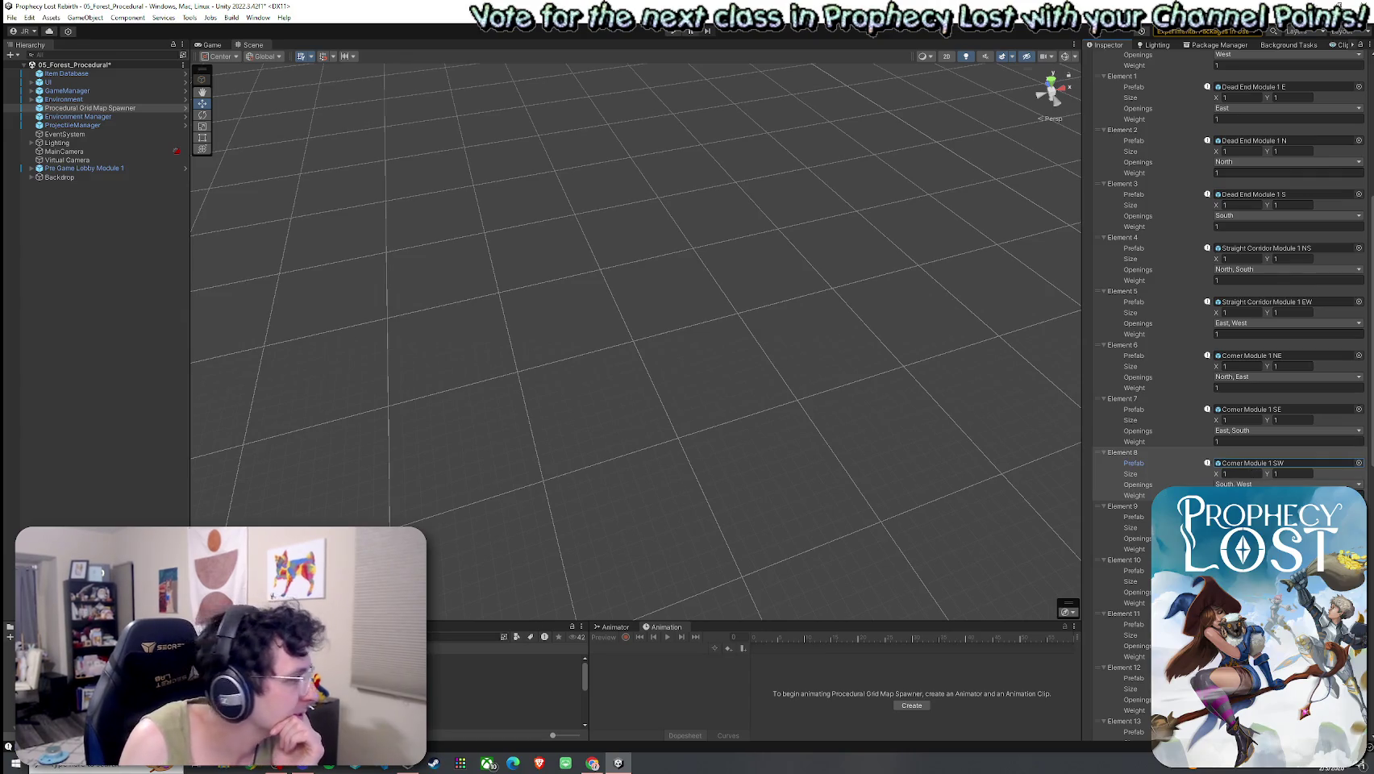
left_click(363, 684)
double_click(1253, 463)
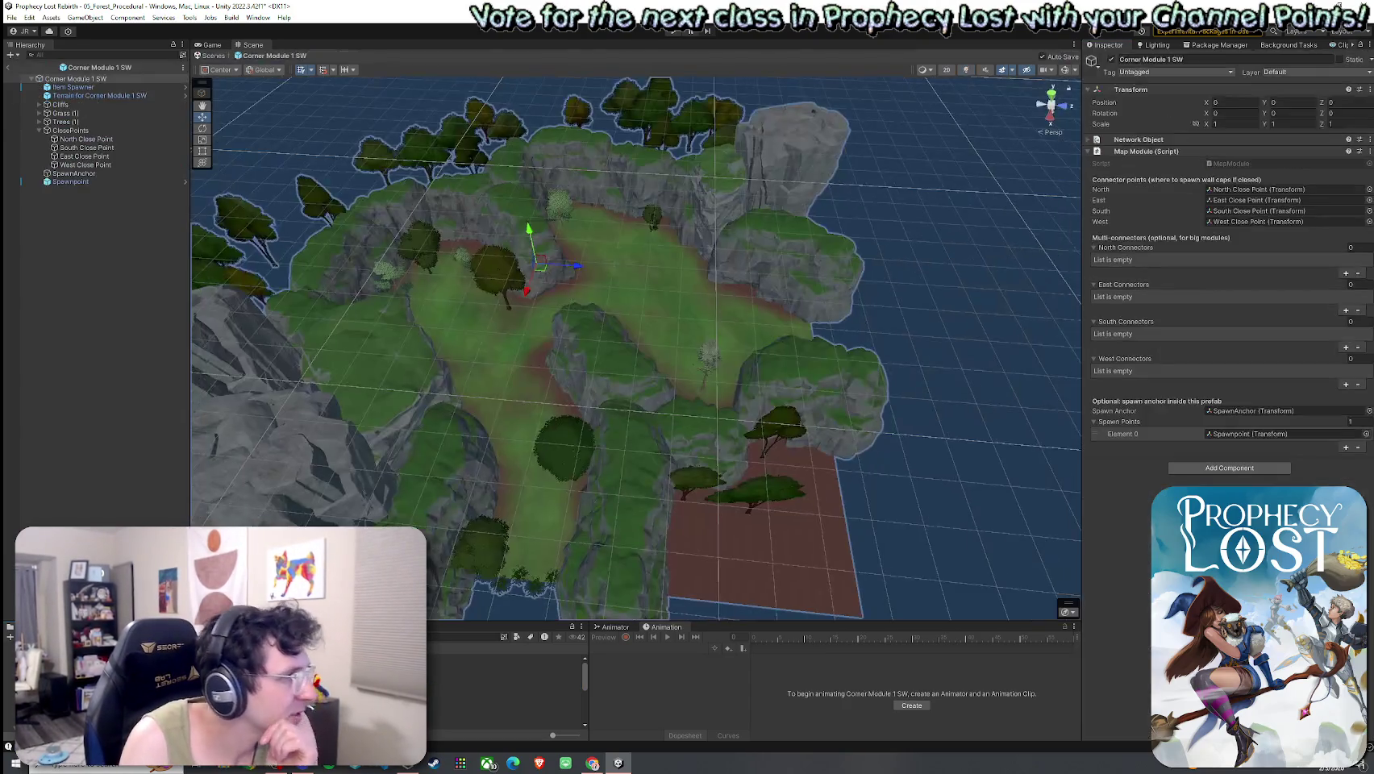
Inspect the prefab's North, South, East and West close points, orbiting in on the West one.
left_click(80, 139)
left_click(88, 148)
left_click(89, 156)
left_click(91, 165)
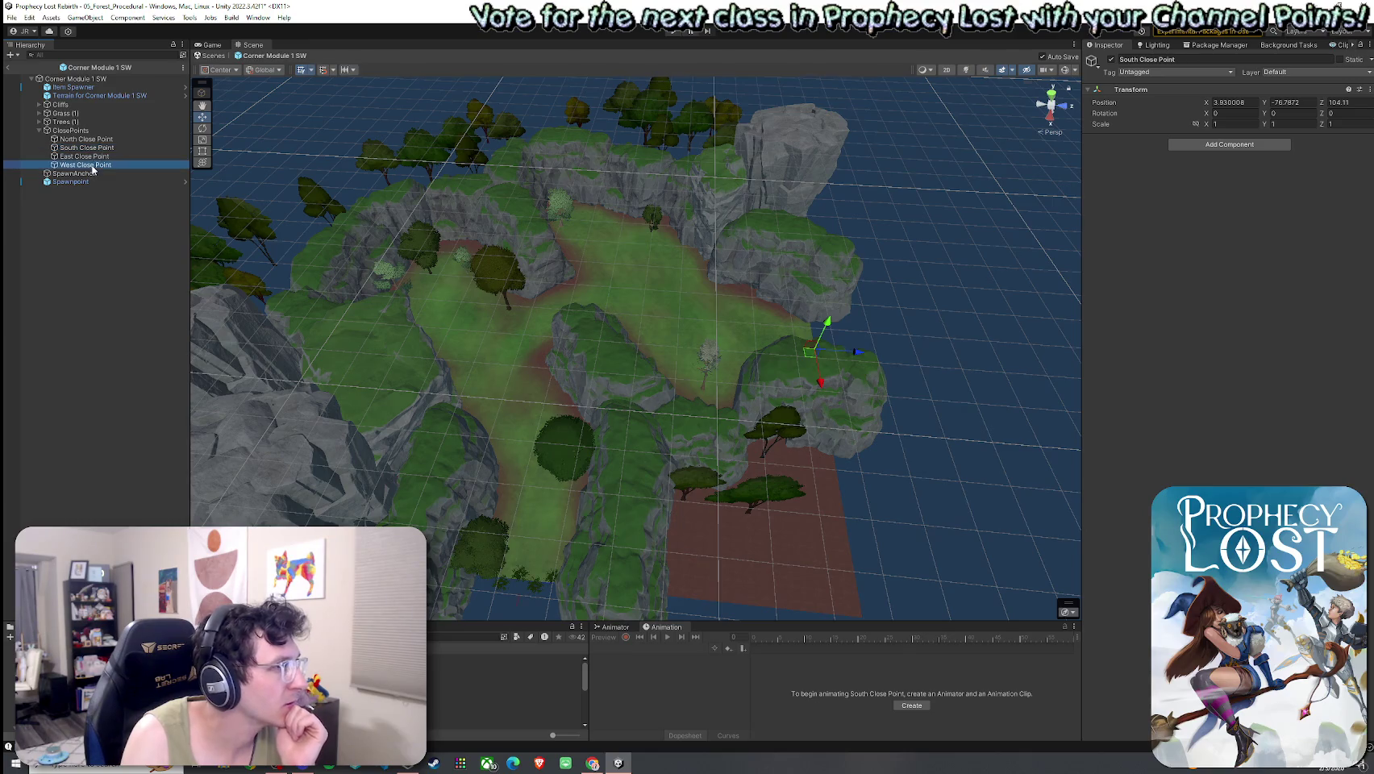
mouse_move(558, 236)
left_mouse_down("alt")
mouse_move(552, 221)
mouse_move(351, 252)
mouse_move(285, 291)
mouse_move(238, 294)
mouse_move(267, 245)
mouse_move(275, 271)
left_mouse_up("alt")
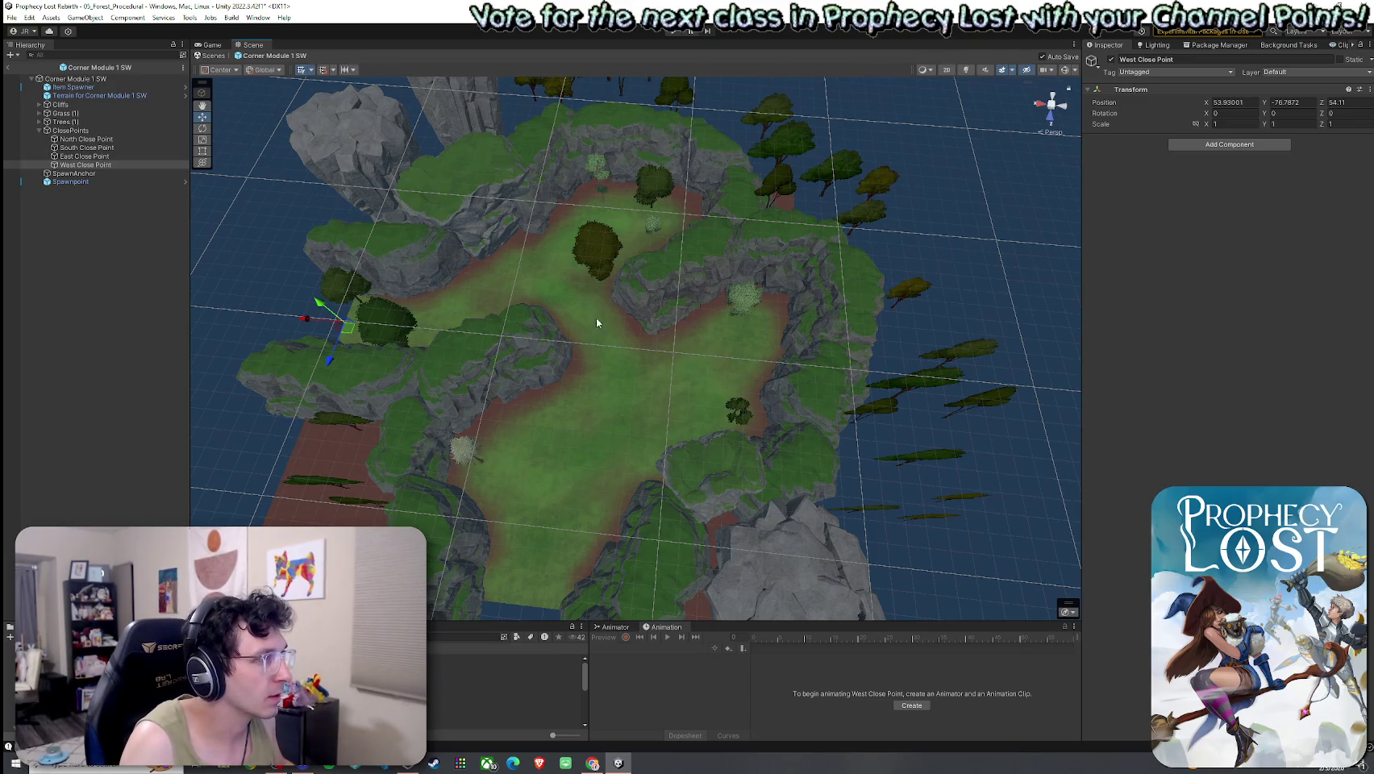
Inspect cliffs Cliff2 (14) and Cliff2 (15), then the module root and its South and West close points.
left_click(608, 142)
left_click(840, 329)
left_click(633, 197)
left_click(843, 323)
left_click(75, 78)
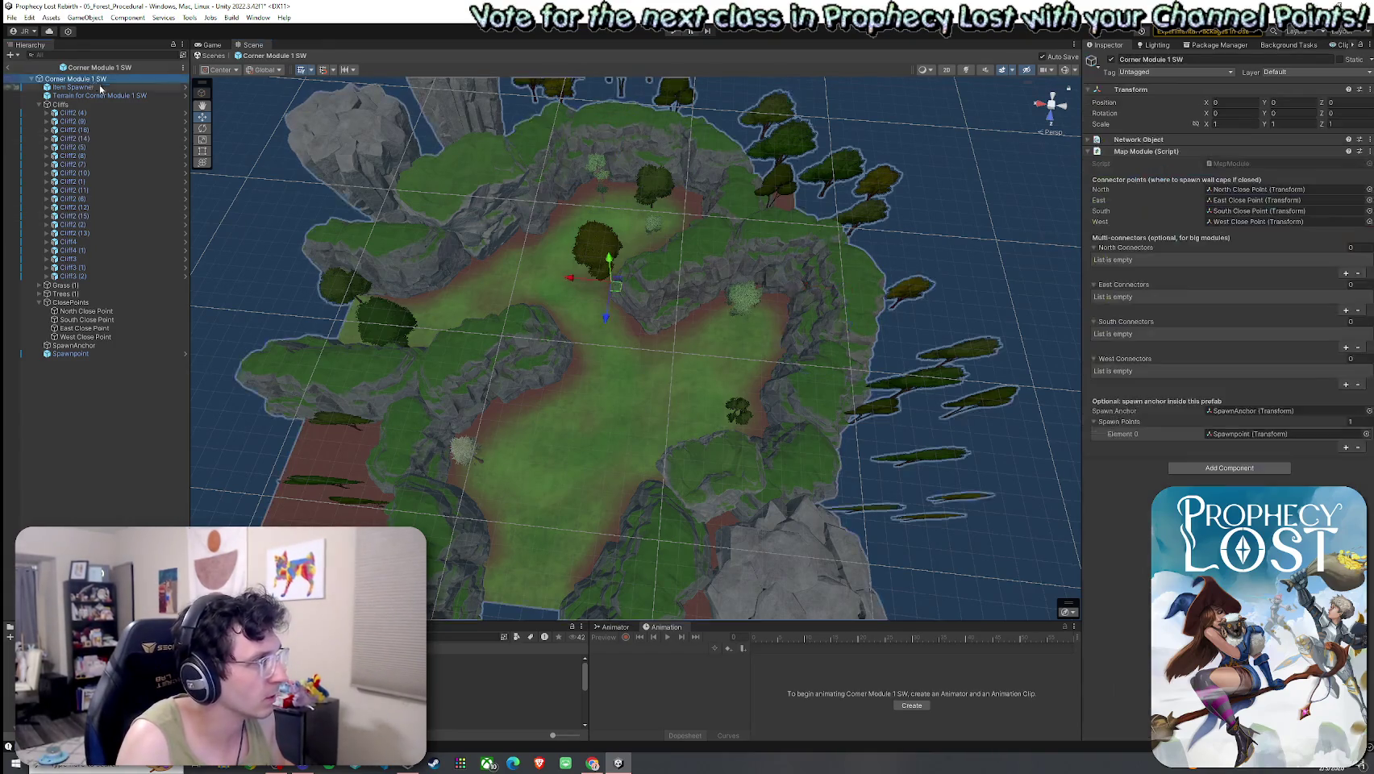
left_click(83, 321)
left_click(85, 336)
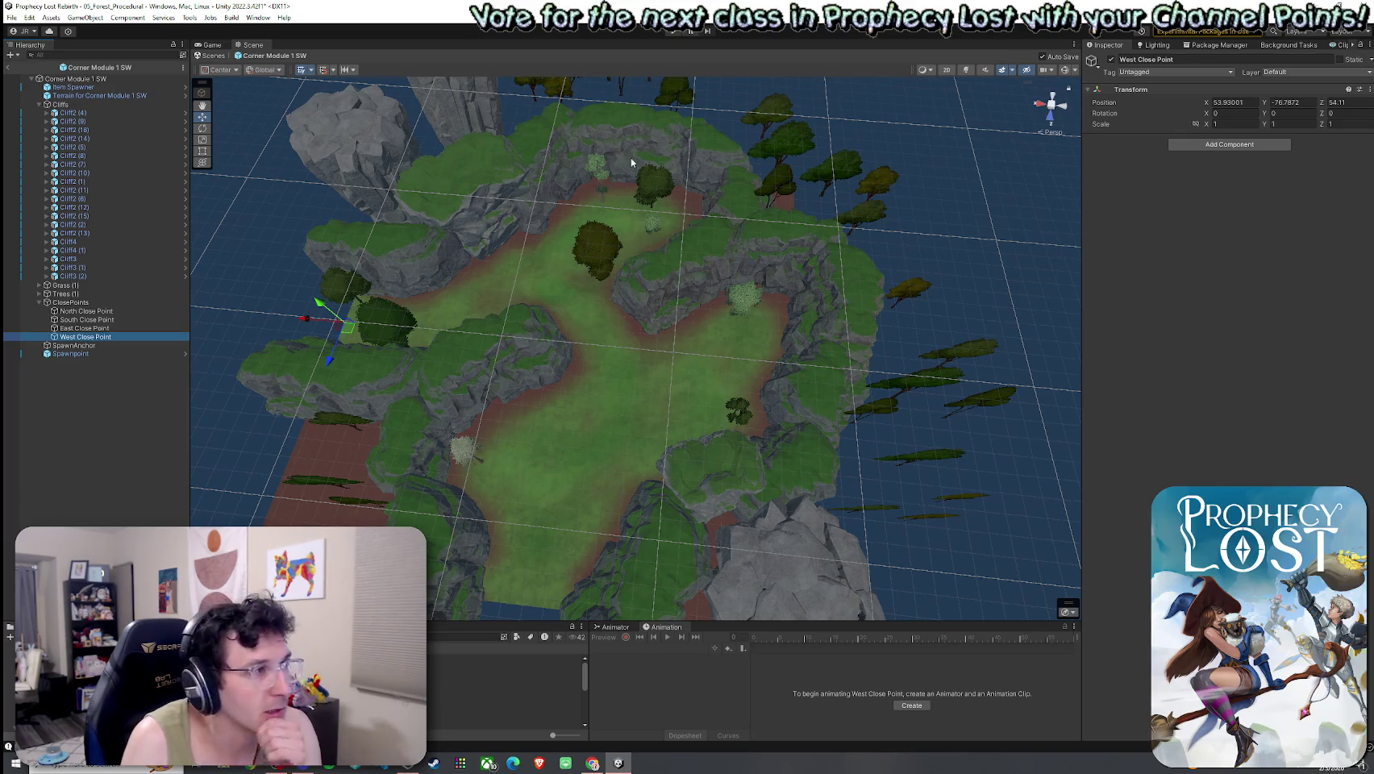
Recheck Cliff2 (14), exit Prefab Mode and show the Prophecy Lost title screen in Game view.
left_click(835, 305)
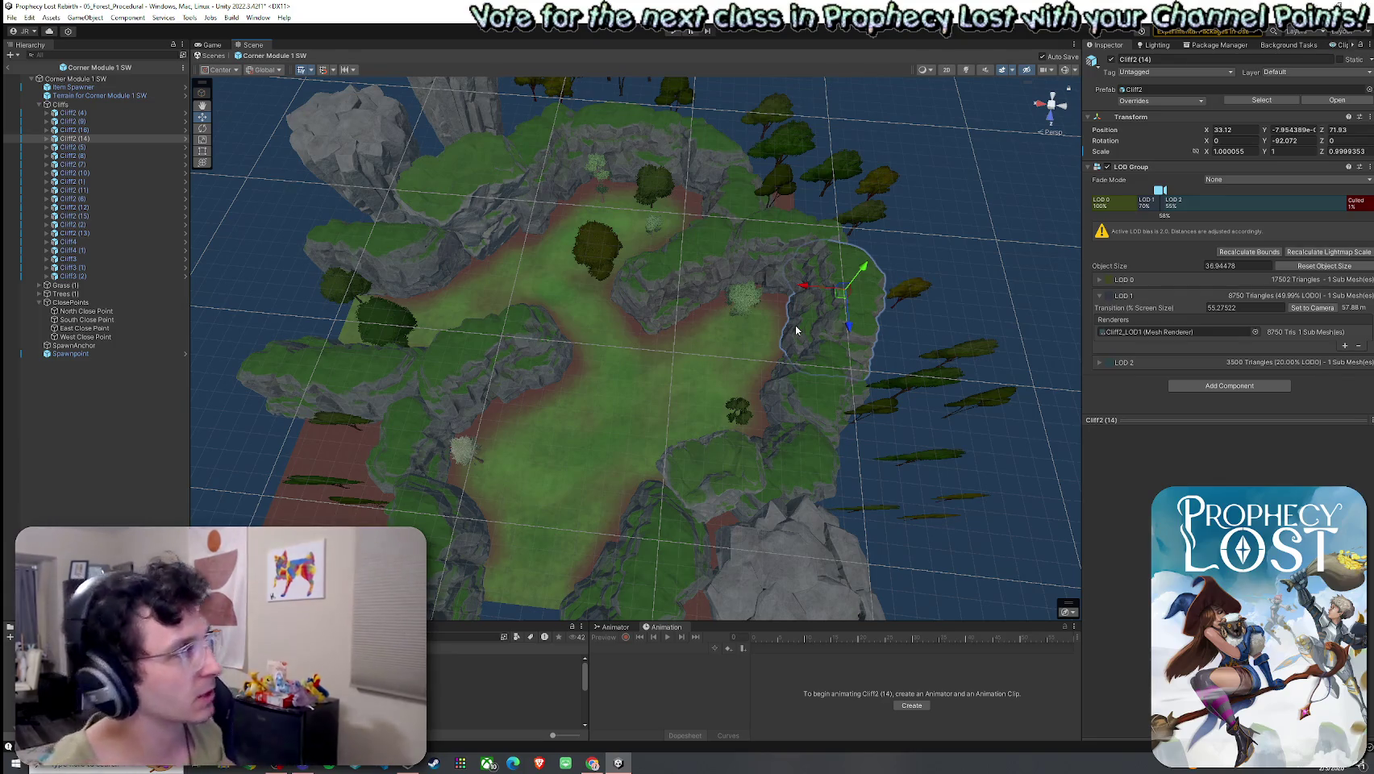
left_click(10, 69)
left_click(211, 45)
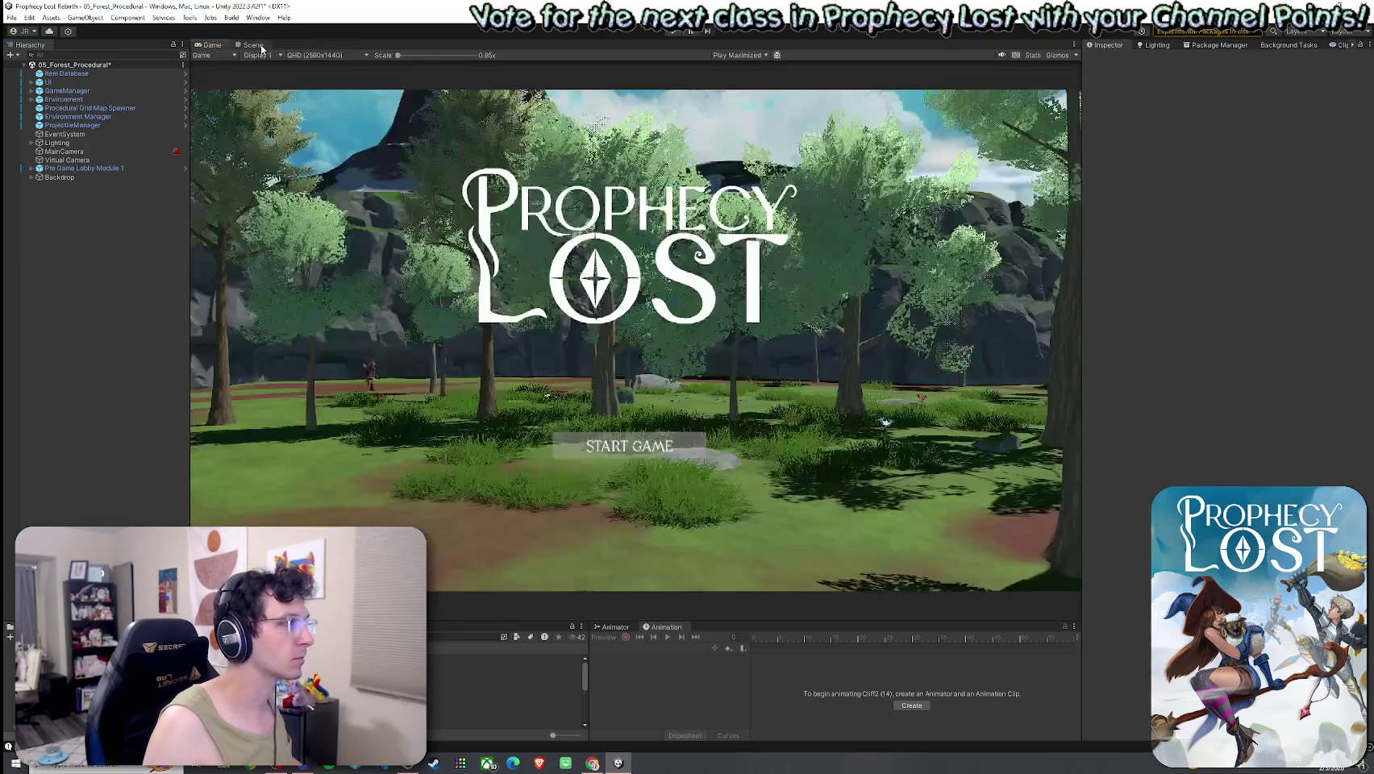
Return to the Scene view and save the 05_Forest_Procedural scene via File > Save.
left_click(253, 45)
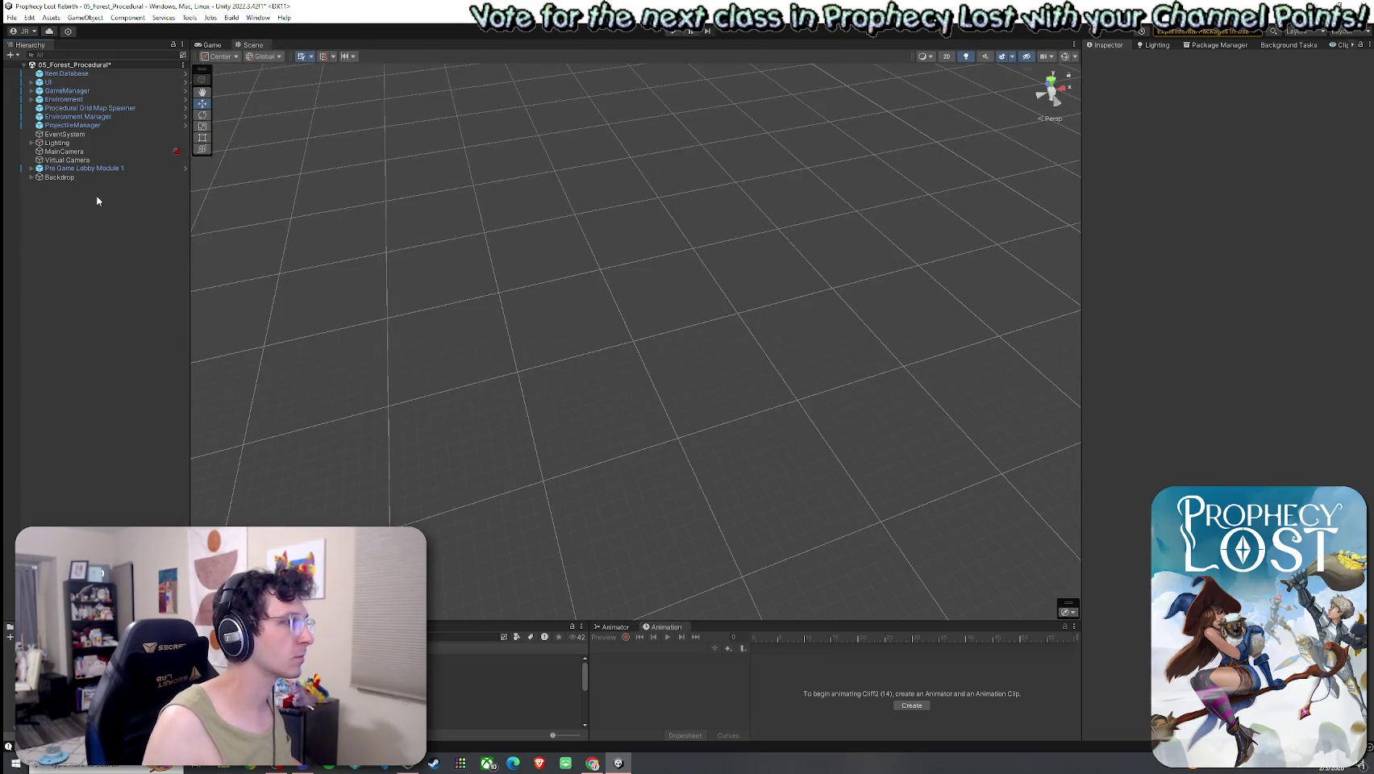
left_click(12, 17)
left_click(36, 71)
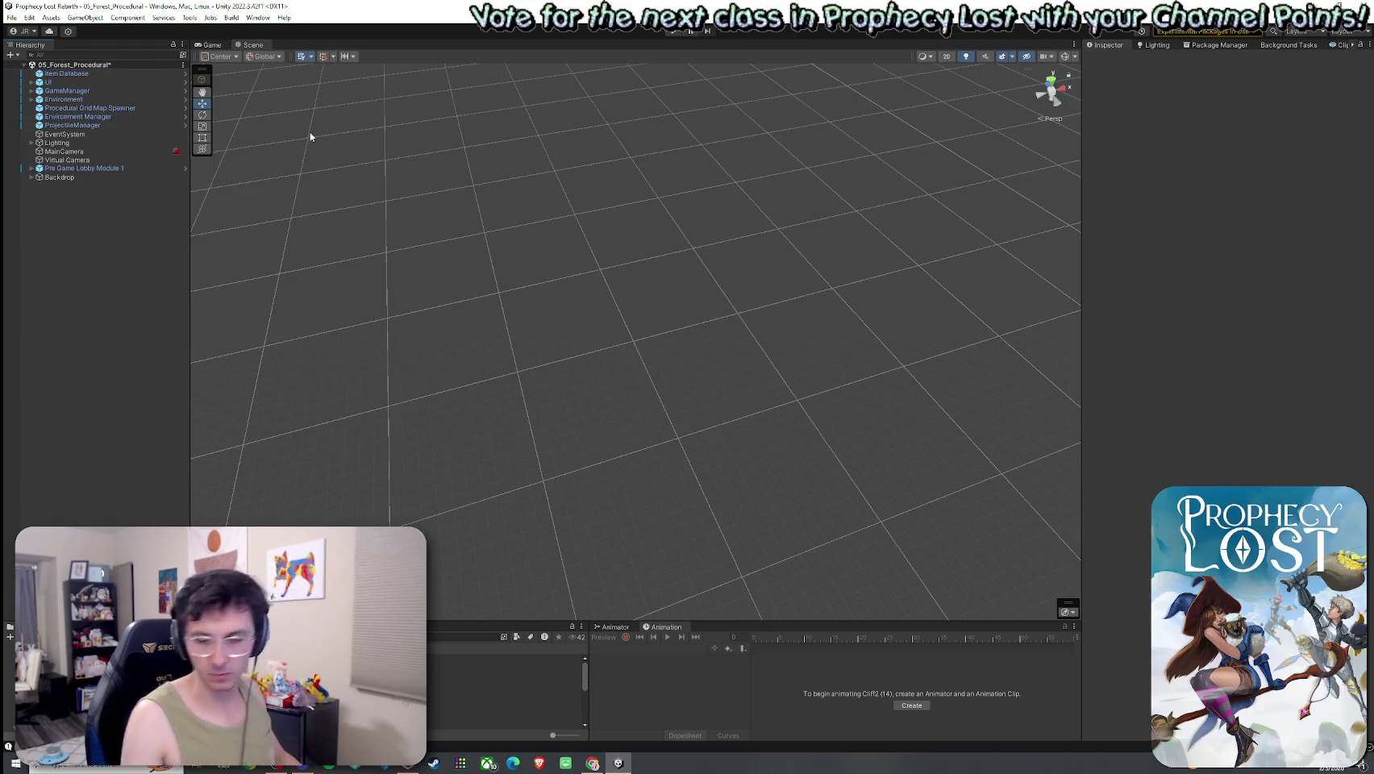
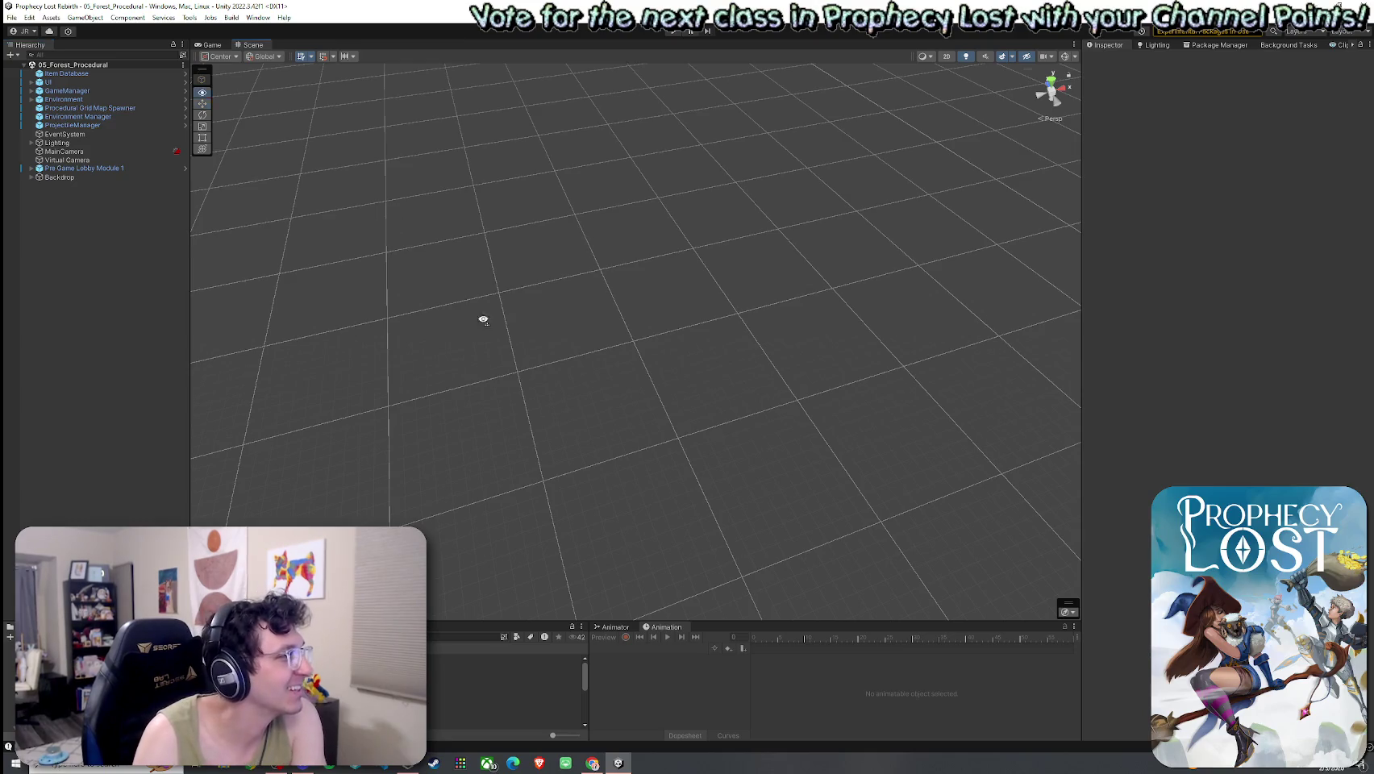
Frame Pre Game Lobby Module 1 in the Scene view, save the scene, and clear the selection.
double_click(84, 167)
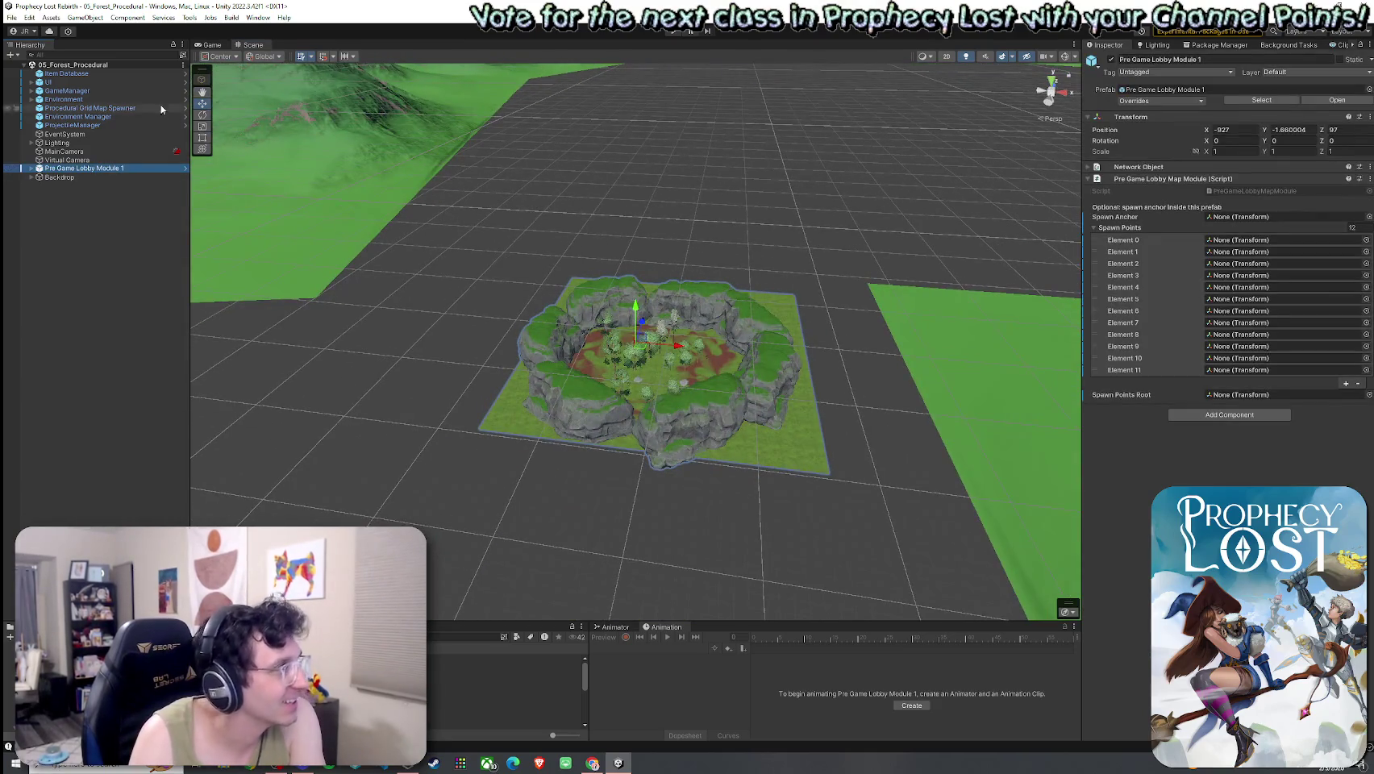
left_click(12, 17)
left_click(48, 71)
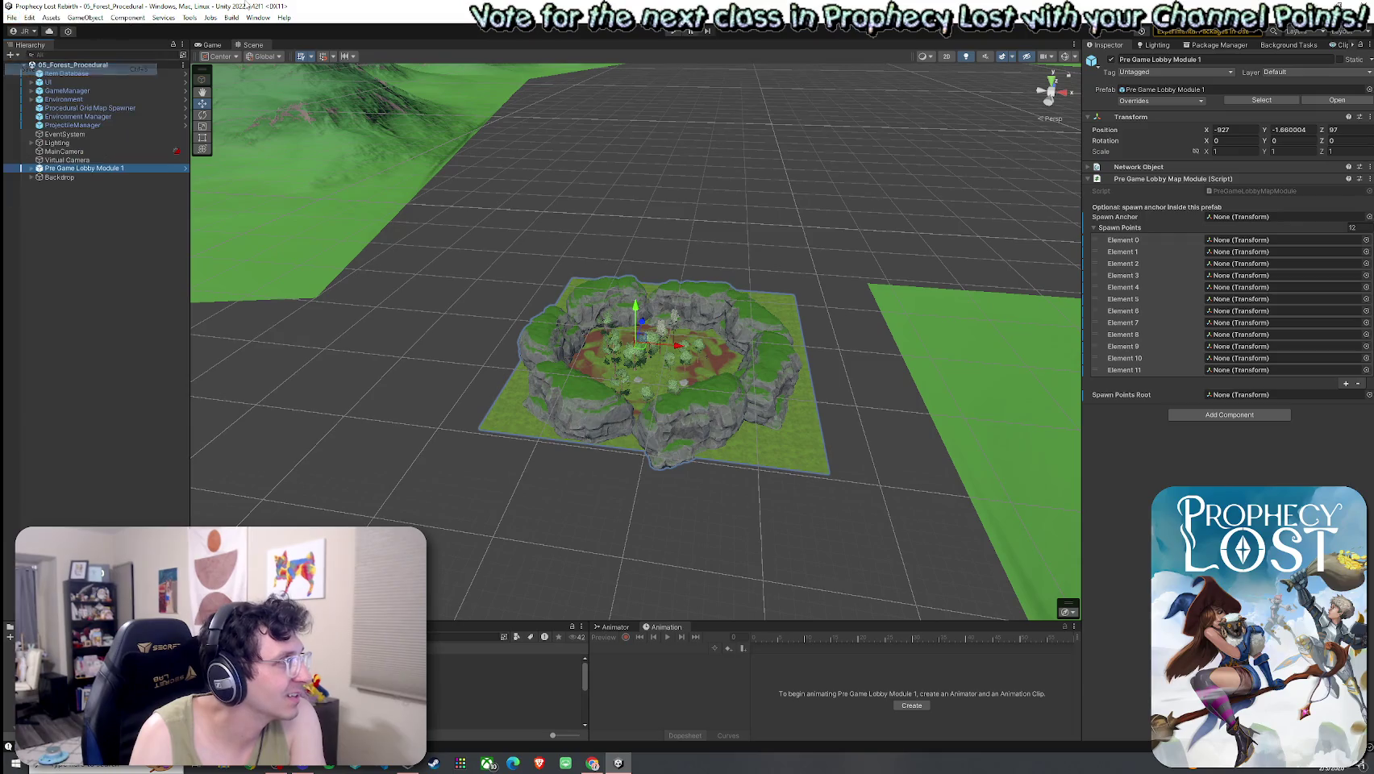
left_click(145, 221)
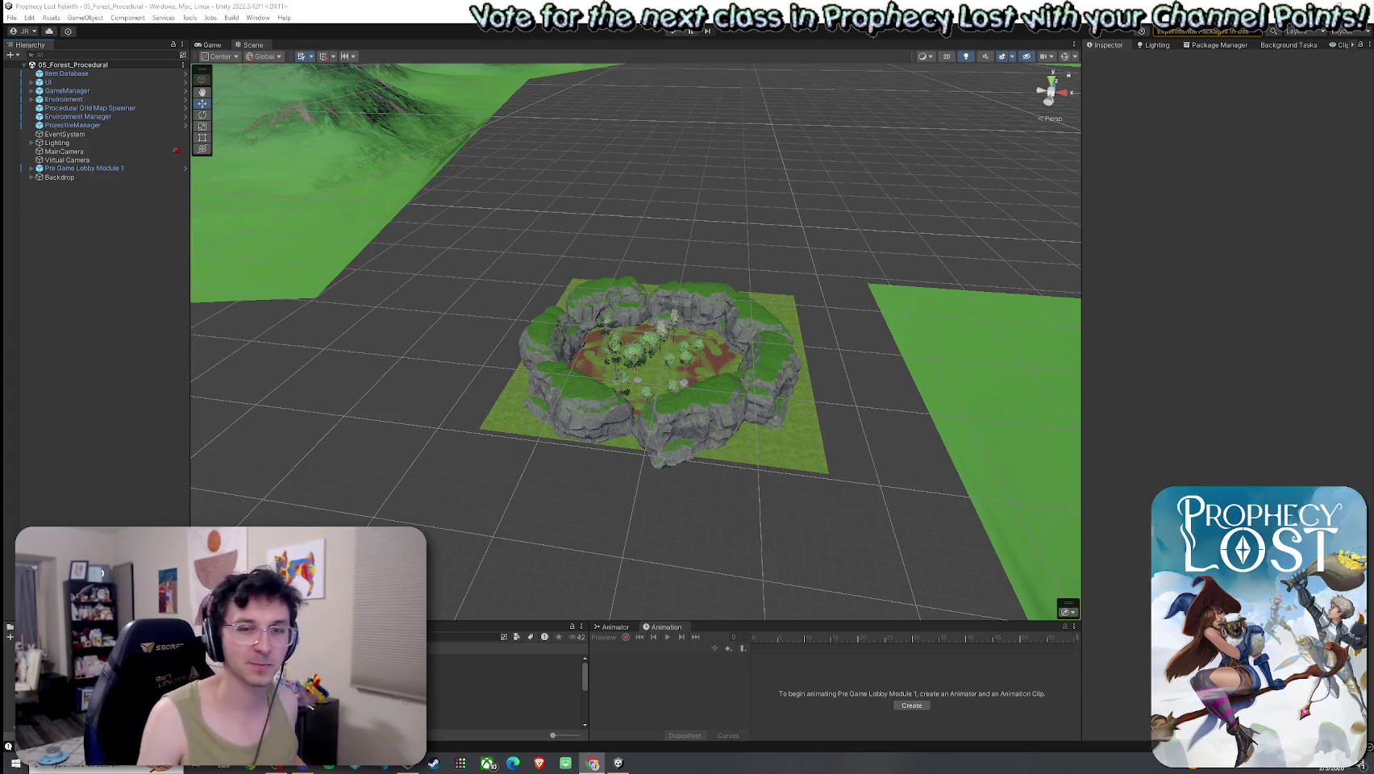
Save the scene, fly the camera through the forest arena, and select its Terrain.
left_click(11, 16)
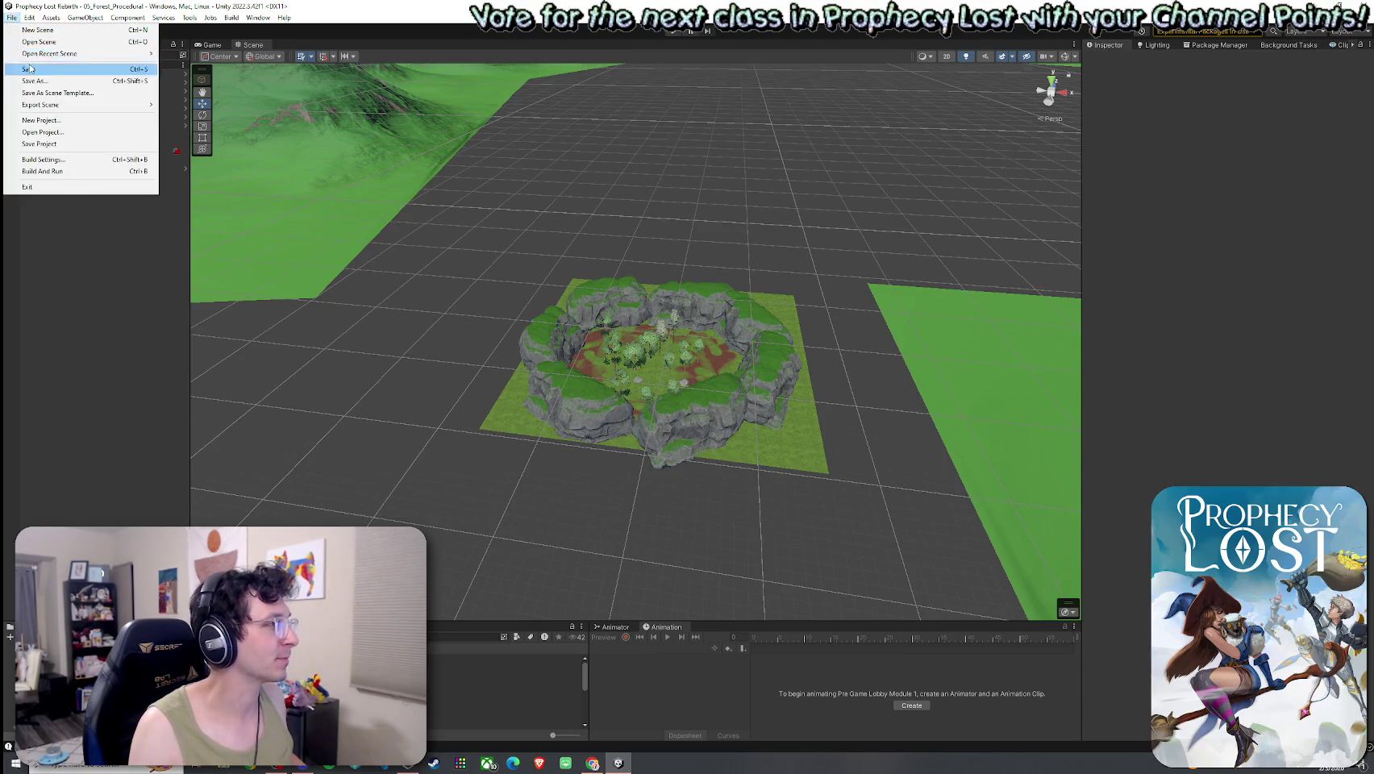
left_click(179, 5)
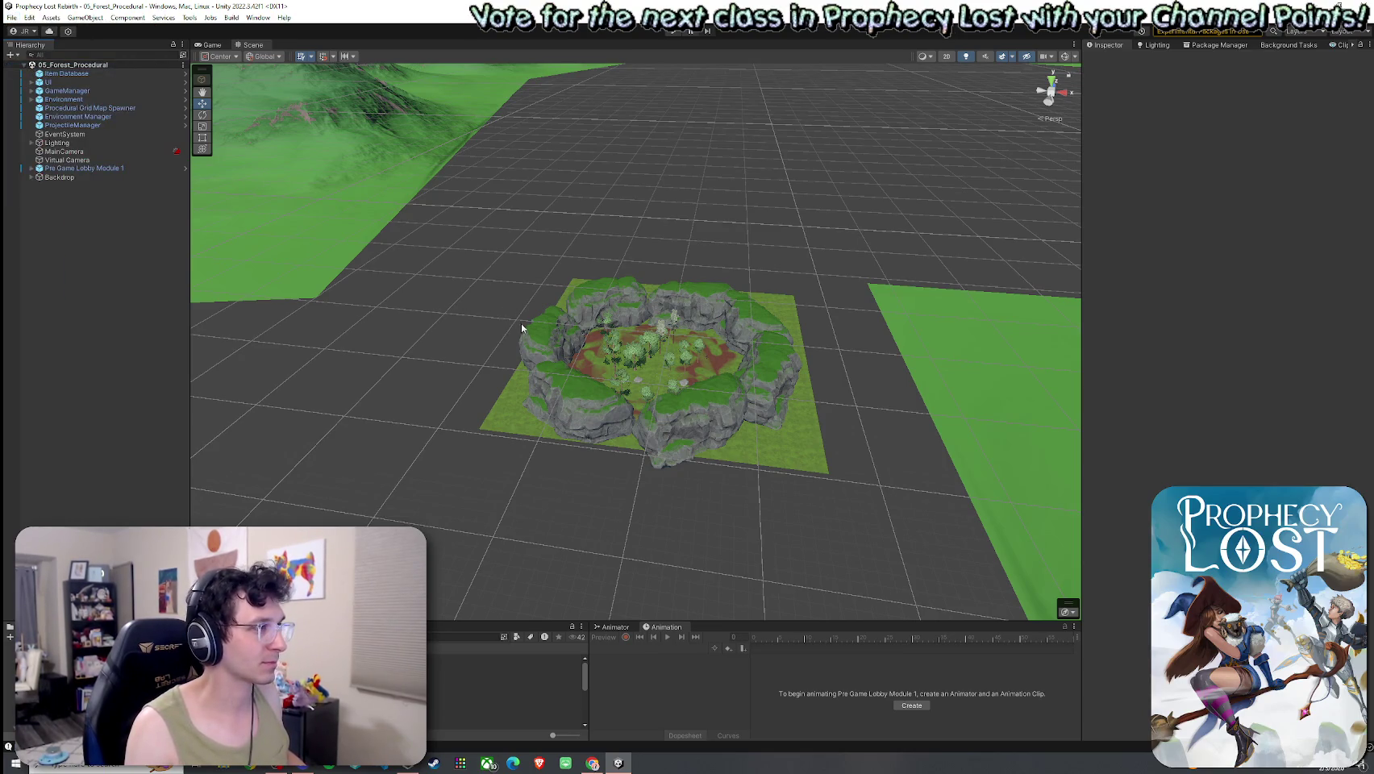
mouse_move(496, 353)
left_mouse_down()
mouse_move(475, 386)
mouse_move(488, 378)
left_mouse_up()
scroll(487, 378, "up", 10)
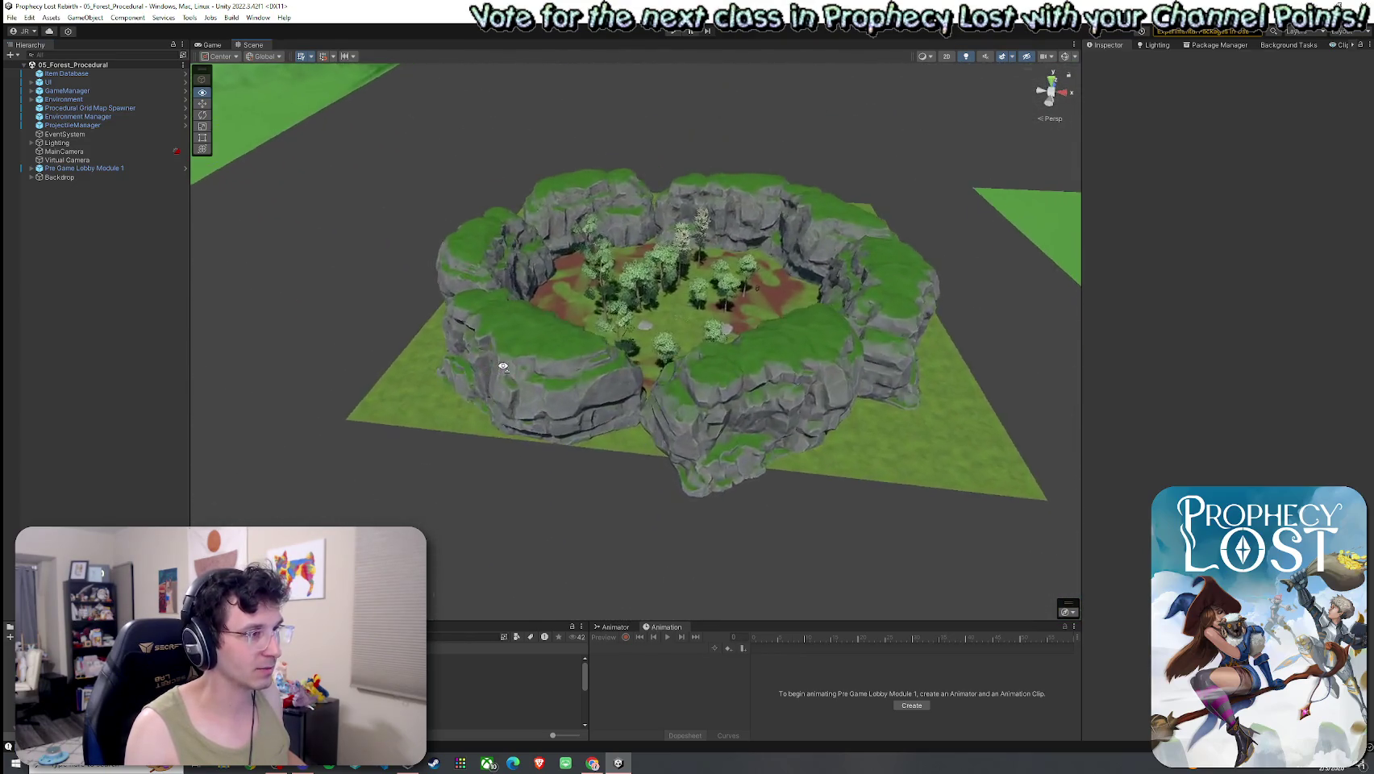
scroll(503, 367, "up", 10)
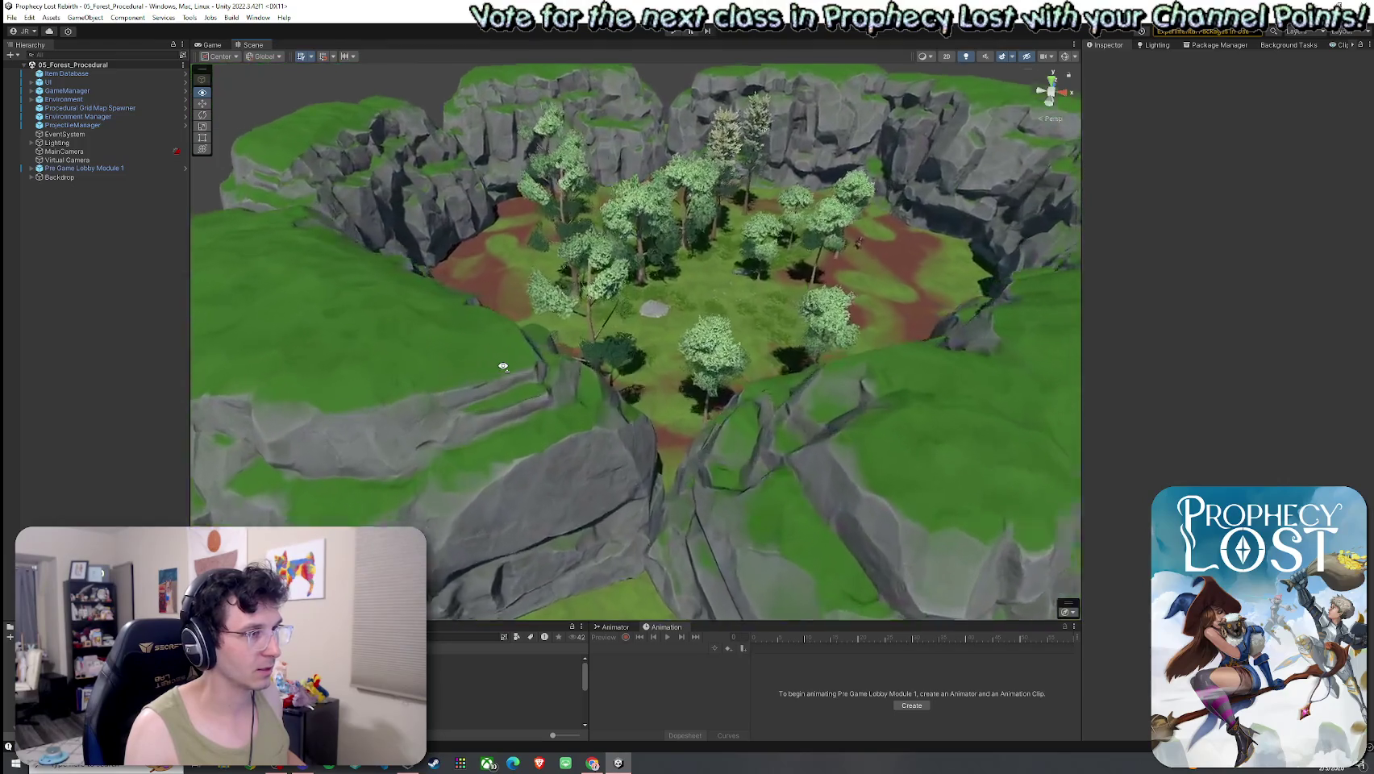
scroll(461, 302, "up", 10)
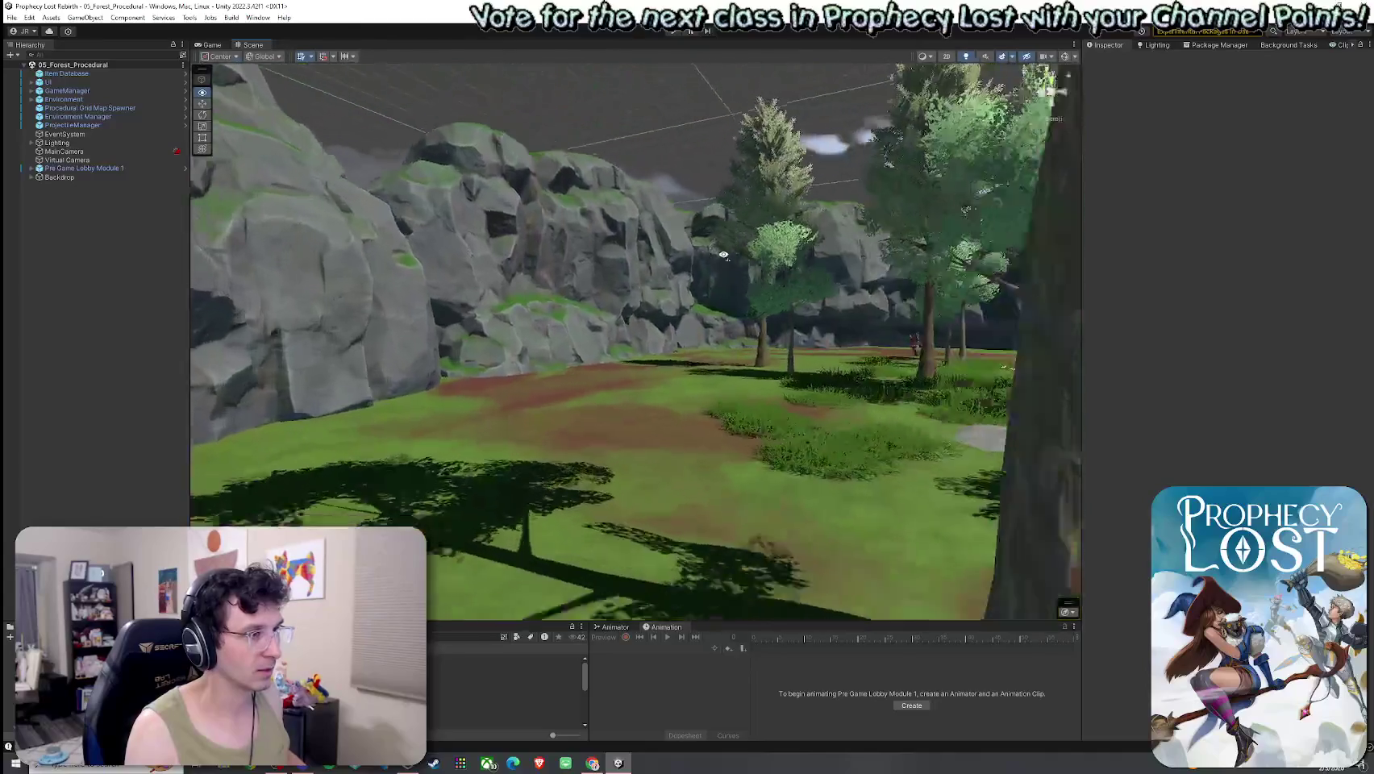
mouse_move(724, 256)
left_mouse_down()
mouse_move(673, 454)
mouse_move(535, 471)
mouse_move(696, 383)
left_mouse_up()
scroll(673, 454, "down", 10)
scroll(535, 471, "down", 5)
left_click(713, 391)
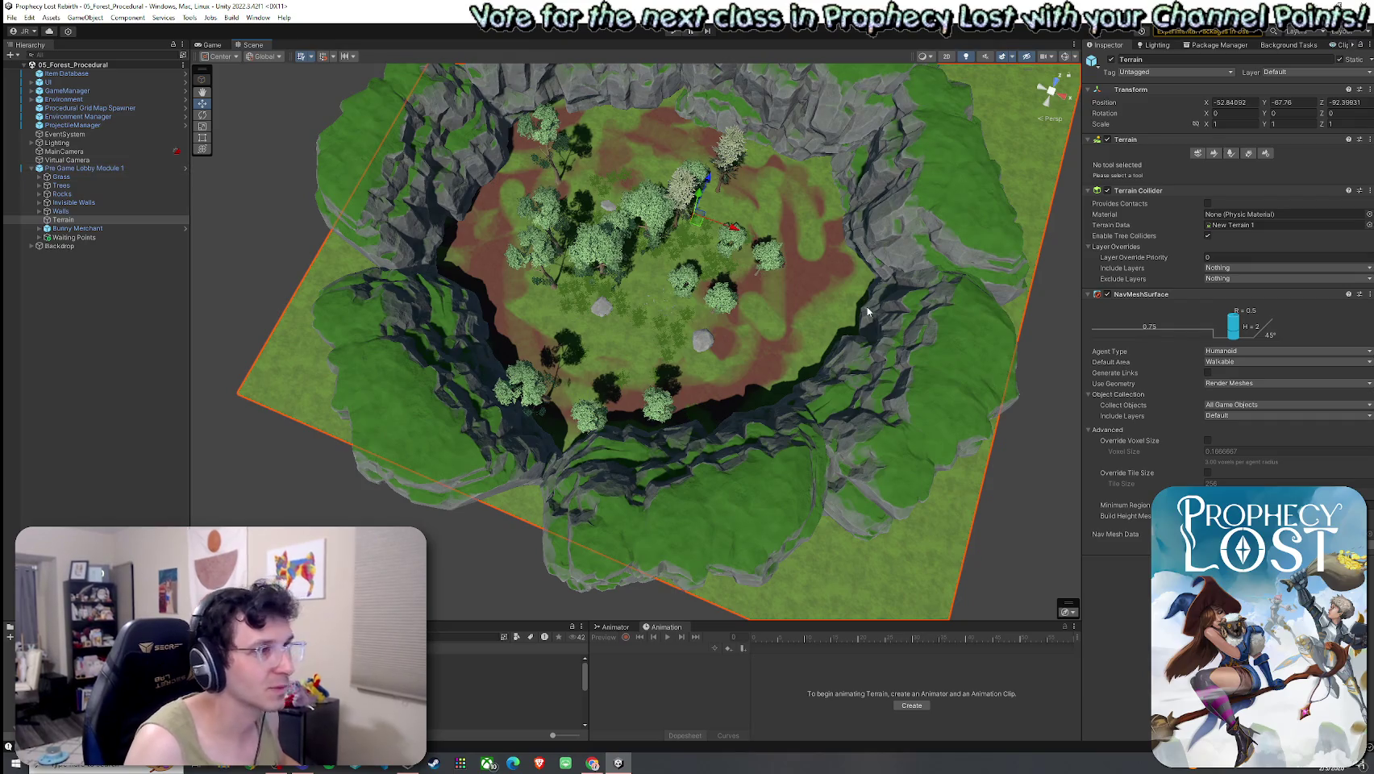
Switch the Terrain to Paint Texture and brush GrassWheat along the cliff edge and right-side dirt.
left_click(1212, 153)
left_click(1214, 165)
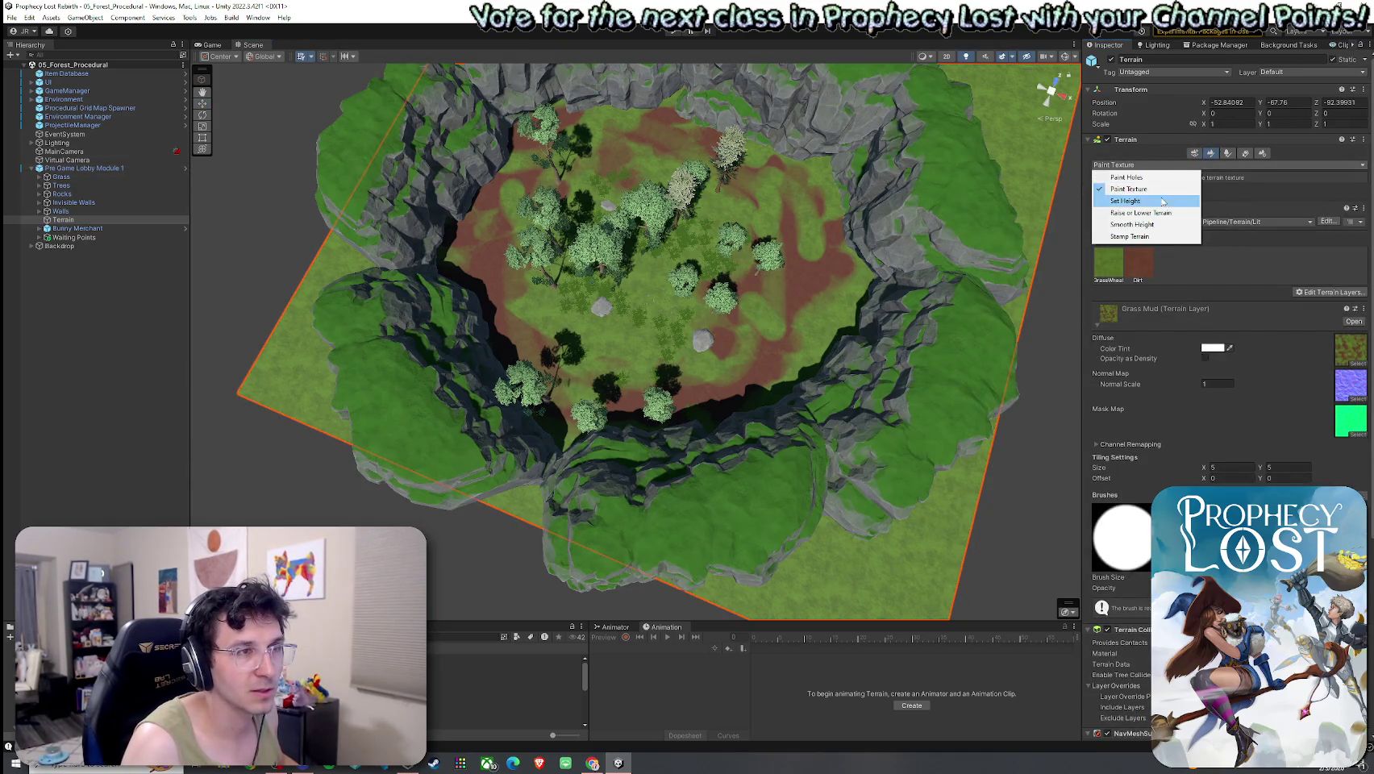
left_click(1148, 275)
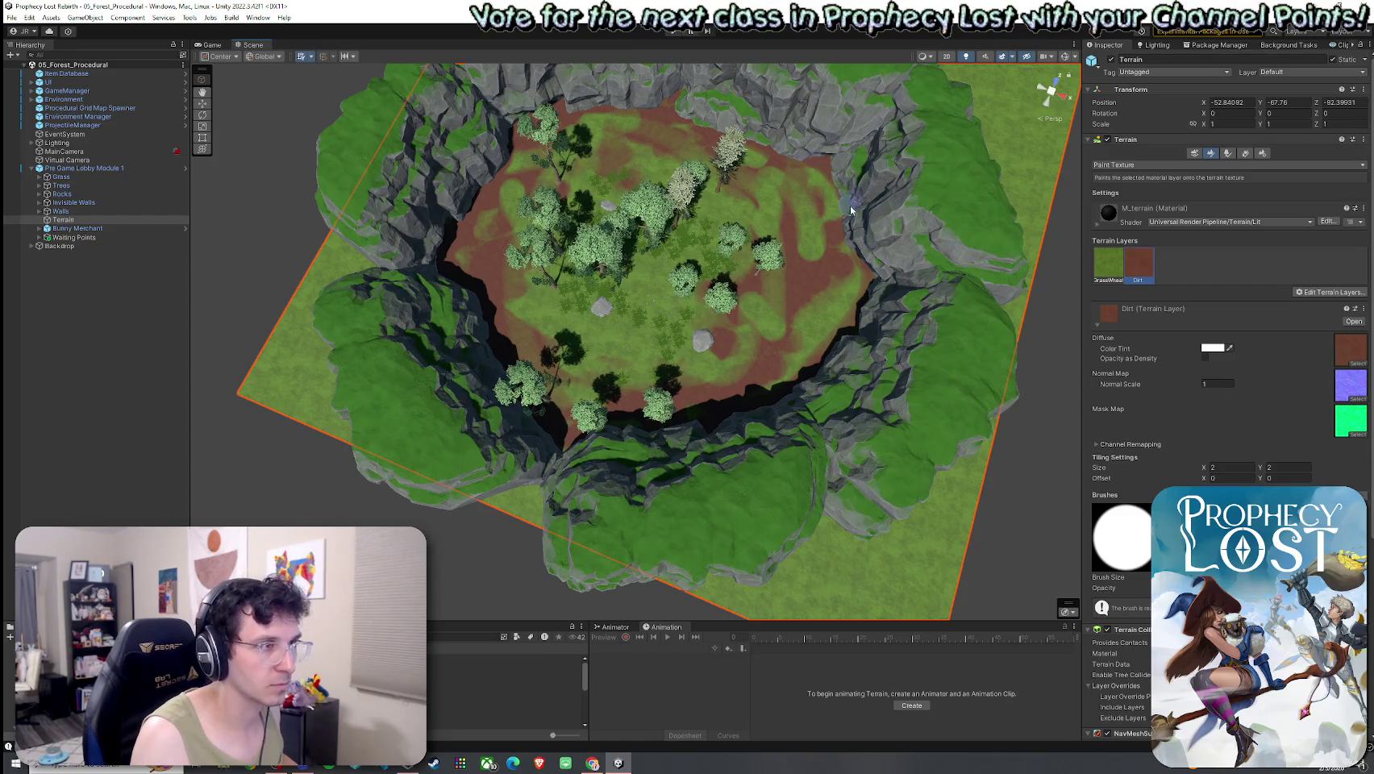
left_click(1108, 266)
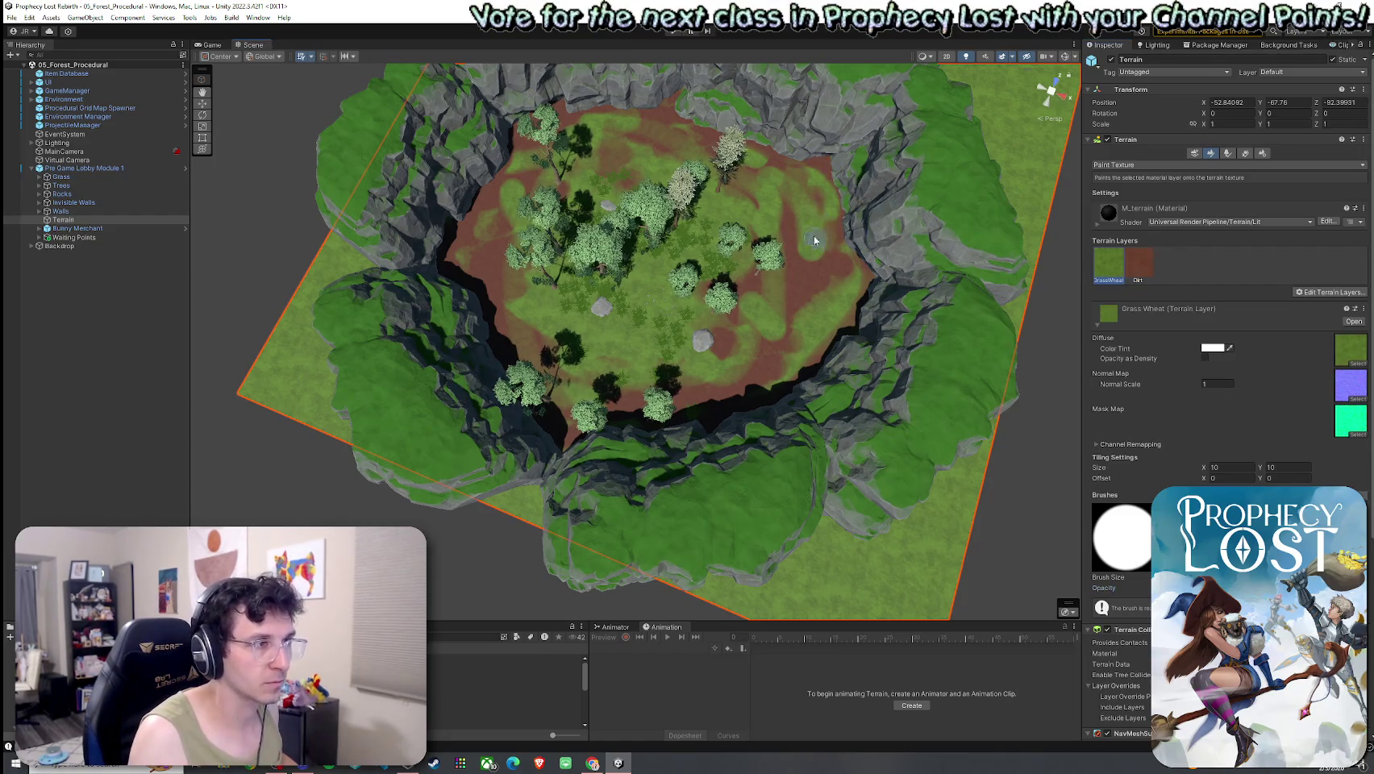
left_click_drag(831, 235, 848, 276)
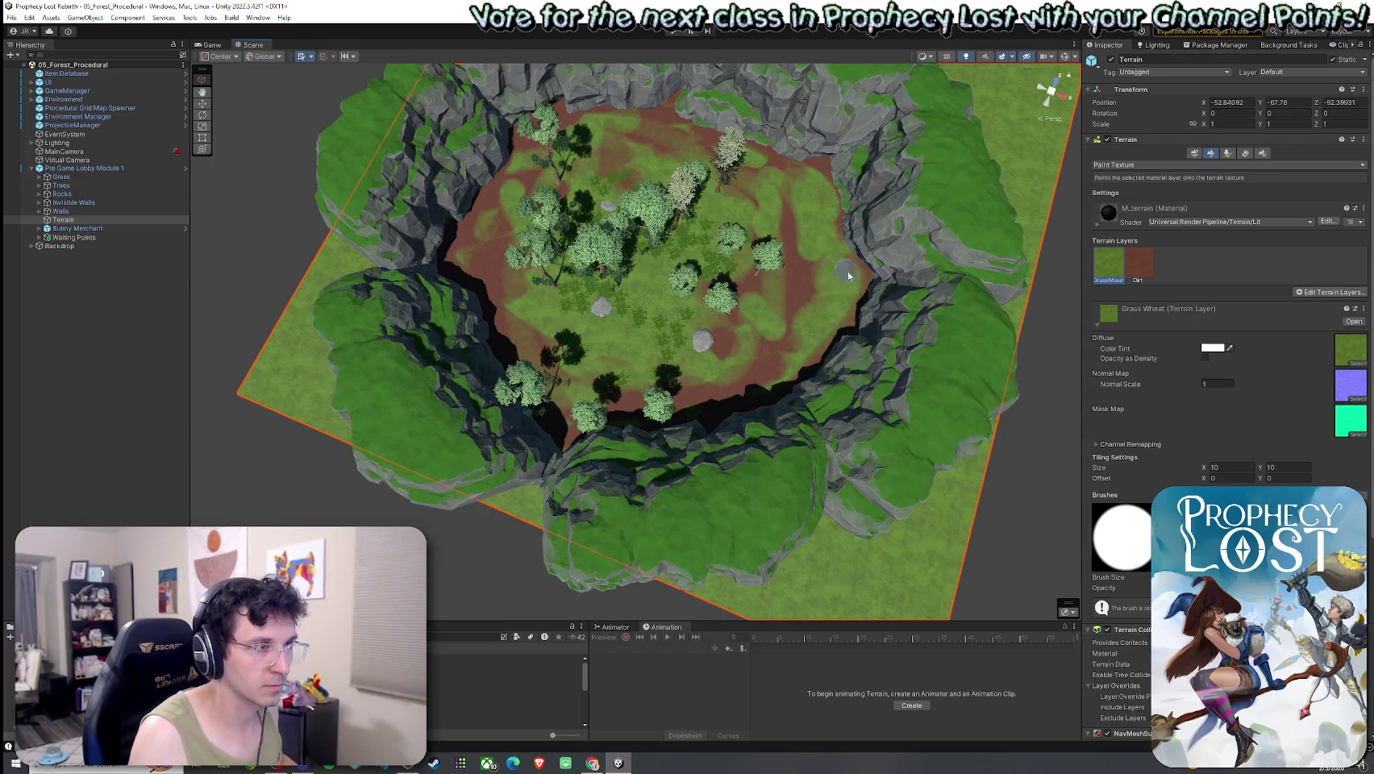
mouse_move(713, 354)
left_mouse_down()
mouse_move(738, 376)
mouse_move(797, 347)
left_mouse_up()
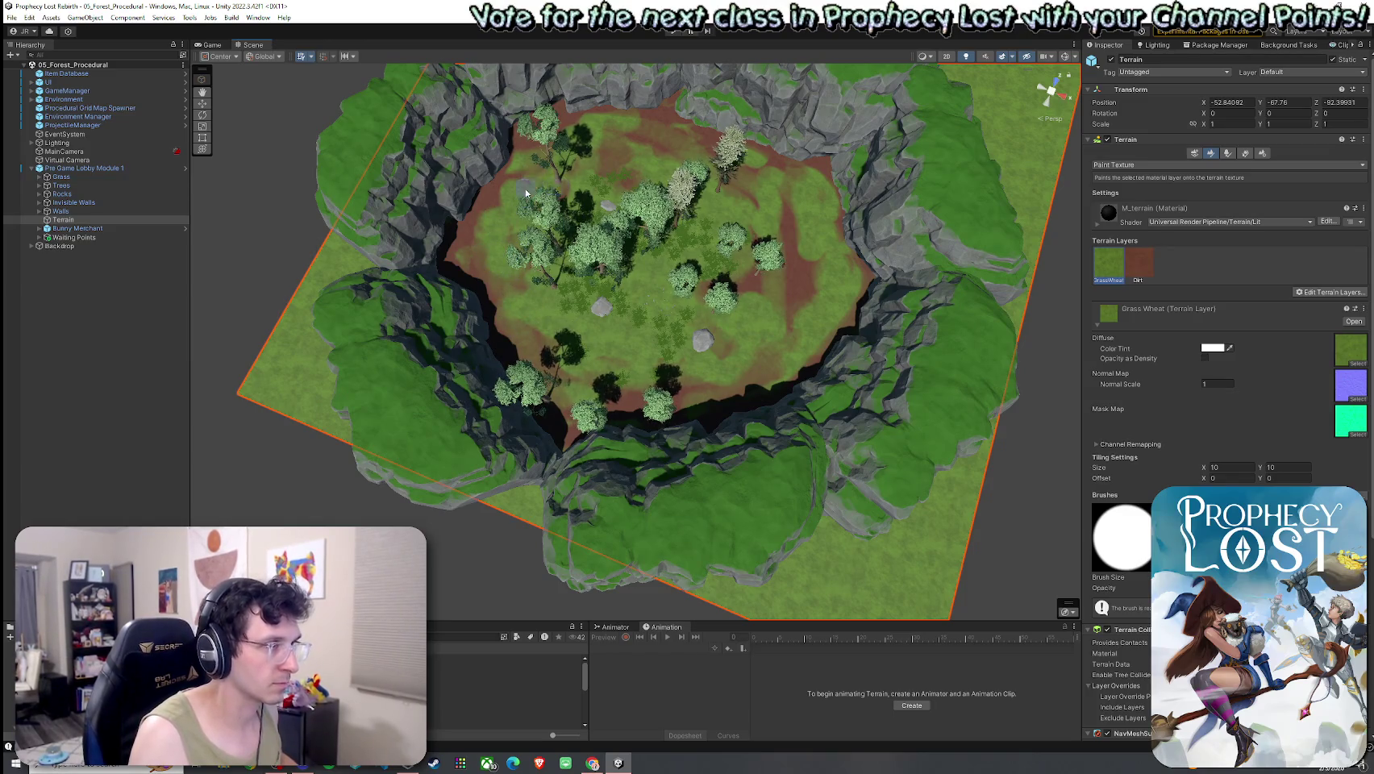
Toggle the paint layer between Dirt and GrassWheat and return to an overview of the clearing.
left_click(1139, 264)
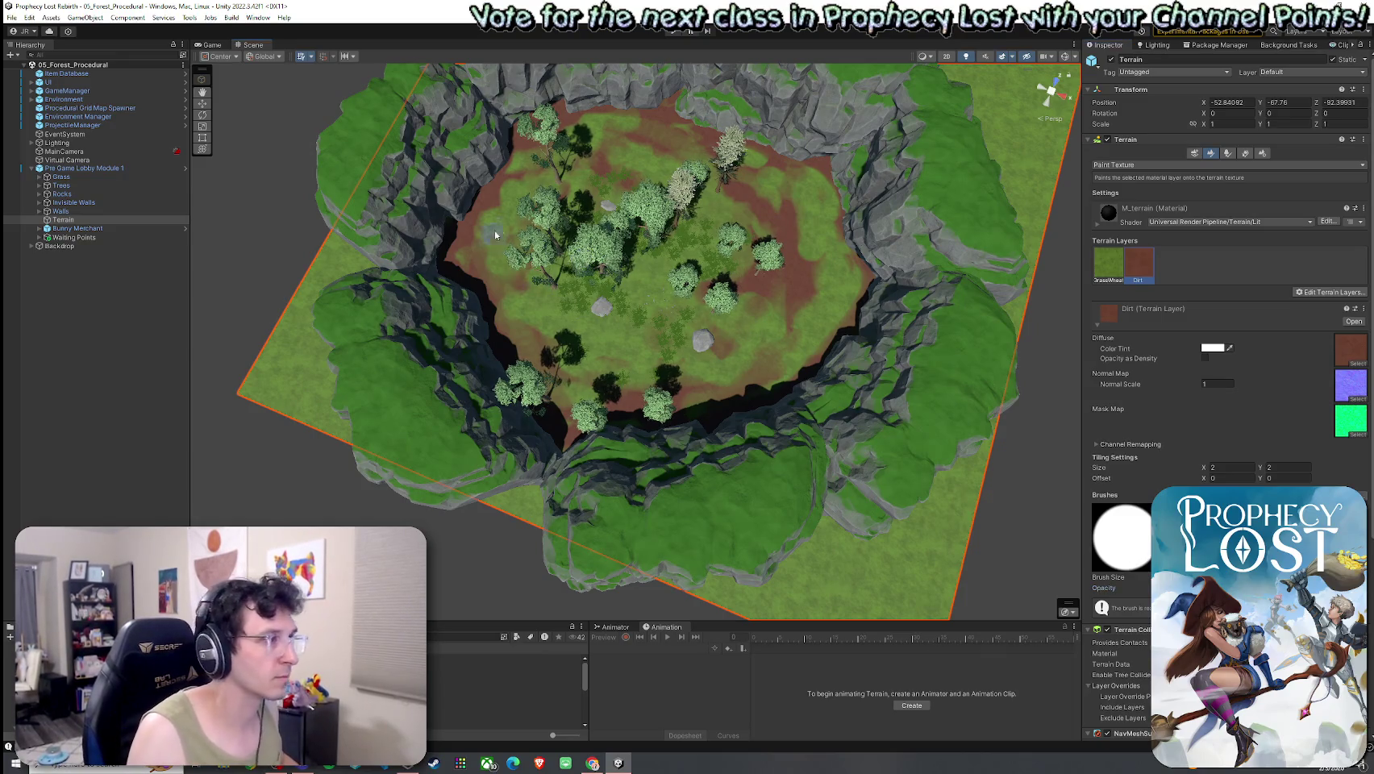
left_click(1099, 271)
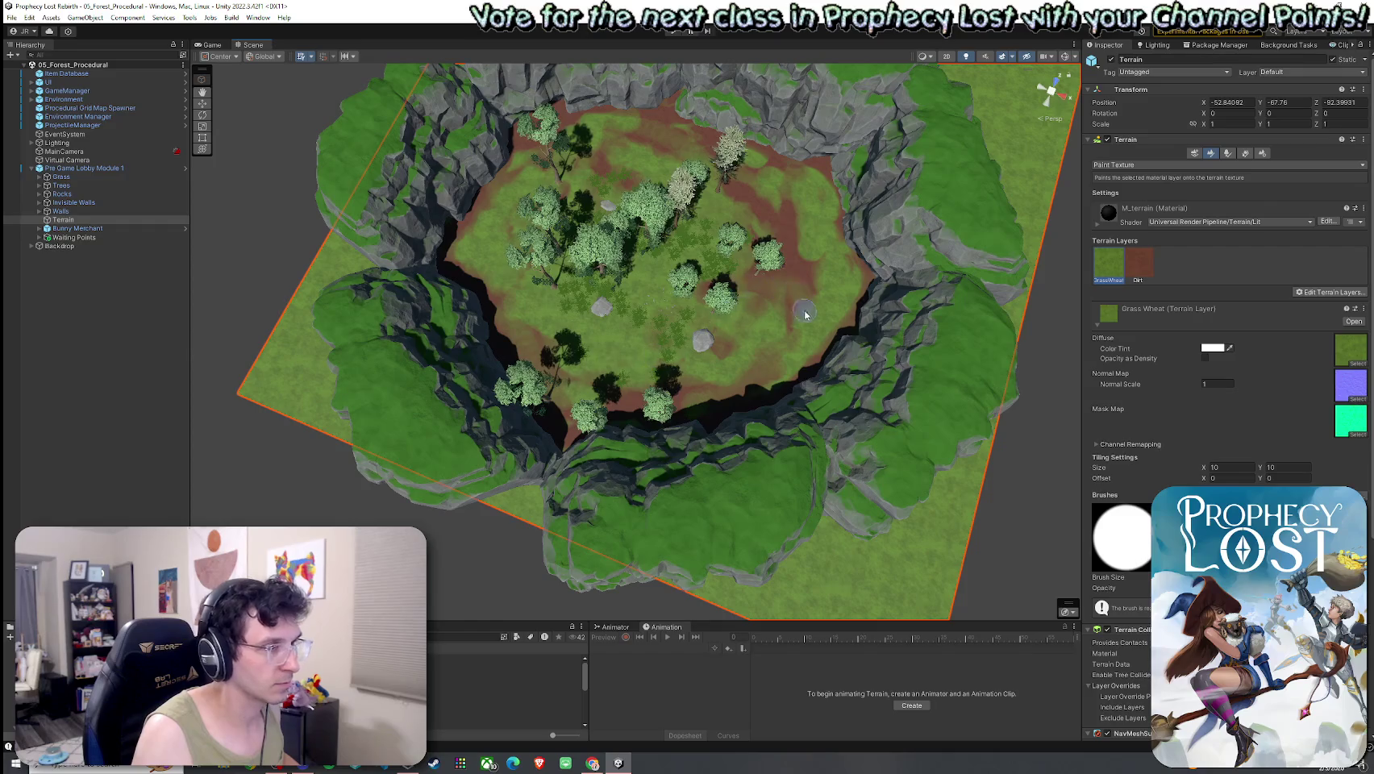
left_click(1139, 264)
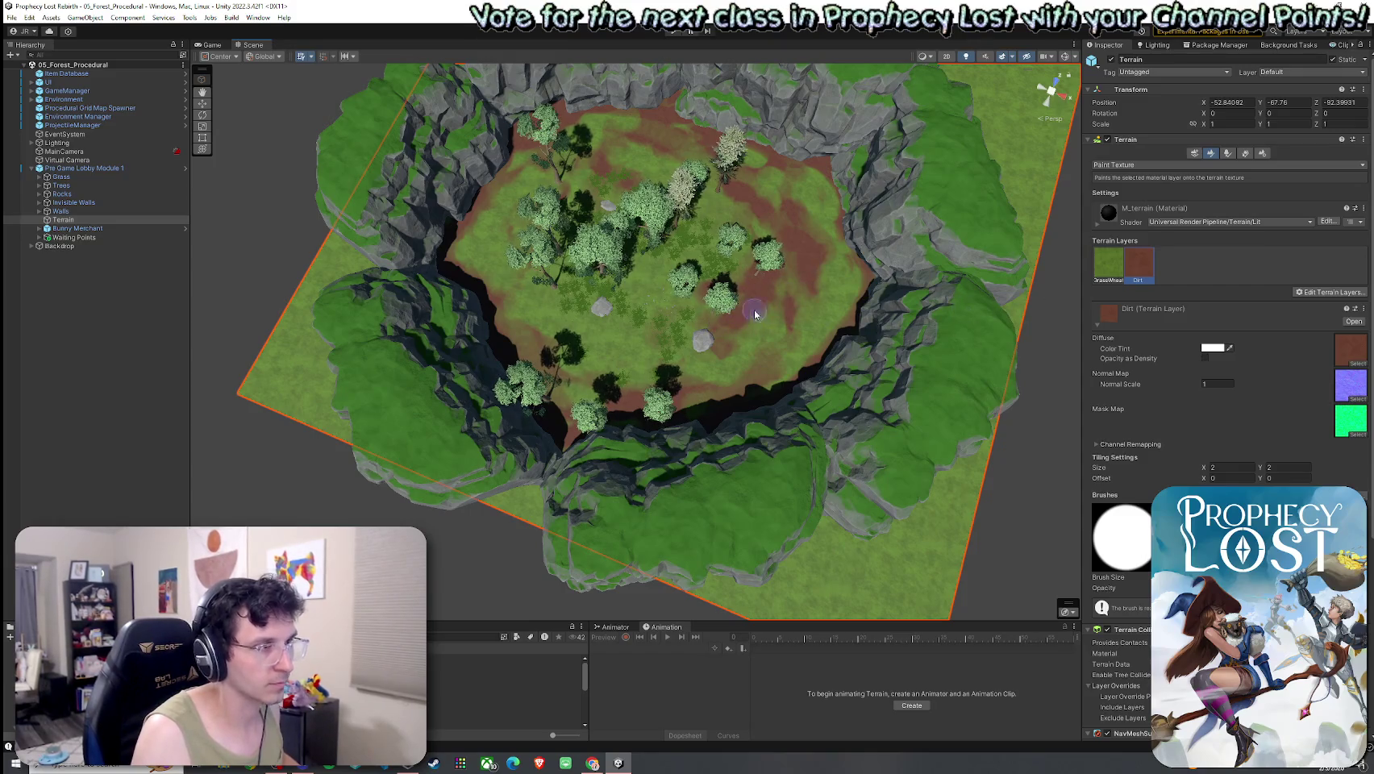
scroll(755, 315, "down", 10)
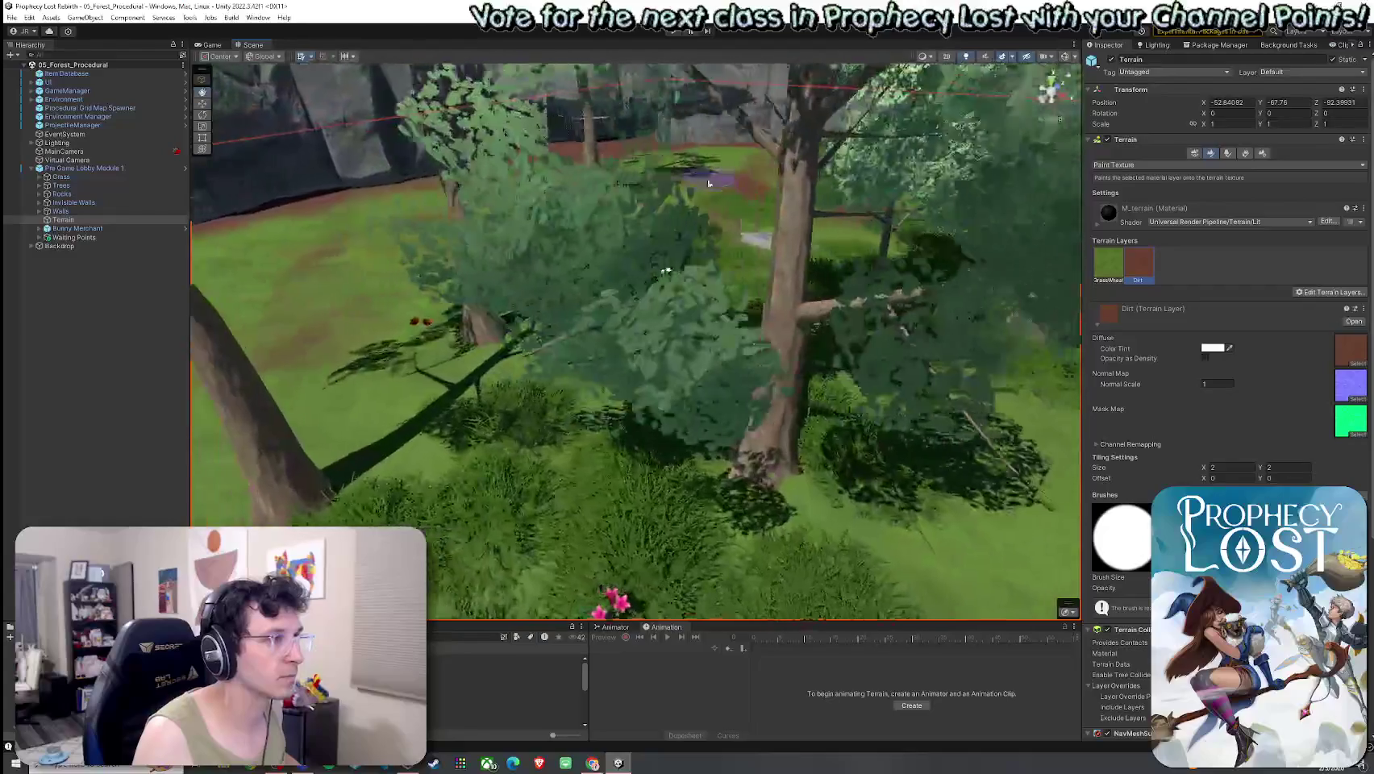
scroll(583, 347, "up", 8)
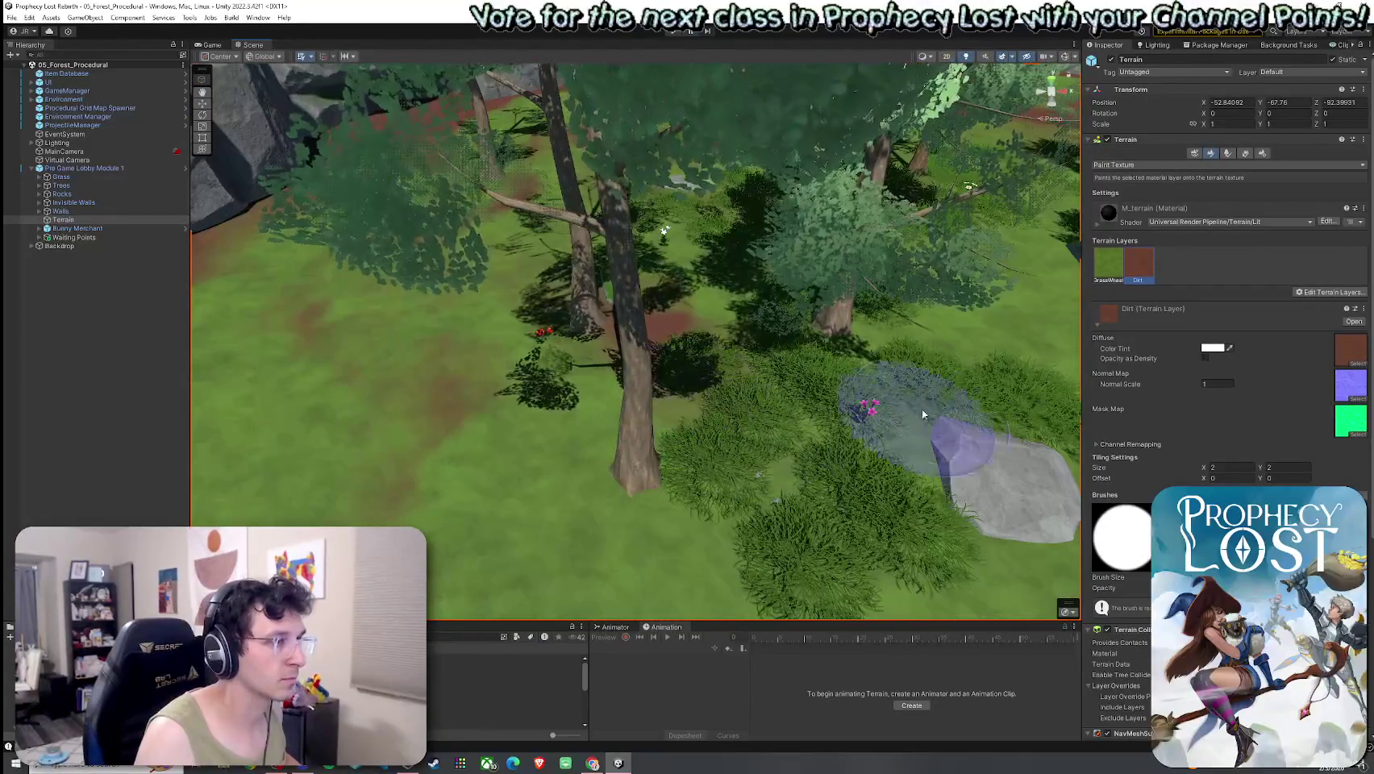
scroll(923, 414, "up", 3)
mouse_move(933, 318)
left_mouse_down()
mouse_move(807, 323)
mouse_move(800, 350)
mouse_move(605, 464)
left_mouse_up()
scroll(660, 367, "down", 6)
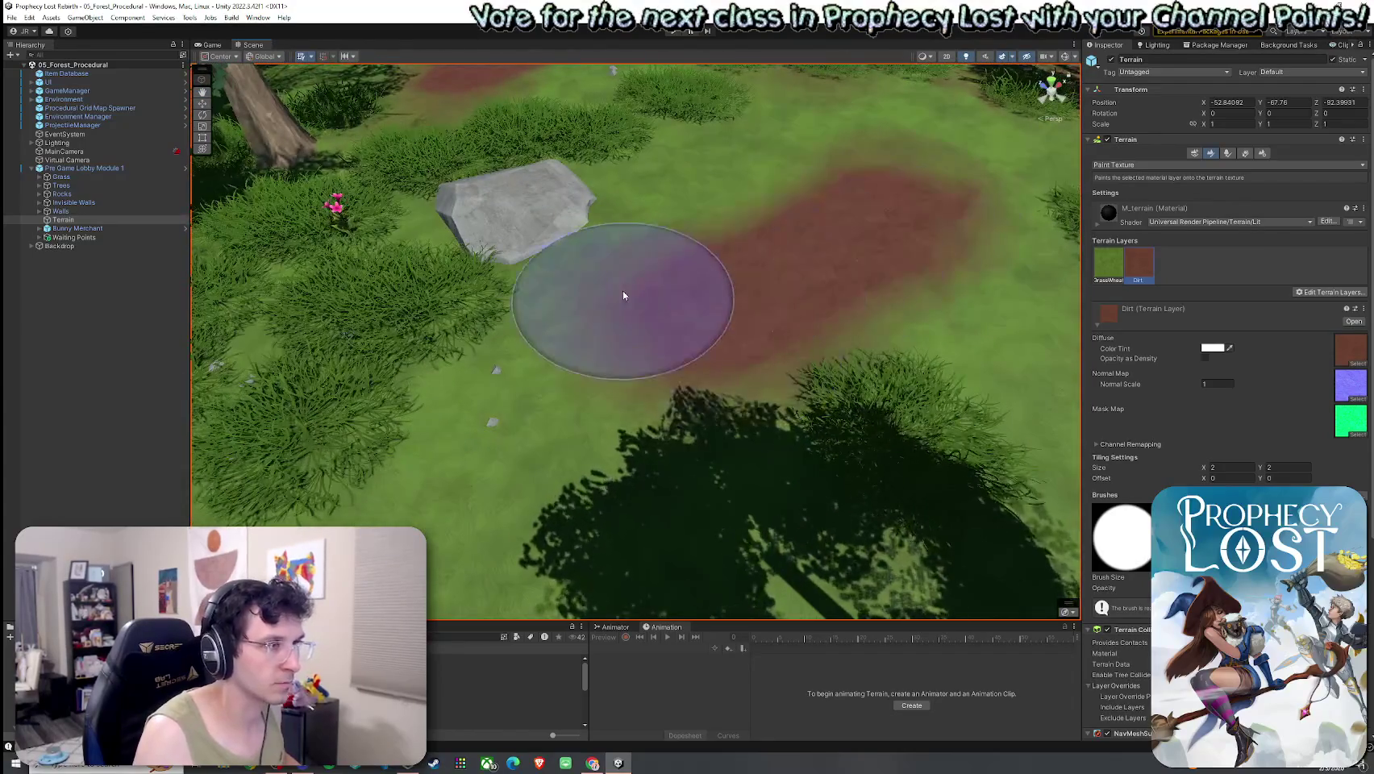
scroll(624, 295, "up", 5)
Bring the view down to the cliff base and paint GrassWheat there.
mouse_move(623, 296)
left_mouse_down()
mouse_move(580, 185)
mouse_move(769, 407)
mouse_move(677, 144)
mouse_move(783, 199)
mouse_move(779, 298)
left_mouse_up()
scroll(779, 298, "down", 4)
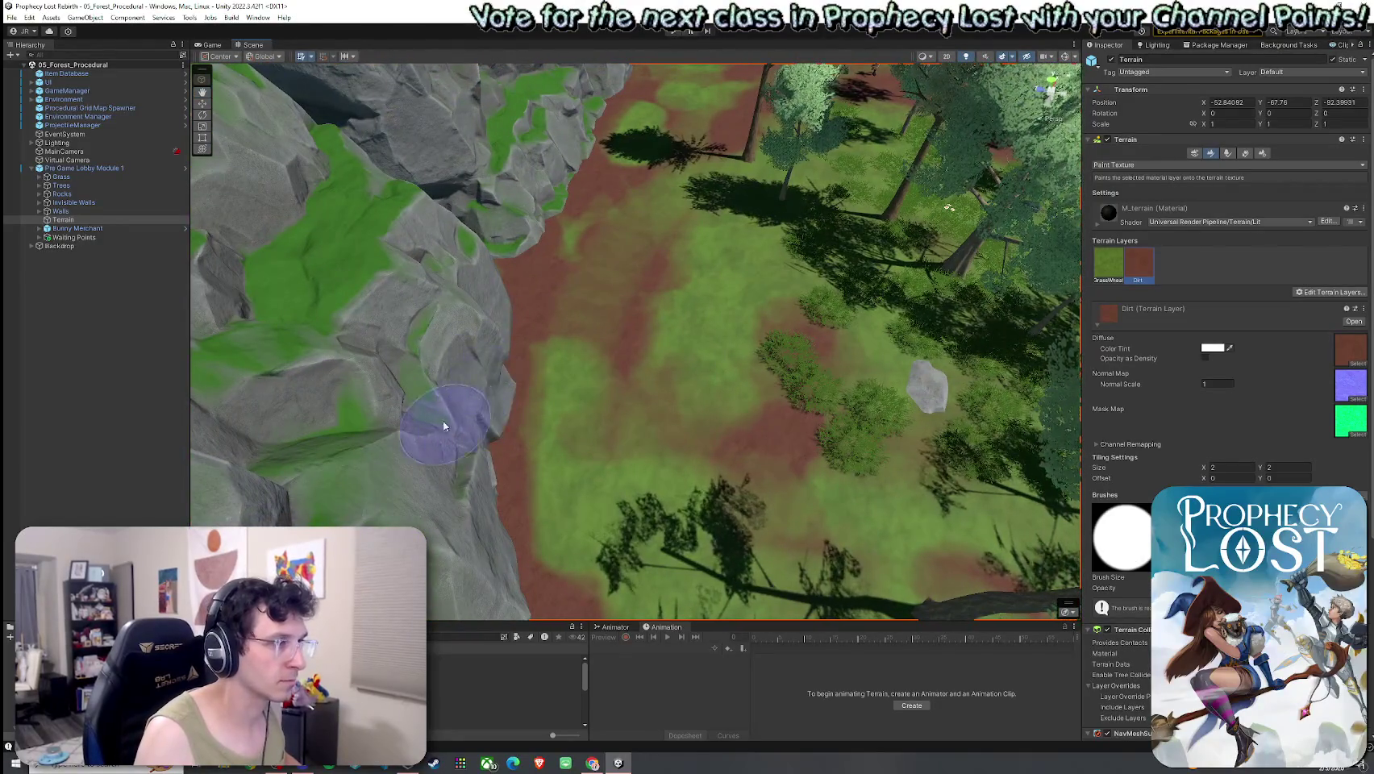
mouse_move(591, 258)
left_mouse_down()
mouse_move(476, 291)
mouse_move(742, 177)
mouse_move(633, 303)
mouse_move(567, 298)
mouse_move(741, 271)
mouse_move(604, 298)
left_mouse_up()
mouse_move(896, 325)
left_mouse_down()
mouse_move(915, 344)
mouse_move(734, 335)
left_mouse_up()
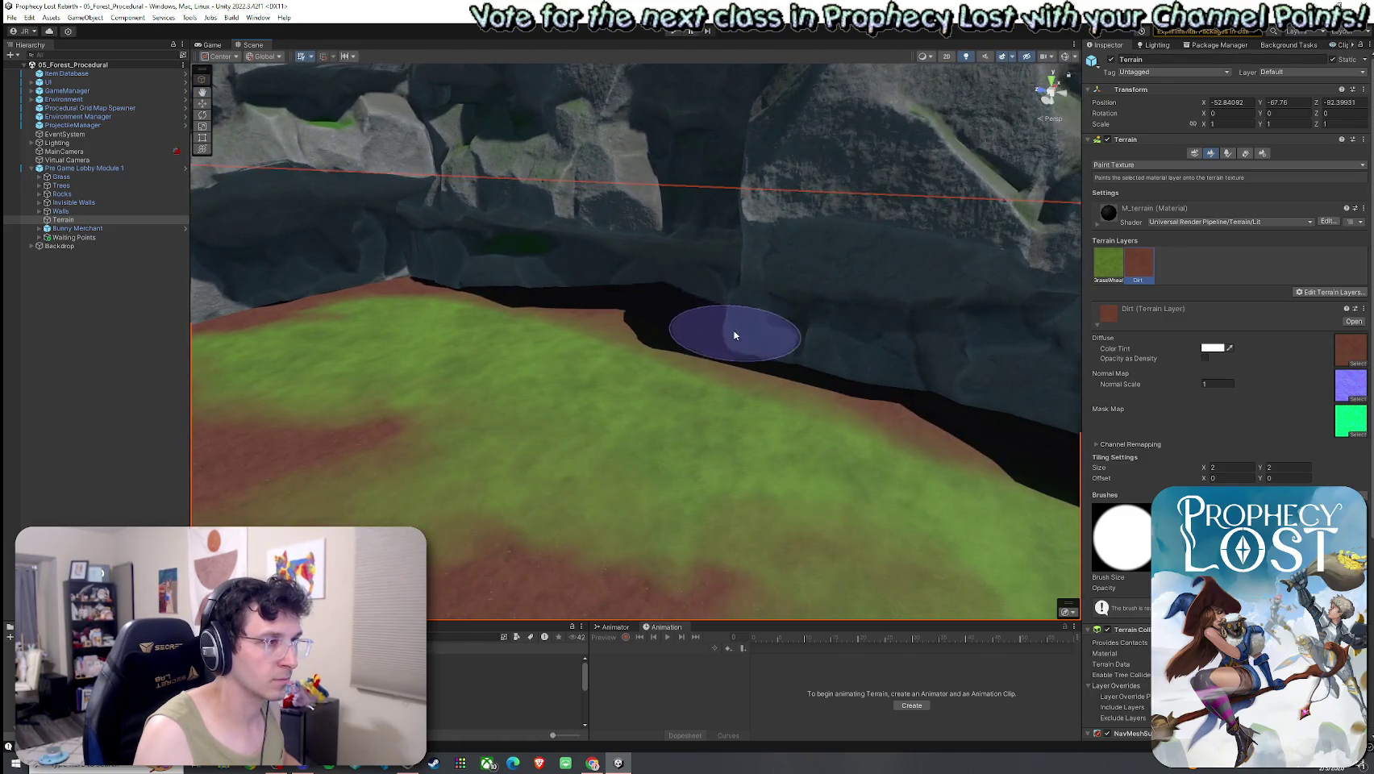
left_click(1108, 264)
mouse_move(583, 373)
left_mouse_down()
mouse_move(777, 433)
mouse_move(399, 384)
left_mouse_up()
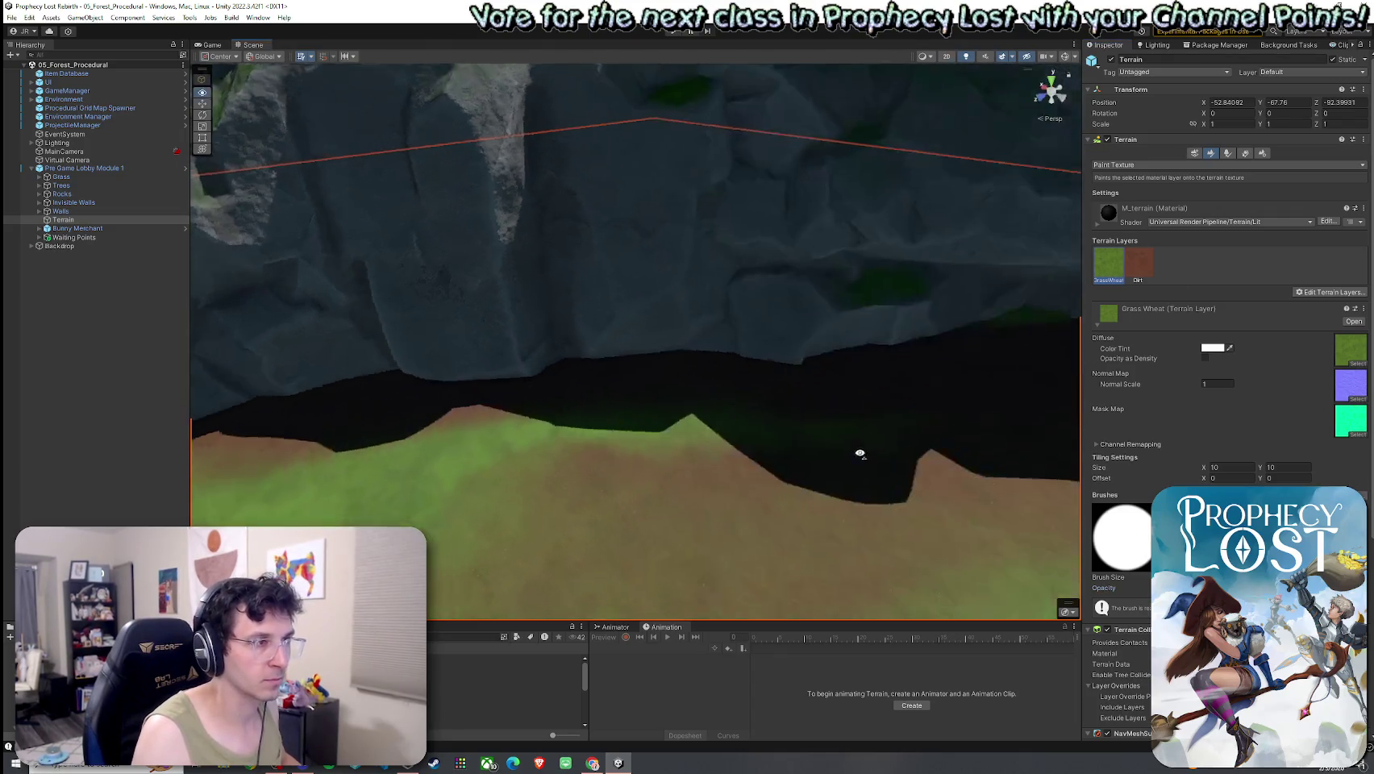
scroll(858, 453, "down", 10)
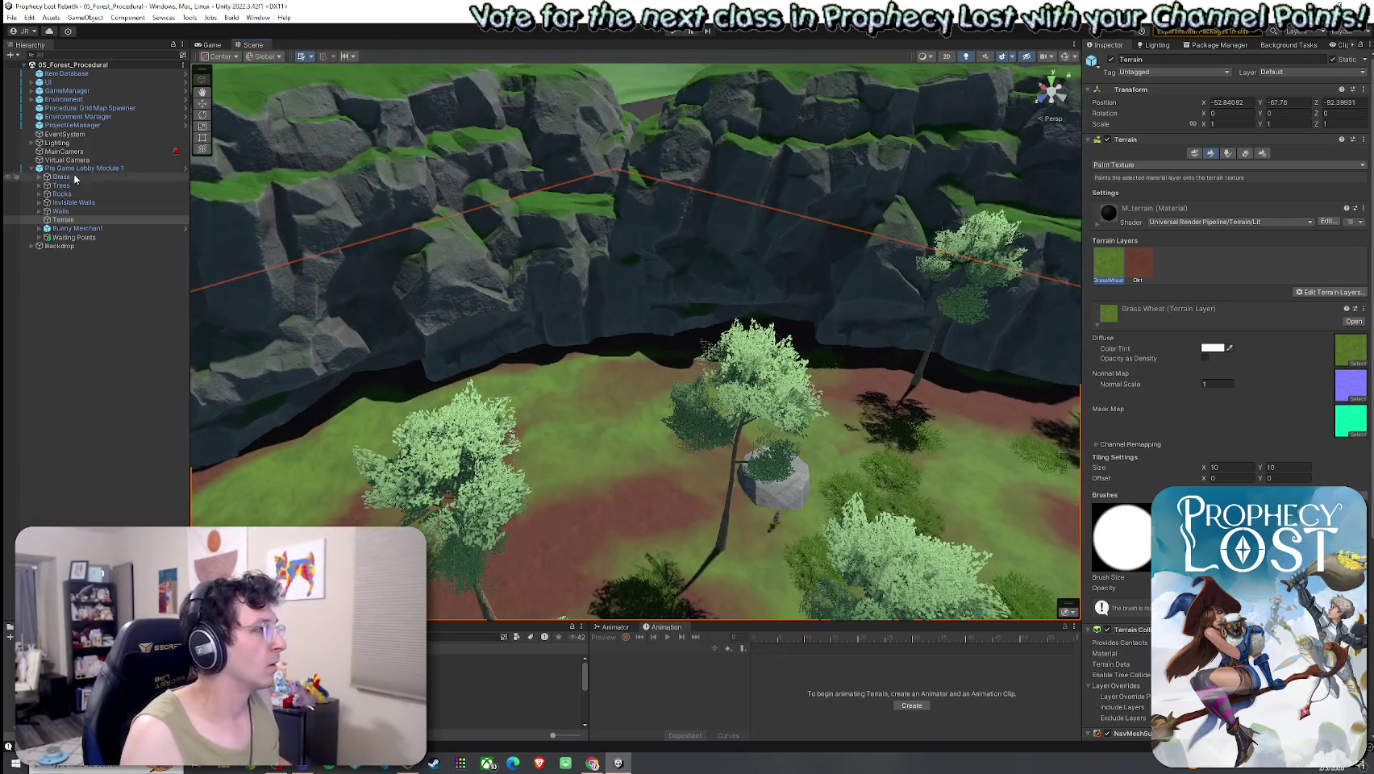
Select Pre Game Lobby Module 1, review its prefab overrides, and save the scene.
left_click(84, 168)
left_click(1188, 103)
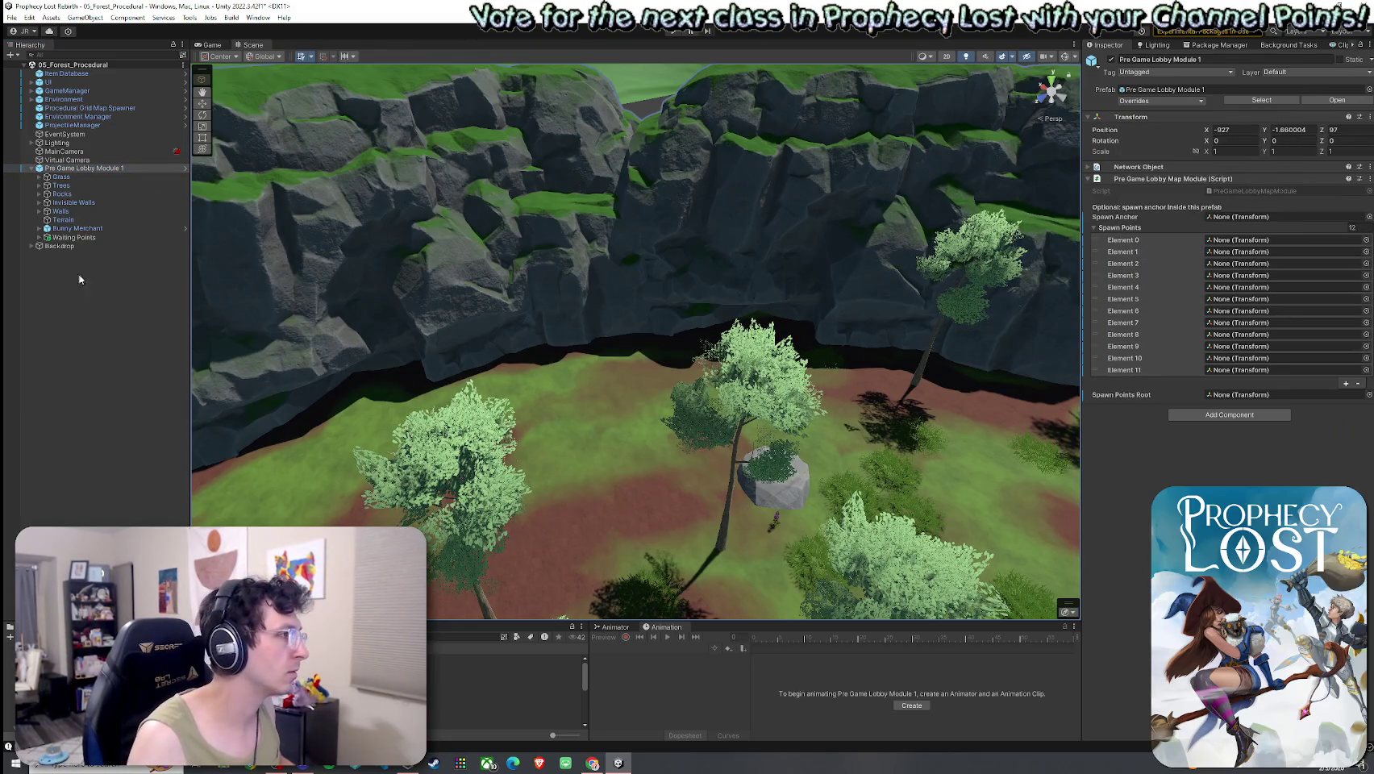
left_click(12, 17)
left_click(31, 69)
mouse_move(616, 345)
left_mouse_down()
mouse_move(787, 286)
mouse_move(1283, 408)
mouse_move(773, 286)
left_mouse_up()
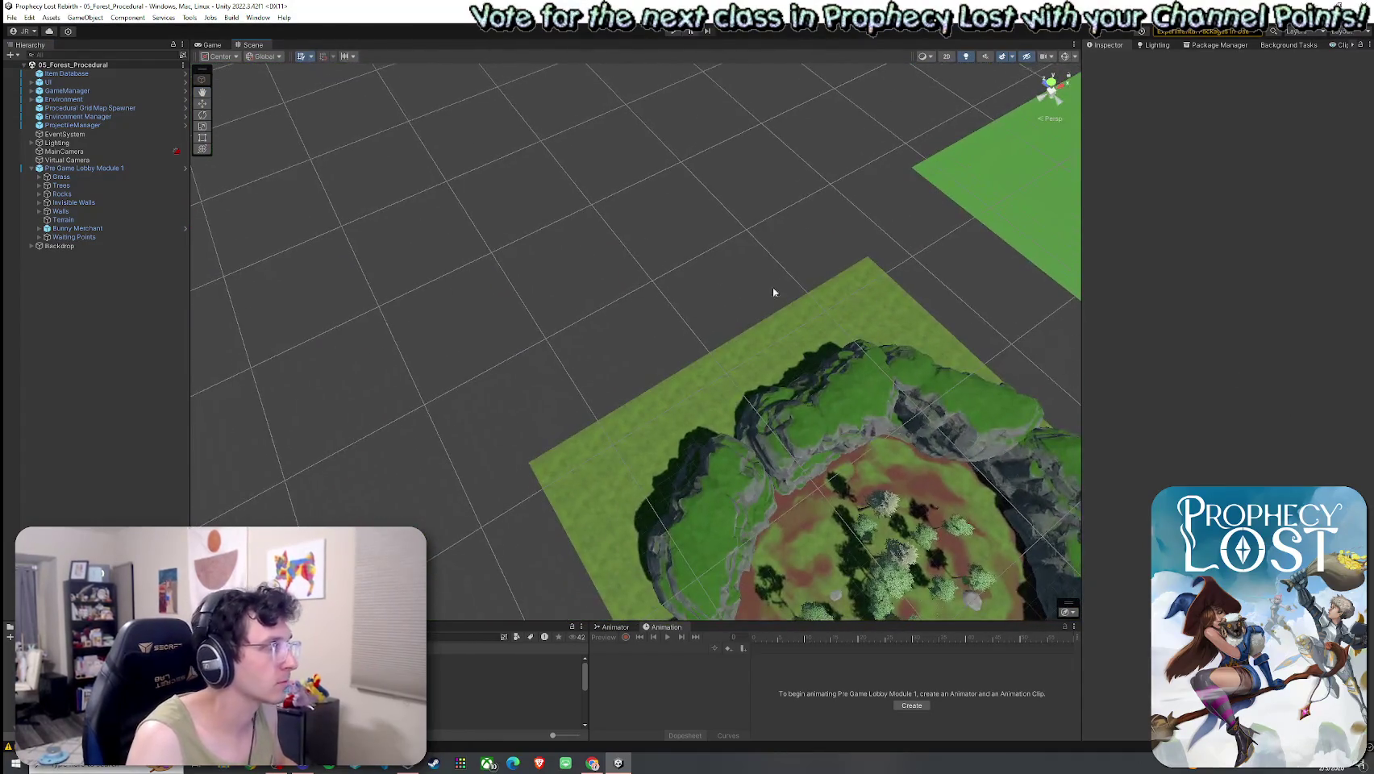
Save again, collapse the lobby module, and enlarge the Project panel showing the 1by1 Map Modules.
left_click(12, 17)
left_click(158, 9)
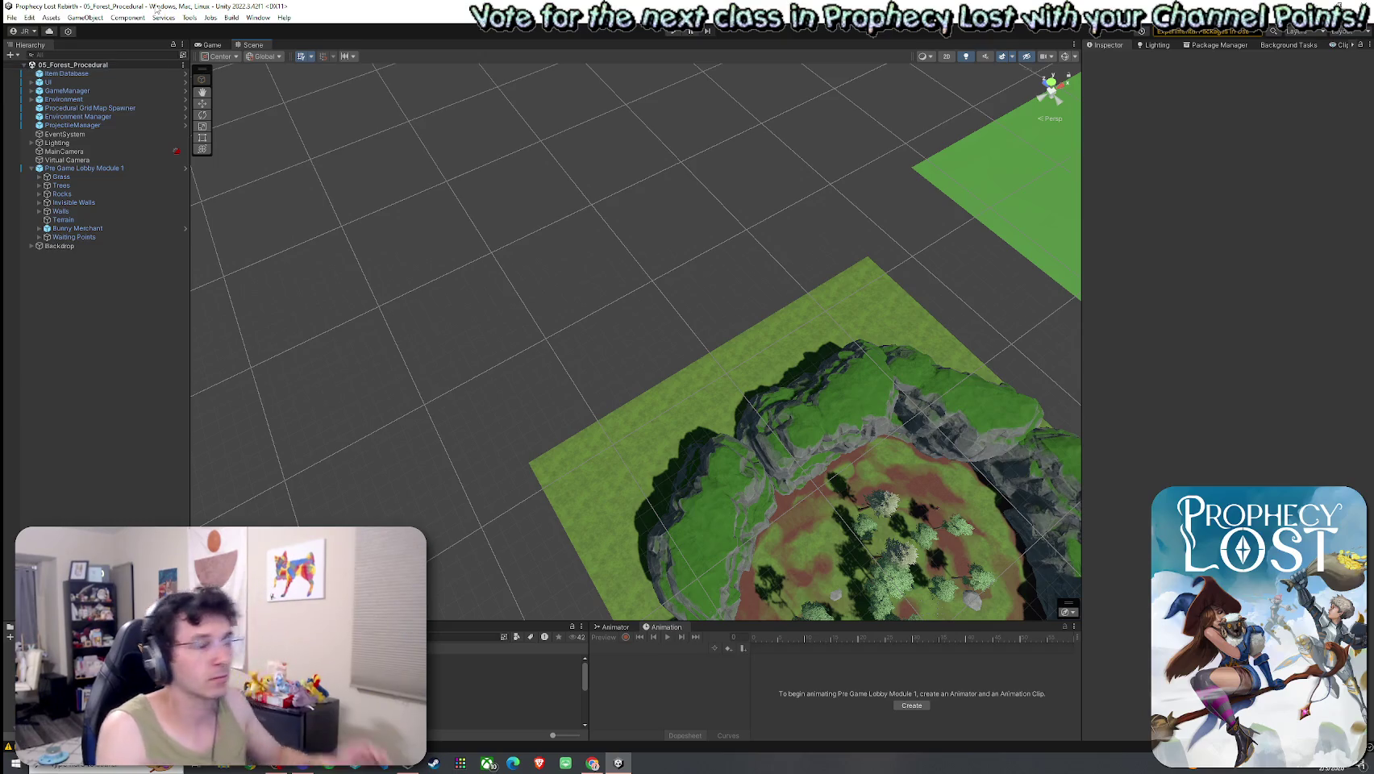
left_click(11, 17)
left_click(141, 69)
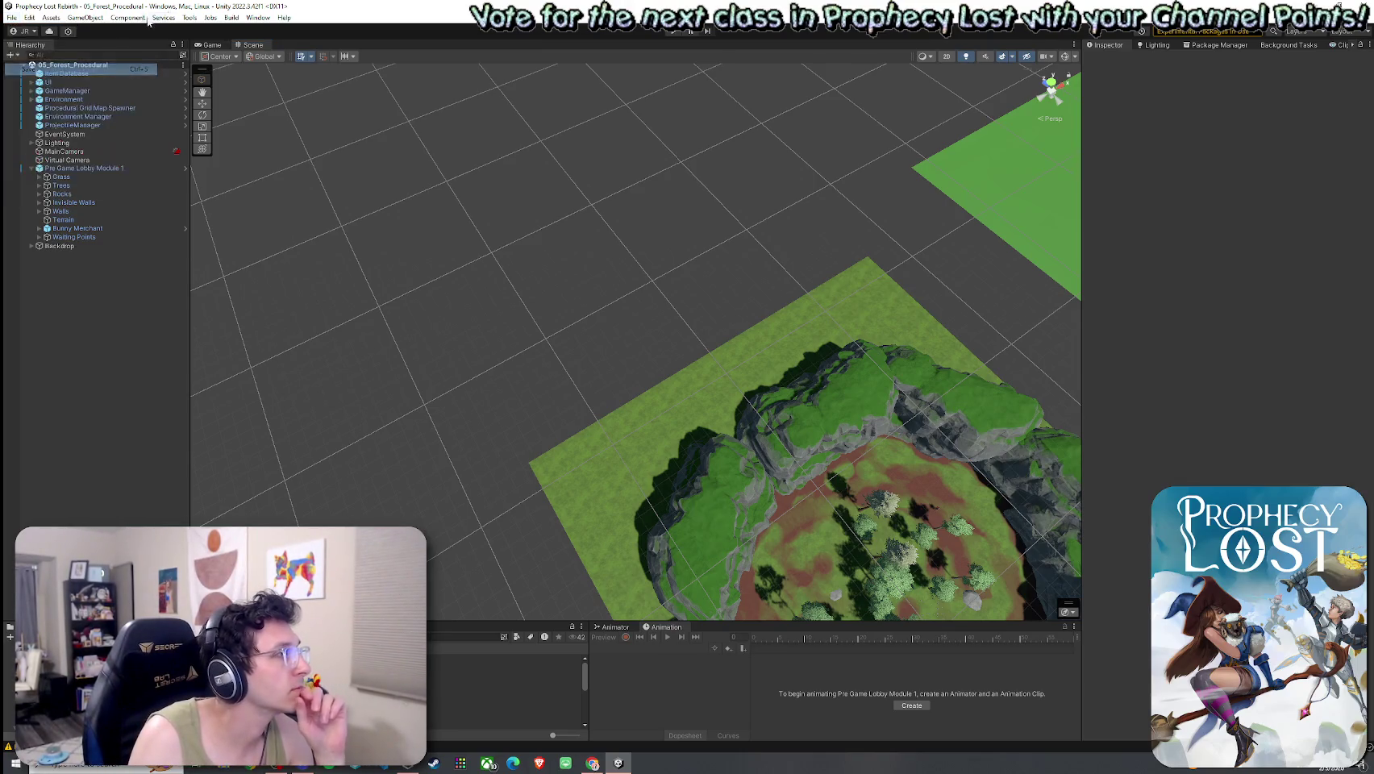
left_click(34, 168)
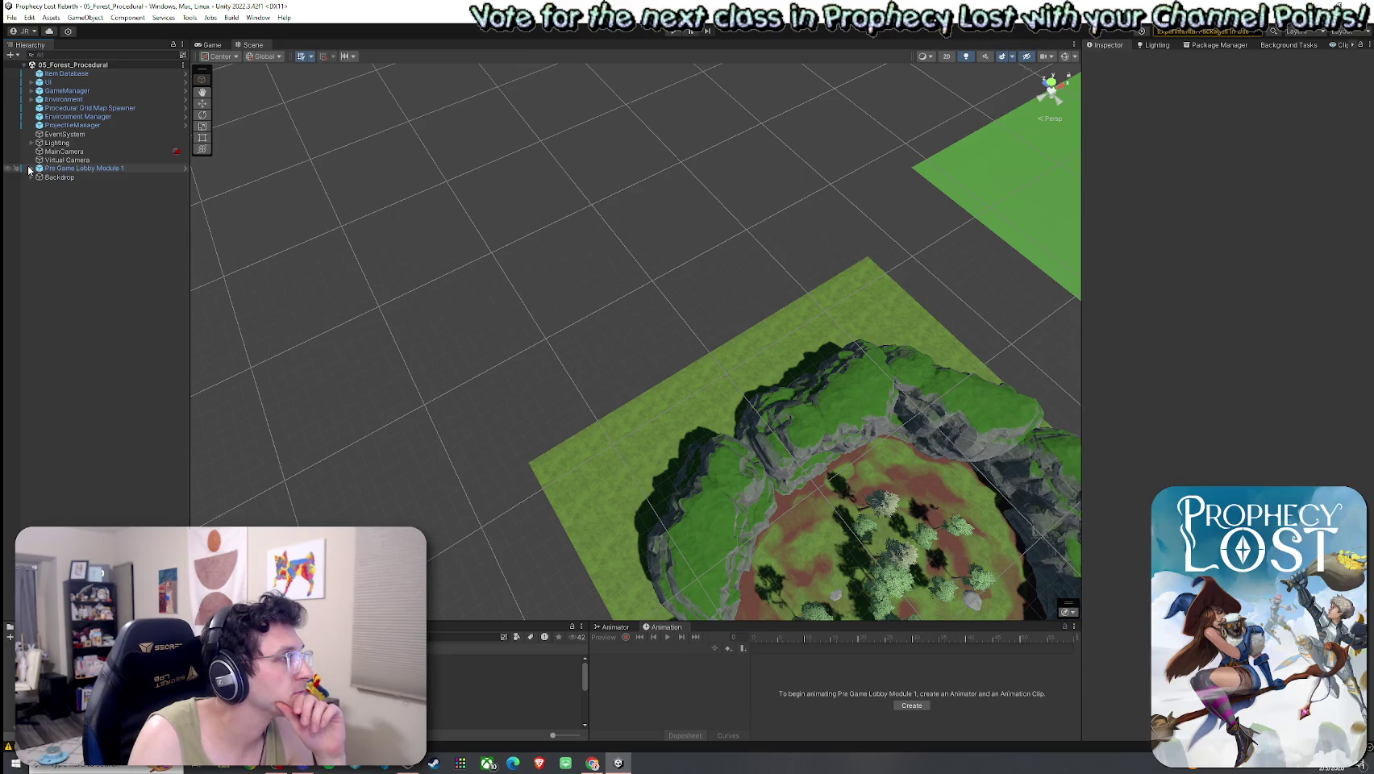
left_click_drag(508, 622, 508, 462)
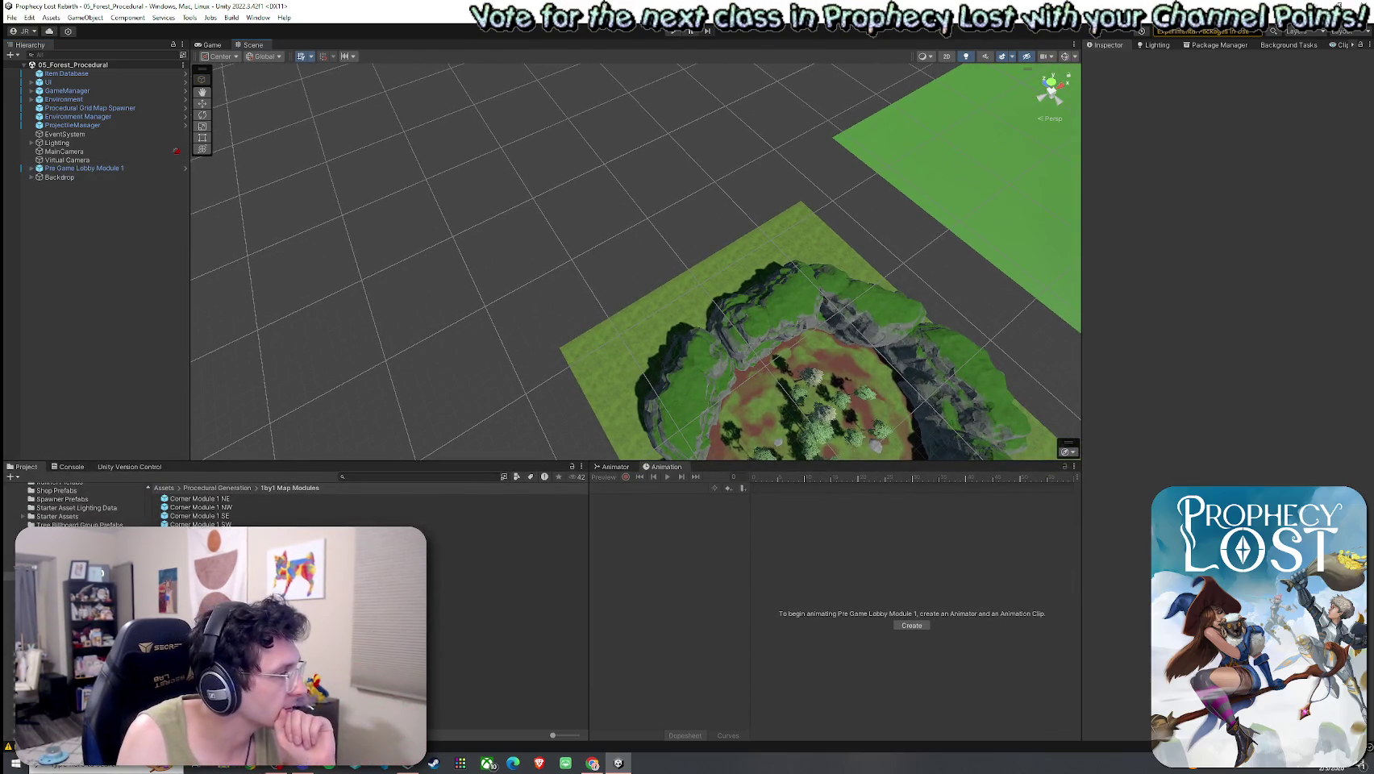
Browse the module prefabs and select TJunction Module 1 NES to review its North, East, South and West points.
left_click(483, 653)
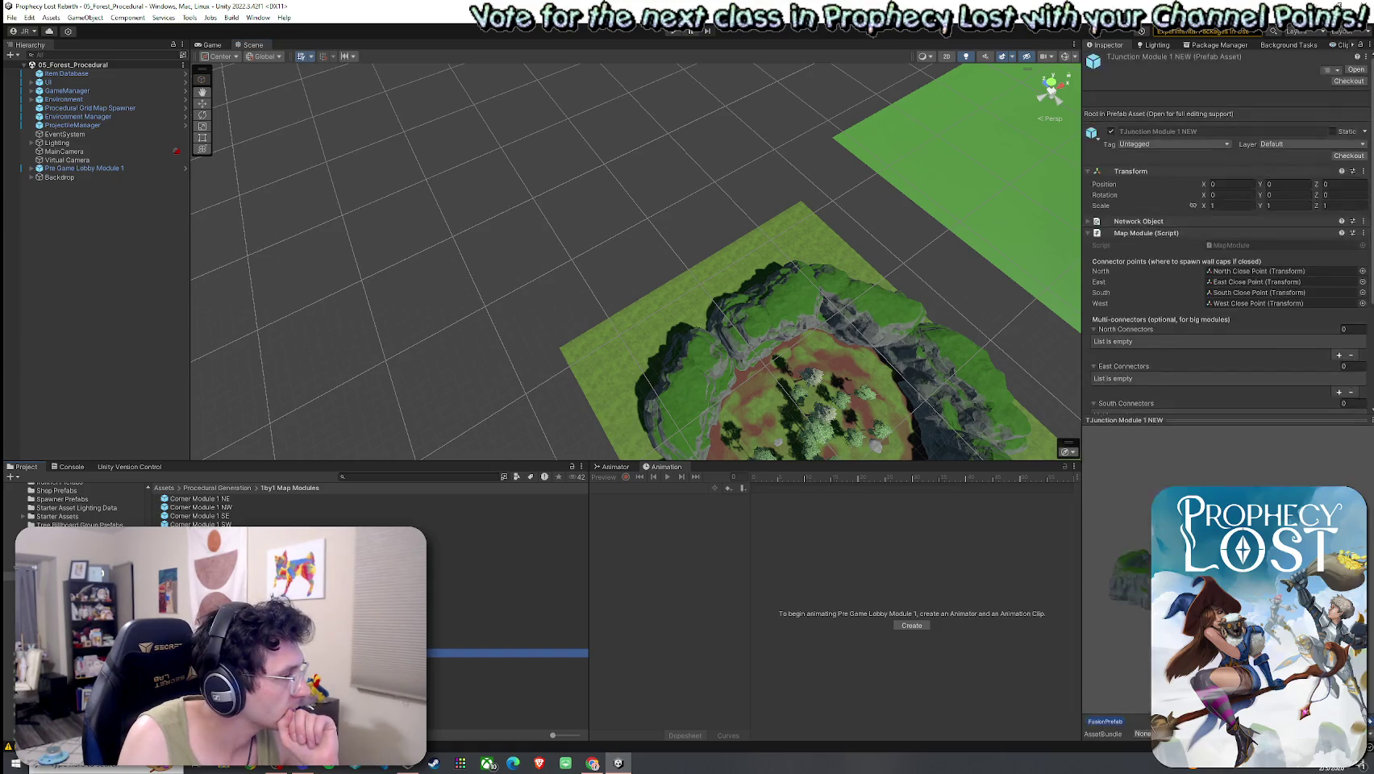
key("Down")
key("Down")
key("Down")
key("Up")
key("Up")
key("Up")
key("Up")
key("Down")
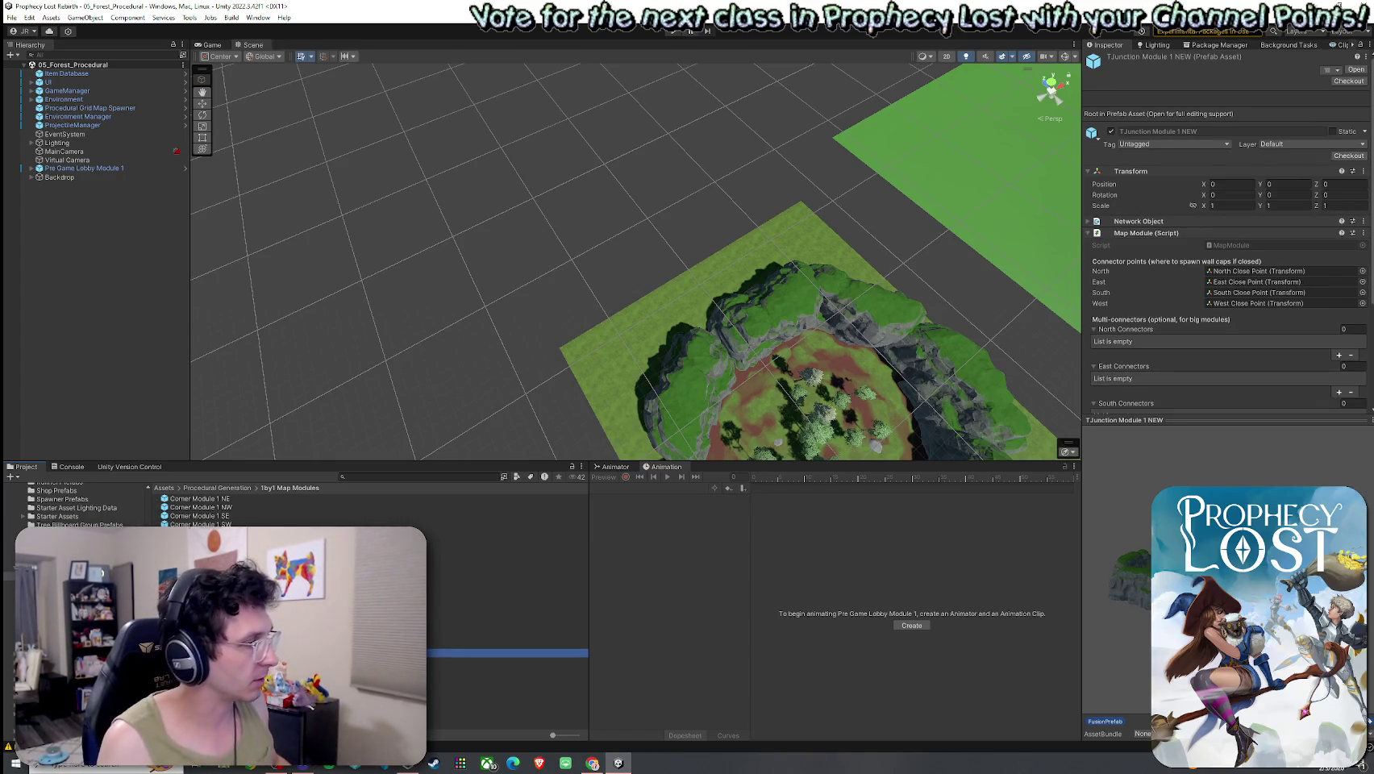
key("Up")
mouse_move(484, 323)
left_mouse_down()
mouse_move(433, 249)
mouse_move(536, 368)
mouse_move(548, 331)
mouse_move(601, 332)
mouse_move(862, 405)
mouse_move(843, 412)
left_mouse_up()
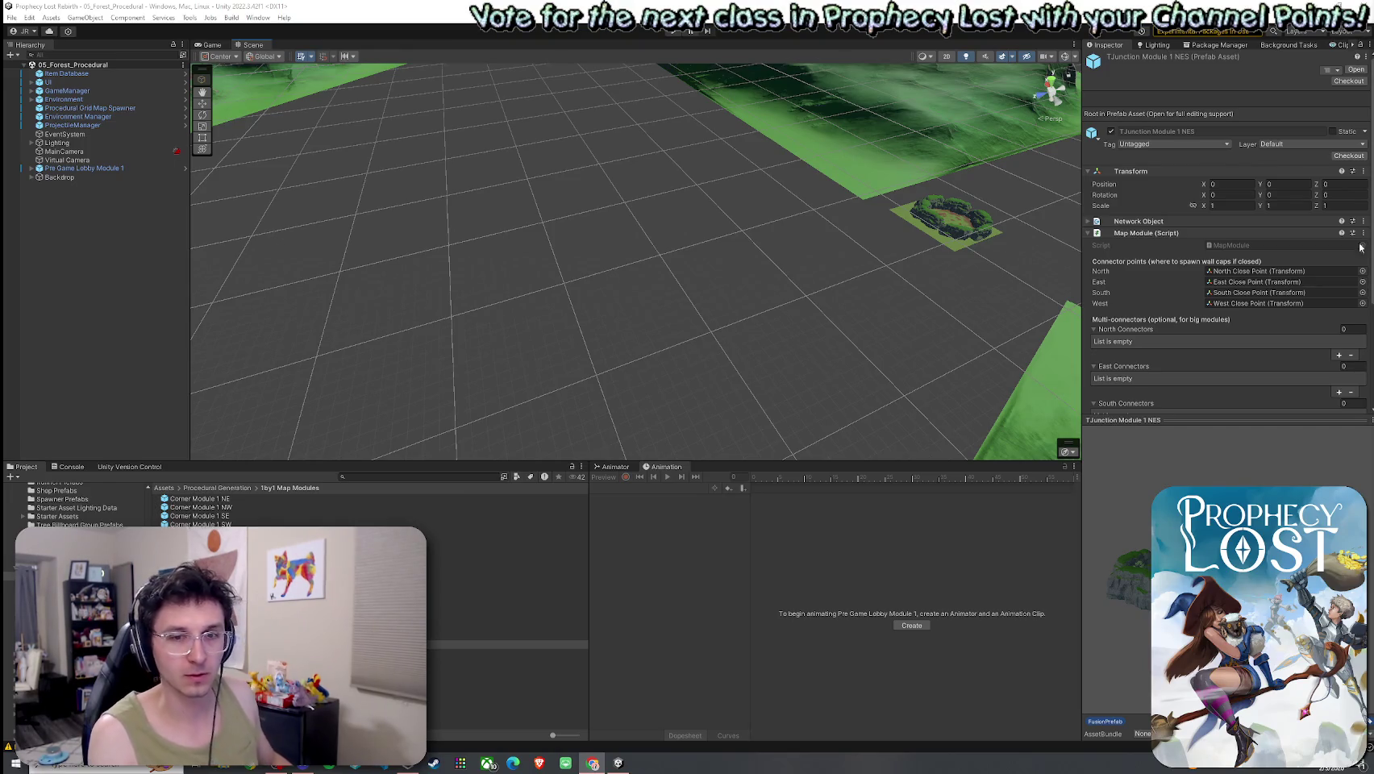
left_click(12, 17)
Place a TJunction Module 1 NES instance in the scene and orbit around it for inspection.
key("Escape")
left_click_drag(484, 645, 453, 321)
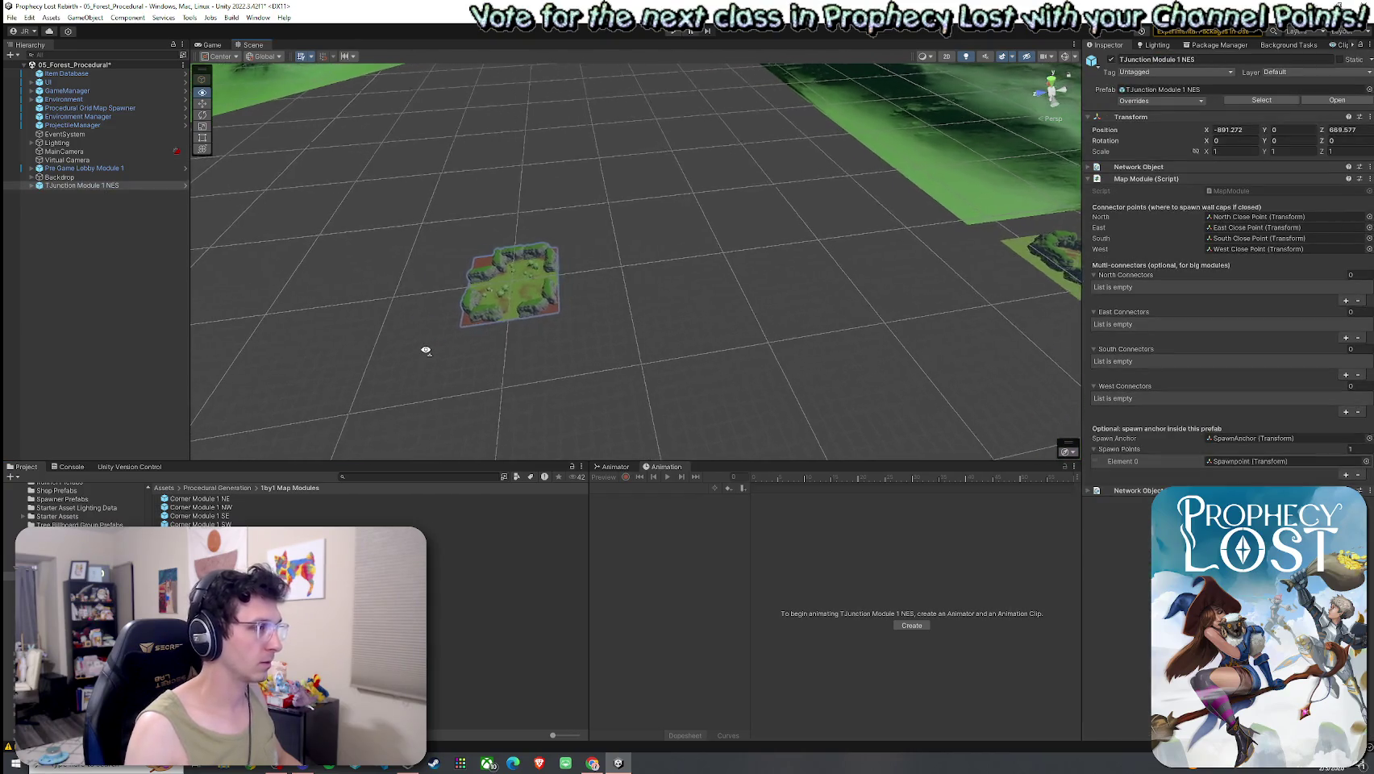
double_click(81, 185)
left_click_drag(530, 329, 849, 314)
left_click_drag(869, 315, 799, 323)
left_click(105, 216)
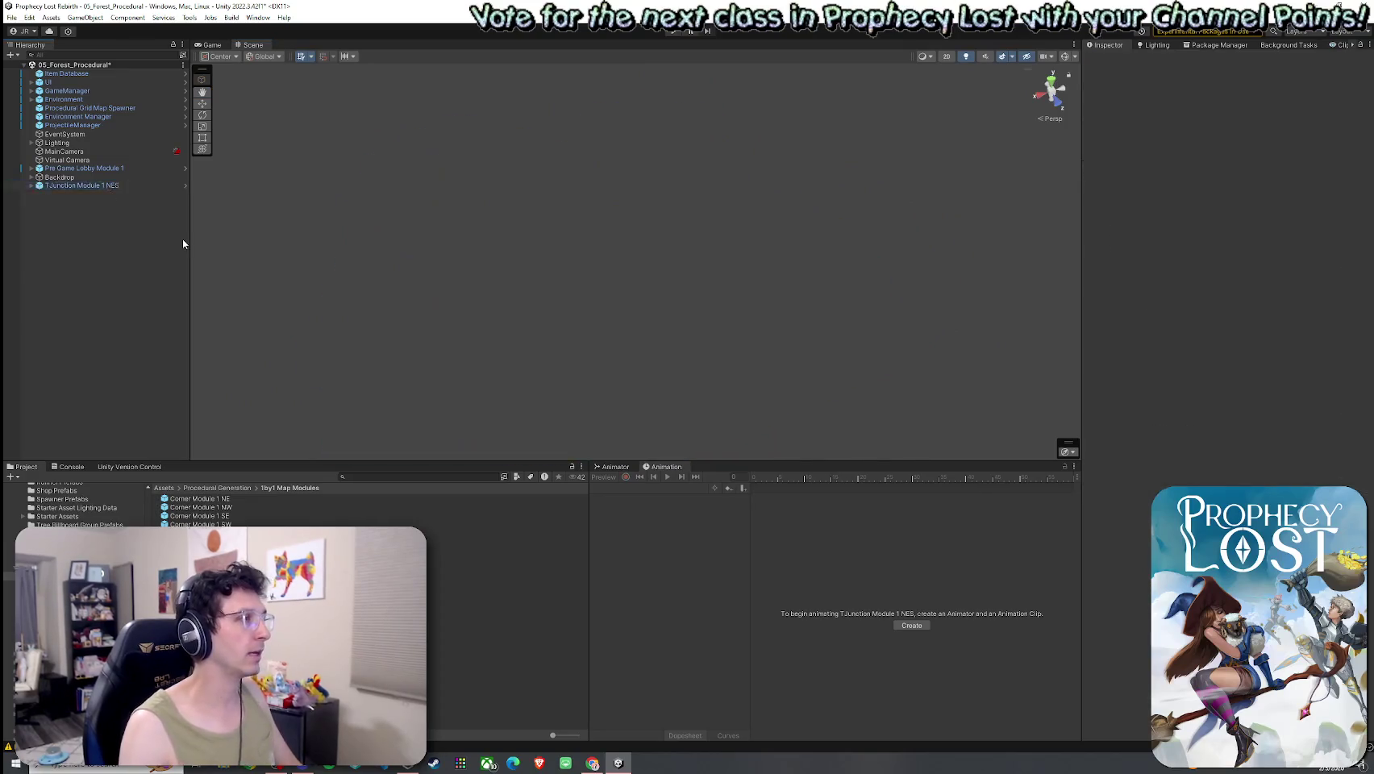
Reload the saved forest scene and go up to the Procedural Generation folder.
left_click(13, 17)
left_click(28, 69)
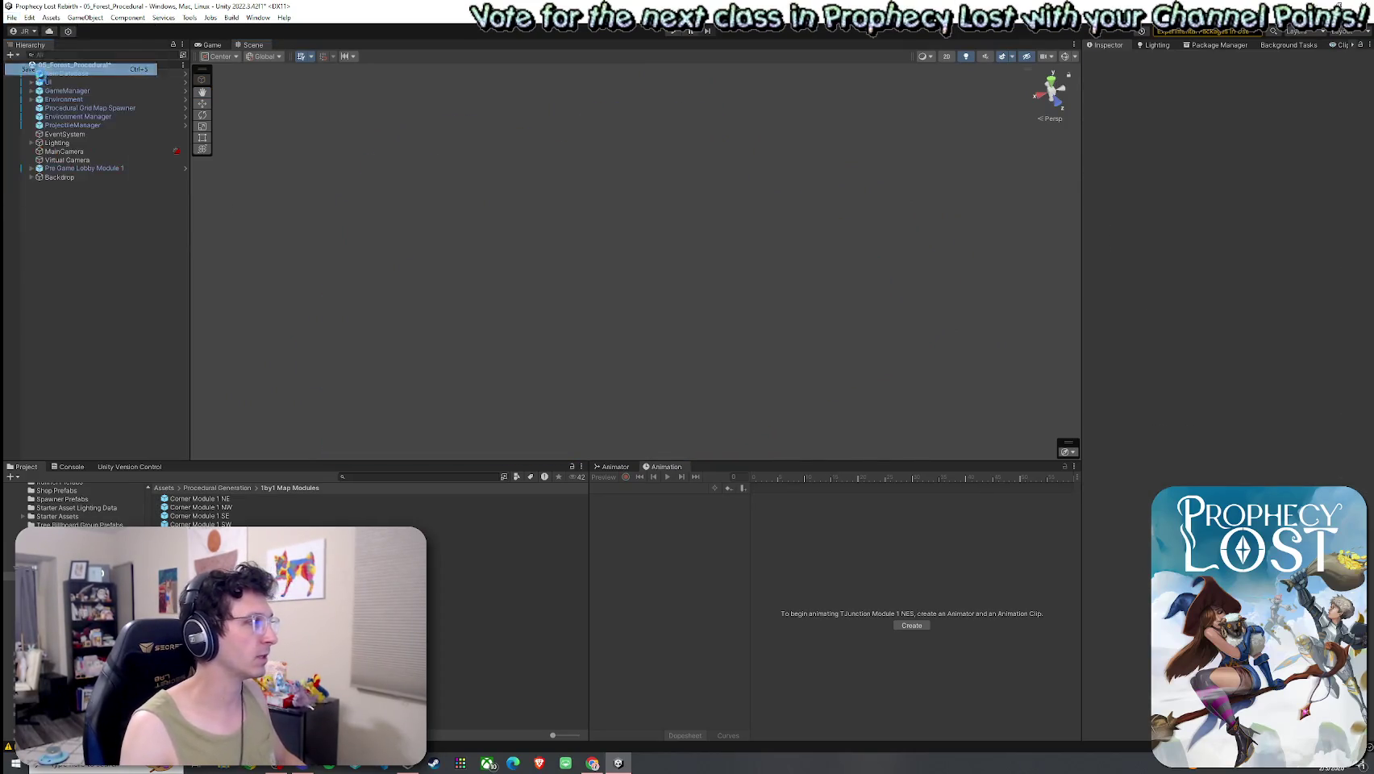
left_click(214, 488)
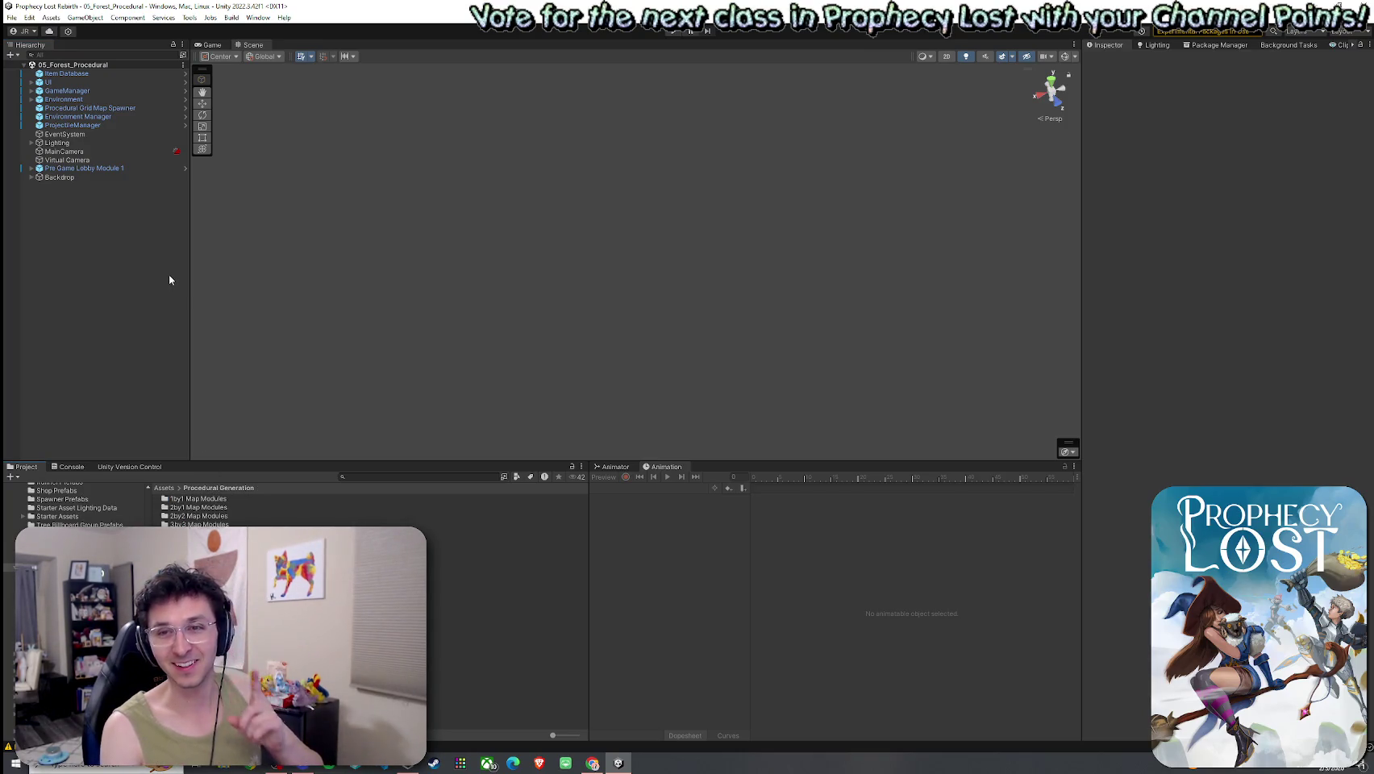
Select Procedural Grid Map Spawner and set its Seed to 123232132.
left_click(95, 108)
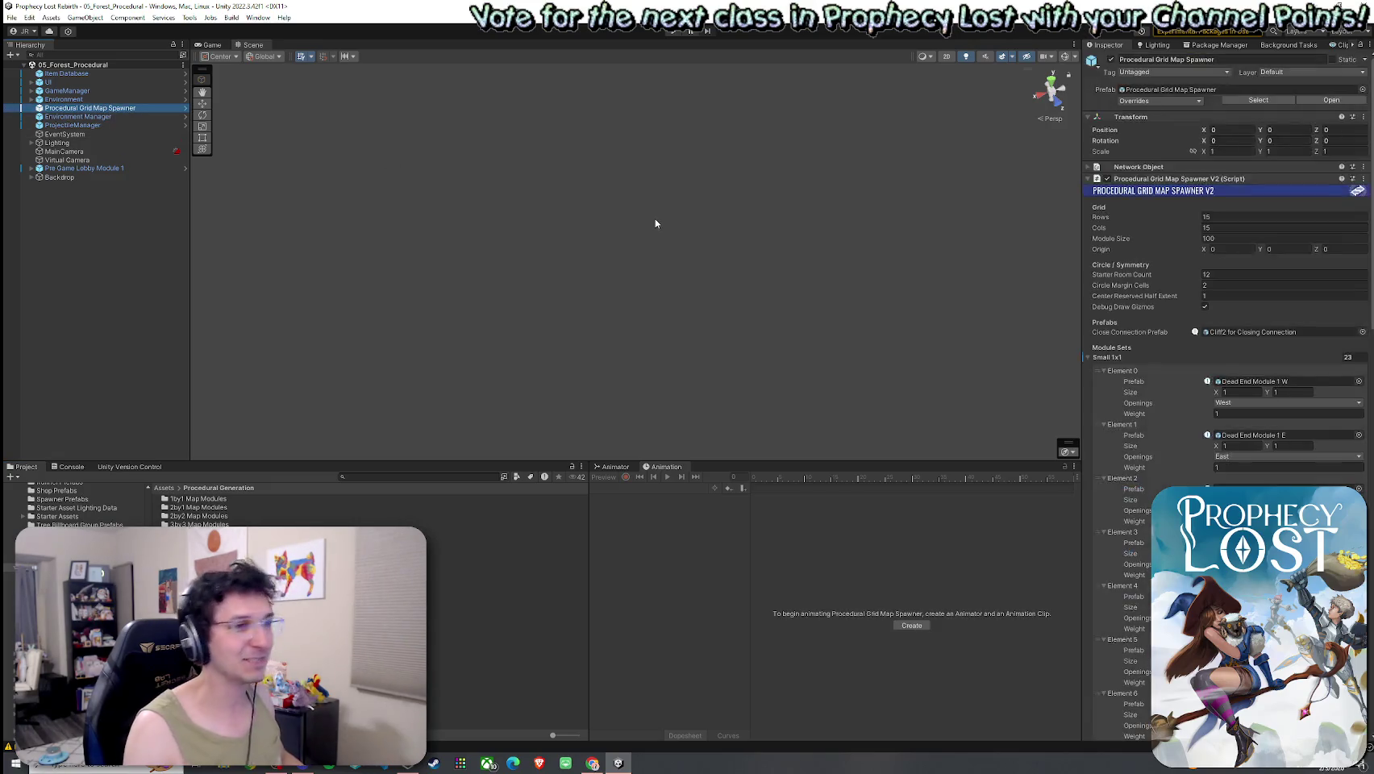
left_click(1113, 359)
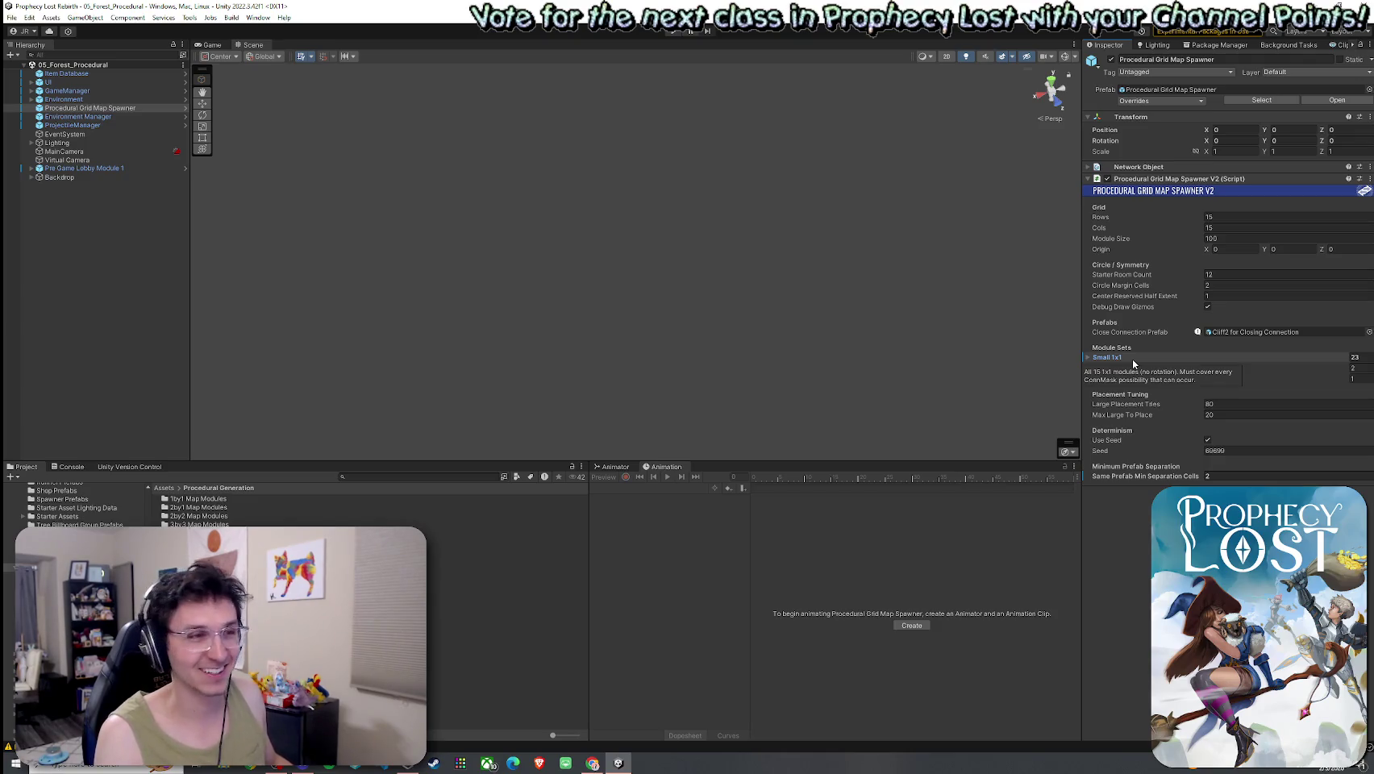
left_click(1208, 476)
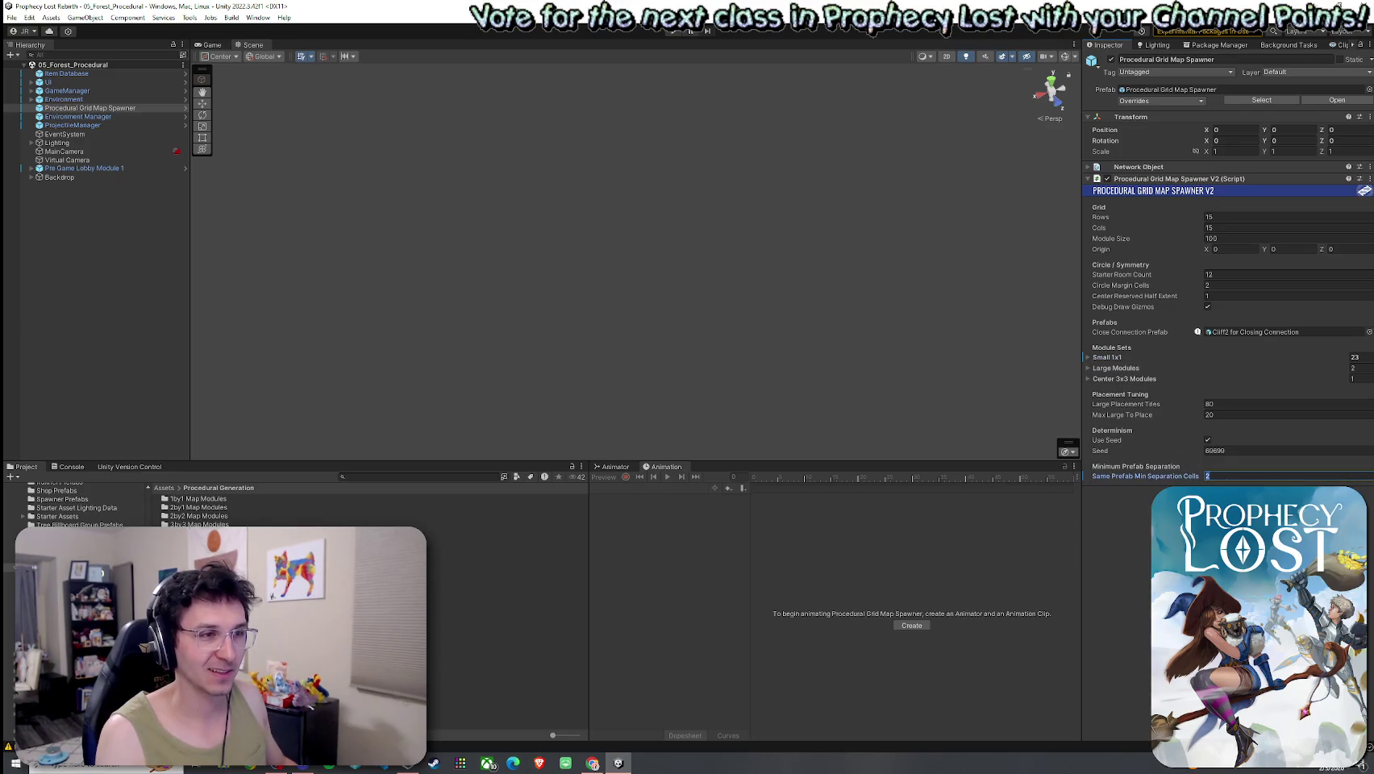
left_click(1207, 451)
type("12")
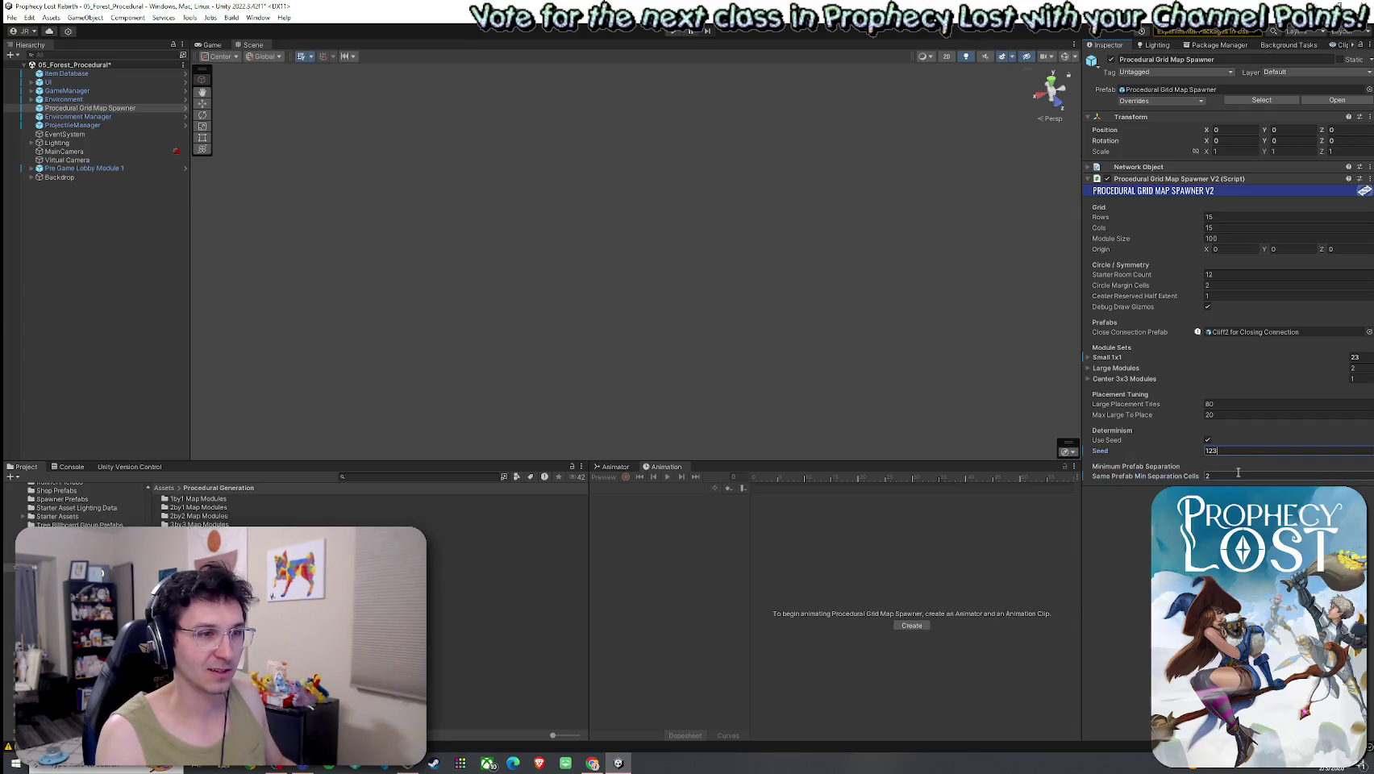
type("32132")
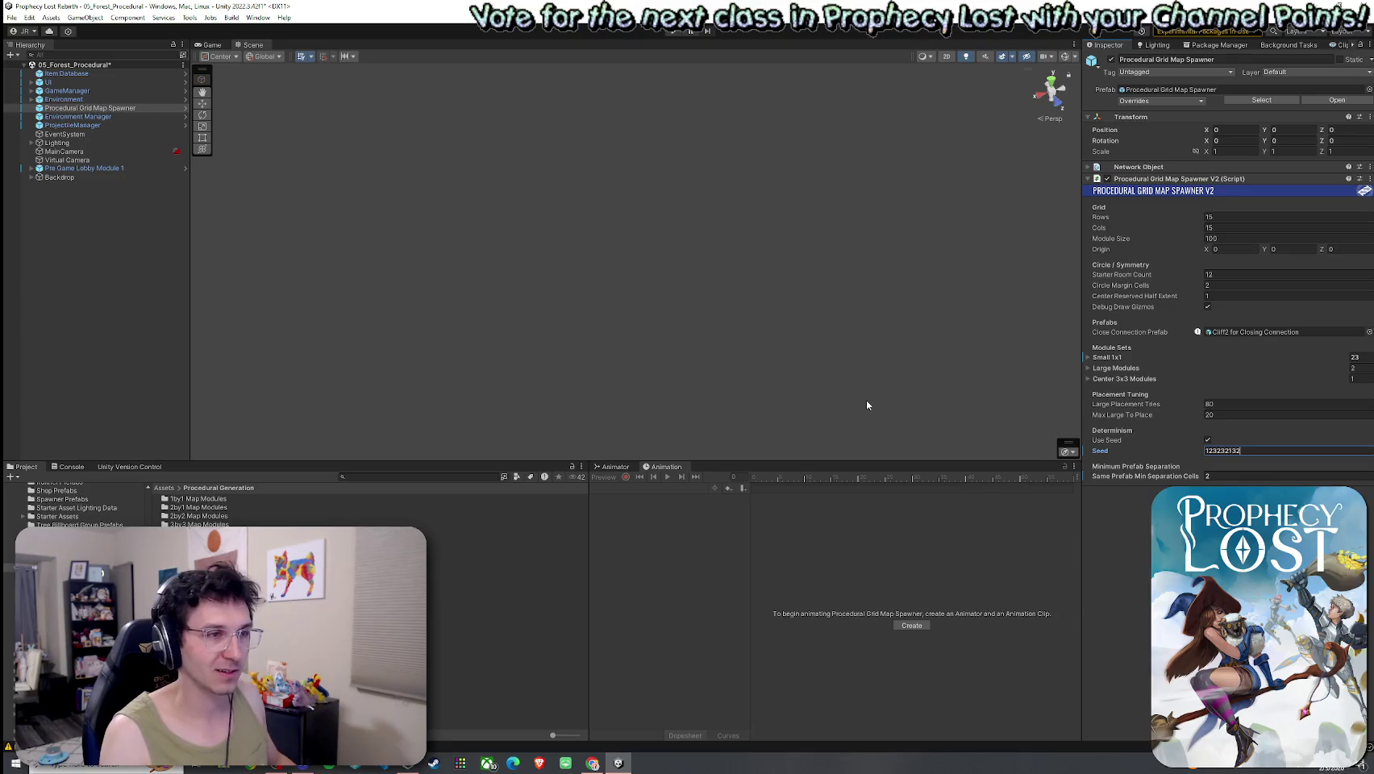
Save the scene and frame Pre Game Lobby Module 1.
left_click(12, 17)
left_click(32, 68)
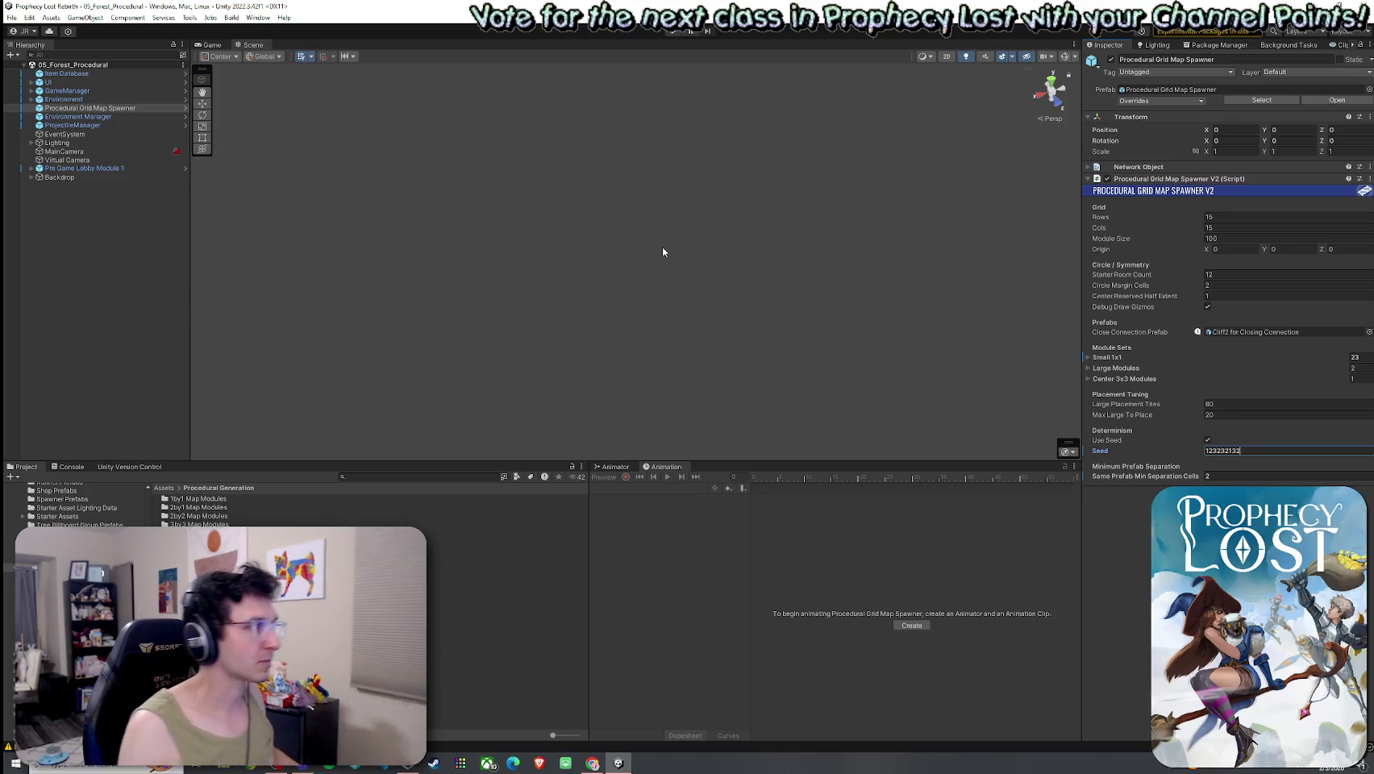
left_click(12, 17)
left_click(32, 68)
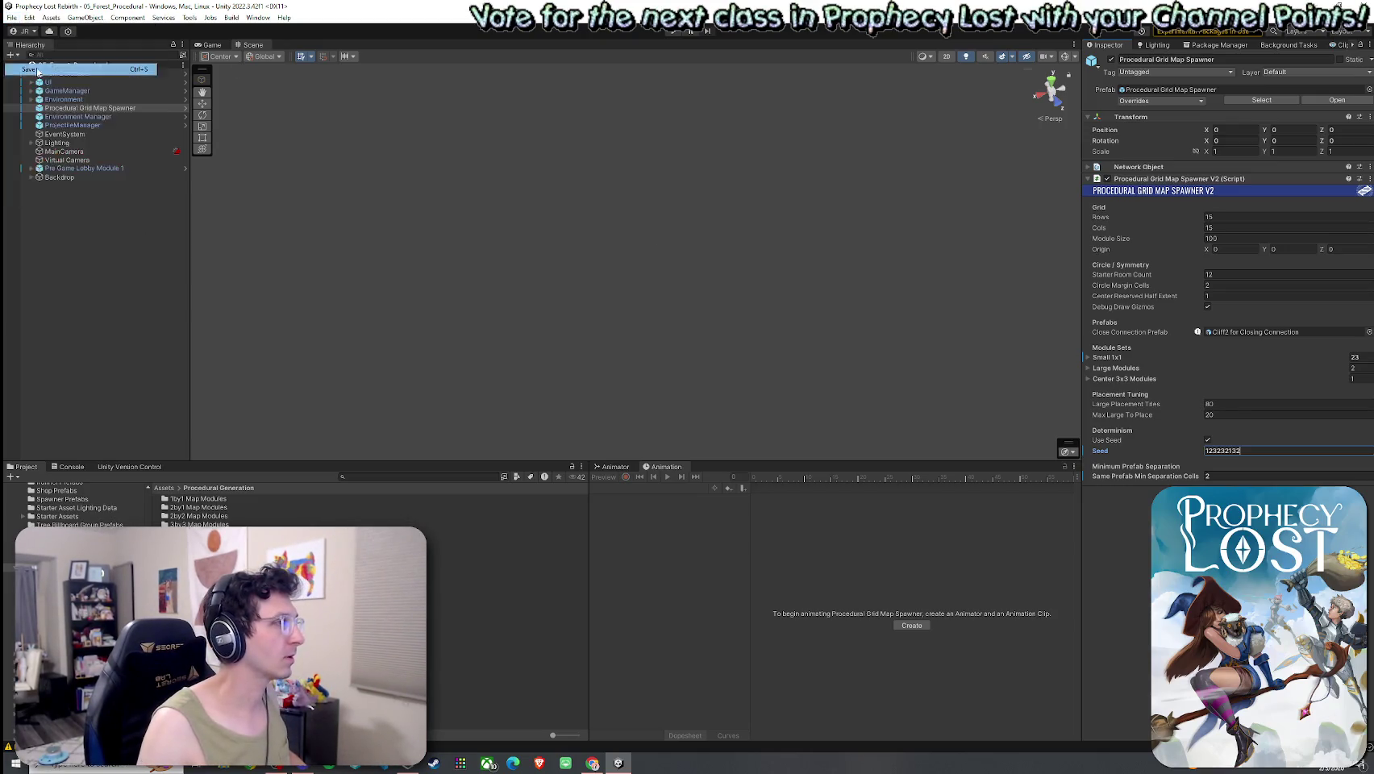
double_click(80, 167)
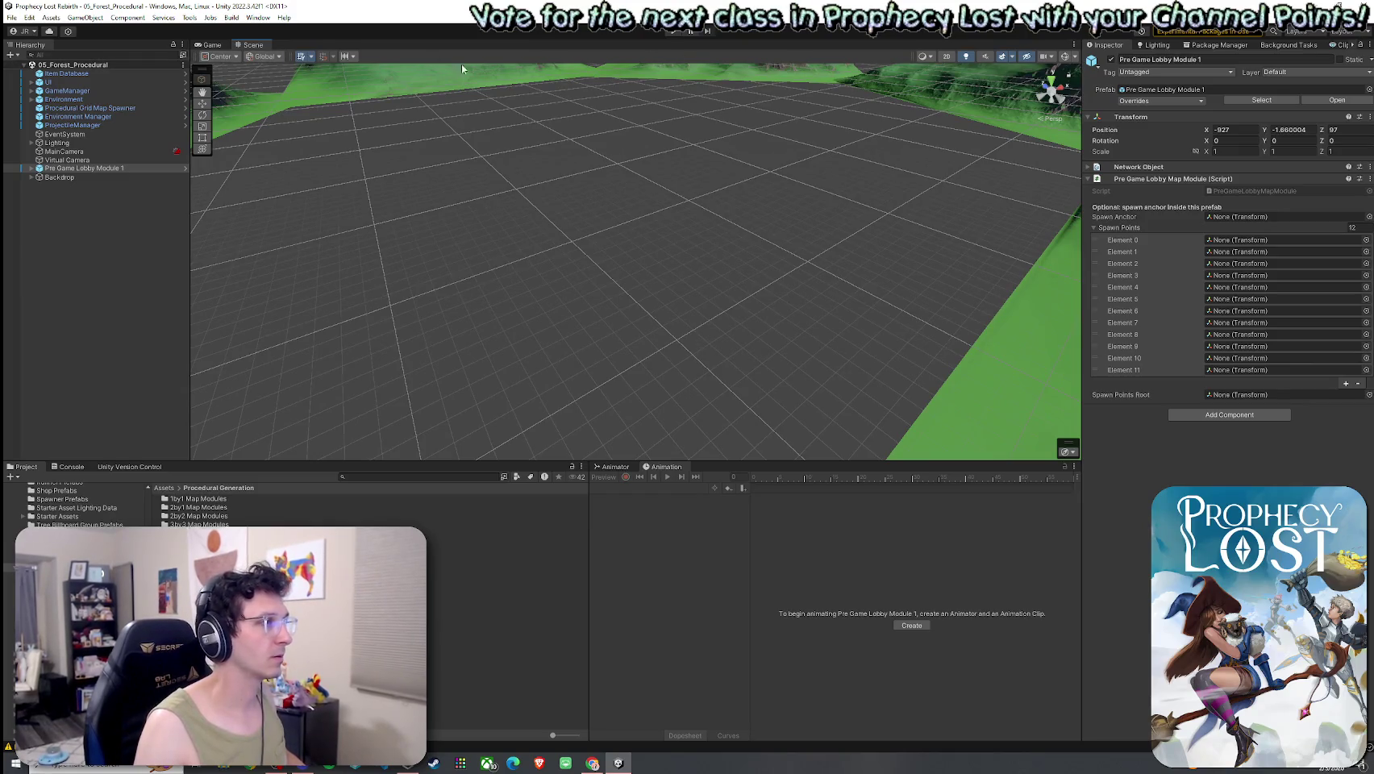
Switch to the Game view showing the Prophecy Lost title screen.
left_click(931, 57)
left_click(898, 31)
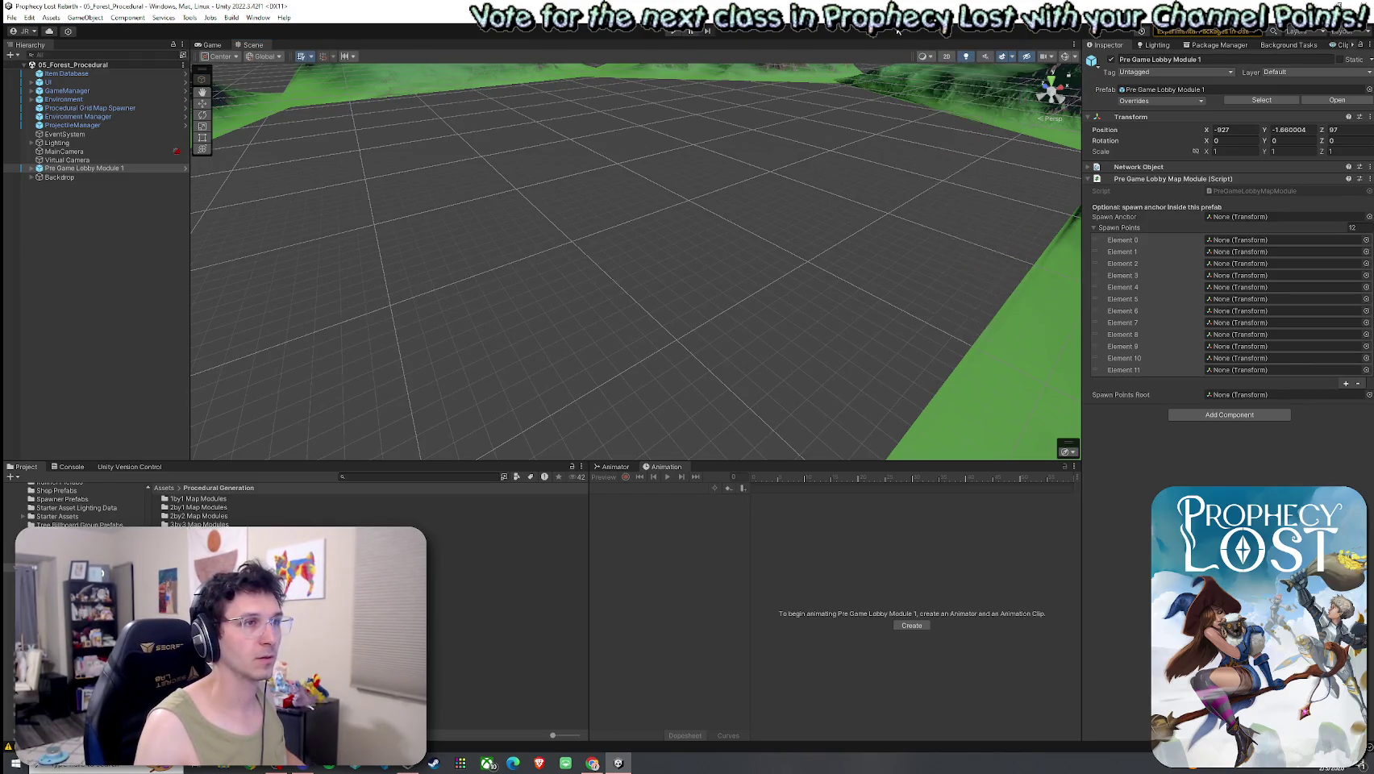
left_click(211, 44)
left_click(764, 54)
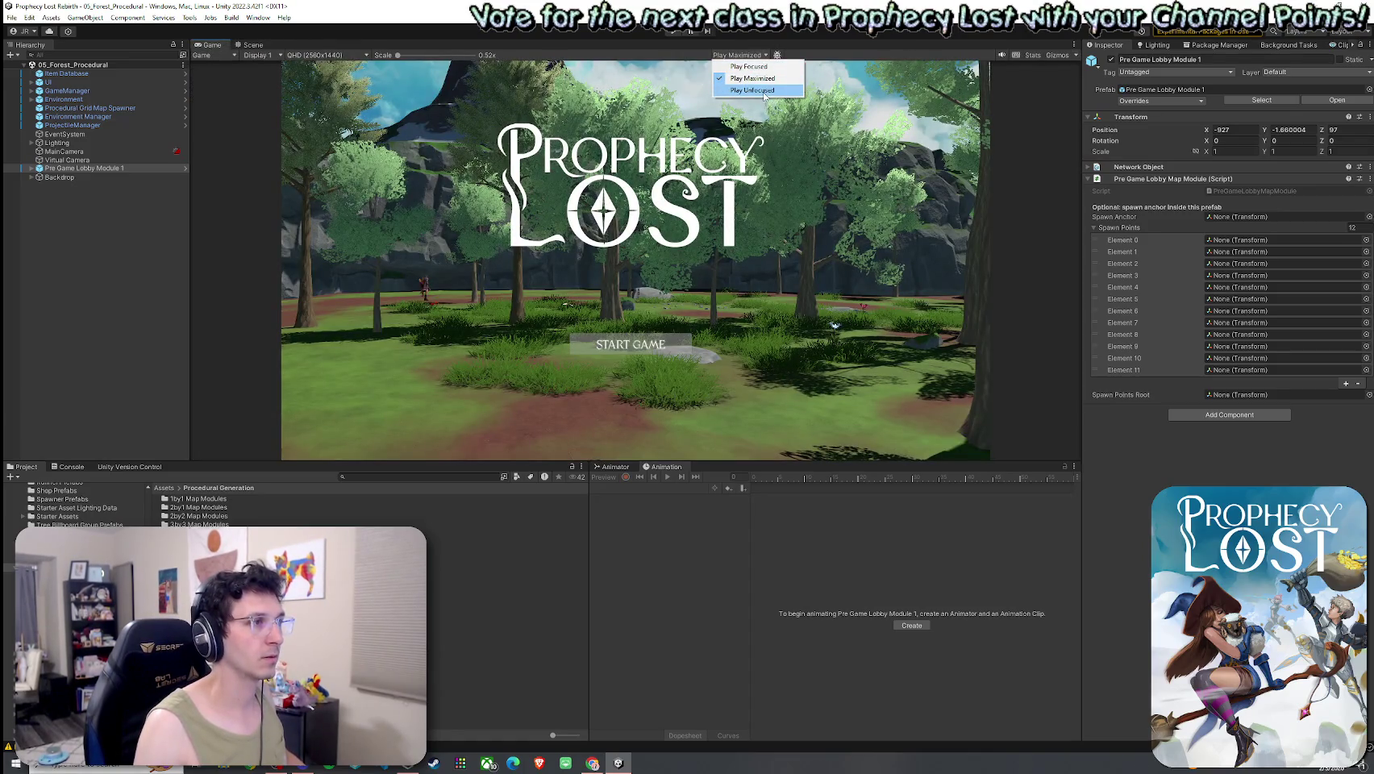
Set the Game view to Play Focused, save, and start a match with START GAME.
left_click(749, 66)
left_click(12, 16)
left_click(33, 71)
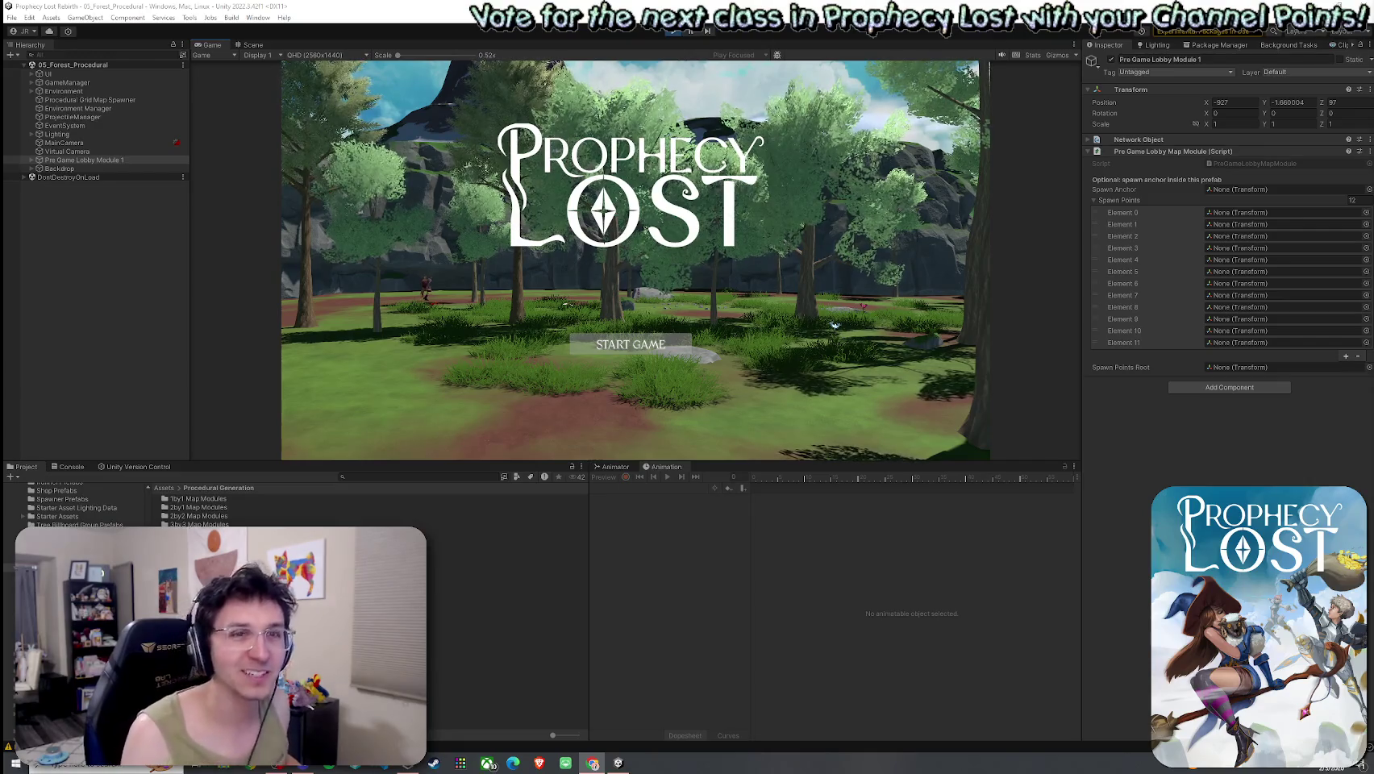
left_click(650, 352)
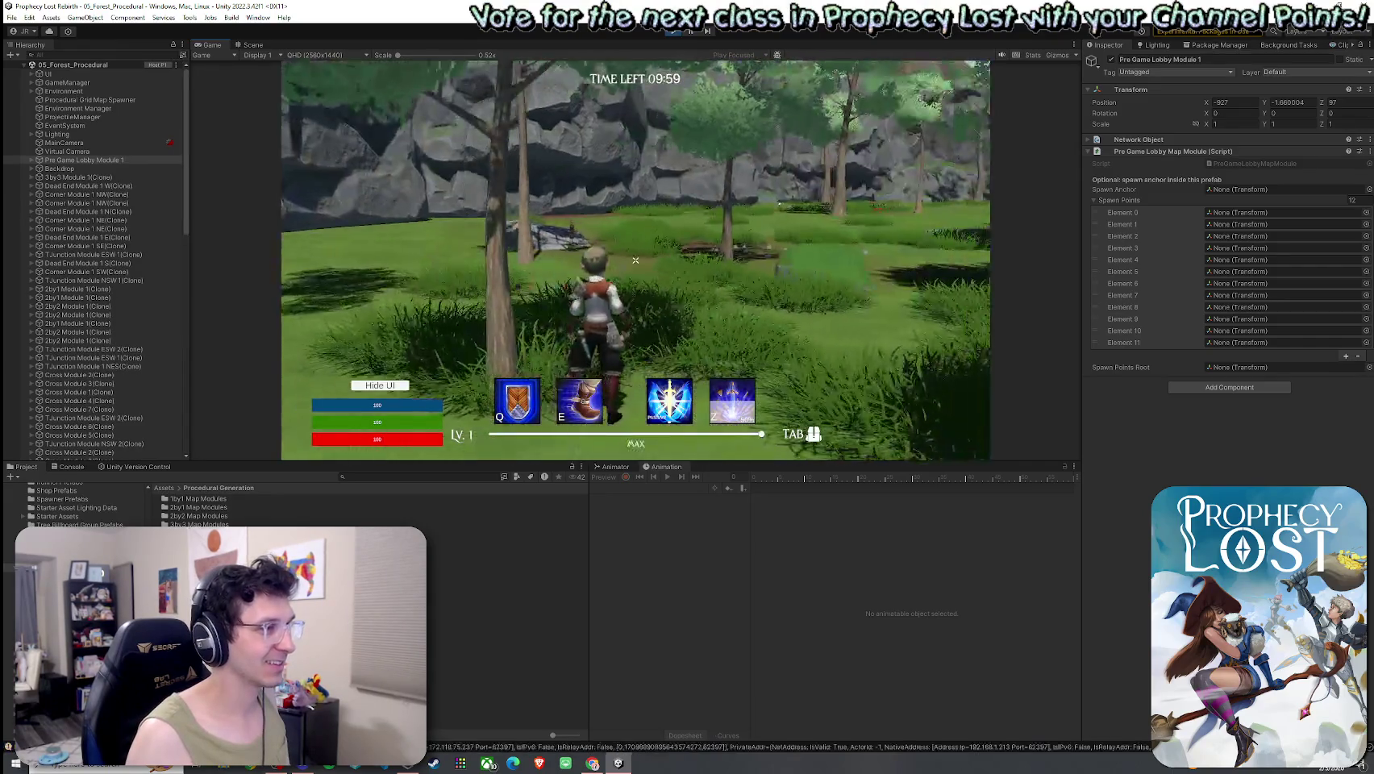
left_click(254, 45)
Maximize the Scene view and orbit and zoom across the runtime-generated cliff-ringed forest map.
double_click(255, 45)
scroll(678, 253, "up", 5)
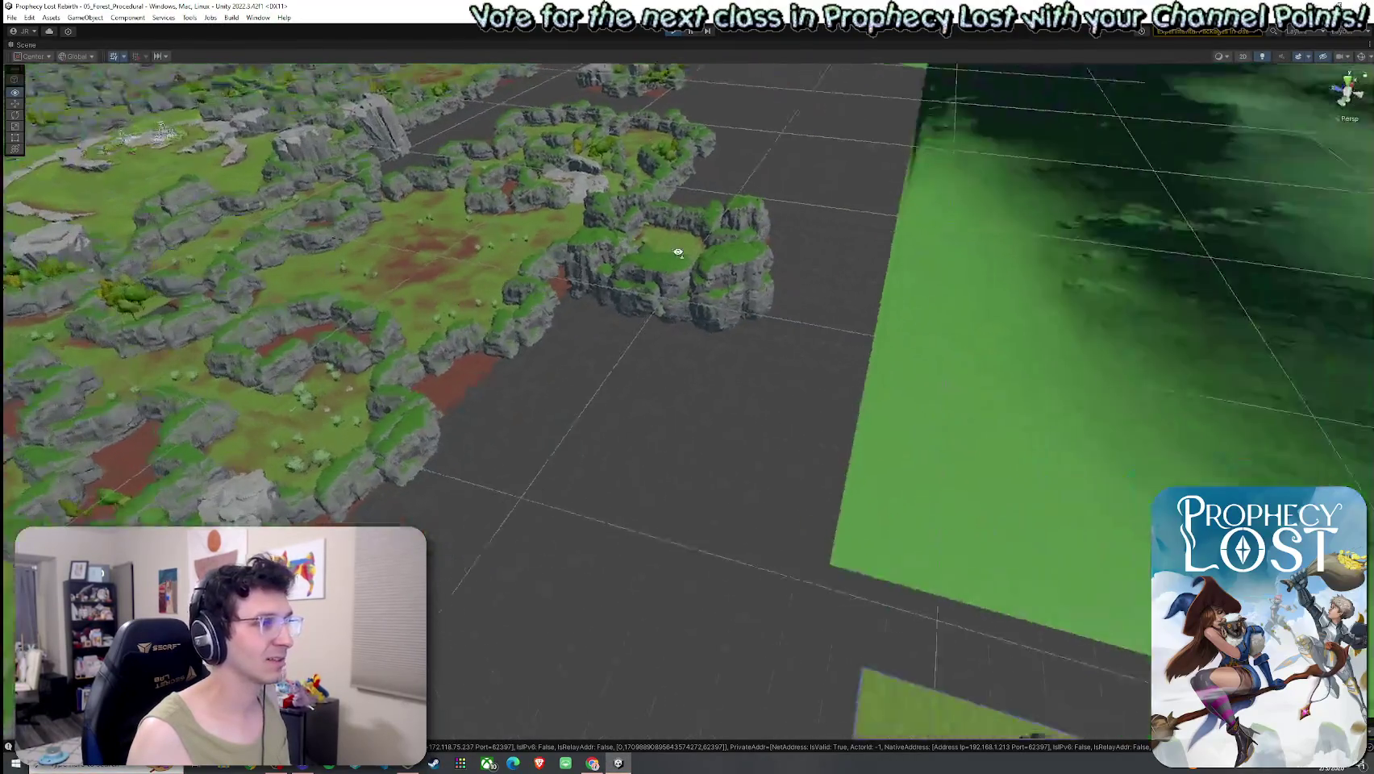
mouse_move(678, 253)
left_mouse_down()
mouse_move(650, 237)
mouse_move(720, 290)
mouse_move(710, 258)
left_mouse_up()
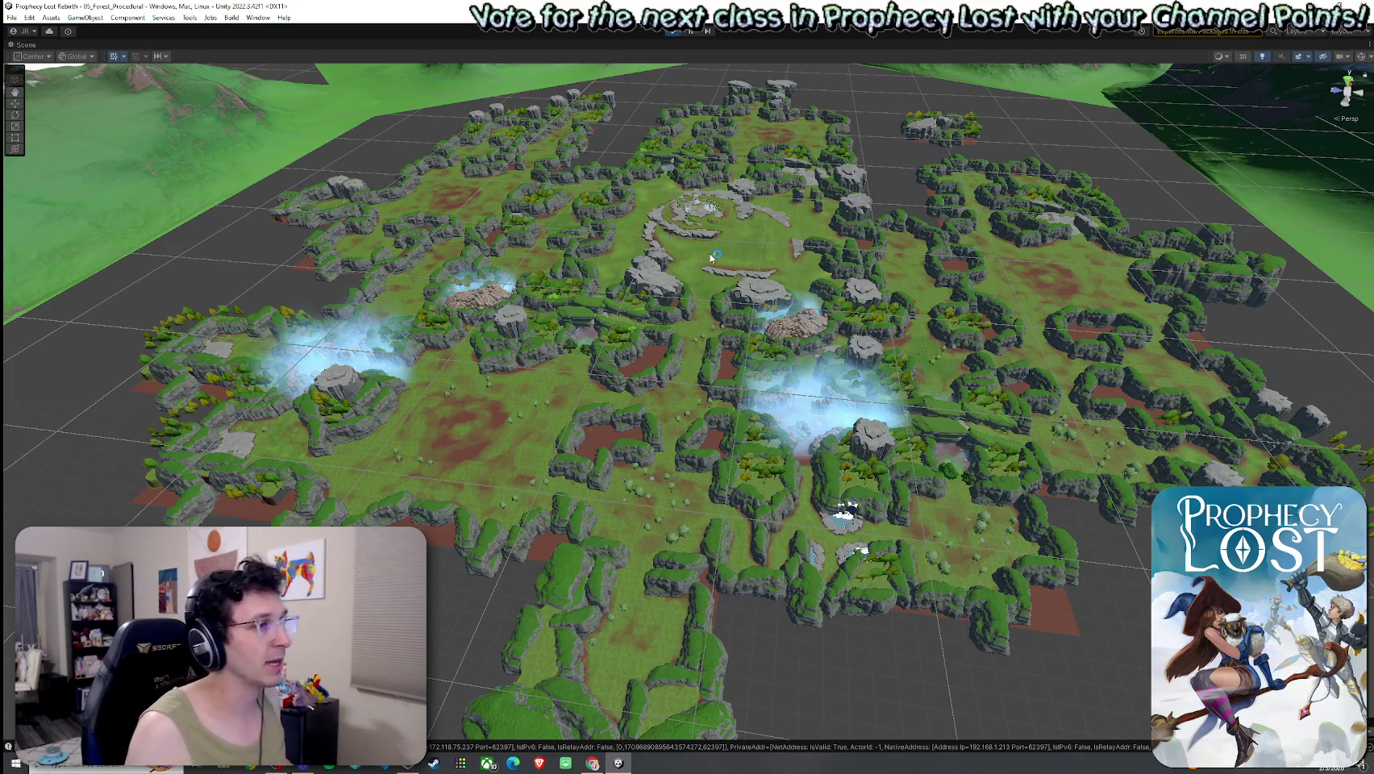
scroll(711, 257, "up", 5)
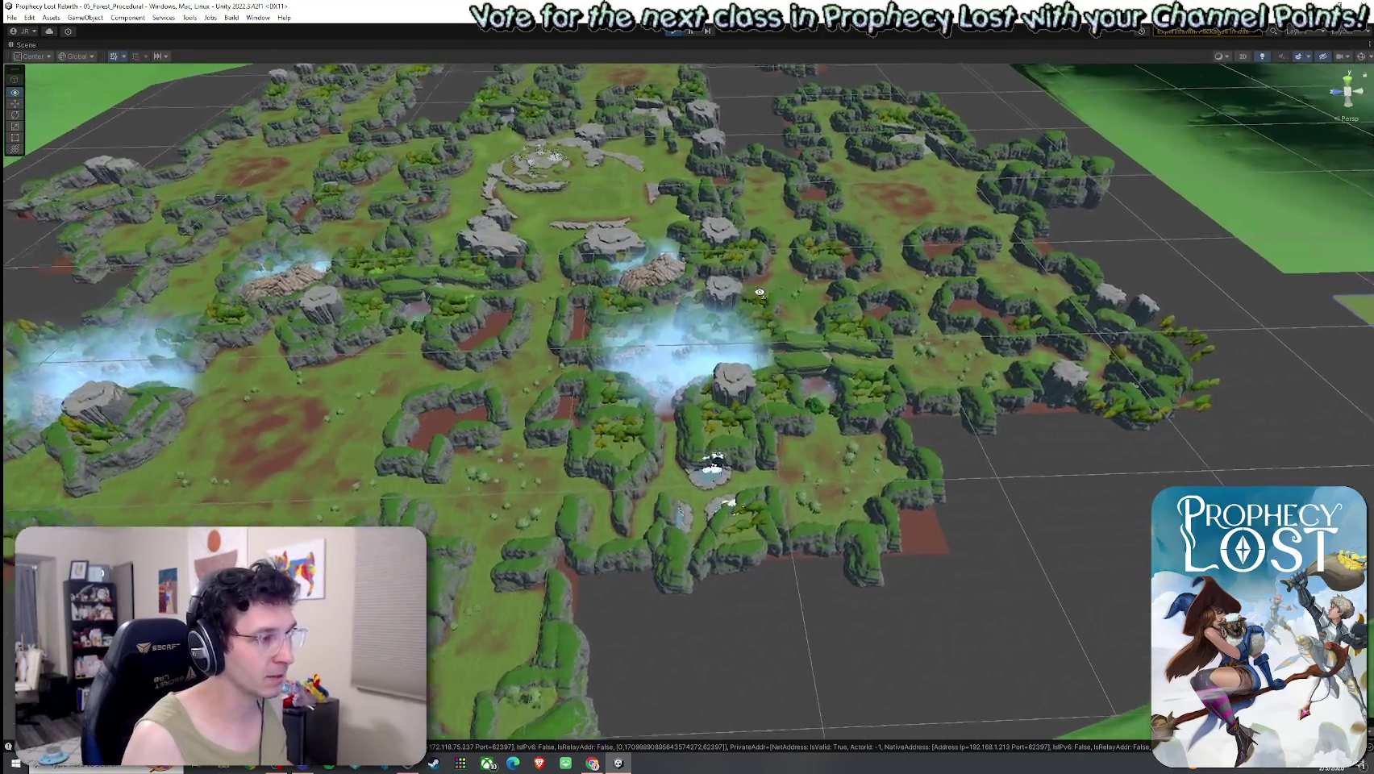
scroll(759, 292, "up", 8)
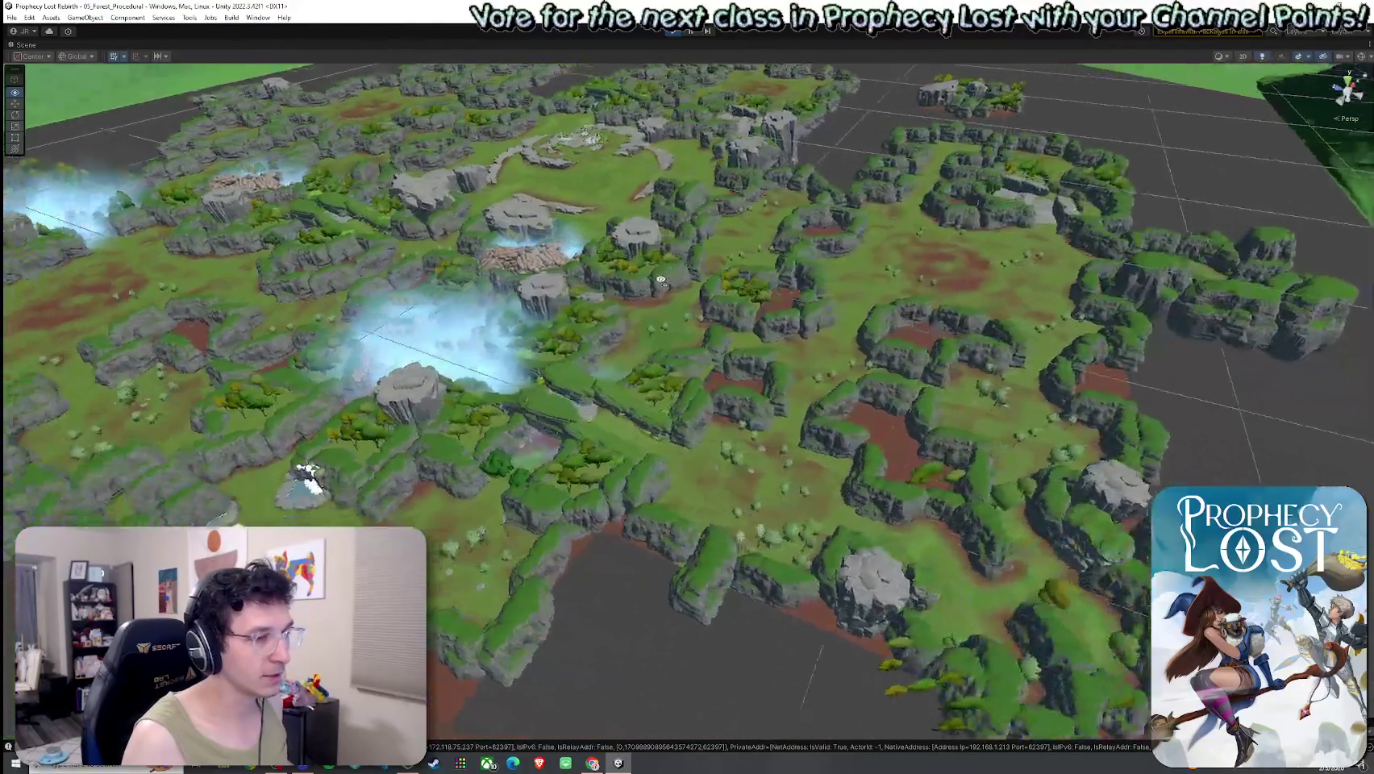
scroll(662, 281, "up", 8)
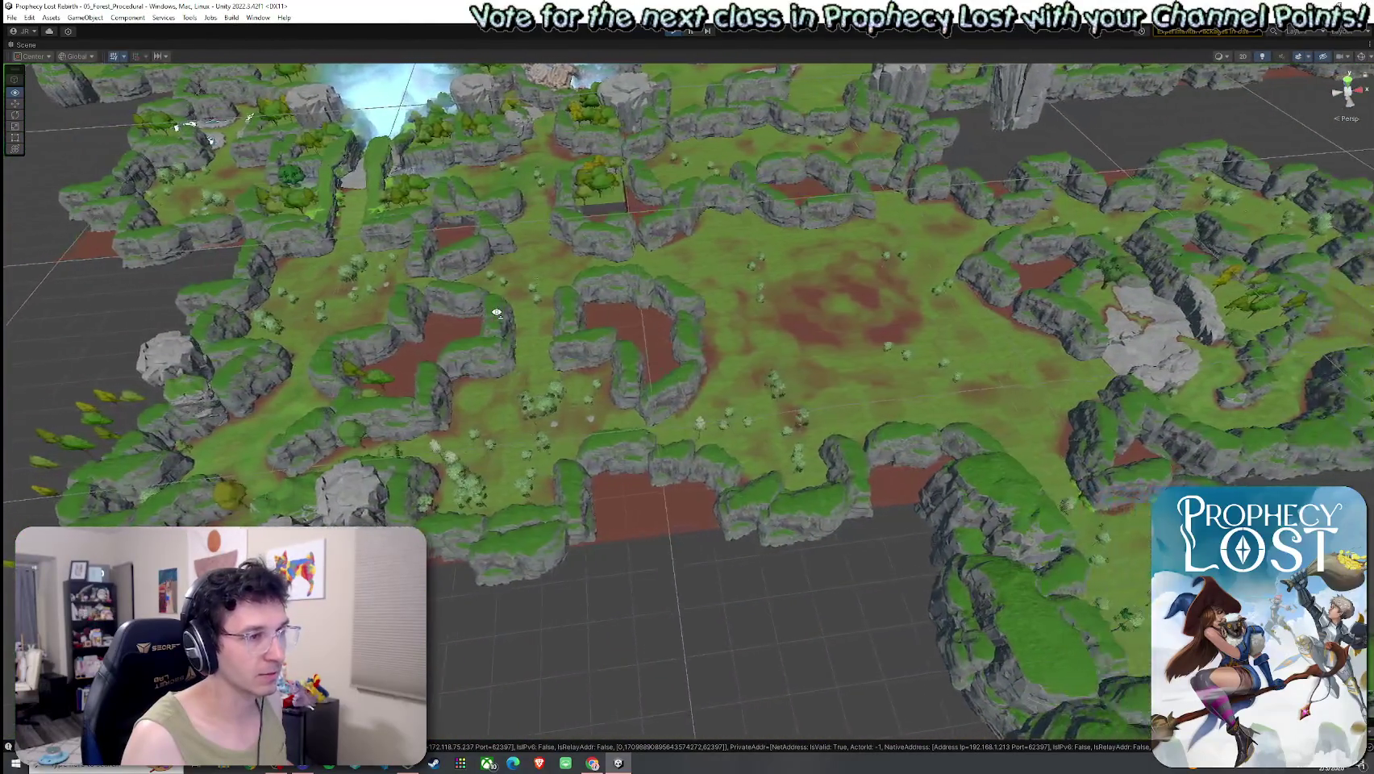
scroll(497, 313, "down", 8)
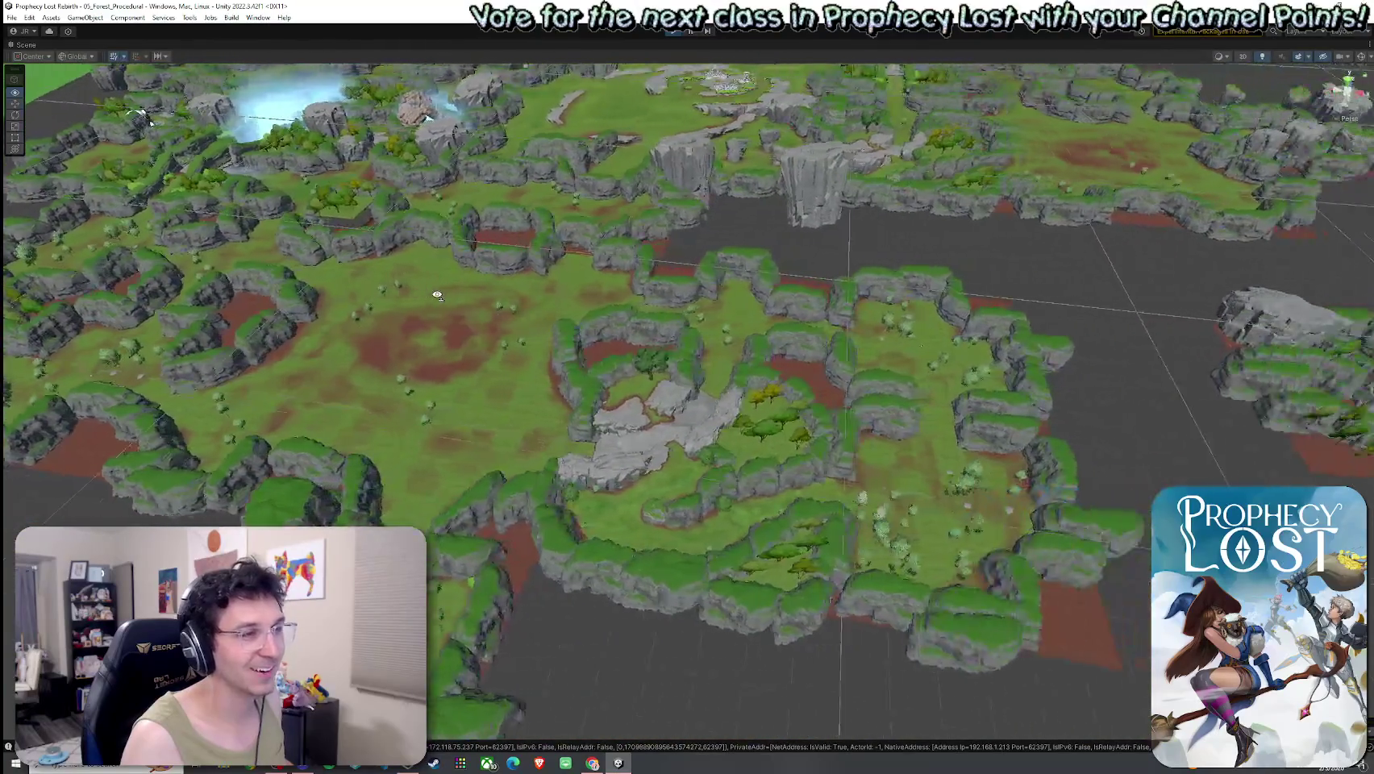
mouse_move(437, 295)
left_mouse_down()
mouse_move(250, 305)
mouse_move(192, 288)
left_mouse_up()
mouse_move(450, 302)
left_mouse_down()
mouse_move(282, 295)
mouse_move(201, 319)
mouse_move(189, 289)
mouse_move(389, 315)
mouse_move(592, 285)
mouse_move(593, 247)
mouse_move(573, 261)
mouse_move(662, 324)
mouse_move(617, 387)
mouse_move(635, 381)
mouse_move(438, 339)
mouse_move(602, 246)
mouse_move(617, 218)
mouse_move(598, 199)
mouse_move(604, 227)
left_mouse_up()
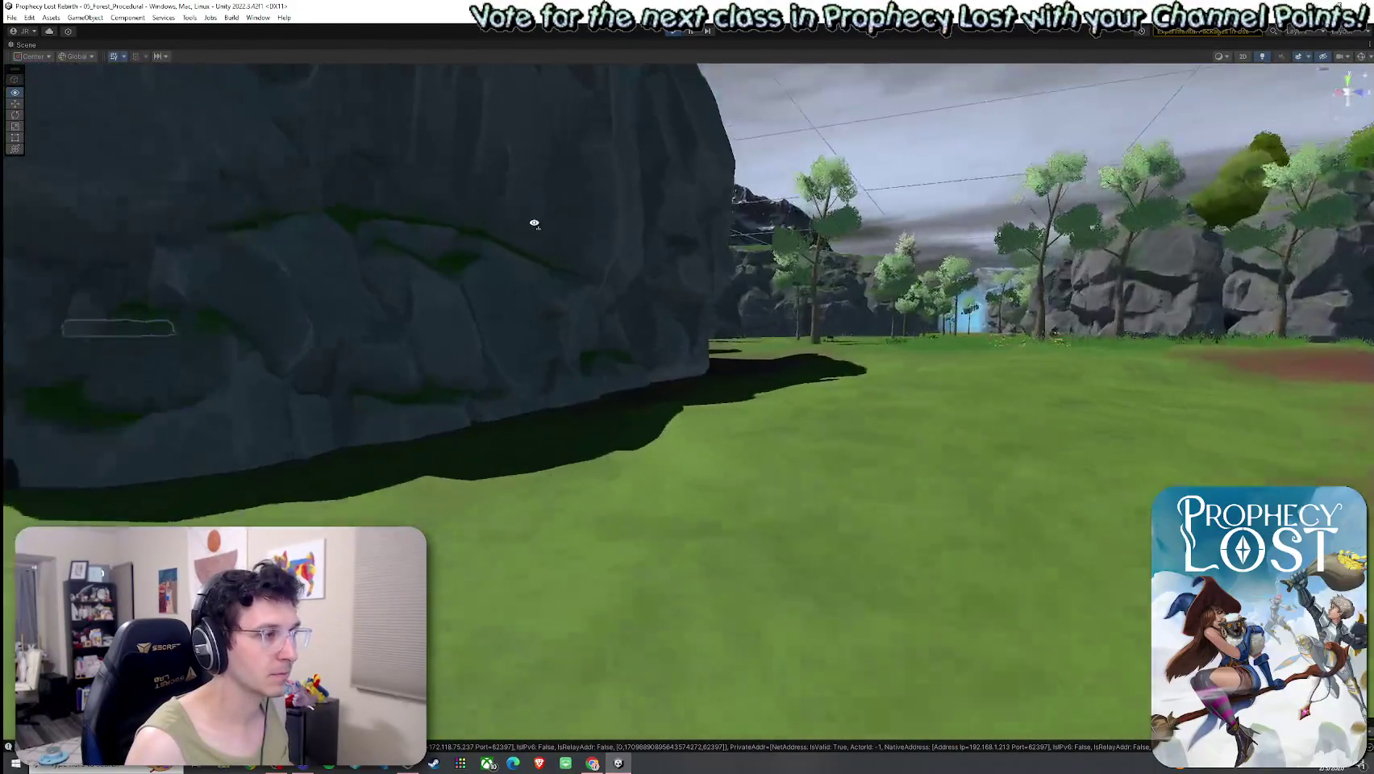
mouse_move(534, 223)
left_mouse_down()
mouse_move(507, 209)
mouse_move(829, 308)
mouse_move(573, 335)
mouse_move(714, 214)
mouse_move(680, 219)
mouse_move(776, 215)
mouse_move(905, 279)
mouse_move(798, 329)
mouse_move(712, 331)
mouse_move(571, 307)
mouse_move(920, 235)
mouse_move(1043, 233)
mouse_move(417, 307)
mouse_move(457, 326)
mouse_move(716, 224)
left_mouse_up()
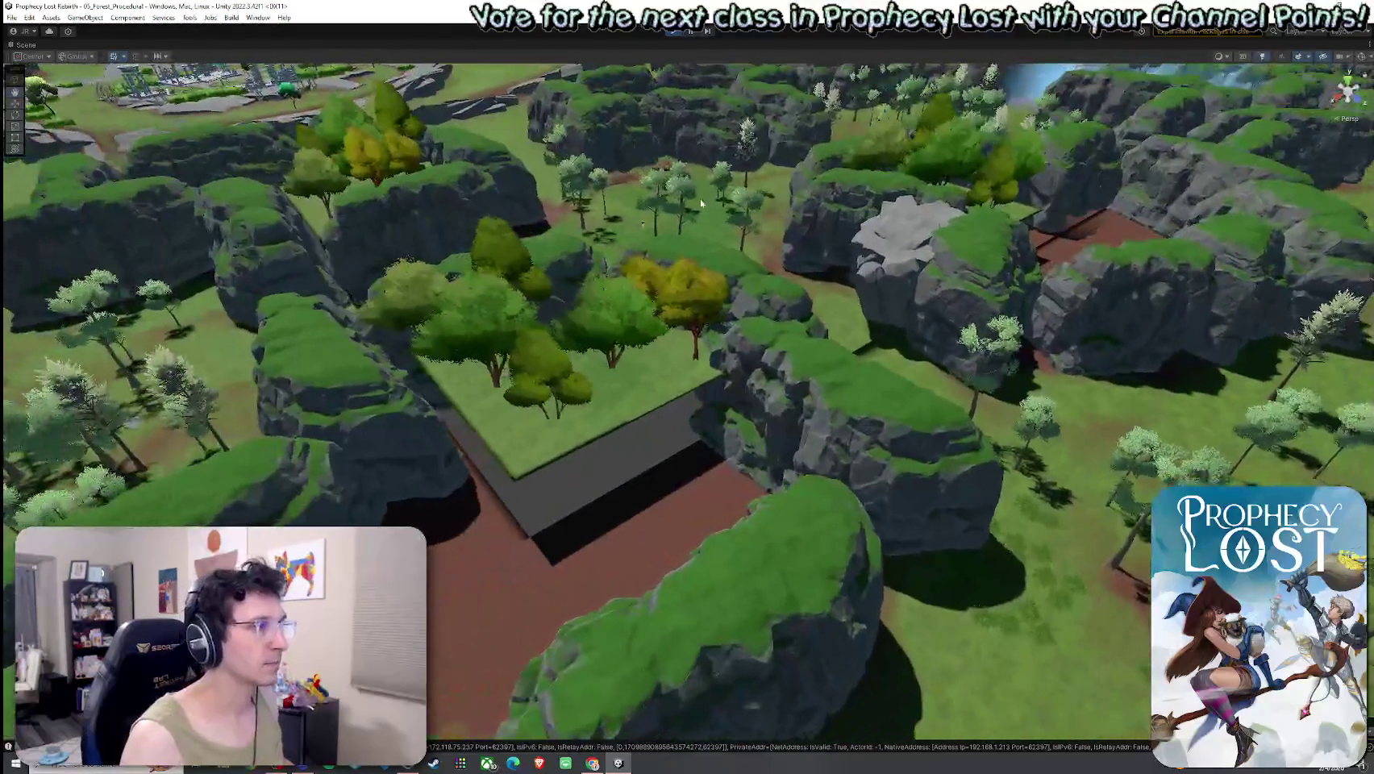
left_click(715, 224)
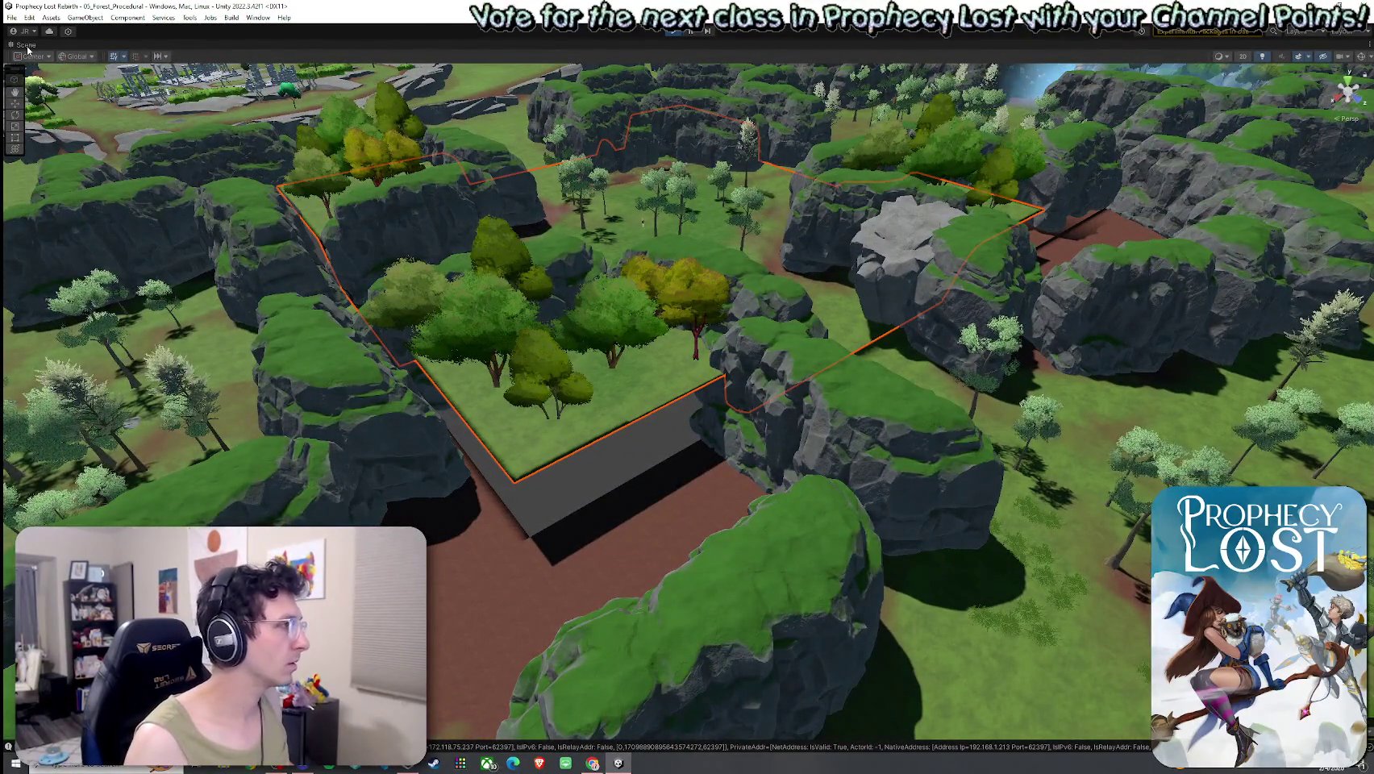
Restore the editor layout and inspect the Cross Module 4 and Cross Module 7 instances.
double_click(28, 46)
scroll(141, 295, "down", 8)
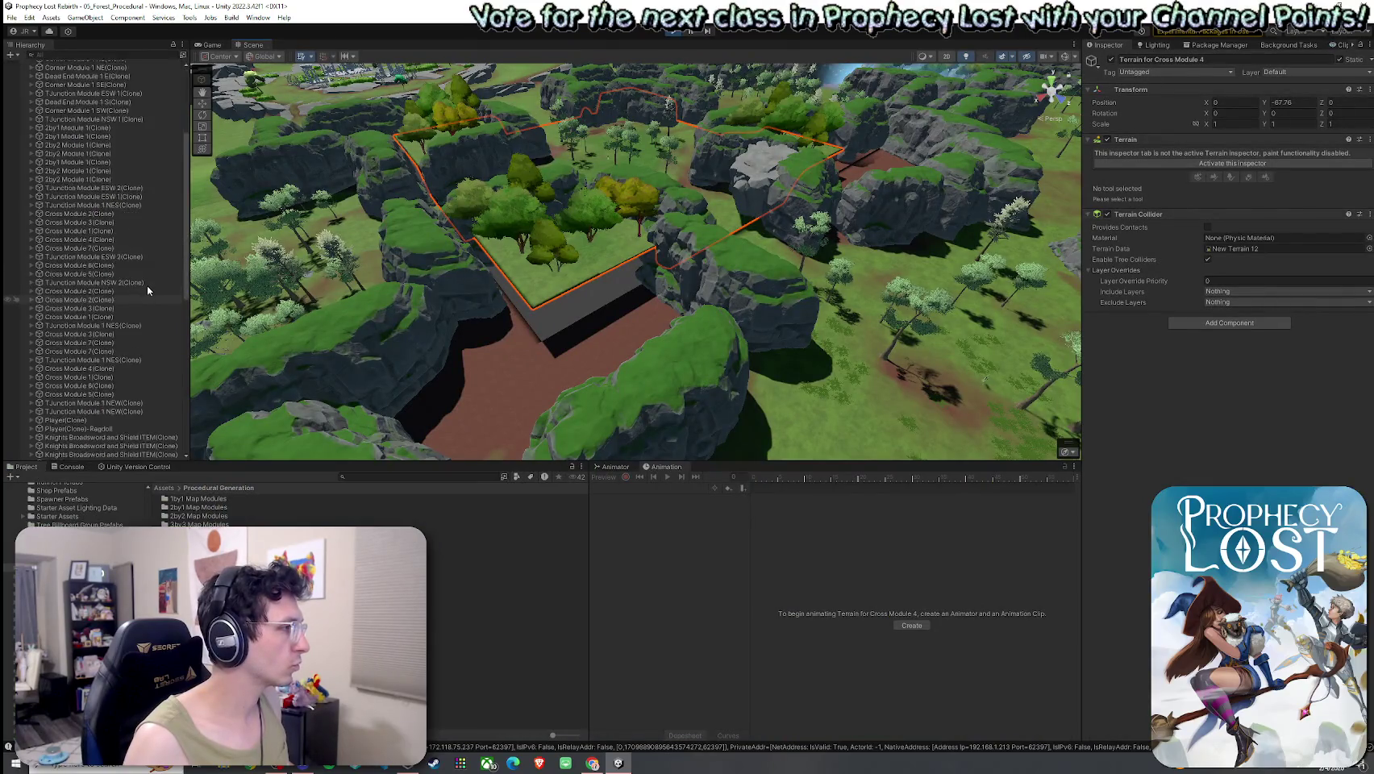
scroll(153, 301, "up", 8)
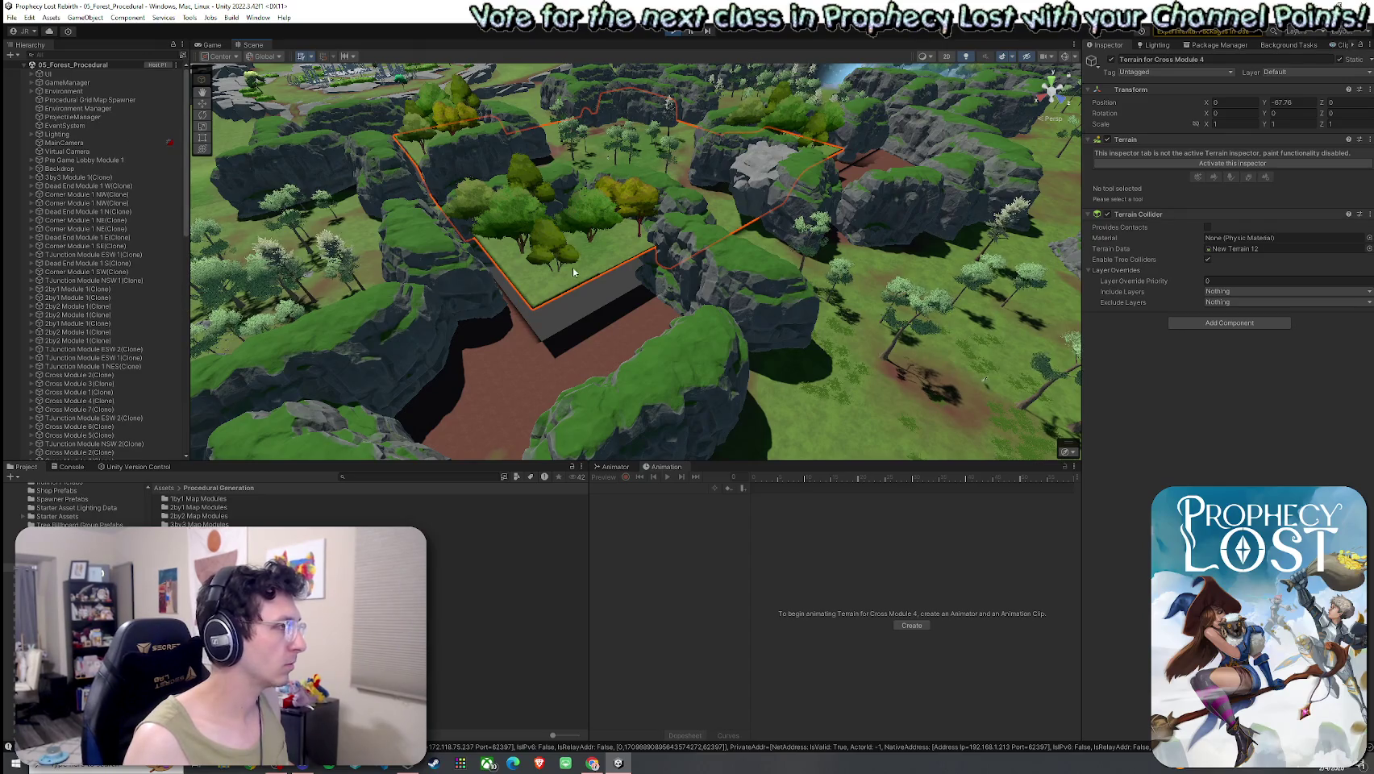
scroll(150, 282, "down", 10)
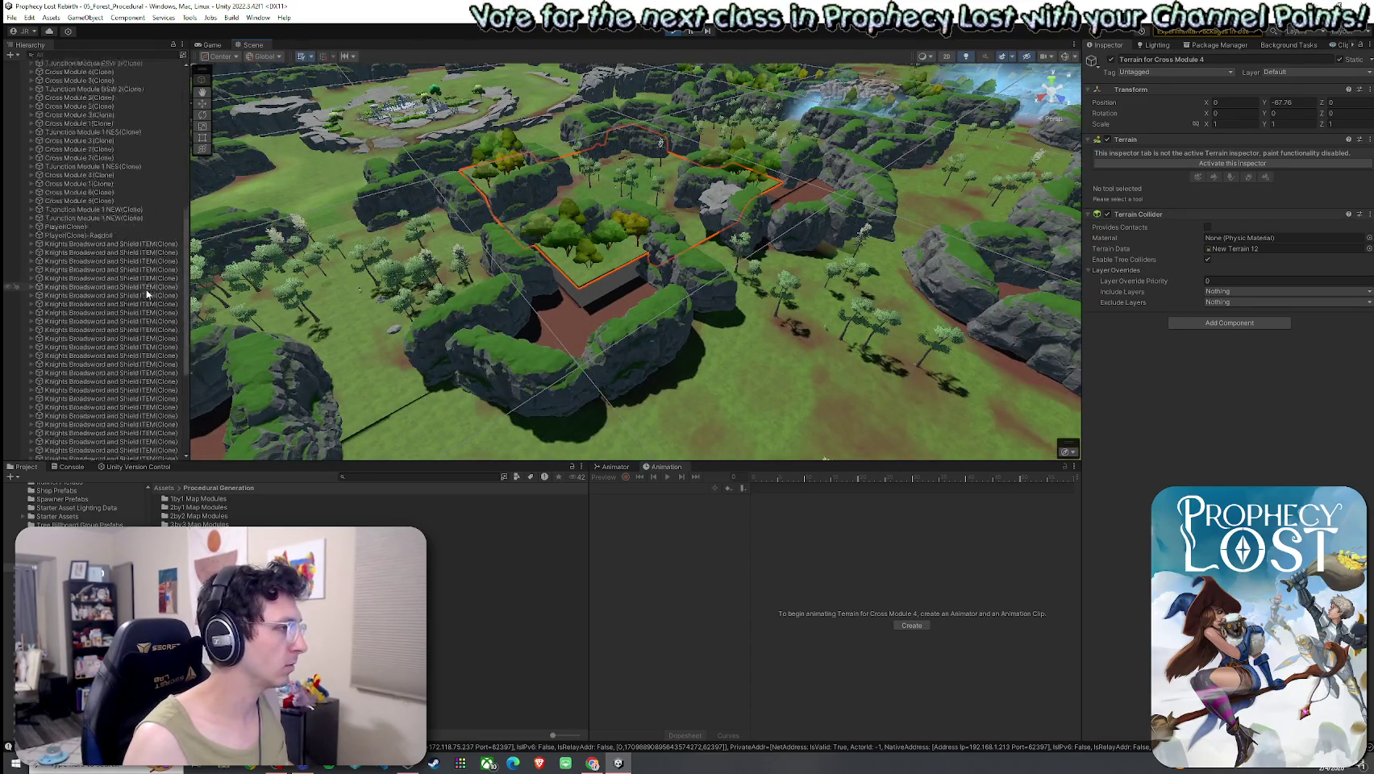
scroll(180, 285, "down", 3)
scroll(168, 154, "up", 13)
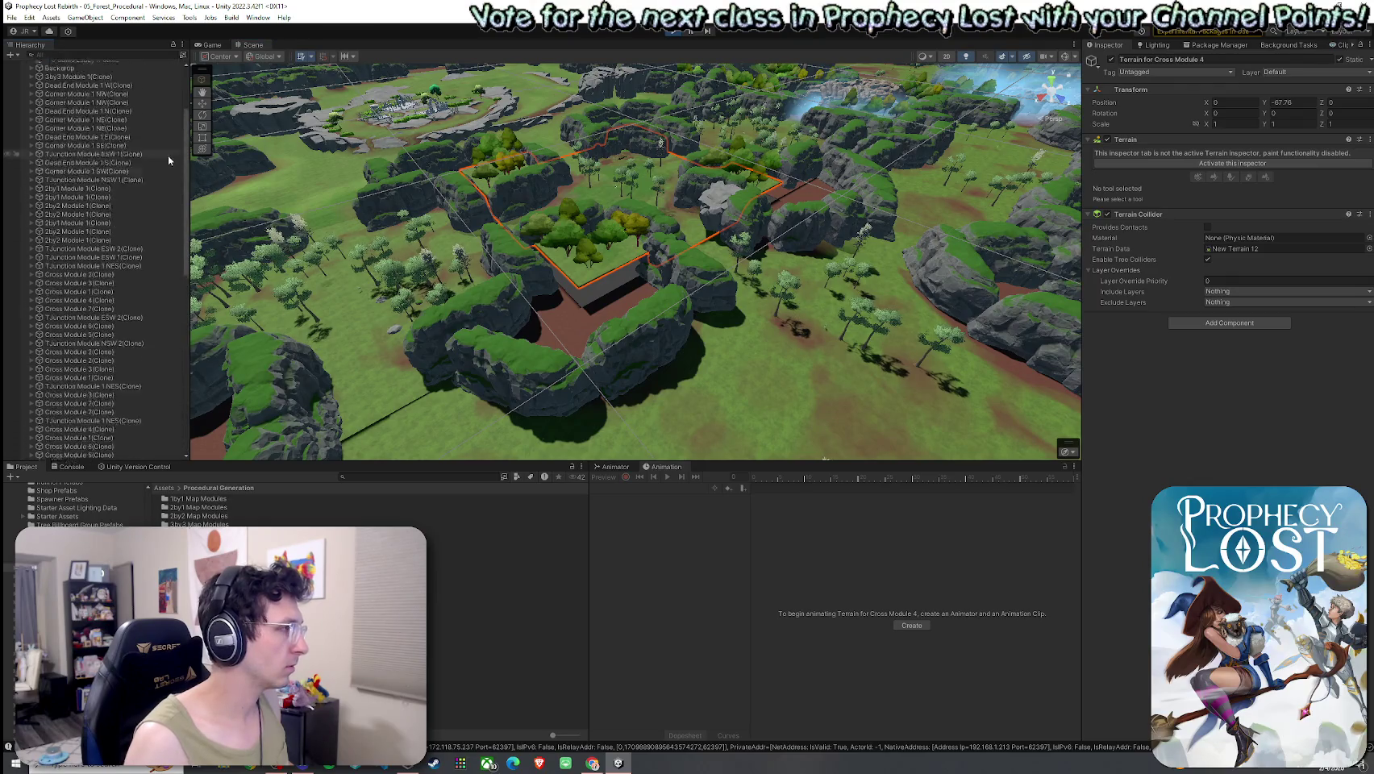
left_click(627, 189)
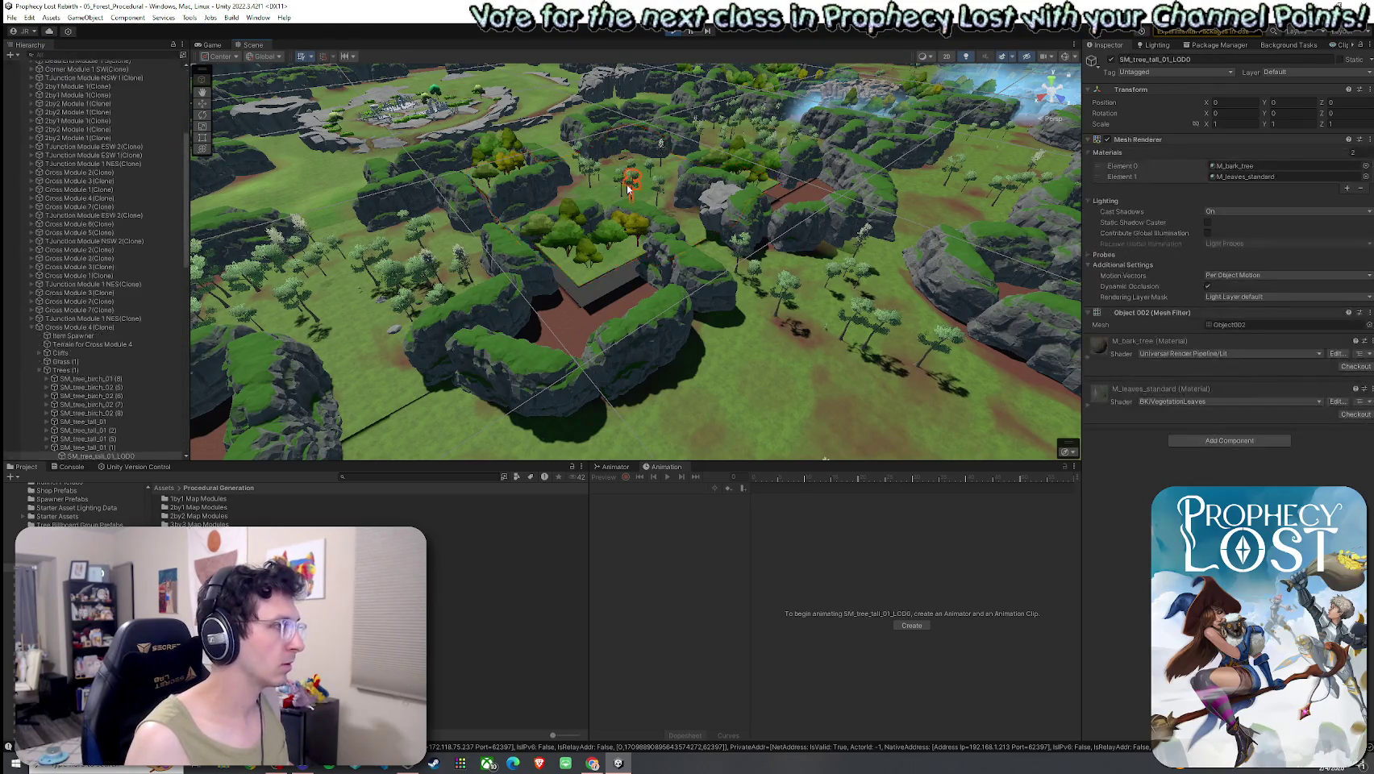
left_click(120, 328)
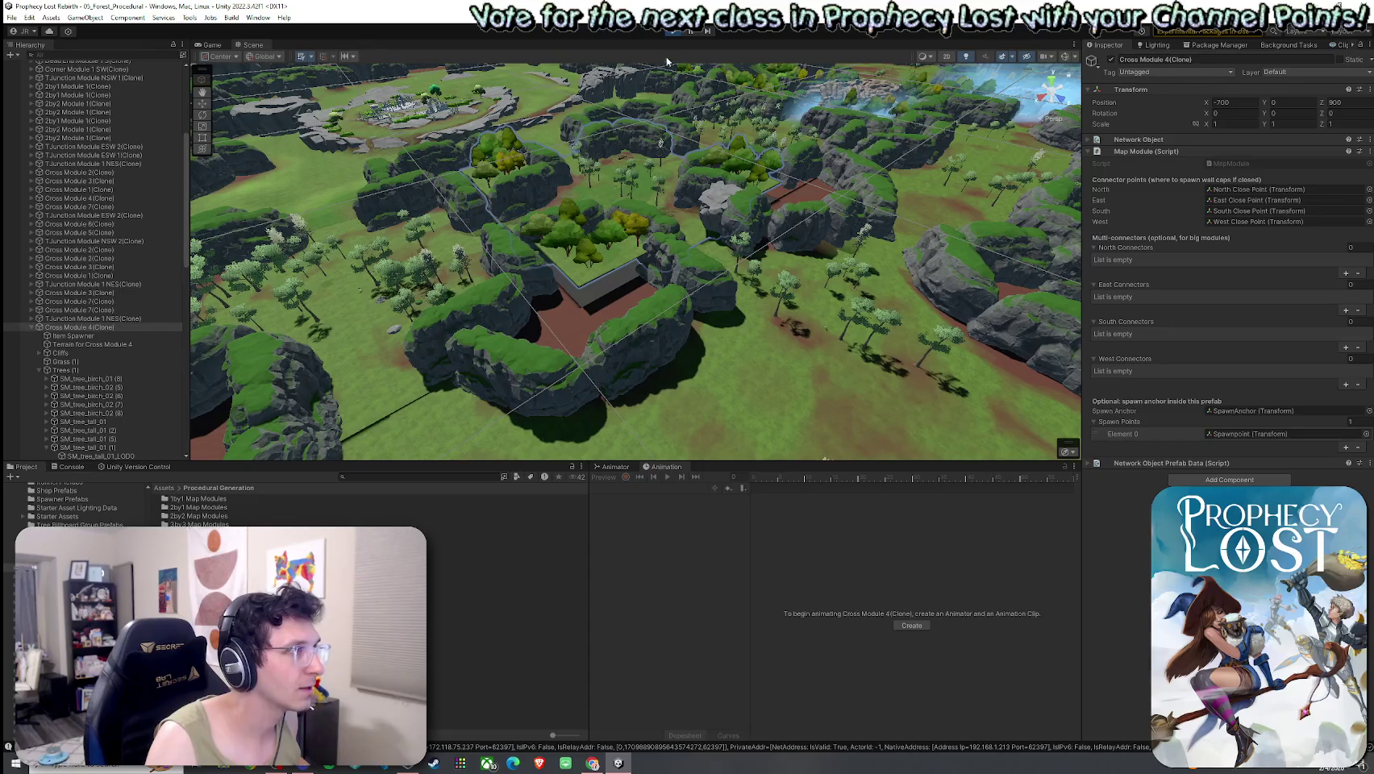
left_click(129, 207)
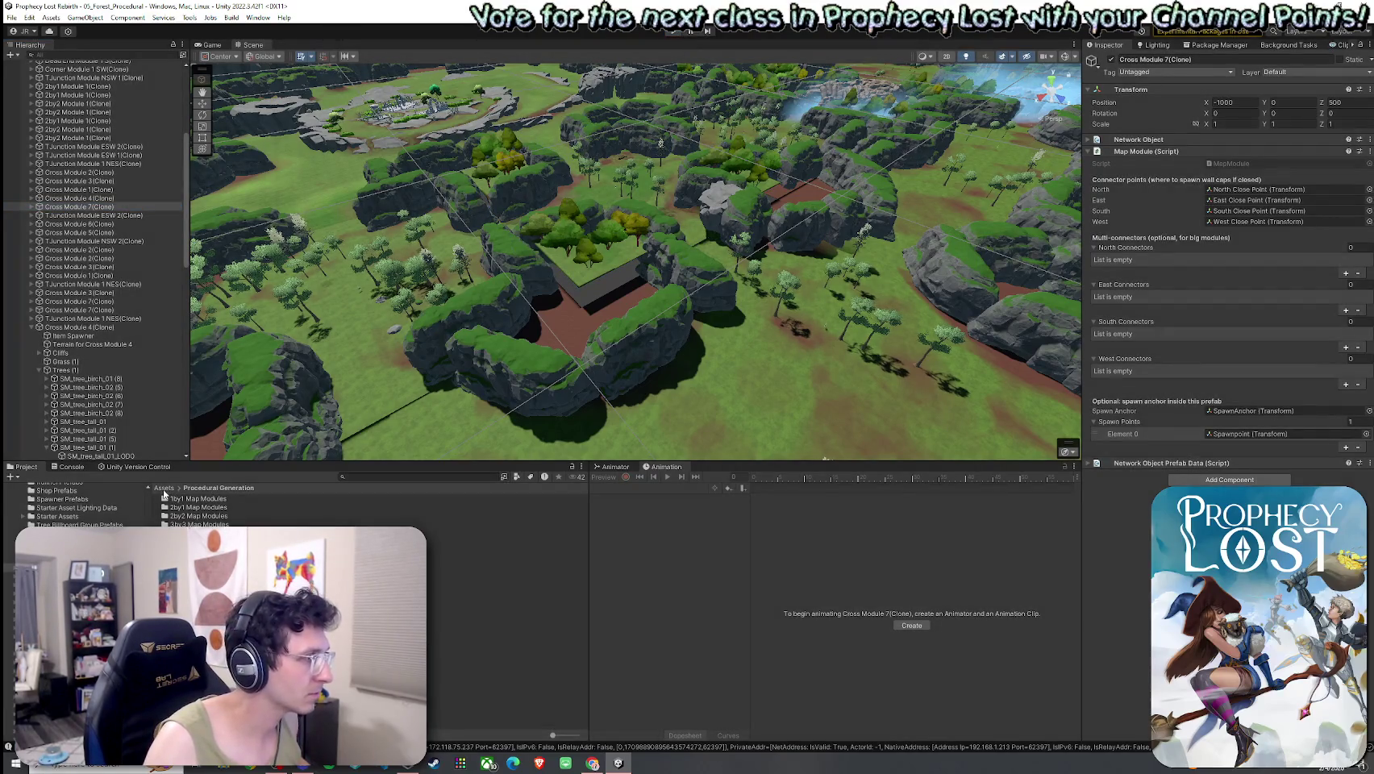
Stop Play mode and search the Project for 'cross module 4'.
key("ctrl+p")
key("ctrl+f")
type("cross module 4")
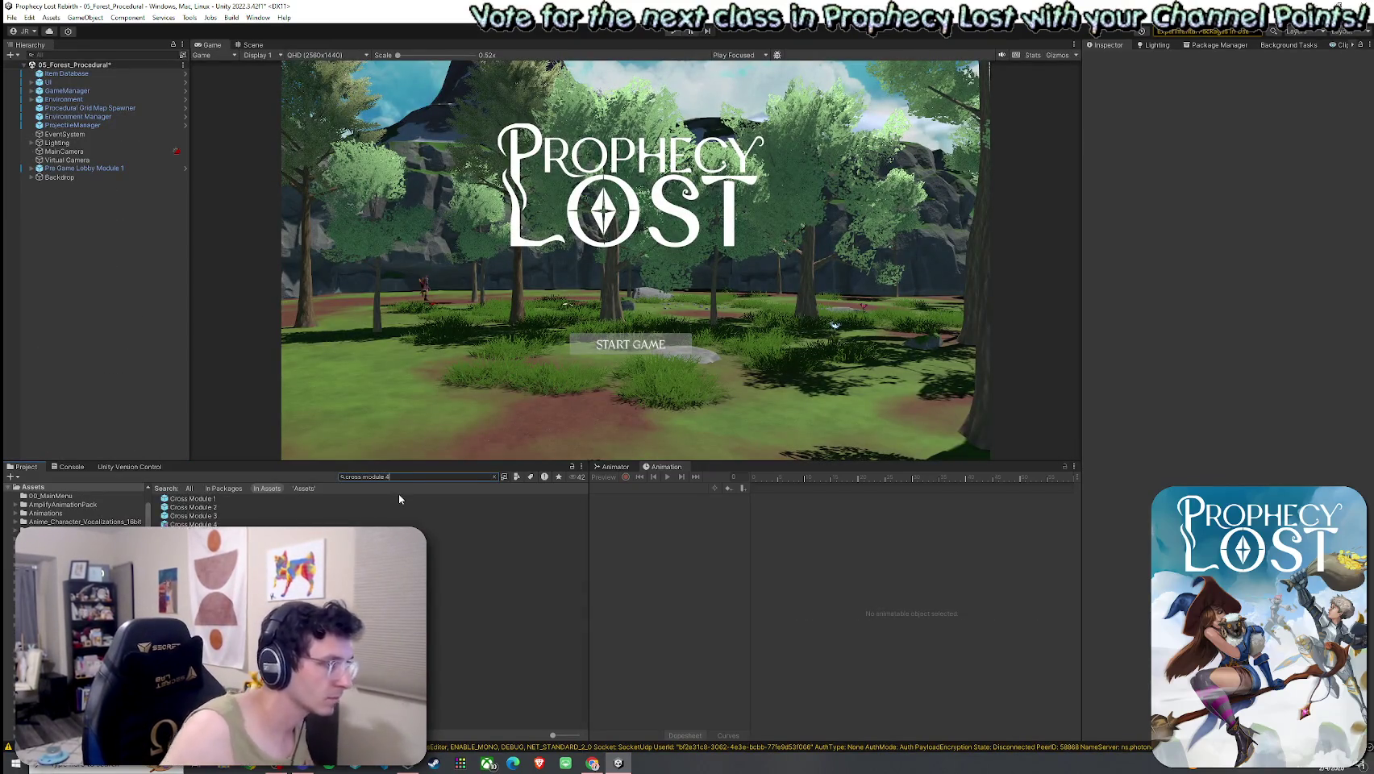
Open the Cross Module 4 prefab from the search results in Prefab Mode.
left_click(200, 499)
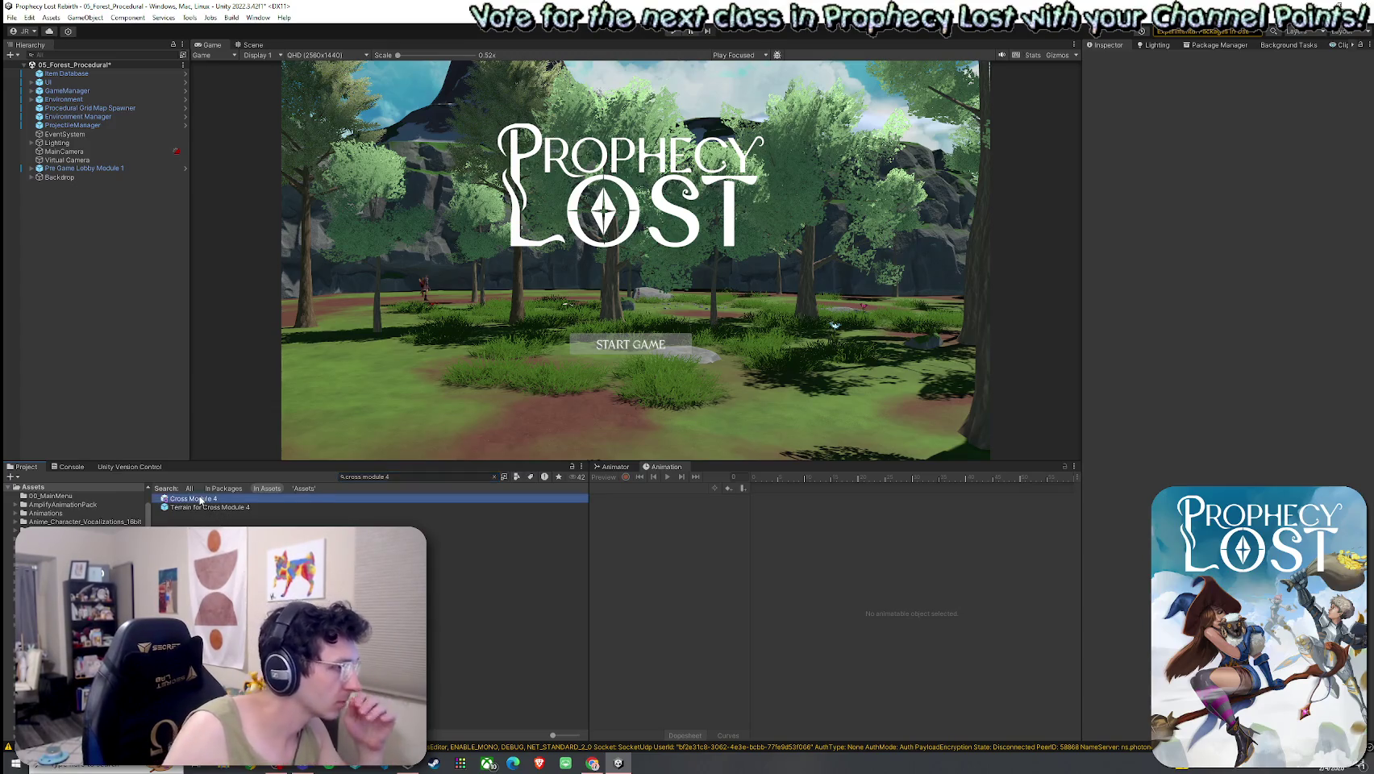
double_click(214, 500)
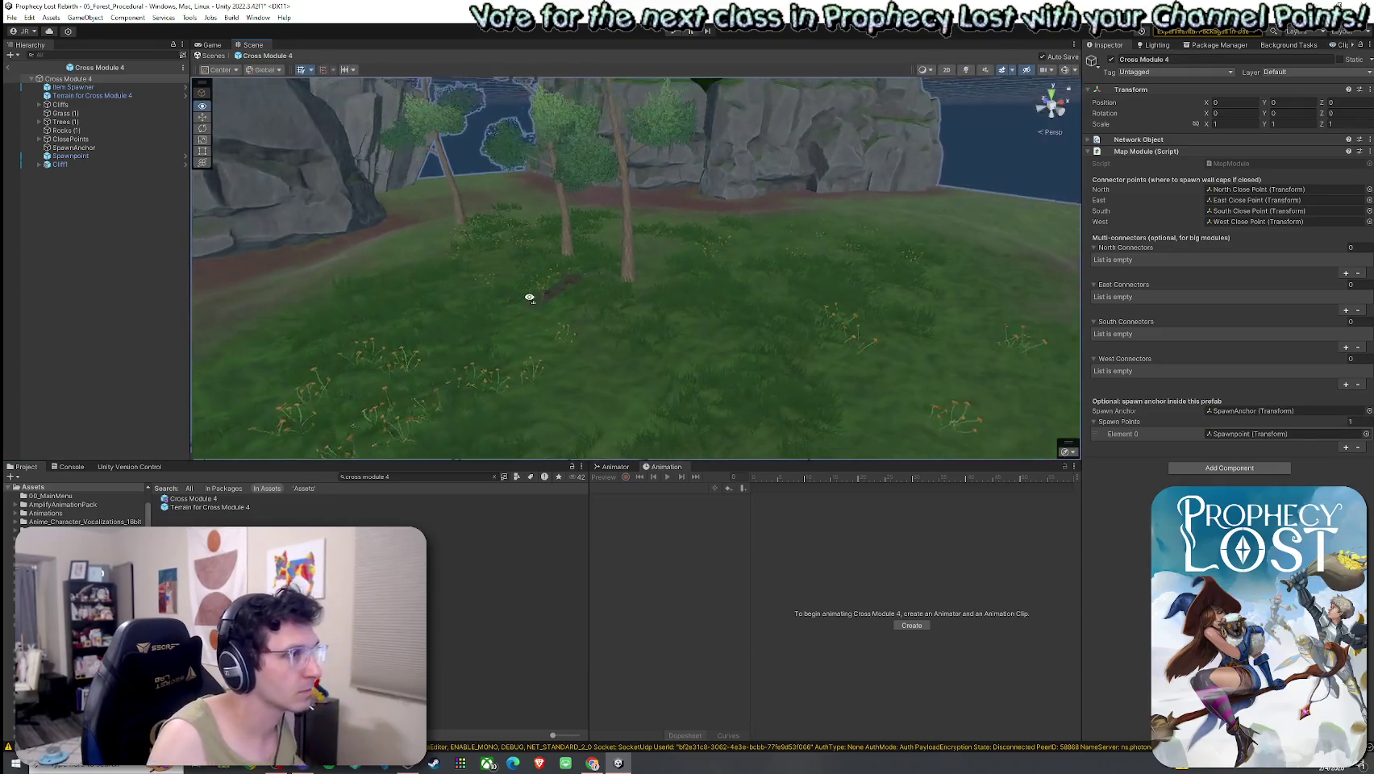
left_click_drag(529, 297, 299, 327)
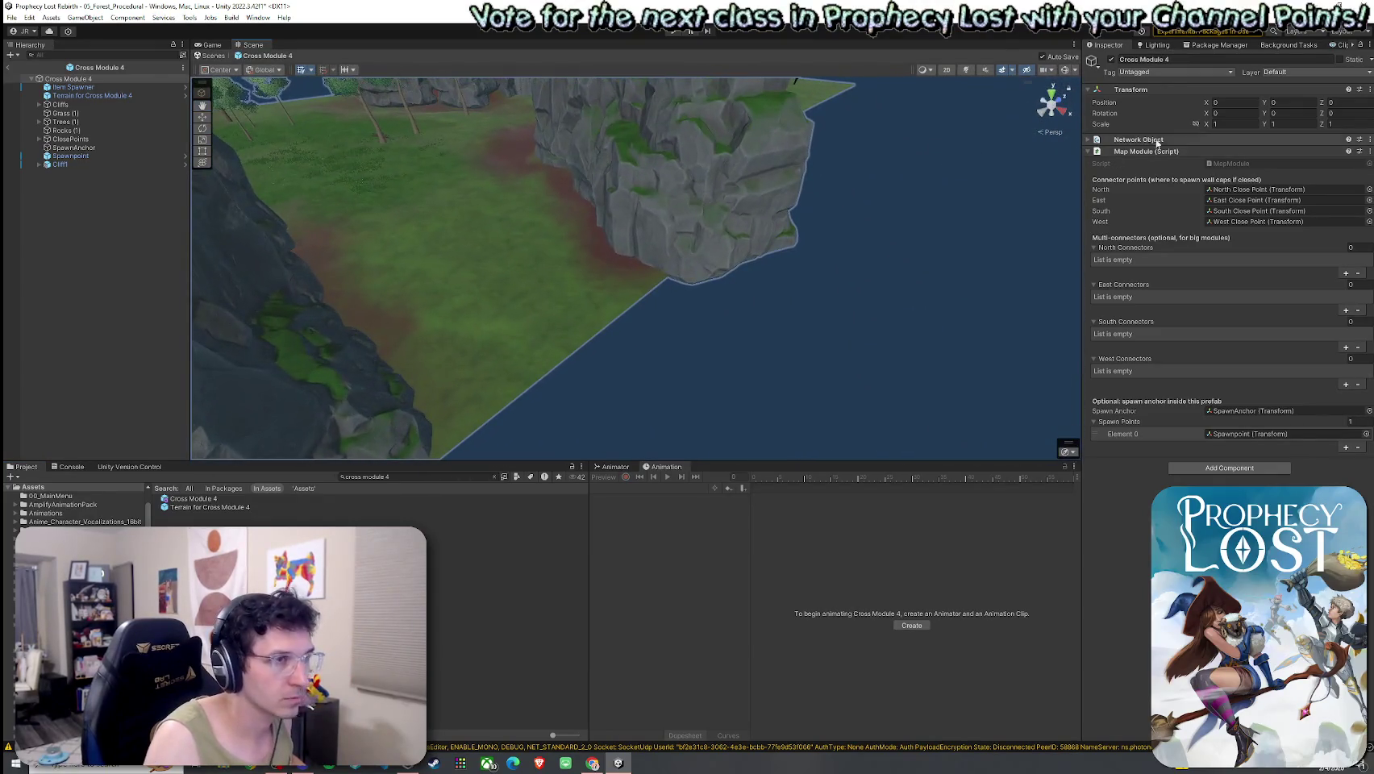
Select the module's terrain and choose the Raise or Lower Terrain tool.
left_click(610, 256)
left_click(1133, 193)
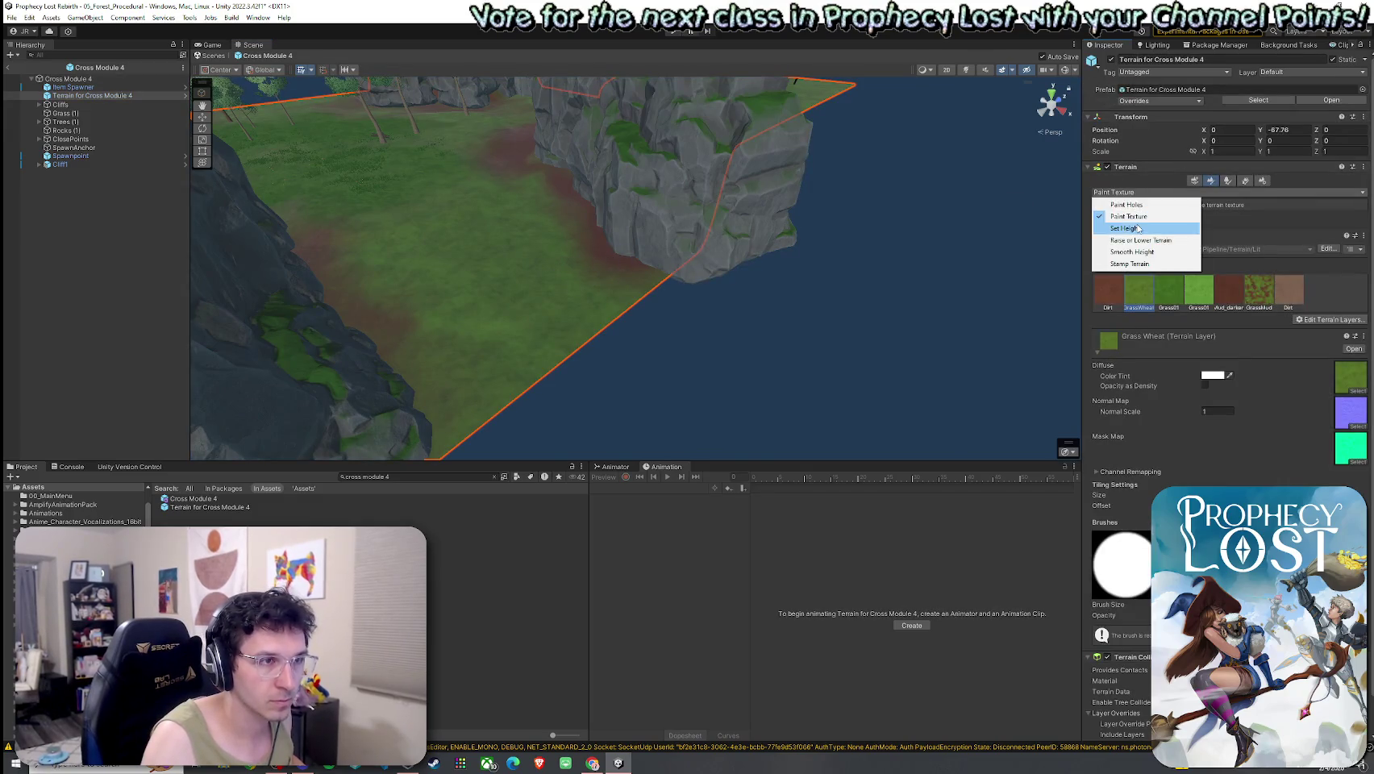
left_click(1117, 200)
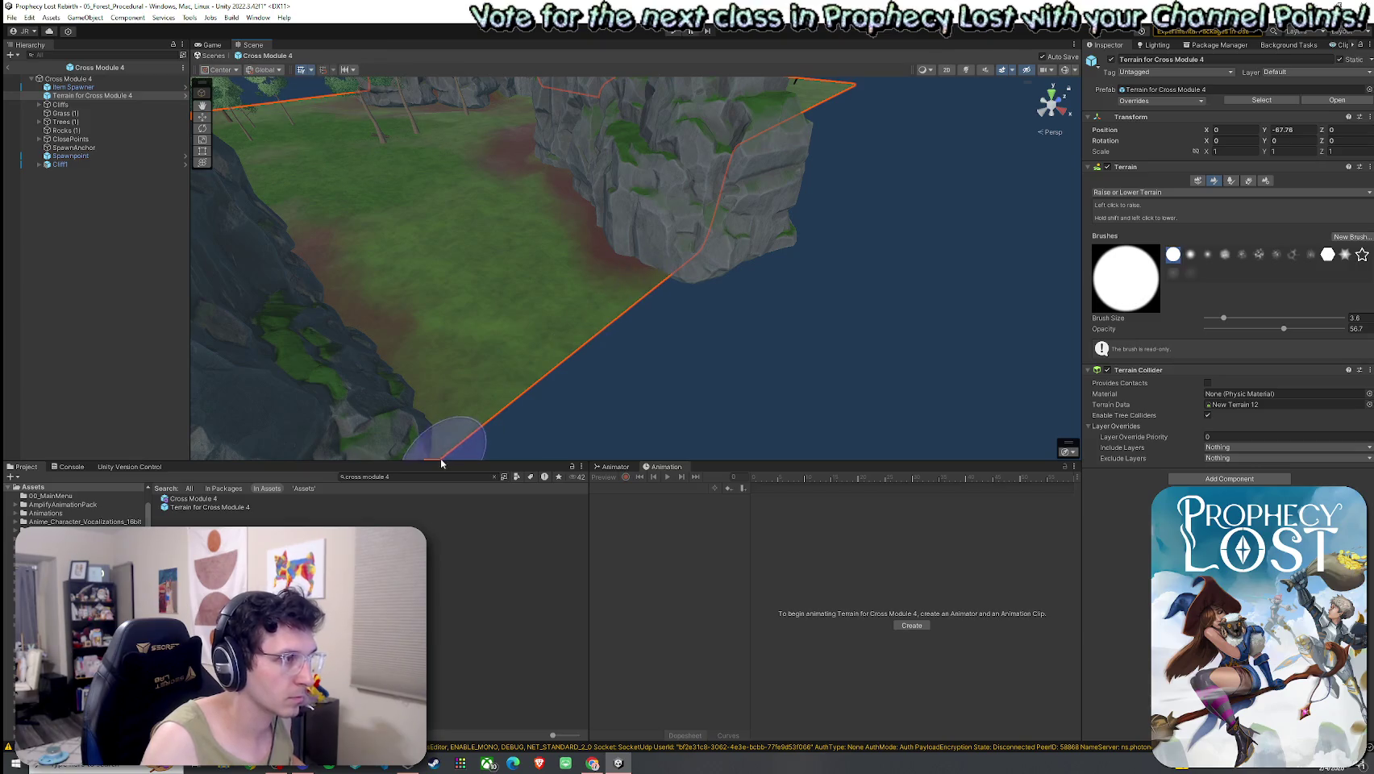
mouse_move(765, 283)
left_mouse_down()
mouse_move(785, 313)
mouse_move(644, 230)
mouse_move(446, 242)
left_mouse_up()
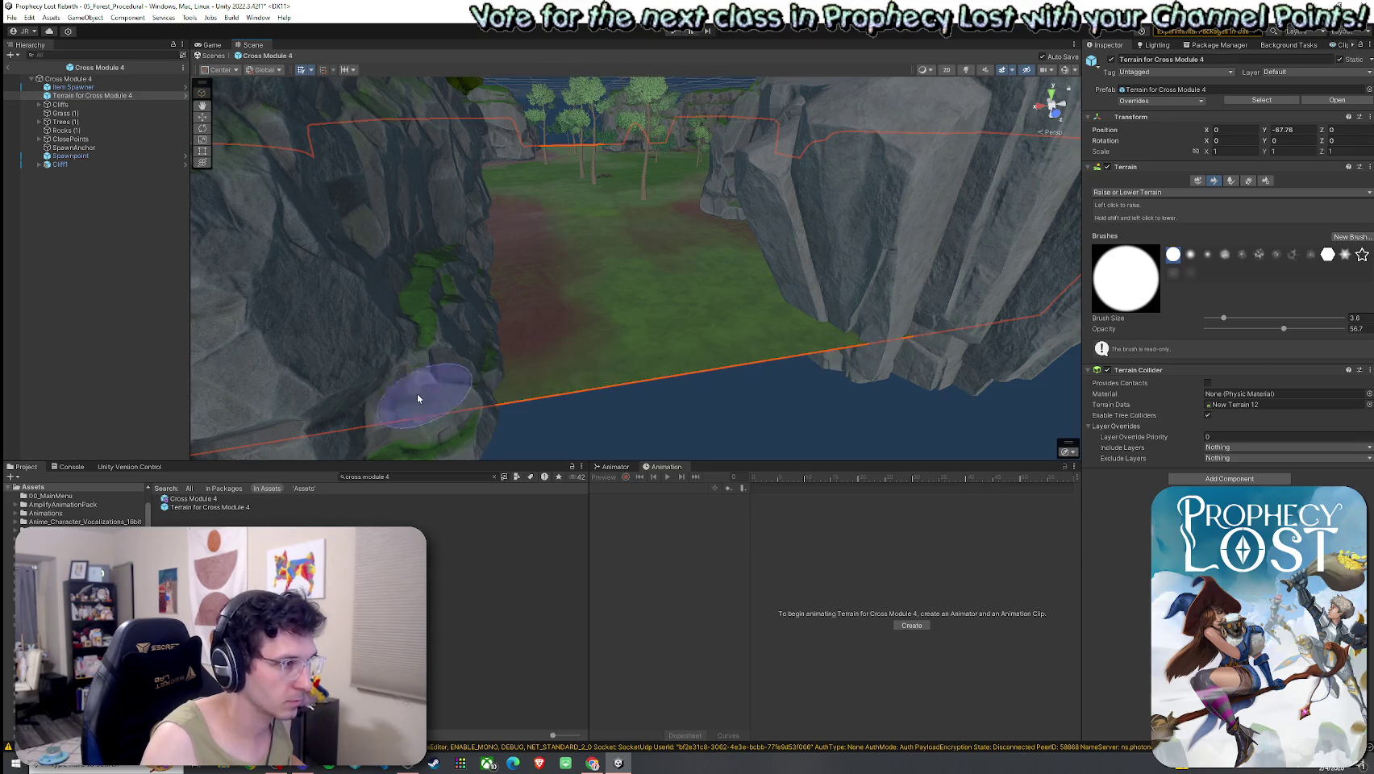
mouse_move(927, 385)
left_mouse_down()
mouse_move(792, 369)
mouse_move(604, 377)
left_mouse_up()
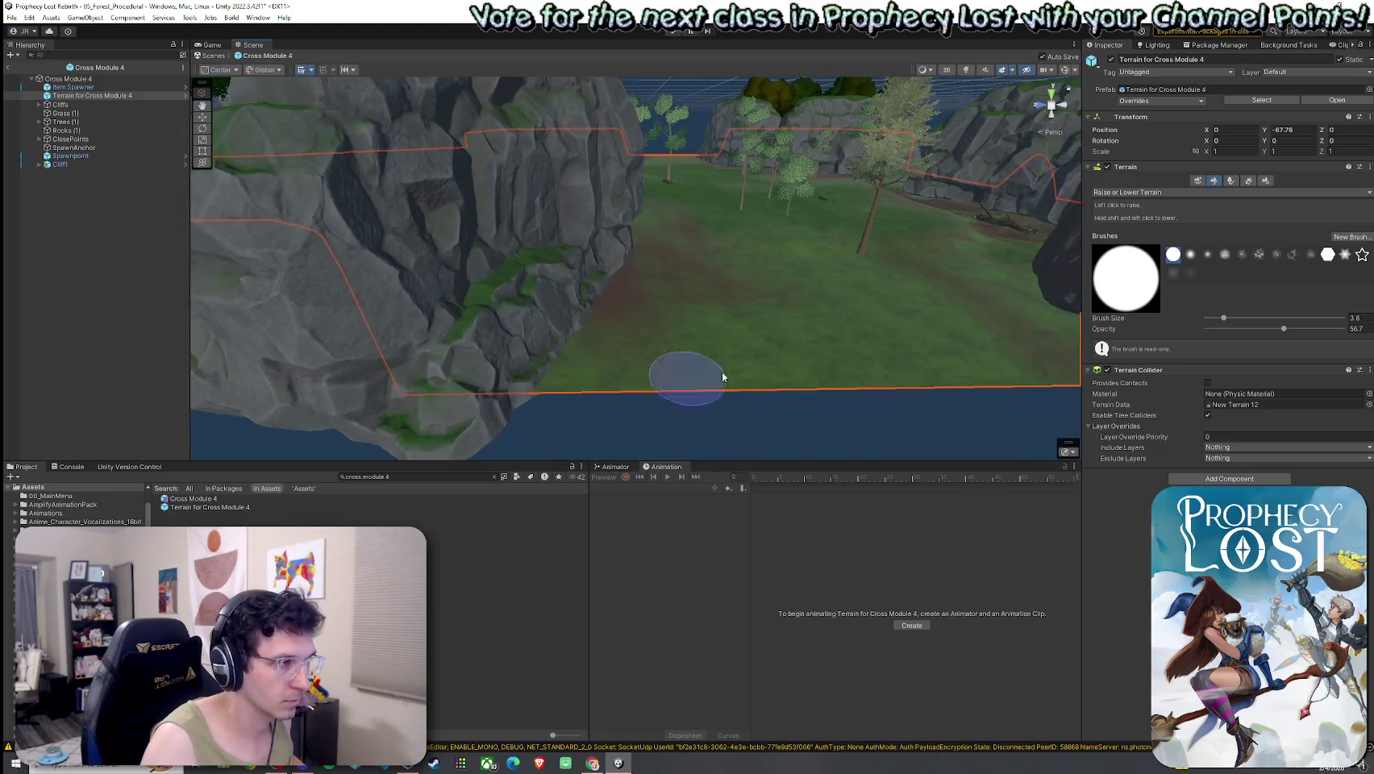
mouse_move(936, 345)
left_mouse_down()
mouse_move(899, 396)
mouse_move(1037, 324)
left_mouse_up()
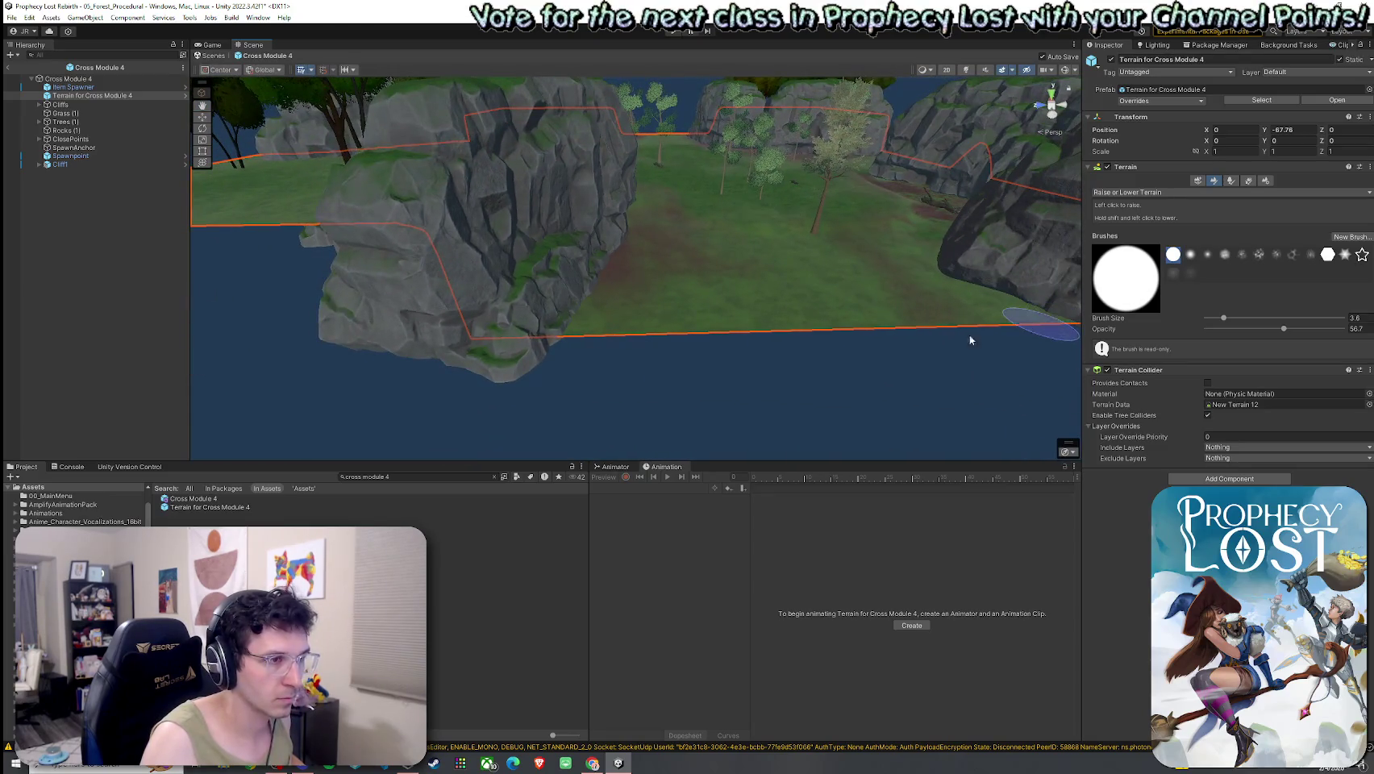
mouse_move(720, 385)
left_mouse_down()
mouse_move(822, 377)
mouse_move(608, 424)
mouse_move(731, 475)
mouse_move(698, 415)
left_mouse_up()
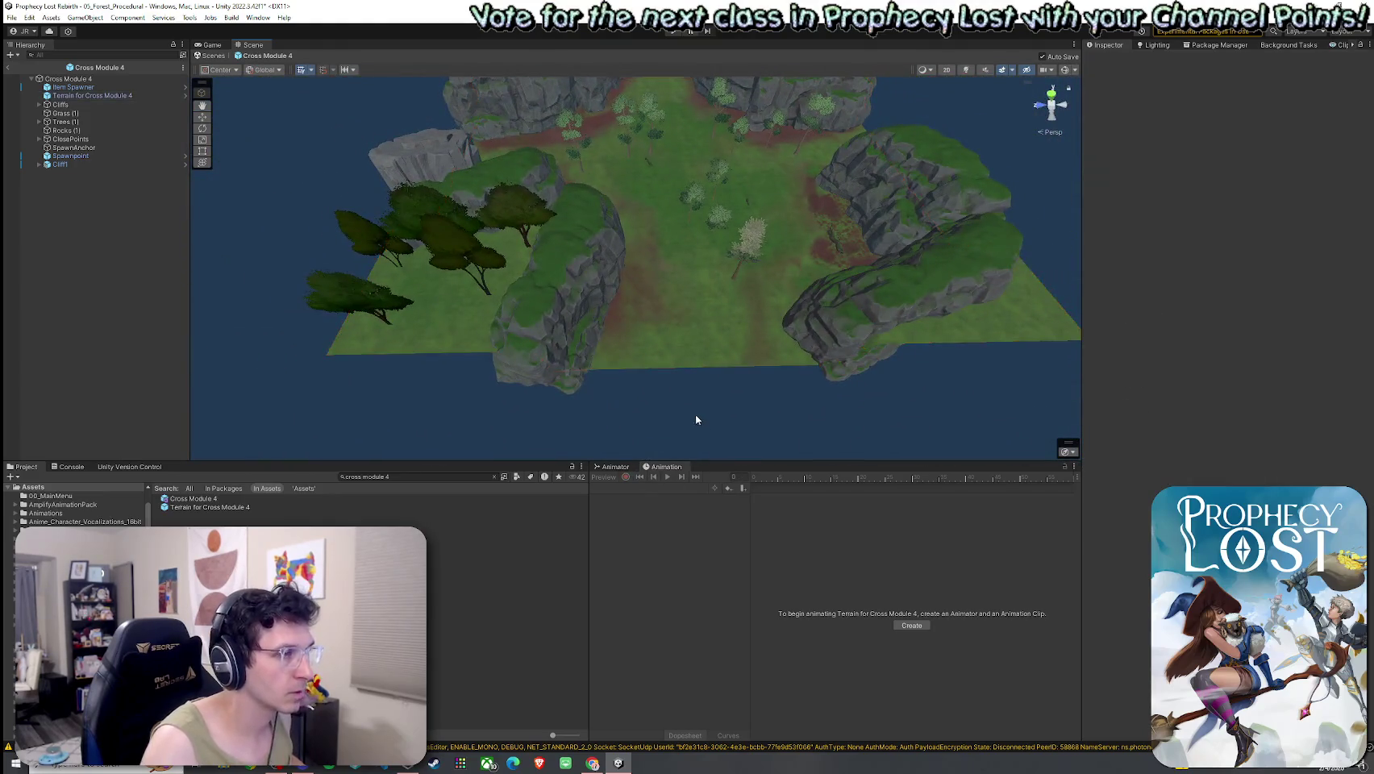
Duplicate the Cliff2 (1) cliff and move the copy across the ground.
left_click(548, 334)
left_click(72, 131)
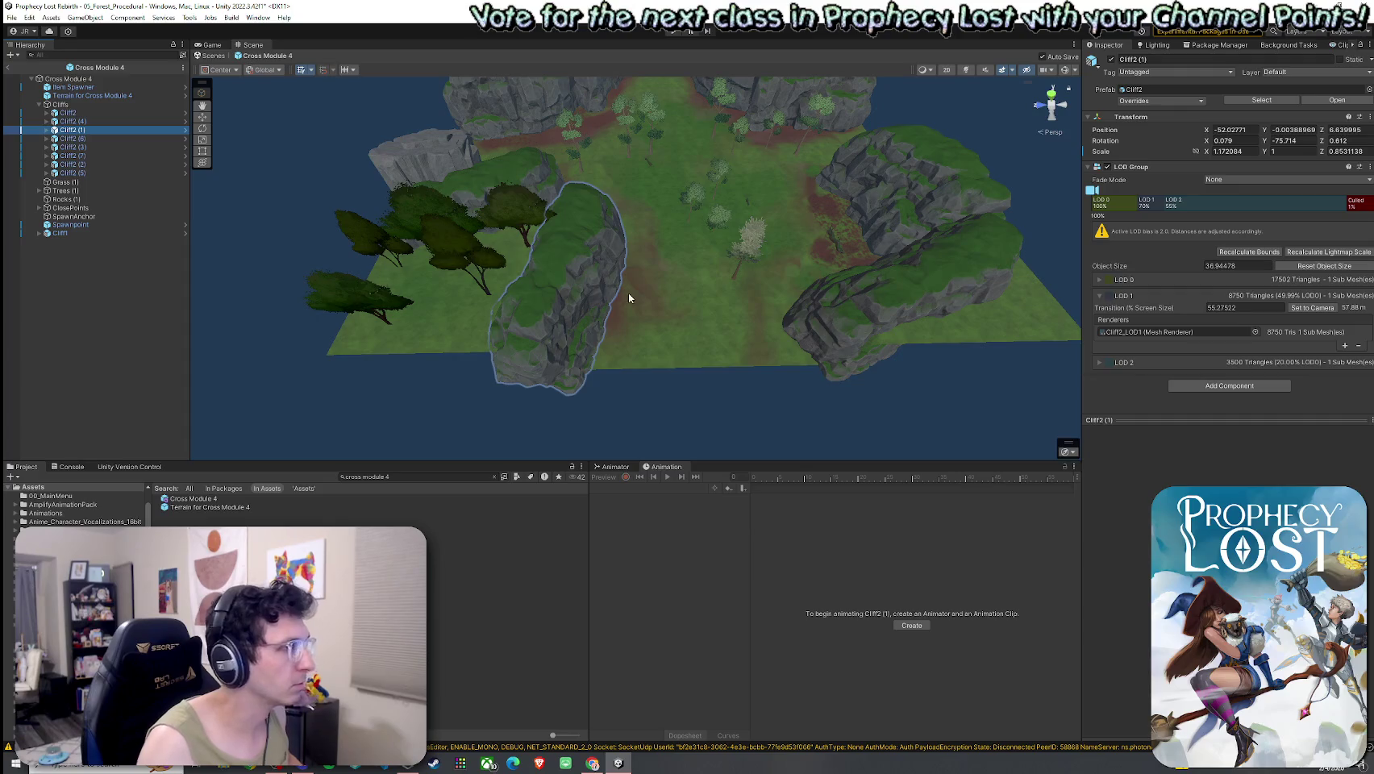
key("ctrl+d")
key("w")
mouse_move(564, 256)
left_mouse_down()
mouse_move(637, 326)
mouse_move(629, 297)
mouse_move(613, 371)
mouse_move(740, 368)
mouse_move(688, 349)
mouse_move(690, 380)
left_mouse_up()
key("w")
key("e")
key("ctrl+z")
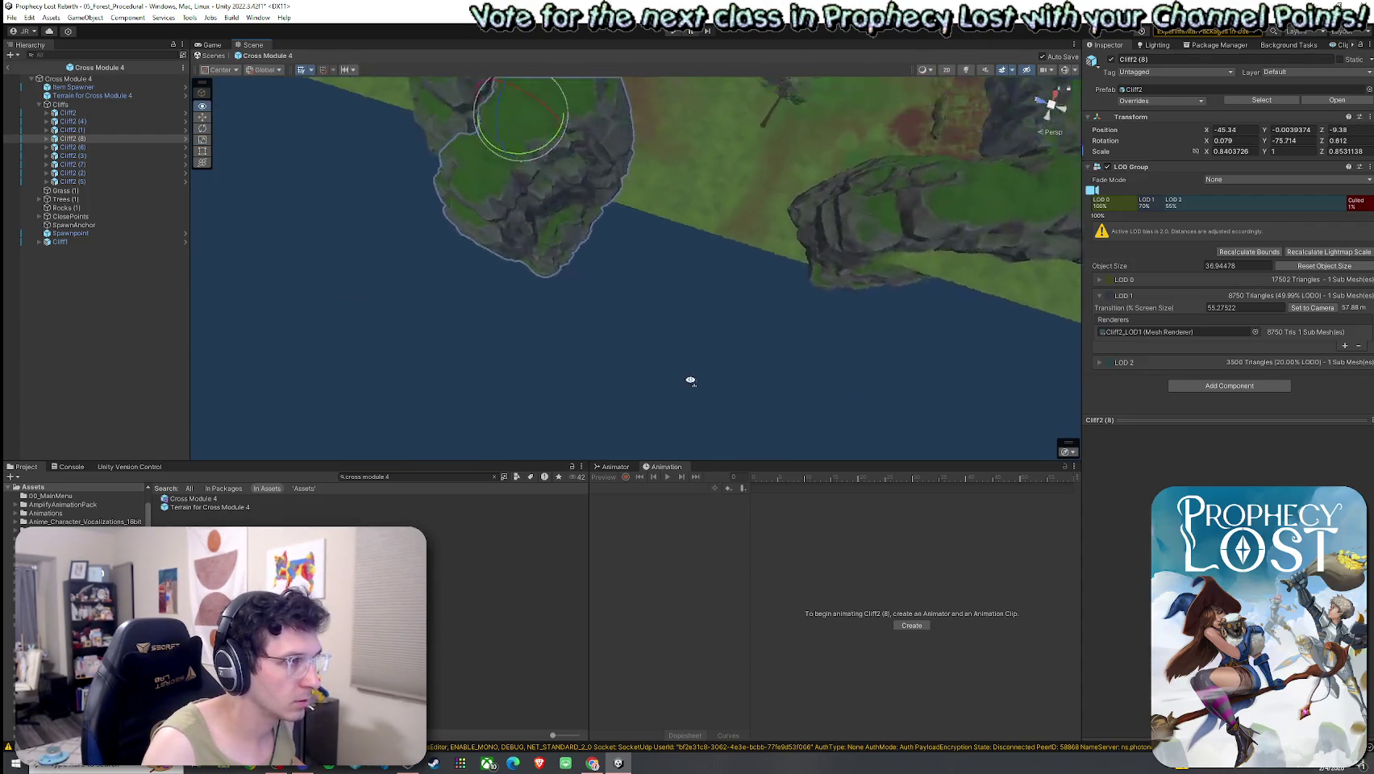
Shrink and rotate the cliff copy, narrowing it along its depth.
scroll(554, 273, "up", 3)
key("r")
left_click_drag(530, 243, 555, 230)
key("e")
left_click_drag(516, 274, 492, 234)
key("w")
scroll(644, 292, "down", 5)
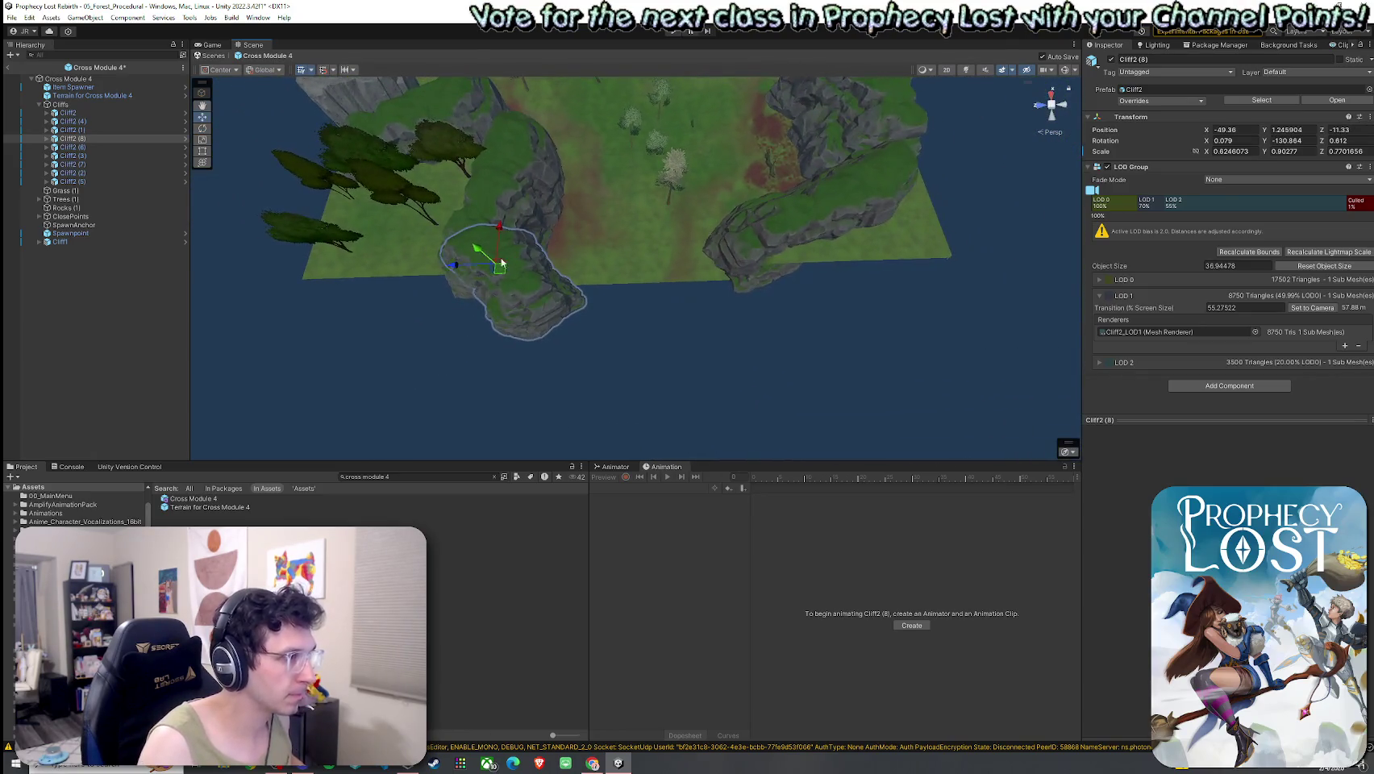
key("ctrl+s")
key("r")
left_click_drag(481, 277, 474, 284)
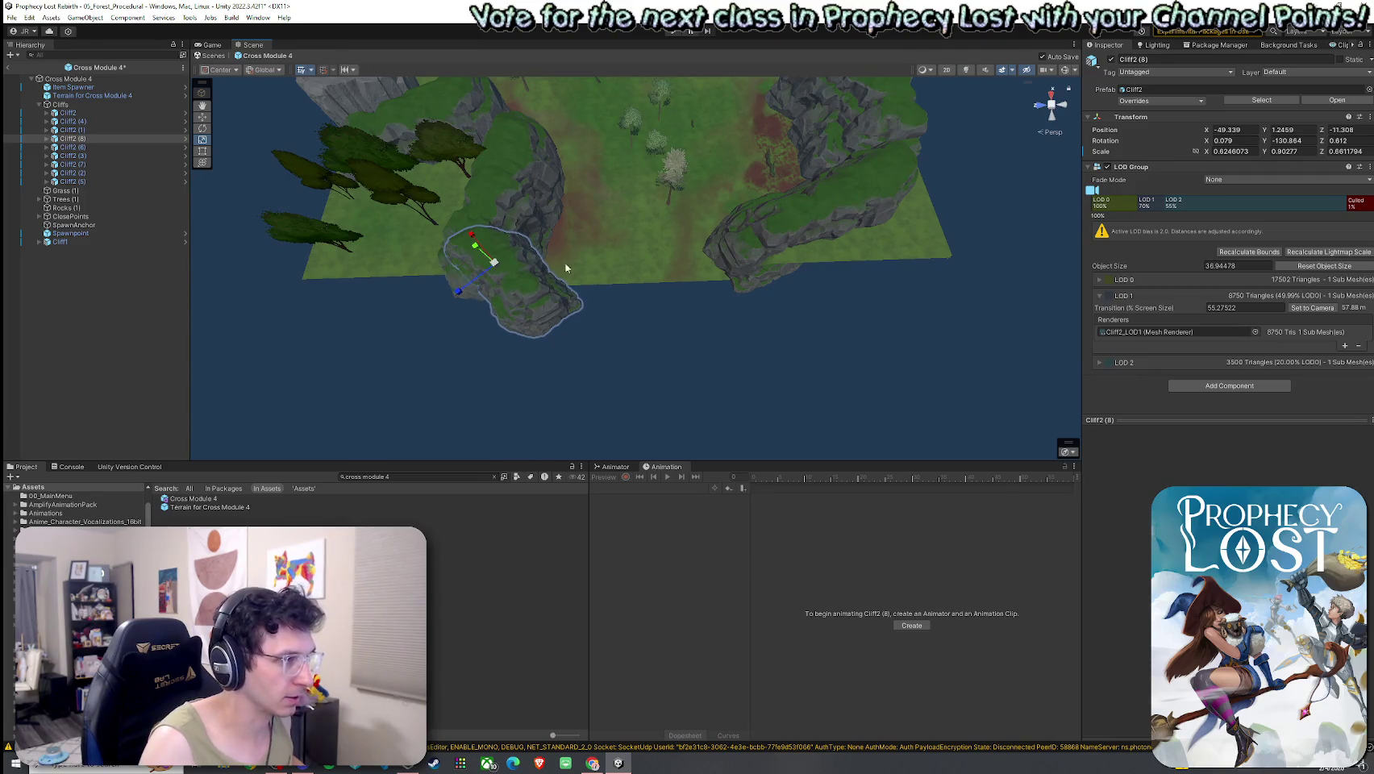
Duplicate Cliff2 (8) and shift the new copy into place at the edge.
left_click(115, 141)
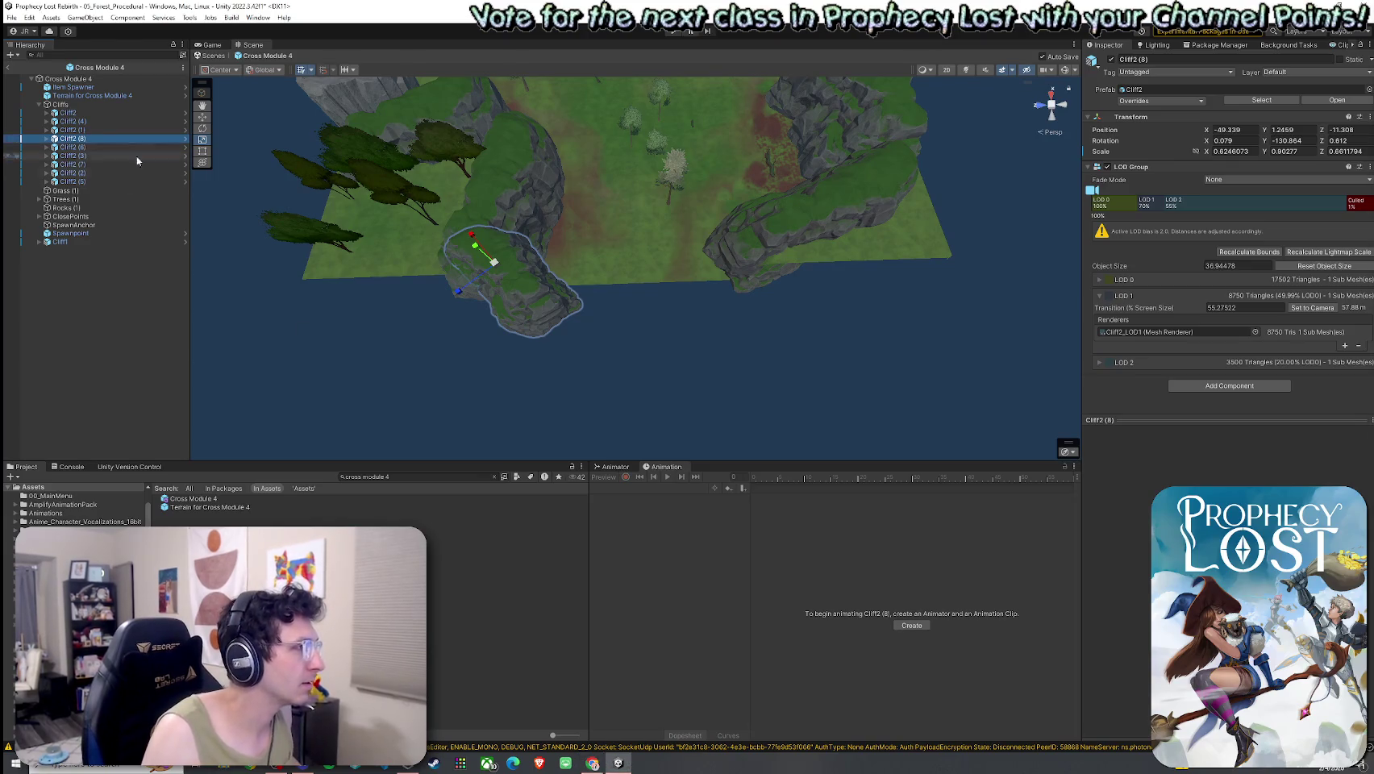
key("ctrl+d")
key("e")
left_click_drag(499, 274, 698, 276)
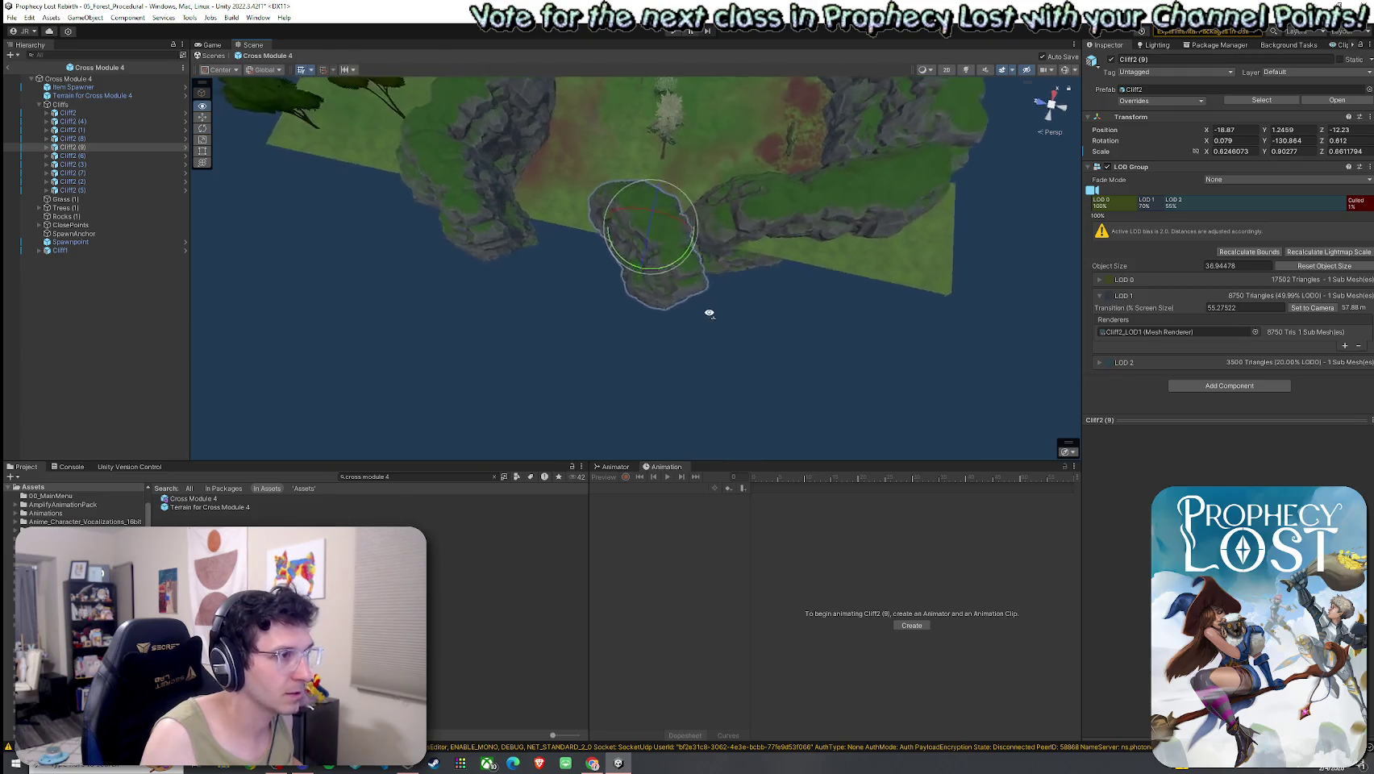
key("w")
left_click_drag(564, 220, 582, 223)
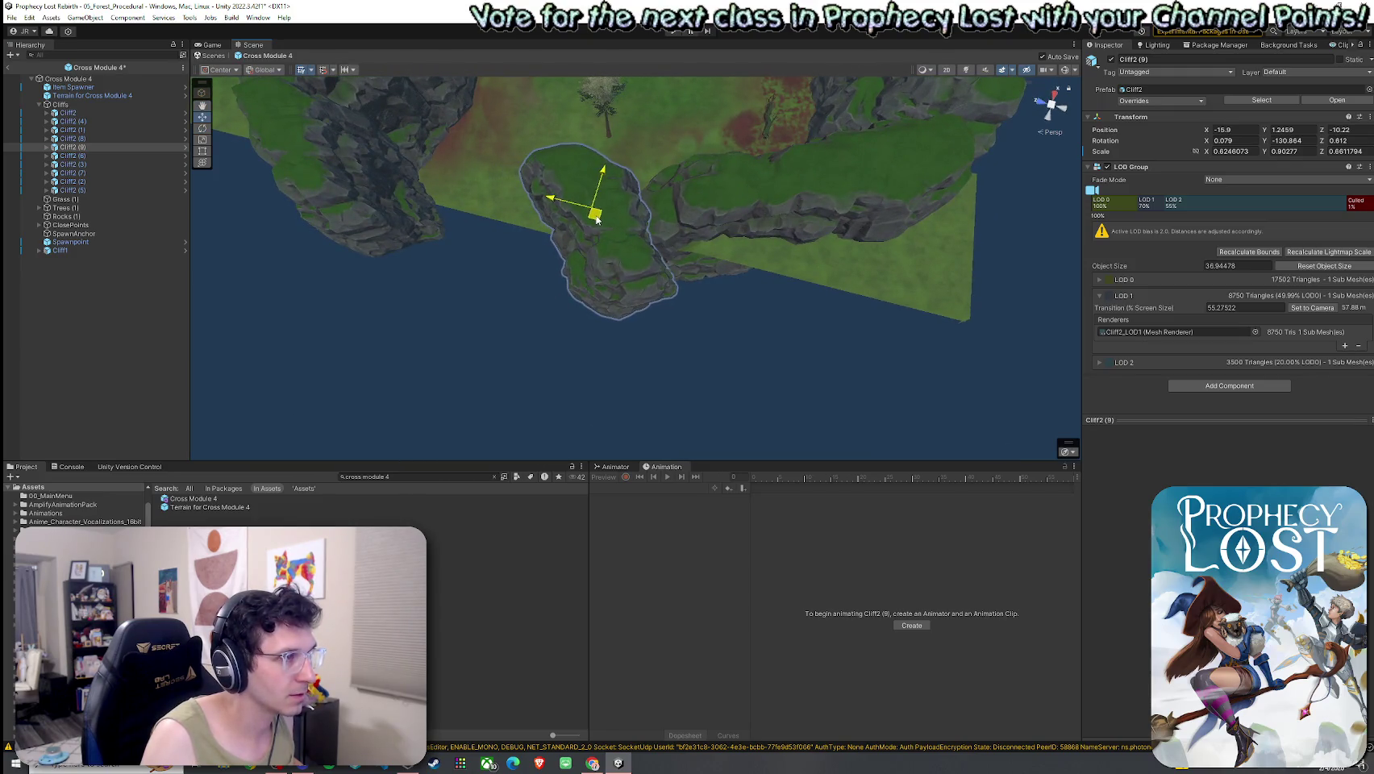
left_click(513, 344)
mouse_move(513, 344)
left_mouse_down()
mouse_move(490, 298)
mouse_move(604, 264)
mouse_move(515, 325)
mouse_move(420, 181)
mouse_move(407, 129)
mouse_move(533, 197)
mouse_move(713, 223)
left_mouse_up()
Enlarge the Cliff2 (6) cliff slightly.
left_click(533, 196)
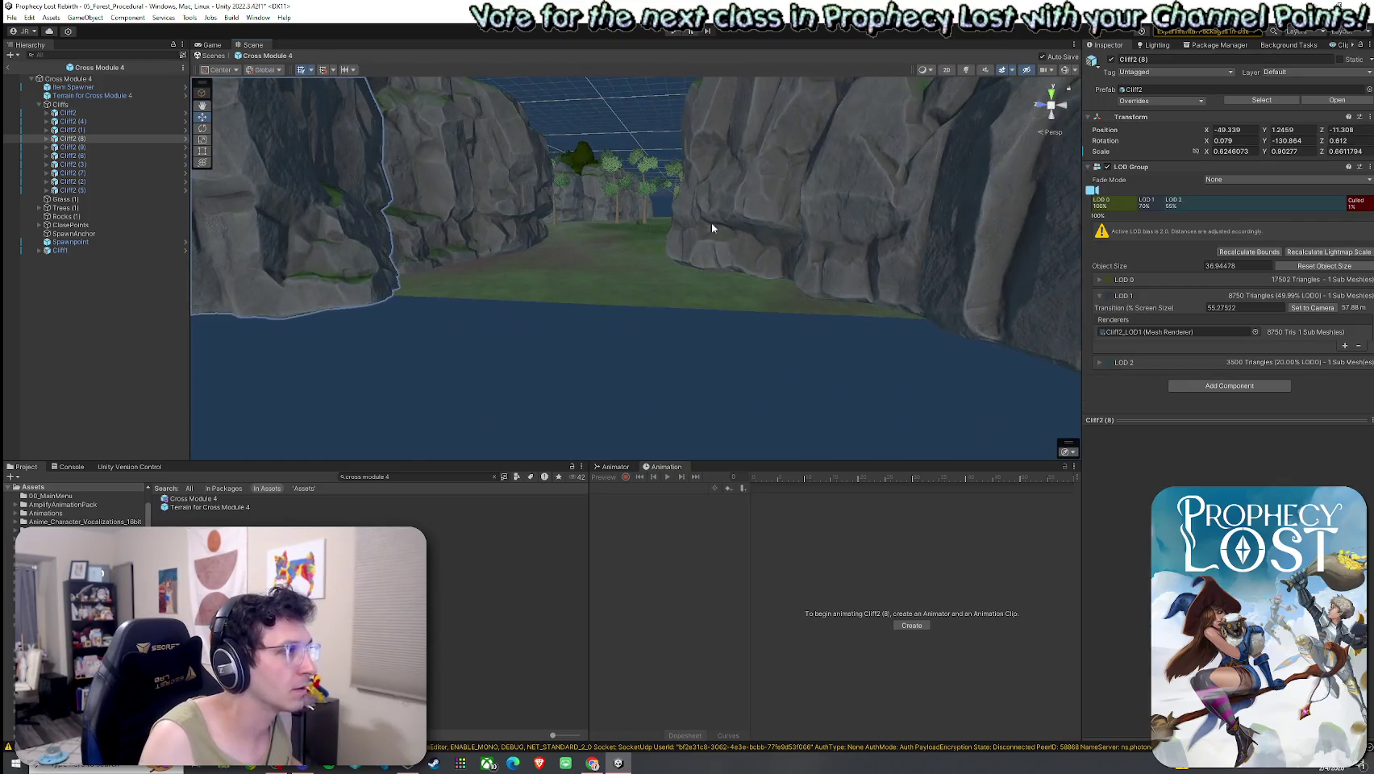
left_click(712, 222, "shift")
mouse_move(645, 267)
left_mouse_down()
mouse_move(574, 189)
mouse_move(573, 138)
mouse_move(580, 178)
mouse_move(512, 233)
mouse_move(570, 264)
mouse_move(647, 224)
mouse_move(729, 340)
mouse_move(541, 300)
mouse_move(520, 326)
mouse_move(752, 368)
mouse_move(1132, 375)
mouse_move(1153, 337)
mouse_move(1126, 379)
mouse_move(608, 304)
left_mouse_up()
left_click(608, 303)
key("r")
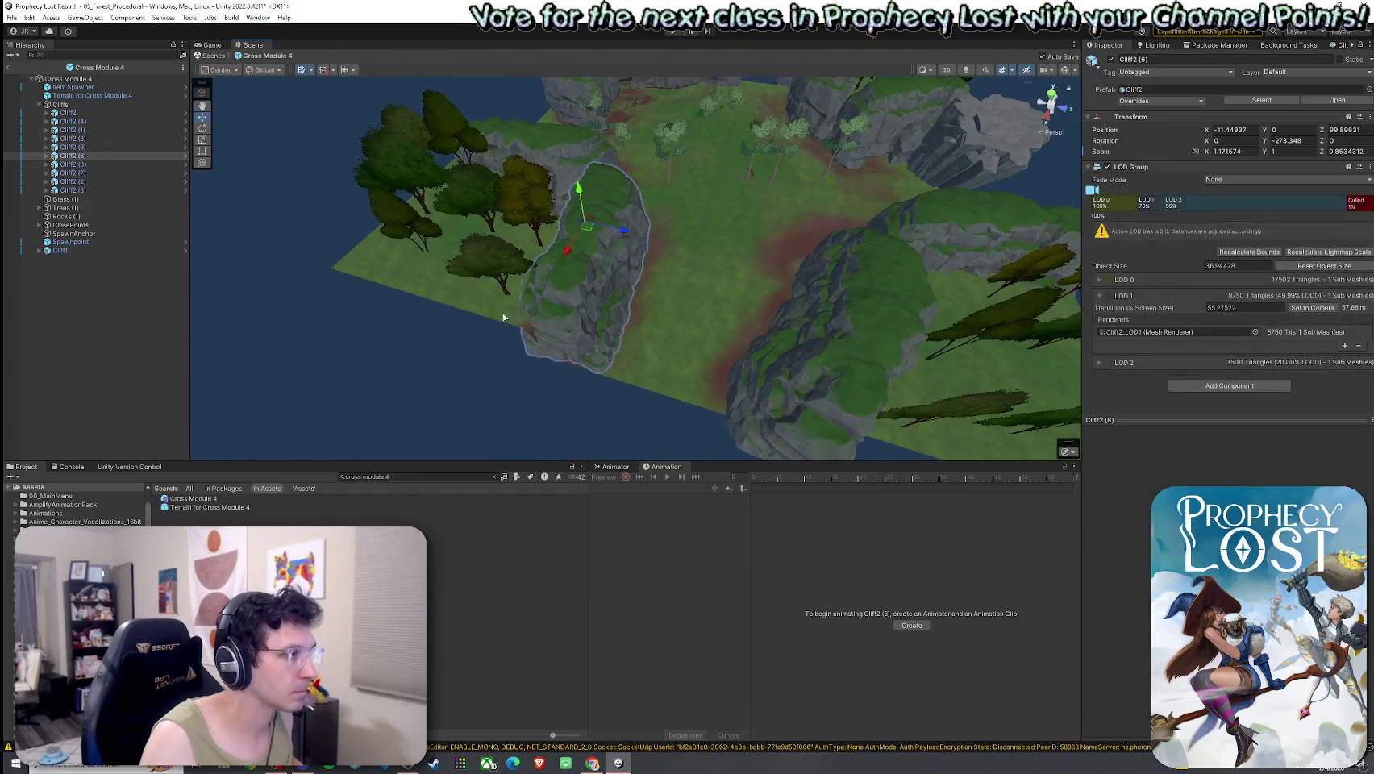
mouse_move(585, 228)
left_mouse_down()
mouse_move(593, 207)
mouse_move(496, 272)
mouse_move(347, 255)
mouse_move(175, 271)
mouse_move(1255, 270)
left_mouse_up()
key("w")
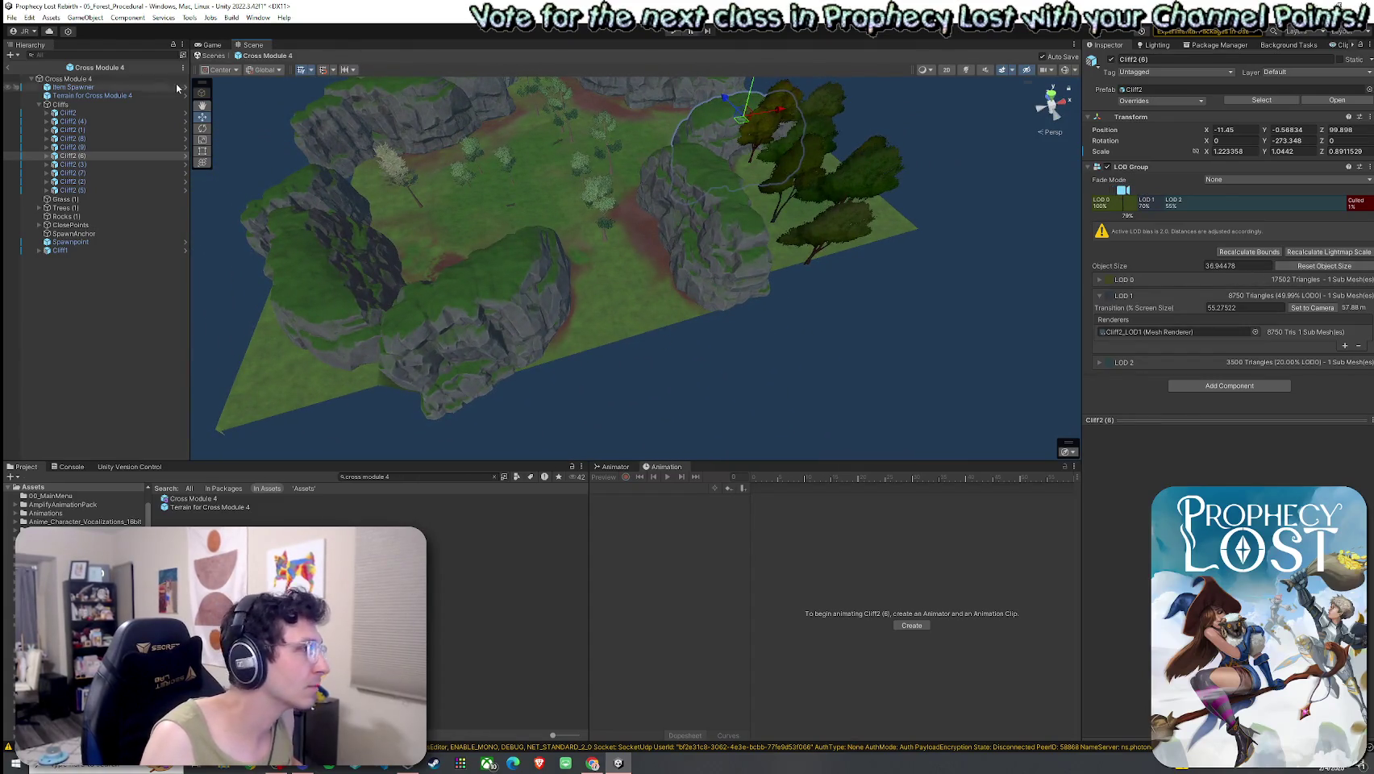
Save the prefab, exit Prefab Mode, and save the scene.
left_click(12, 17)
left_click(30, 70)
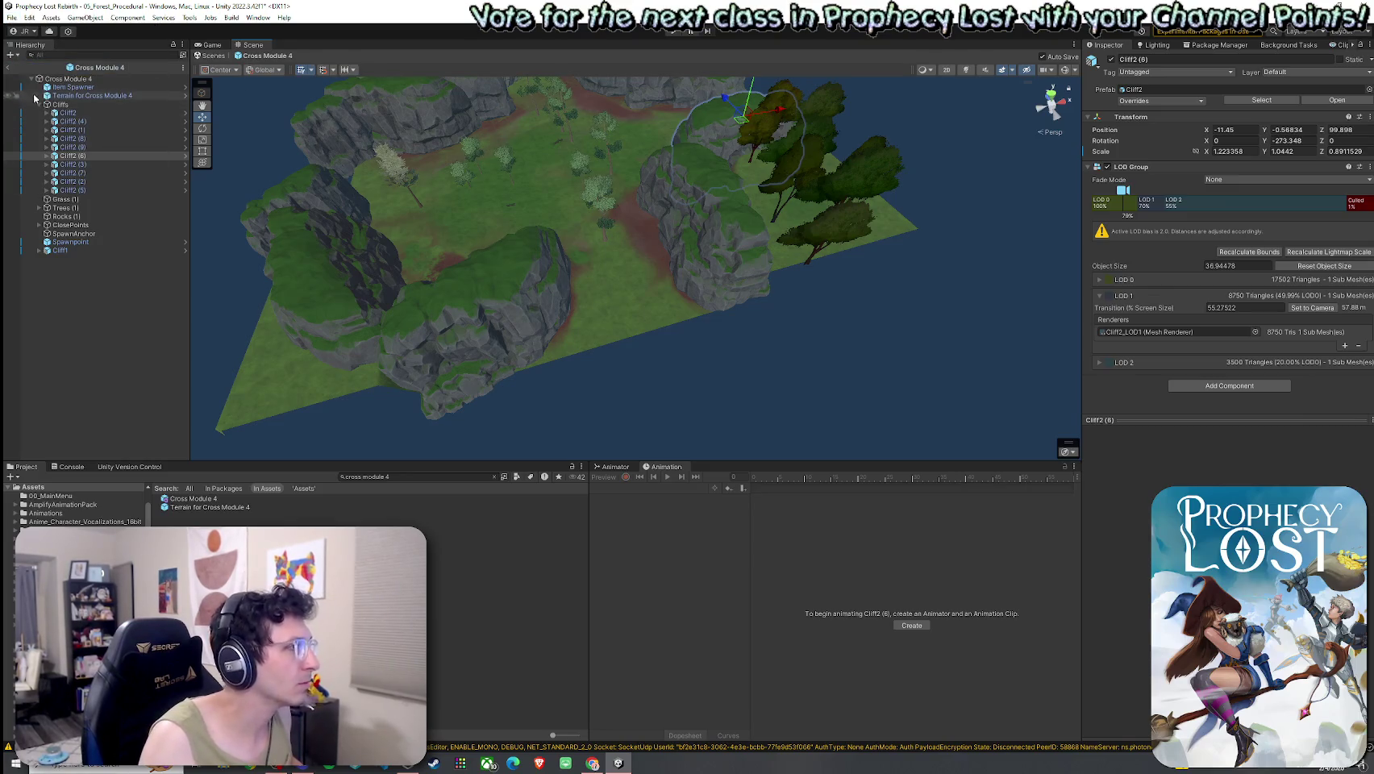
left_click(11, 65)
left_click(12, 17)
left_click(30, 70)
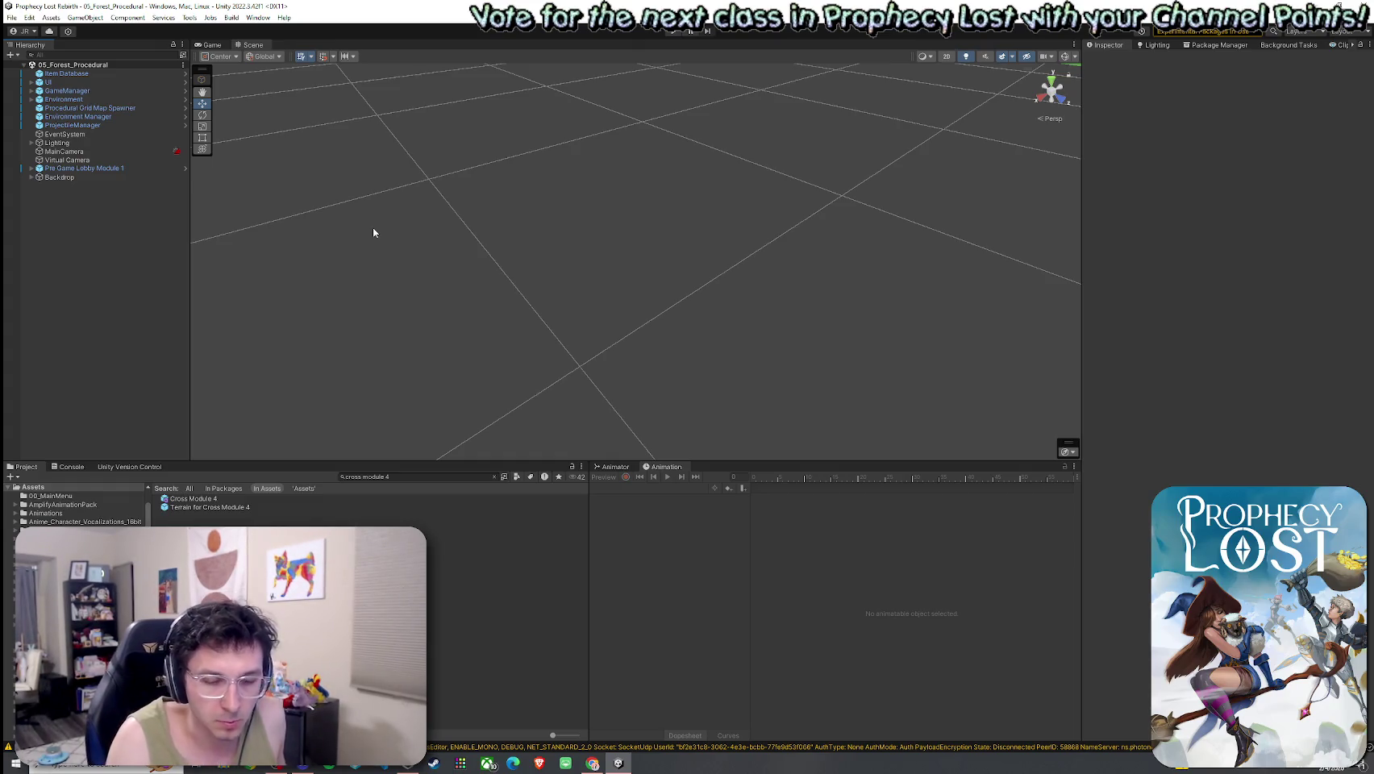
Clear the search, inspect Corner Module 1 NE in 1by1 Map Modules, then return to Procedural Generation.
left_click(256, 500)
left_click(494, 477)
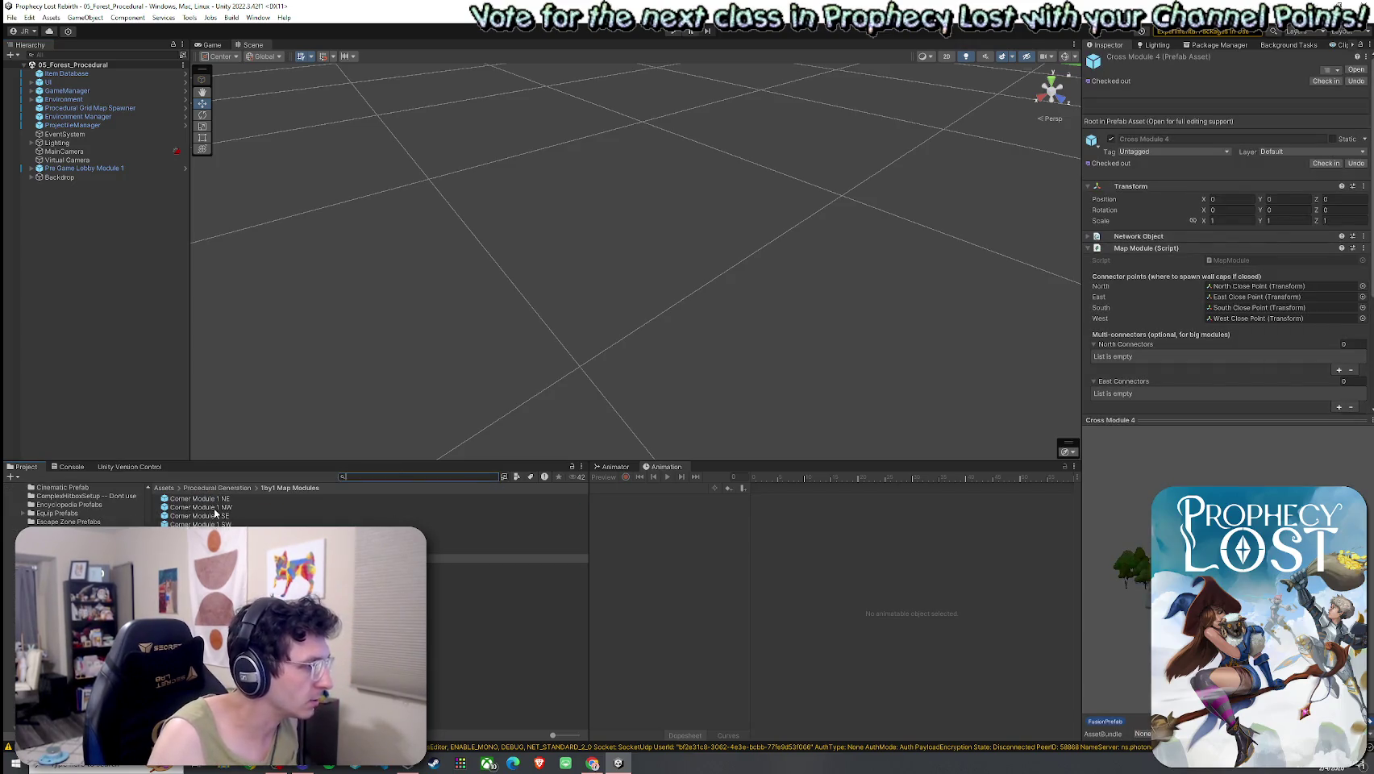
left_click(222, 499)
left_click(694, 583)
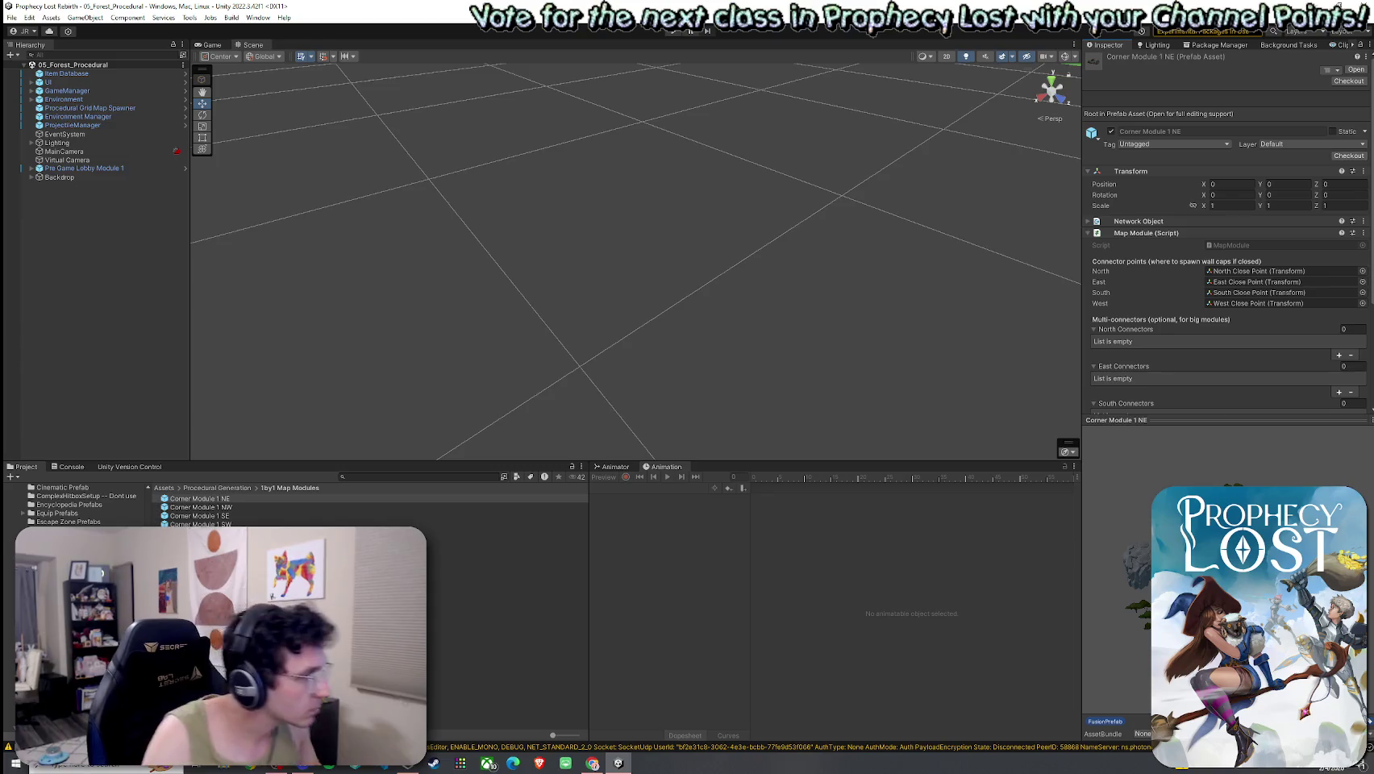
left_click(207, 488)
Open the 3by3 Module 1 prefab from the 3by3 Map Modules folder.
double_click(197, 524)
double_click(192, 499)
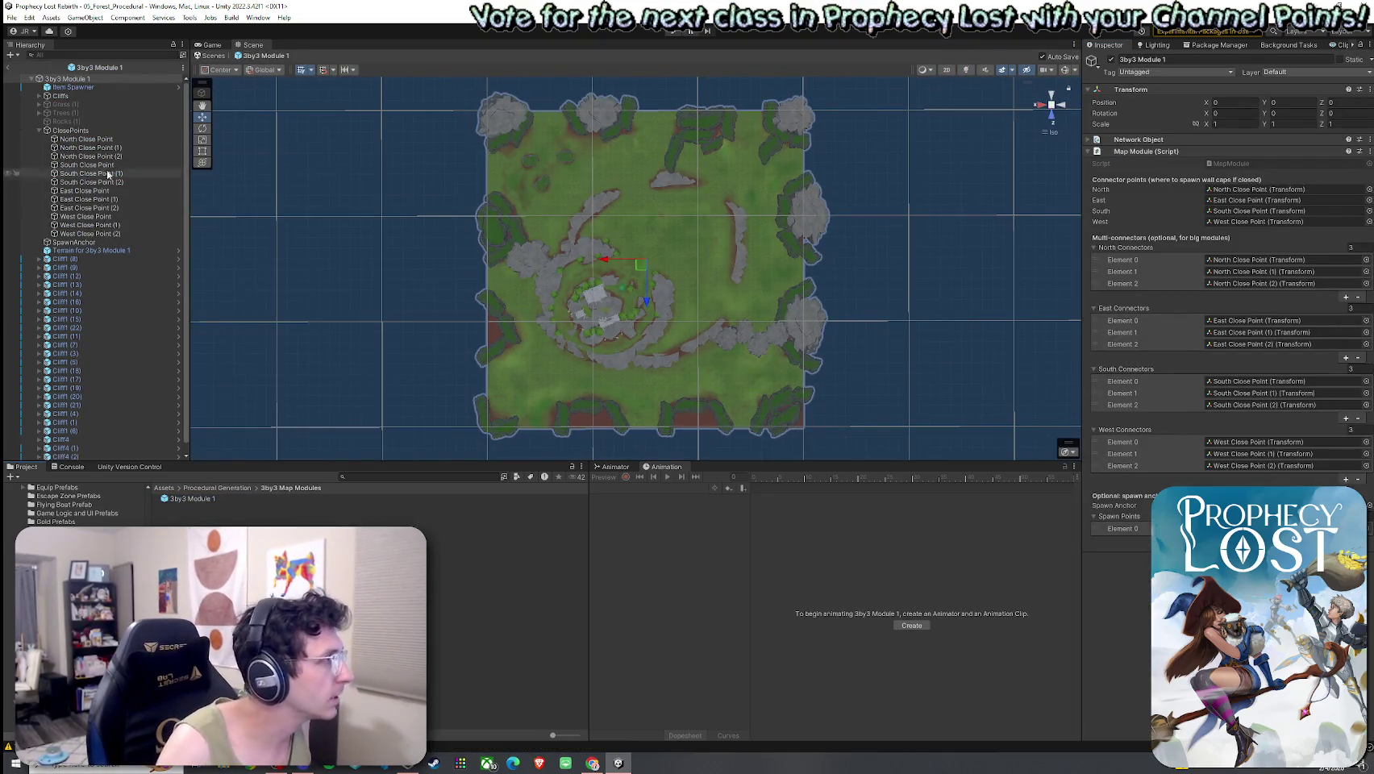
left_click(38, 130)
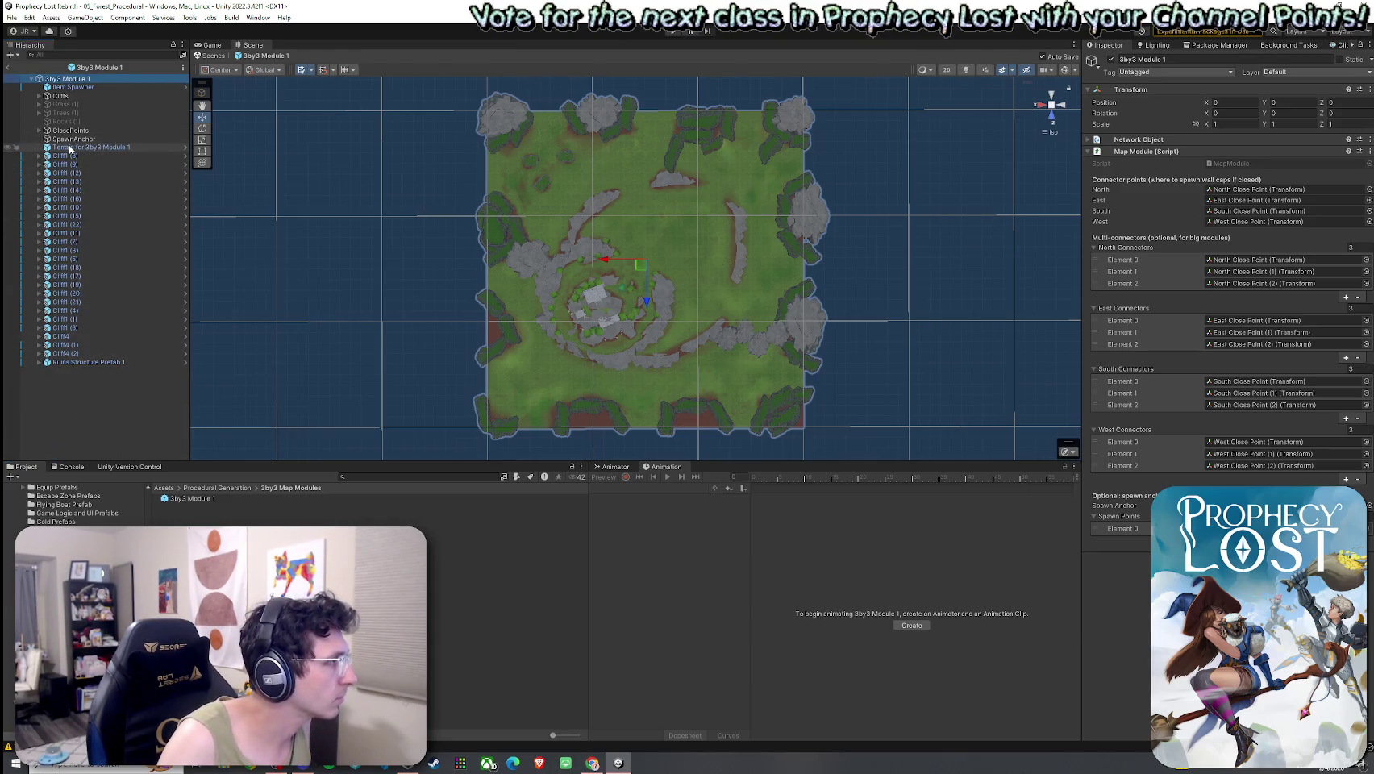
left_click(38, 97)
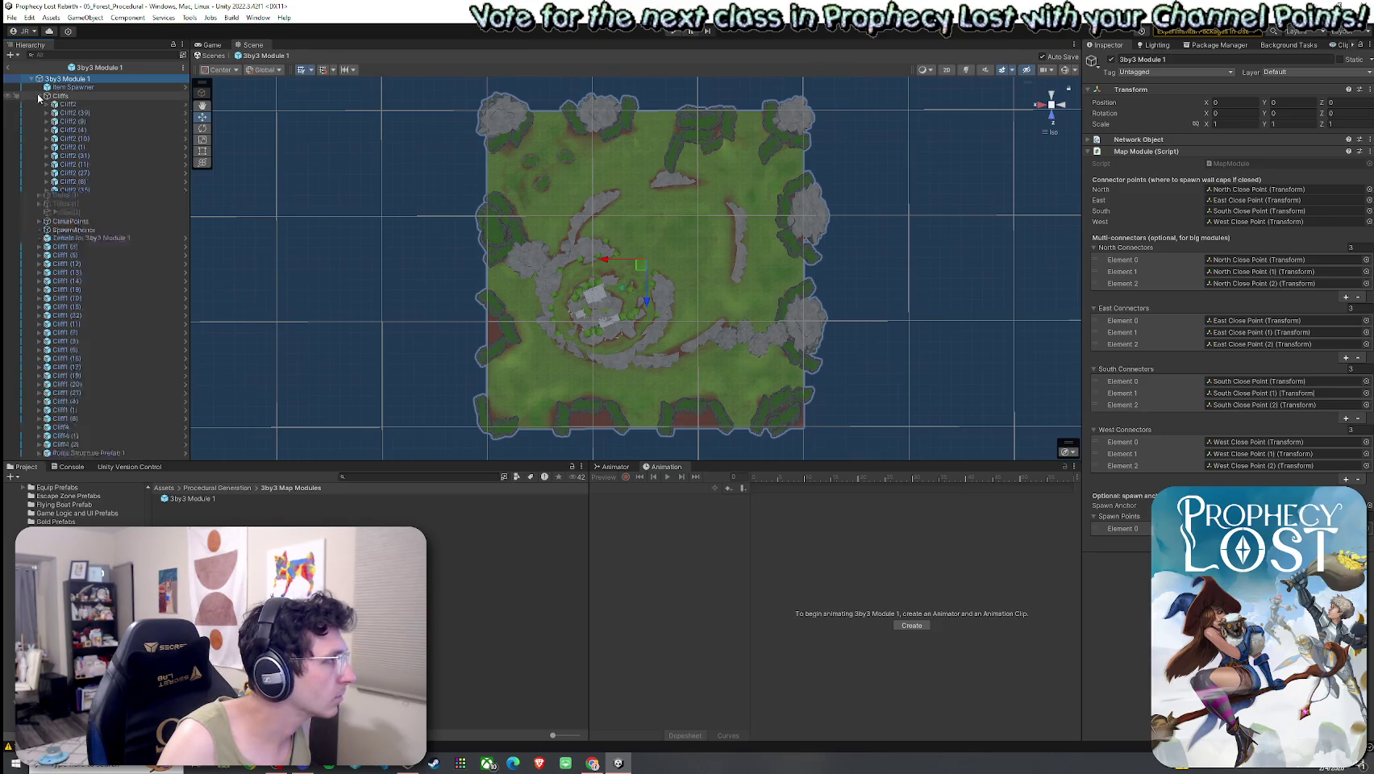
left_click(38, 96)
Inspect SpawnAnchor and Ruins Structure Prefab 1, then return to the Procedural Generation folder.
left_click(69, 130)
left_click(39, 131)
left_click(39, 131)
double_click(73, 139)
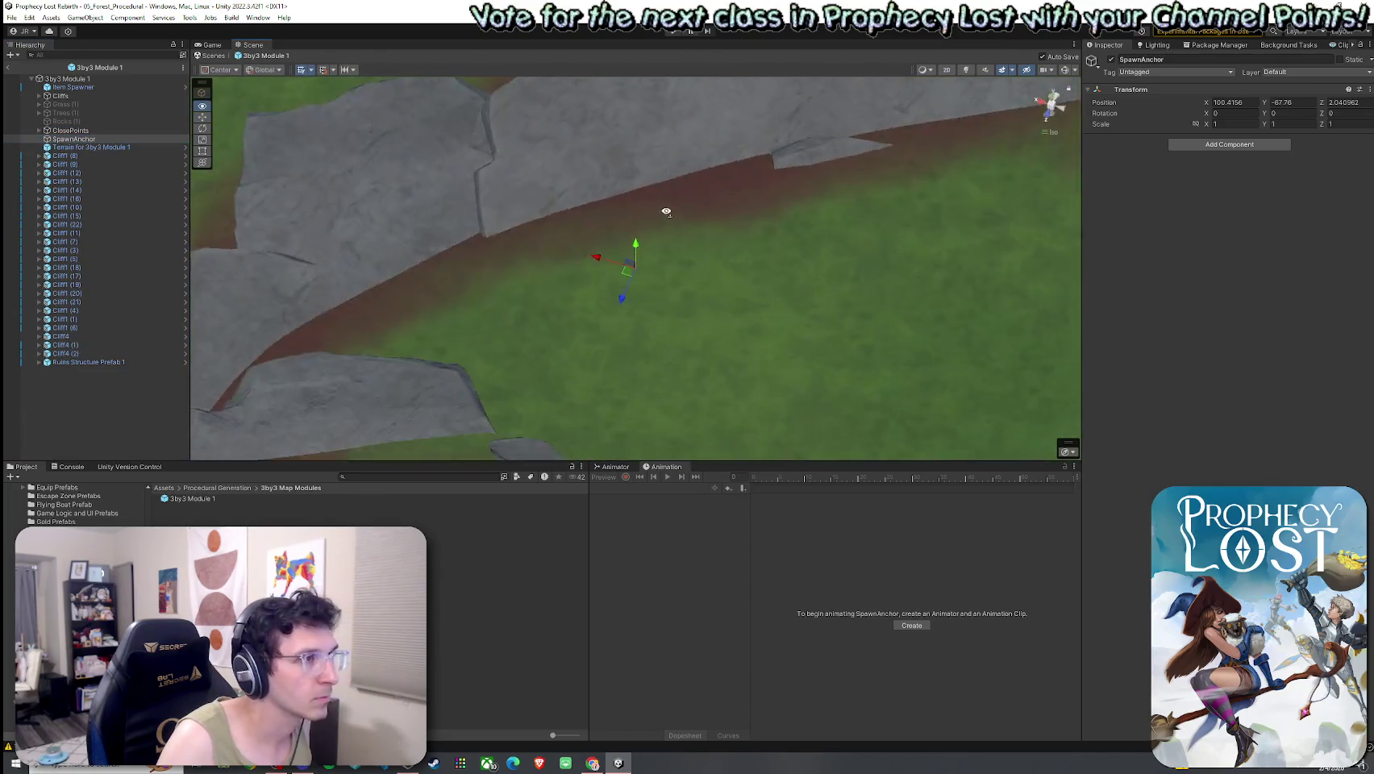
mouse_move(1055, 140)
left_mouse_down()
mouse_move(769, 206)
mouse_move(617, 208)
mouse_move(691, 262)
mouse_move(693, 290)
left_mouse_up()
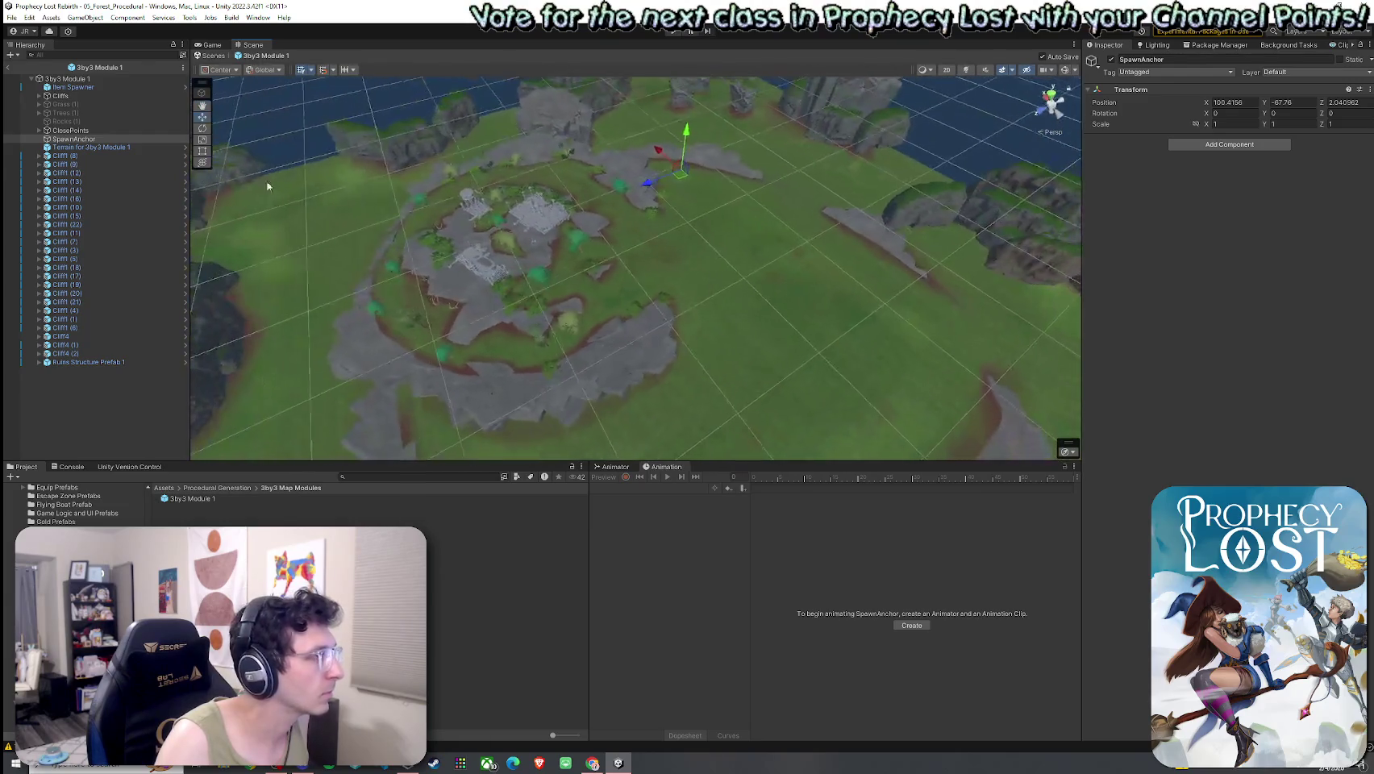
left_click(89, 362)
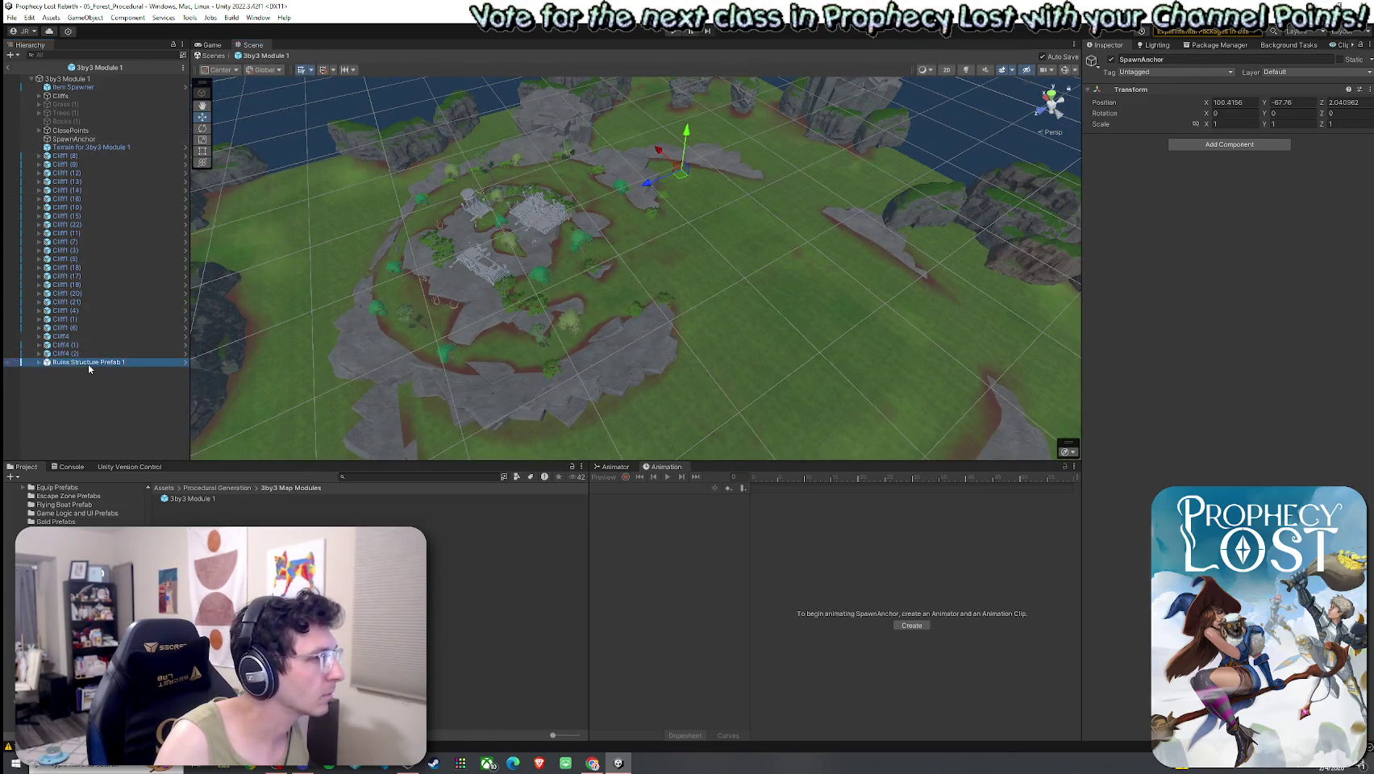
left_click(122, 56)
type("spawn")
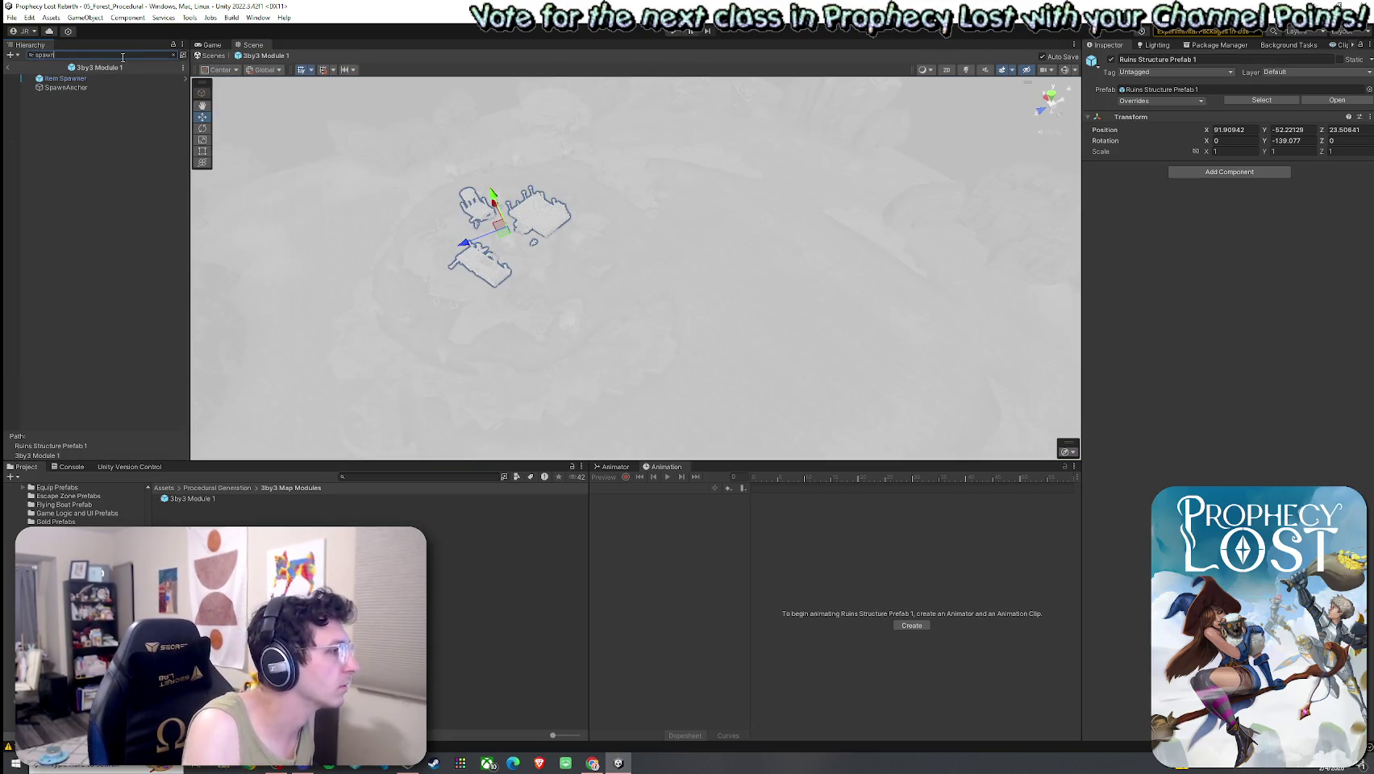
left_click(173, 55)
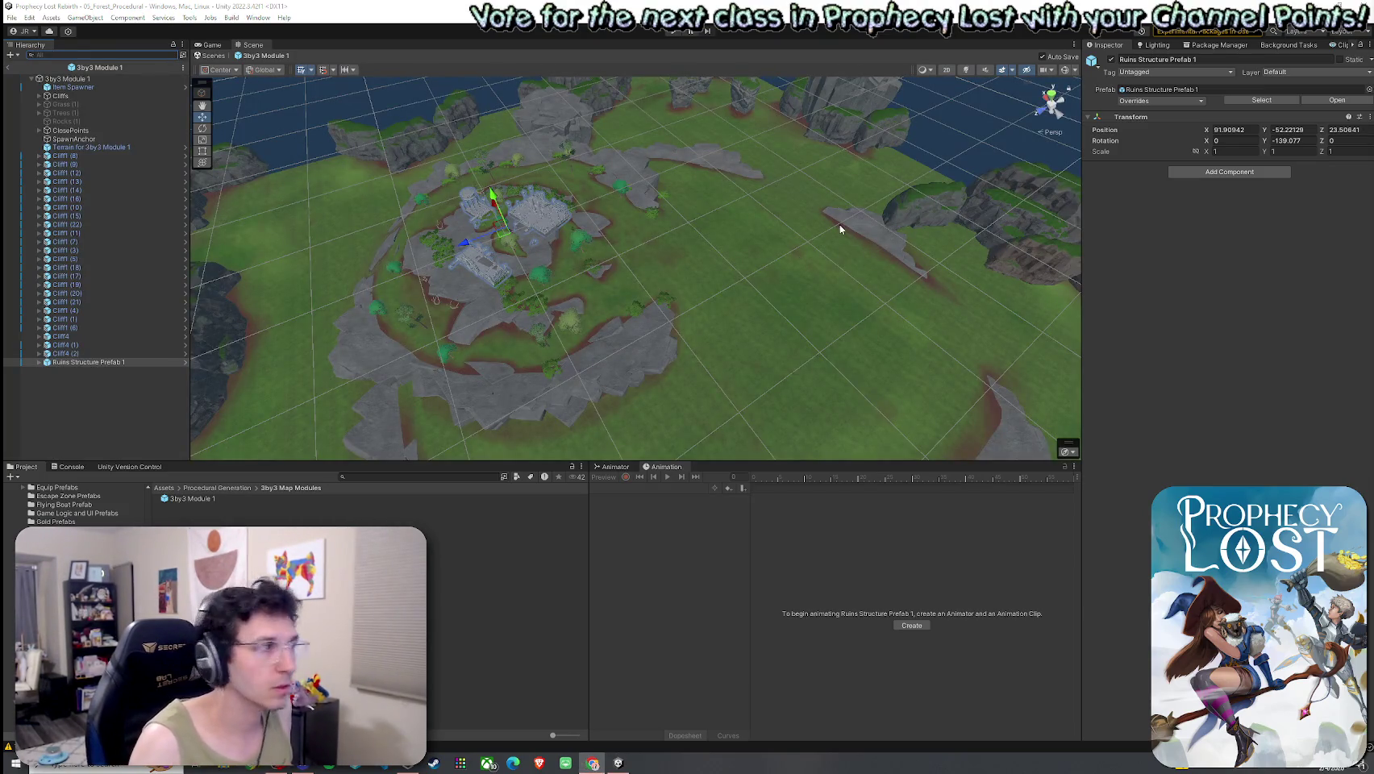
left_click(217, 488)
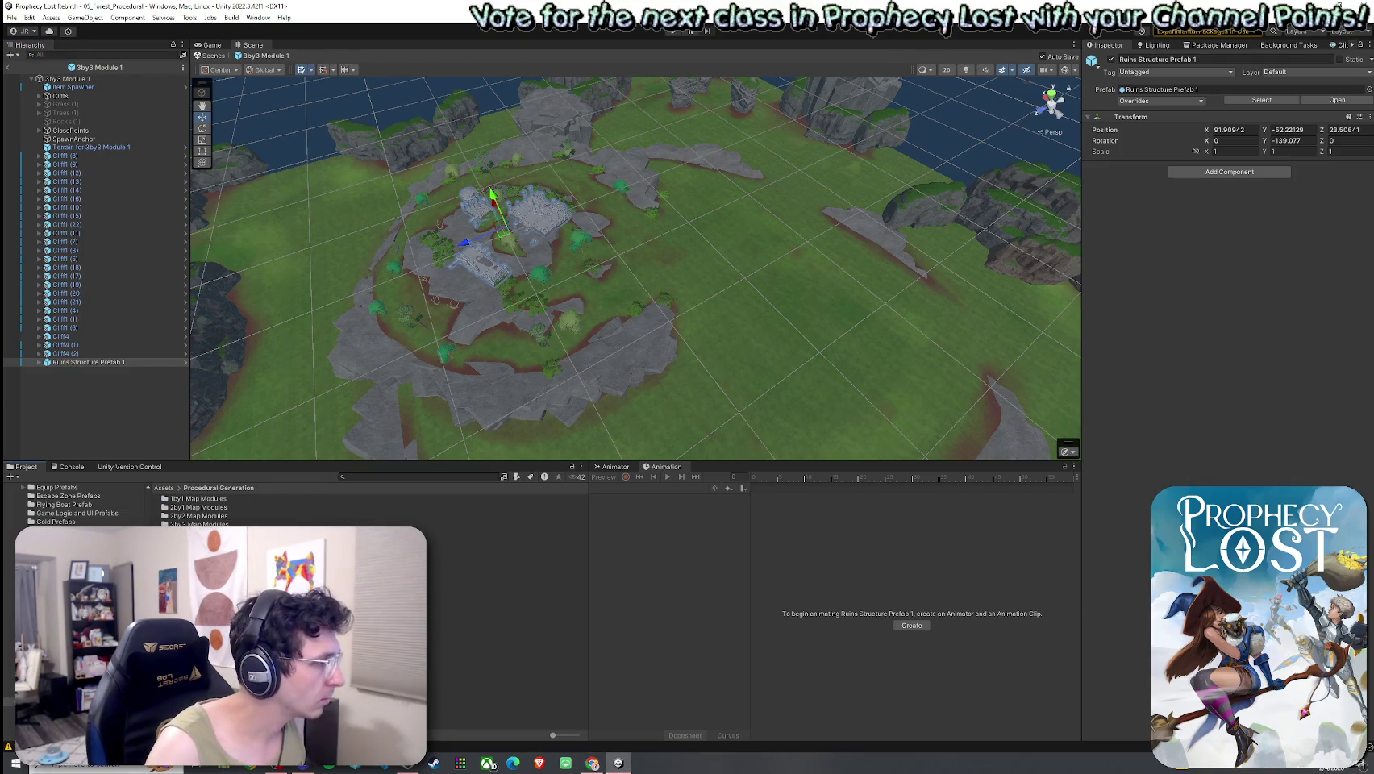
Open the 2by2 Module 1 prefab and select its Spawnpoint in perspective view.
double_click(197, 514)
double_click(191, 498)
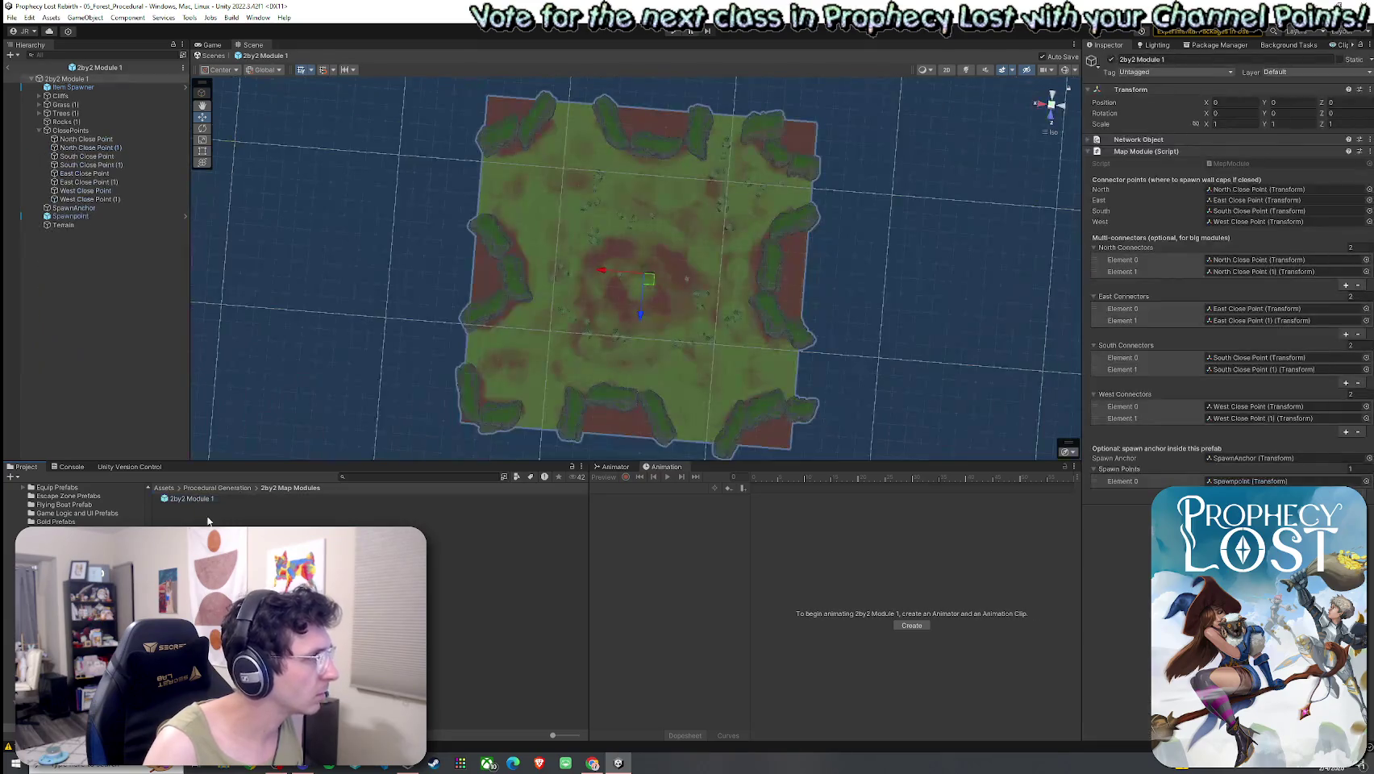
double_click(71, 216)
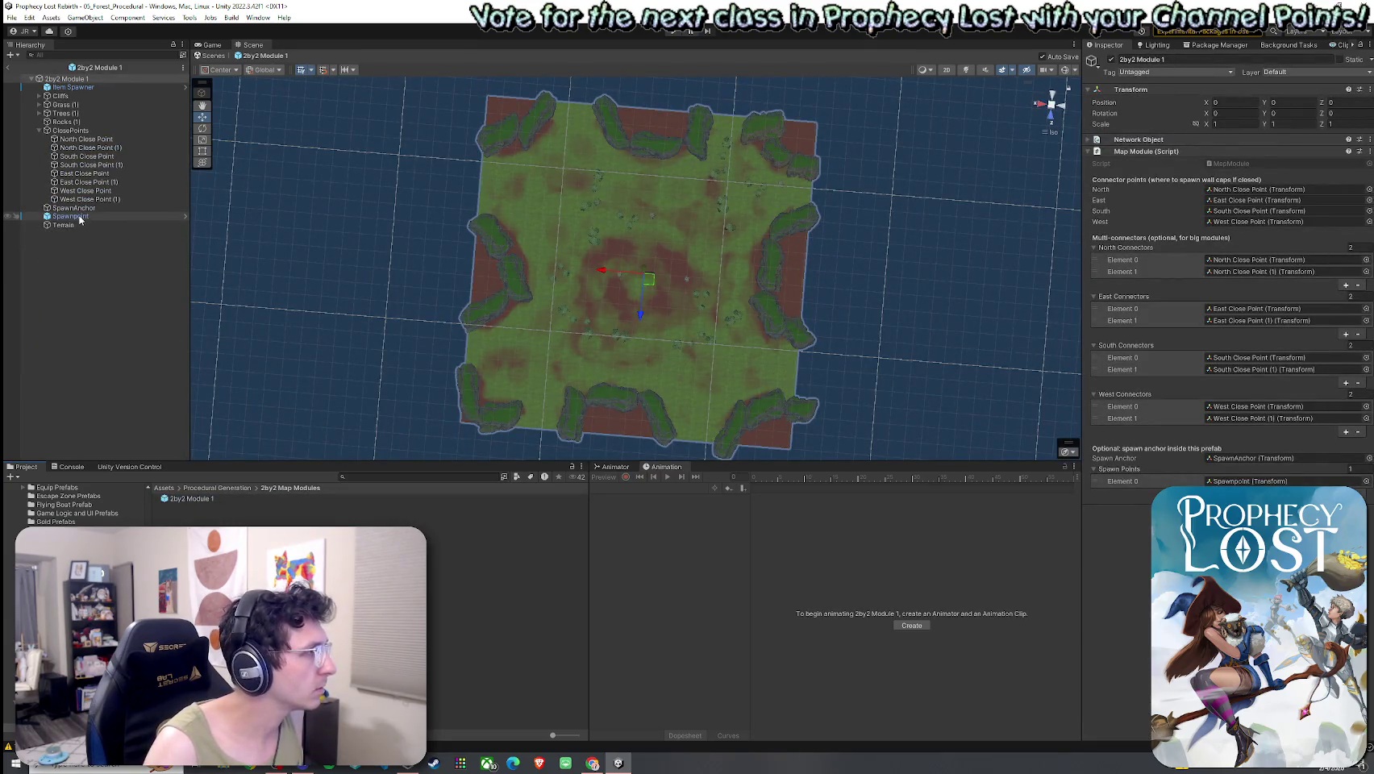
left_click_drag(588, 182, 415, 161)
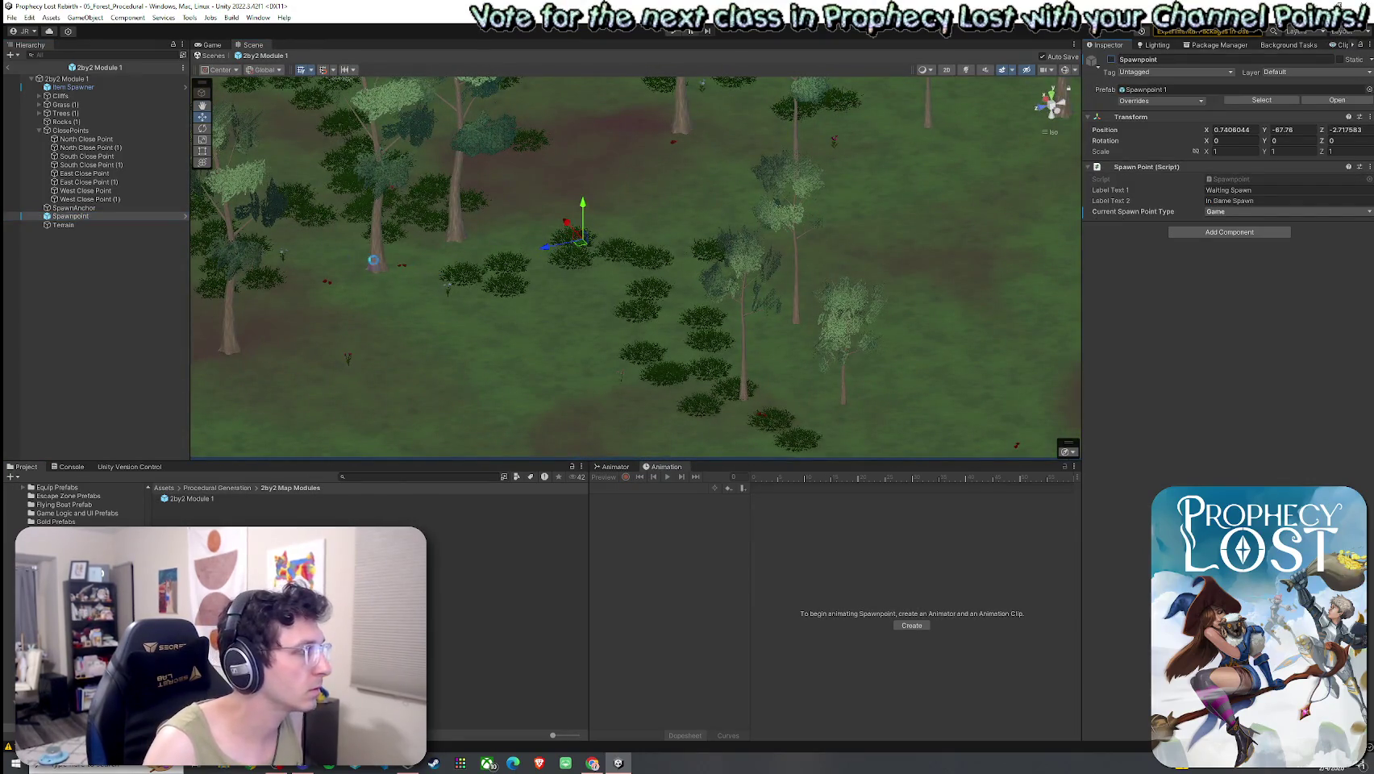
left_click(98, 264)
key("Up")
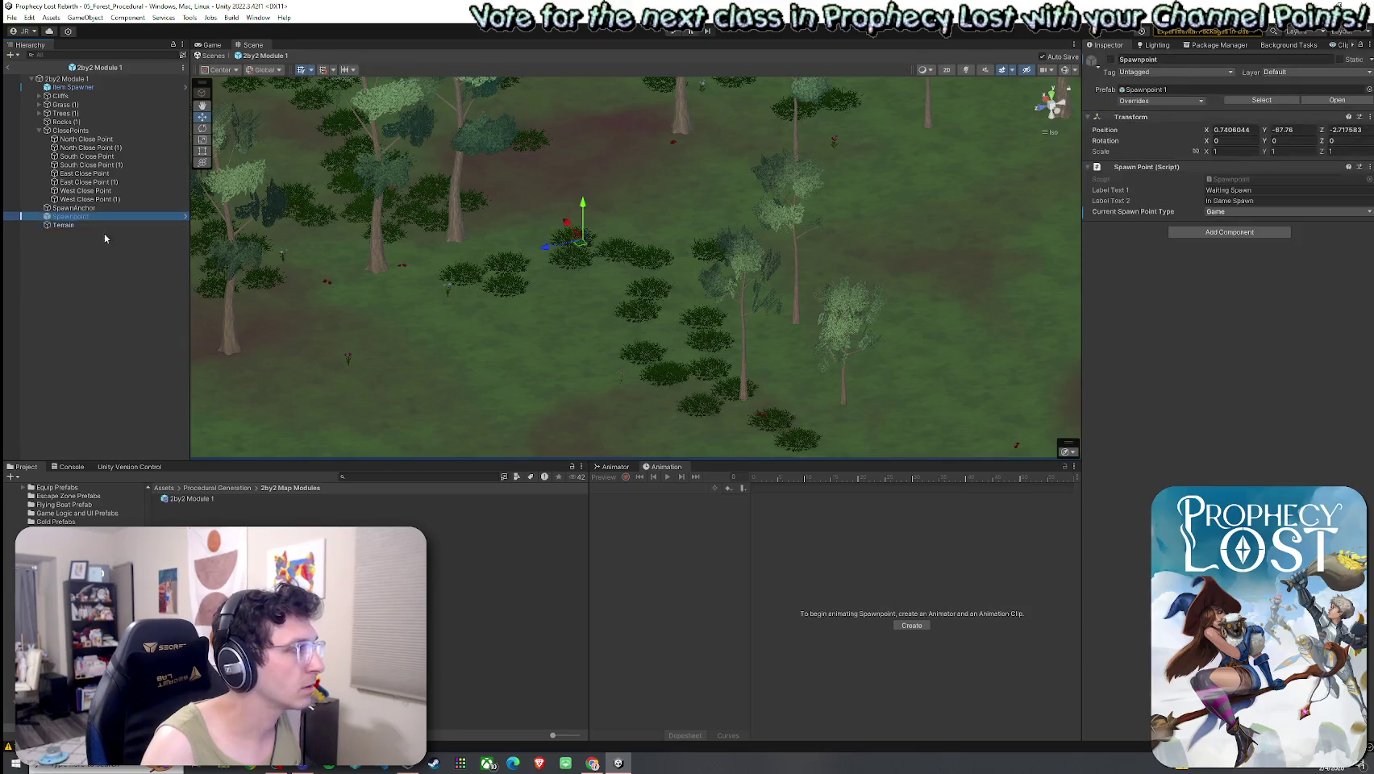
left_click(1053, 132)
mouse_move(775, 201)
left_mouse_down()
mouse_move(710, 216)
mouse_move(673, 258)
left_mouse_up()
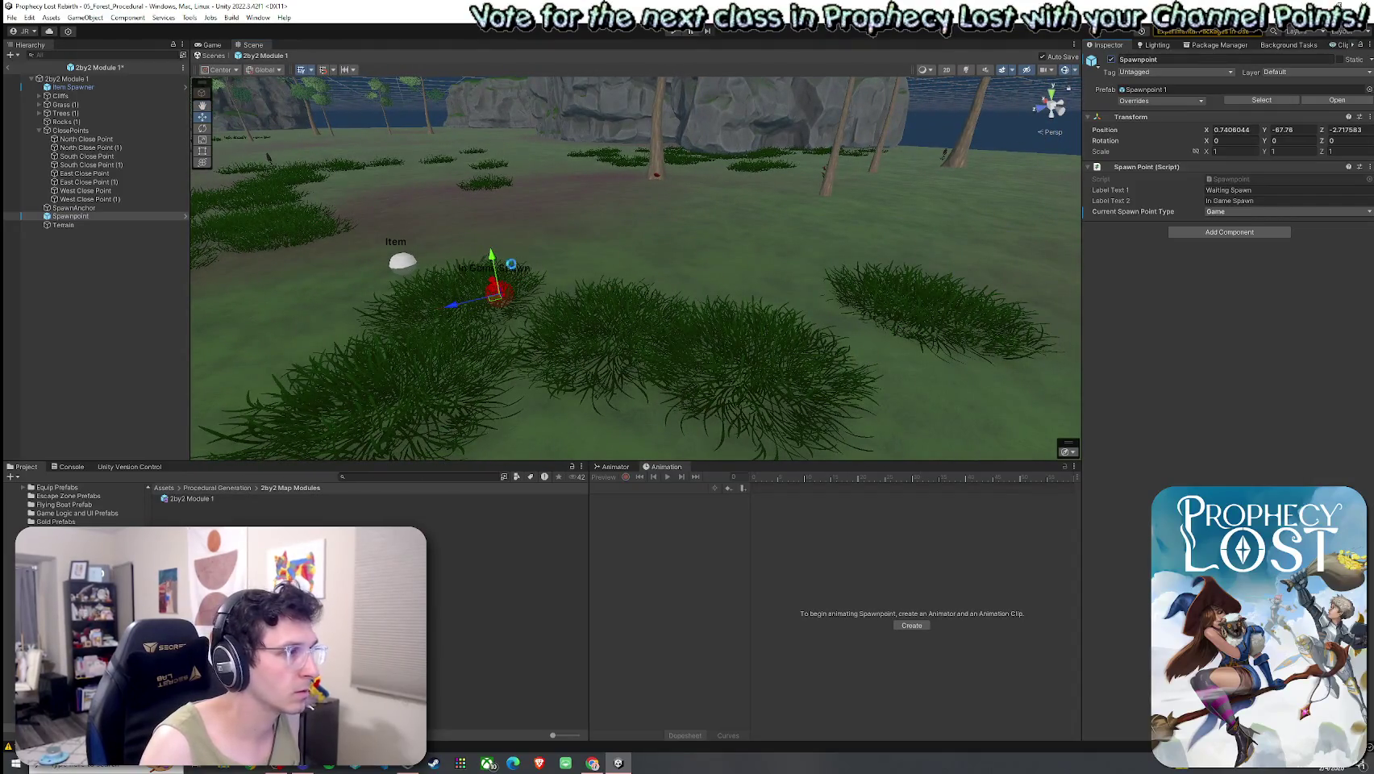
Delete the Spawnpoint from 2by2 Module 1 and return to Procedural Generation.
key("Delete")
mouse_move(524, 242)
left_mouse_down()
mouse_move(516, 299)
mouse_move(556, 343)
left_mouse_up()
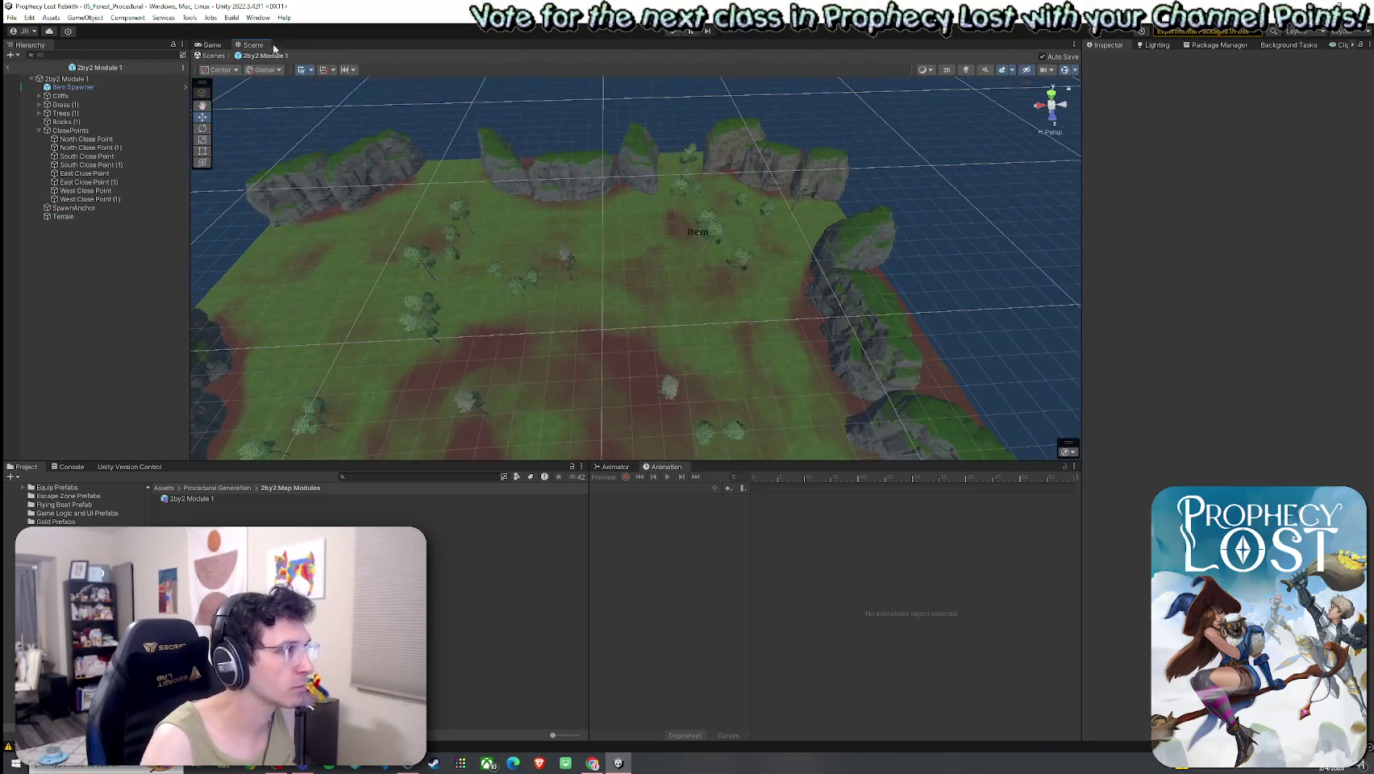
mouse_move(403, 242)
left_mouse_down()
mouse_move(433, 294)
mouse_move(524, 319)
mouse_move(615, 278)
mouse_move(654, 285)
mouse_move(500, 267)
left_mouse_up()
left_click(11, 17)
key("Escape")
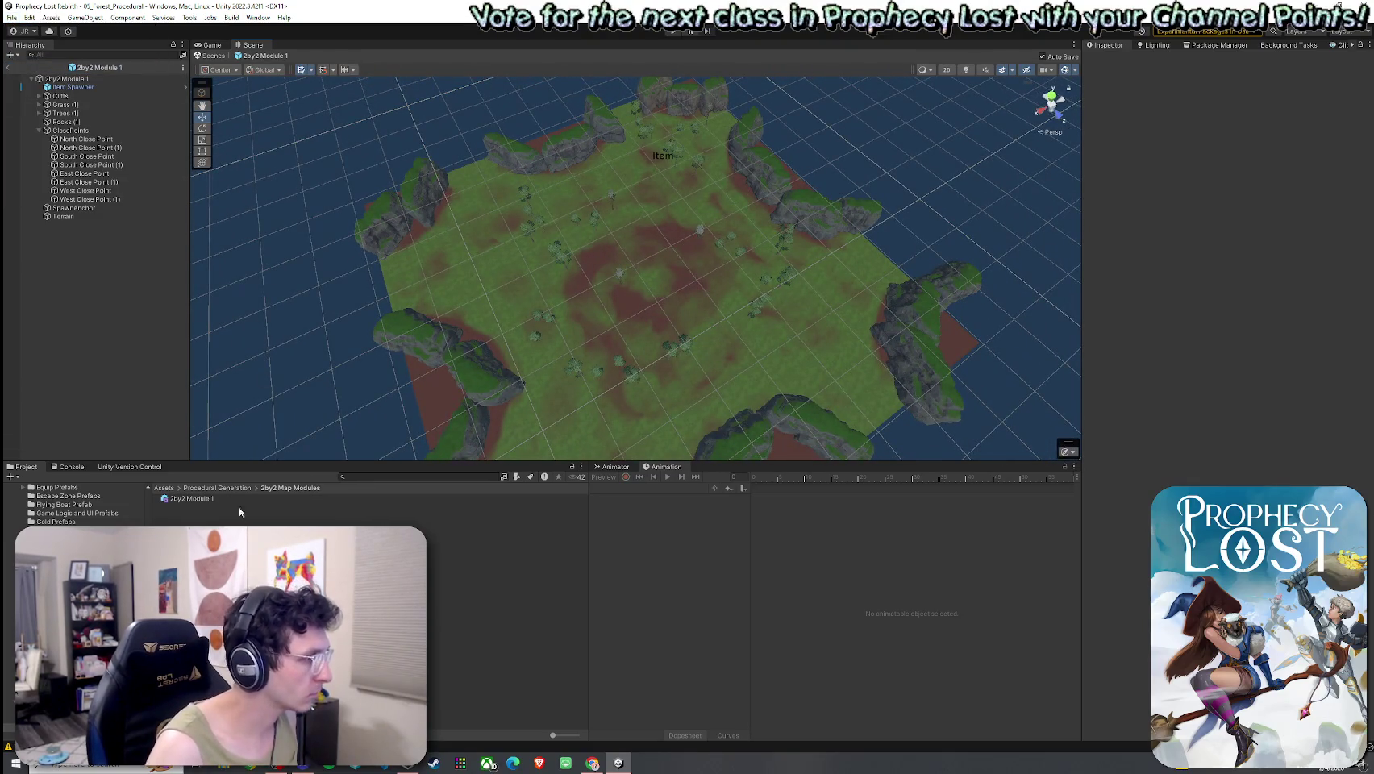
left_click(232, 489)
Open Corner Module 1 NE and move its Spawnpoint into the open clearing.
double_click(201, 500)
double_click(201, 499)
mouse_move(740, 339)
left_mouse_down()
mouse_move(423, 263)
mouse_move(455, 288)
mouse_move(169, 342)
left_mouse_up()
left_click(590, 235)
mouse_move(604, 259)
left_mouse_down()
mouse_move(766, 168)
mouse_move(776, 133)
left_mouse_up()
mouse_move(693, 213)
left_mouse_down()
mouse_move(642, 206)
mouse_move(781, 214)
mouse_move(573, 292)
mouse_move(629, 298)
left_mouse_up()
mouse_move(721, 308)
left_mouse_down()
mouse_move(597, 314)
mouse_move(522, 275)
mouse_move(442, 338)
left_mouse_up()
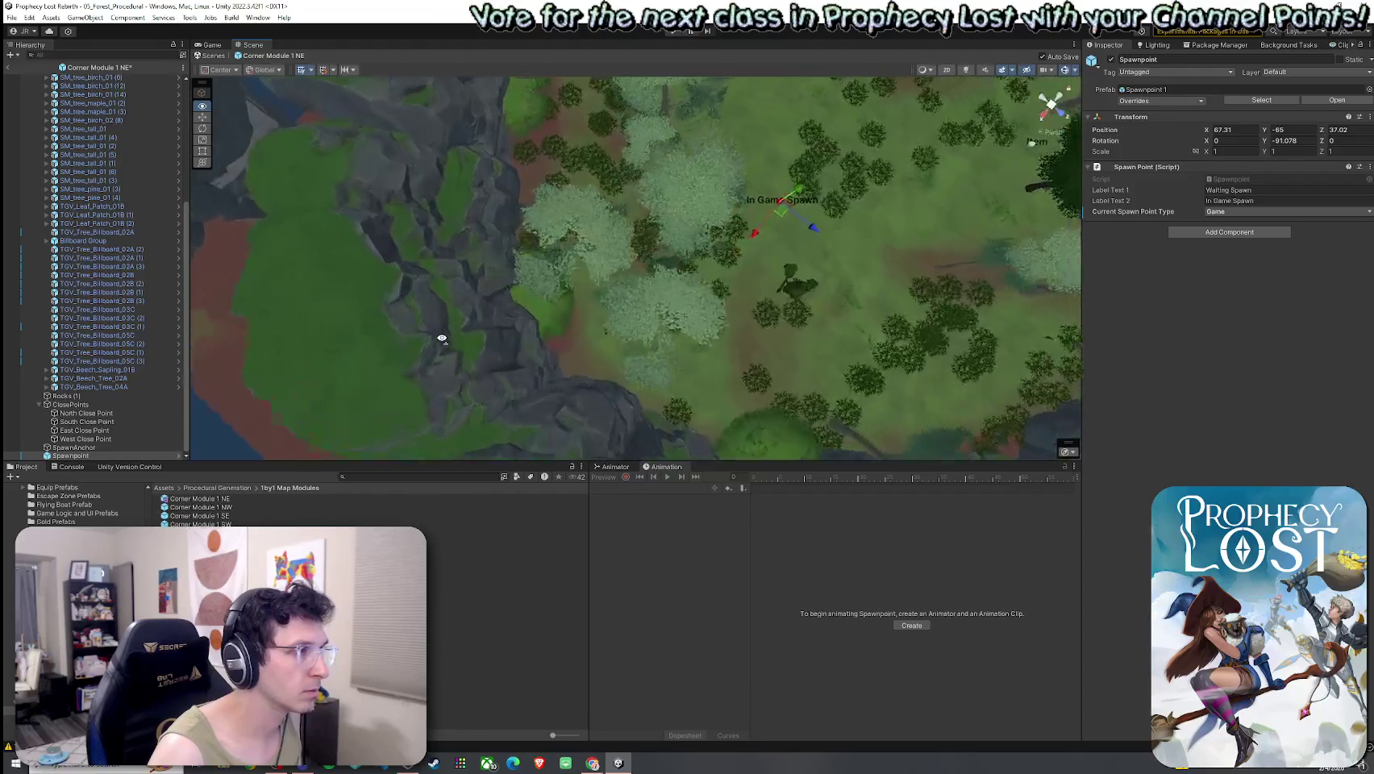
Lower the spawn point slightly to about Y −66.19 and return to the forest scene.
scroll(484, 290, "up", 5)
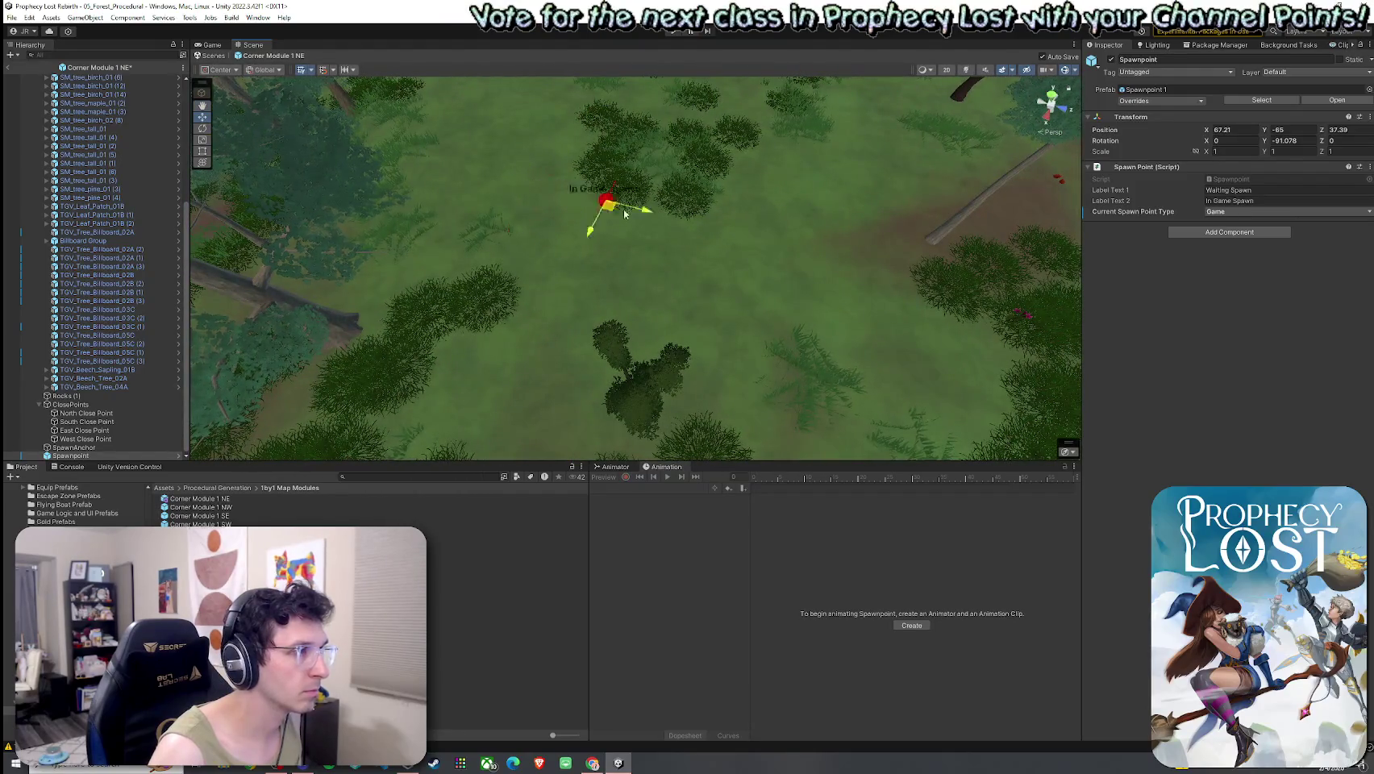
mouse_move(652, 339)
left_mouse_down()
mouse_move(663, 221)
mouse_move(595, 294)
mouse_move(930, 145)
left_mouse_up()
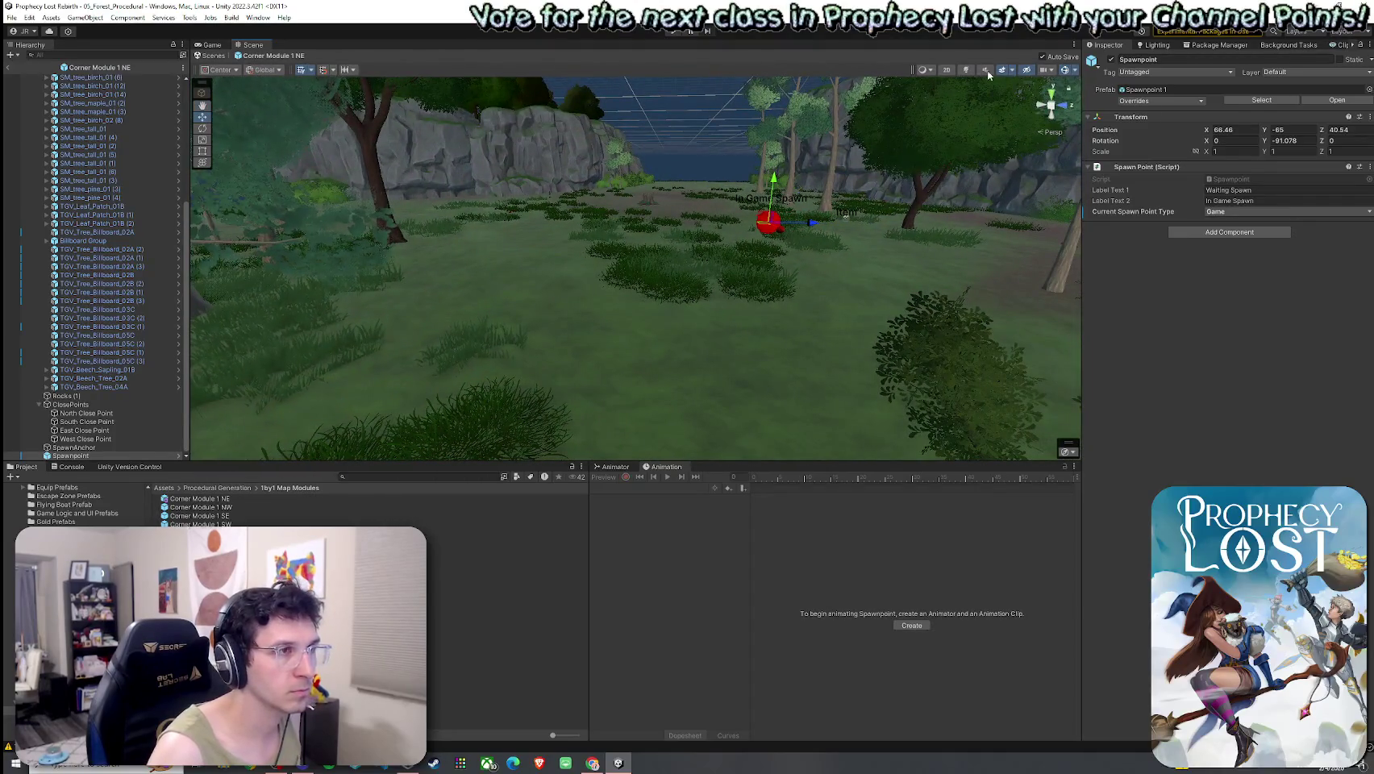
left_click(965, 71)
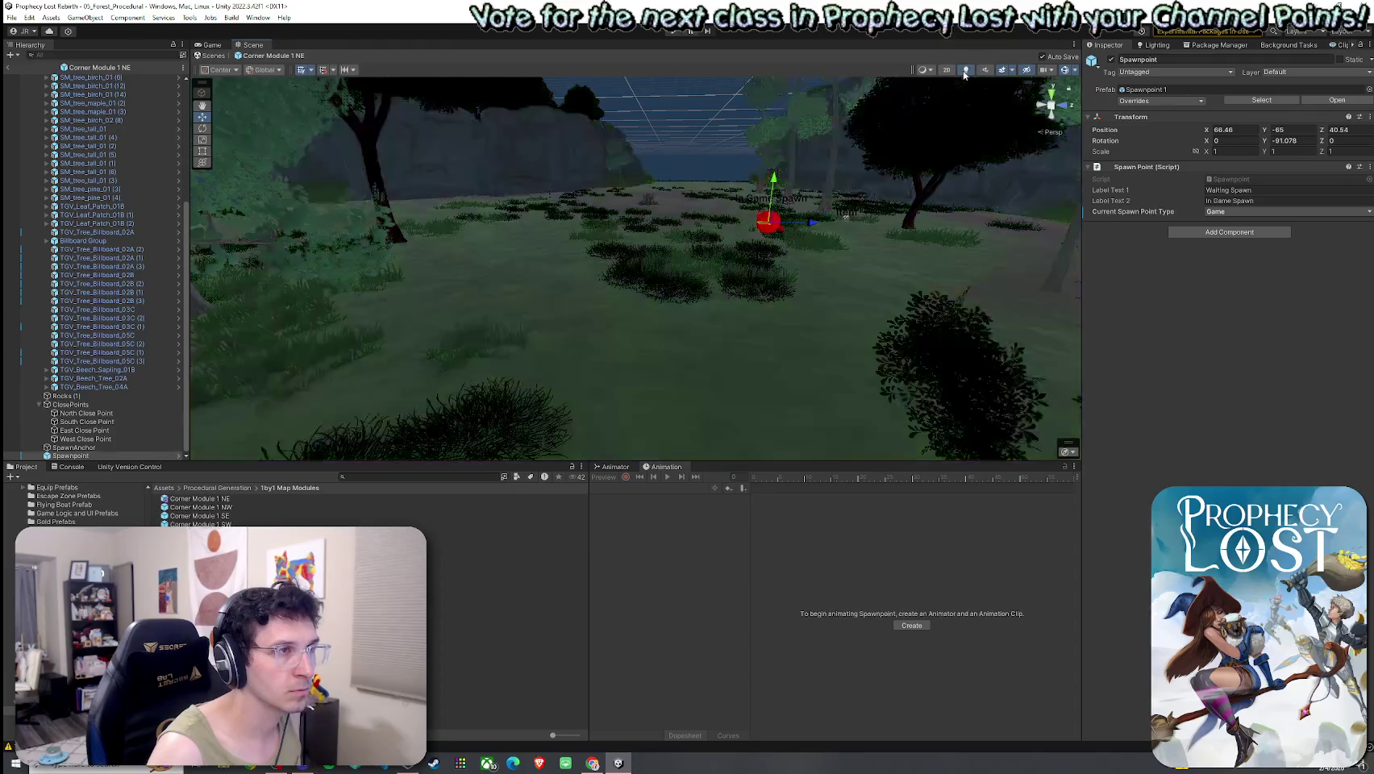
left_click(965, 71)
left_click(965, 71)
left_click(965, 71)
mouse_move(726, 202)
left_mouse_down()
mouse_move(541, 194)
mouse_move(556, 218)
mouse_move(538, 273)
left_mouse_up()
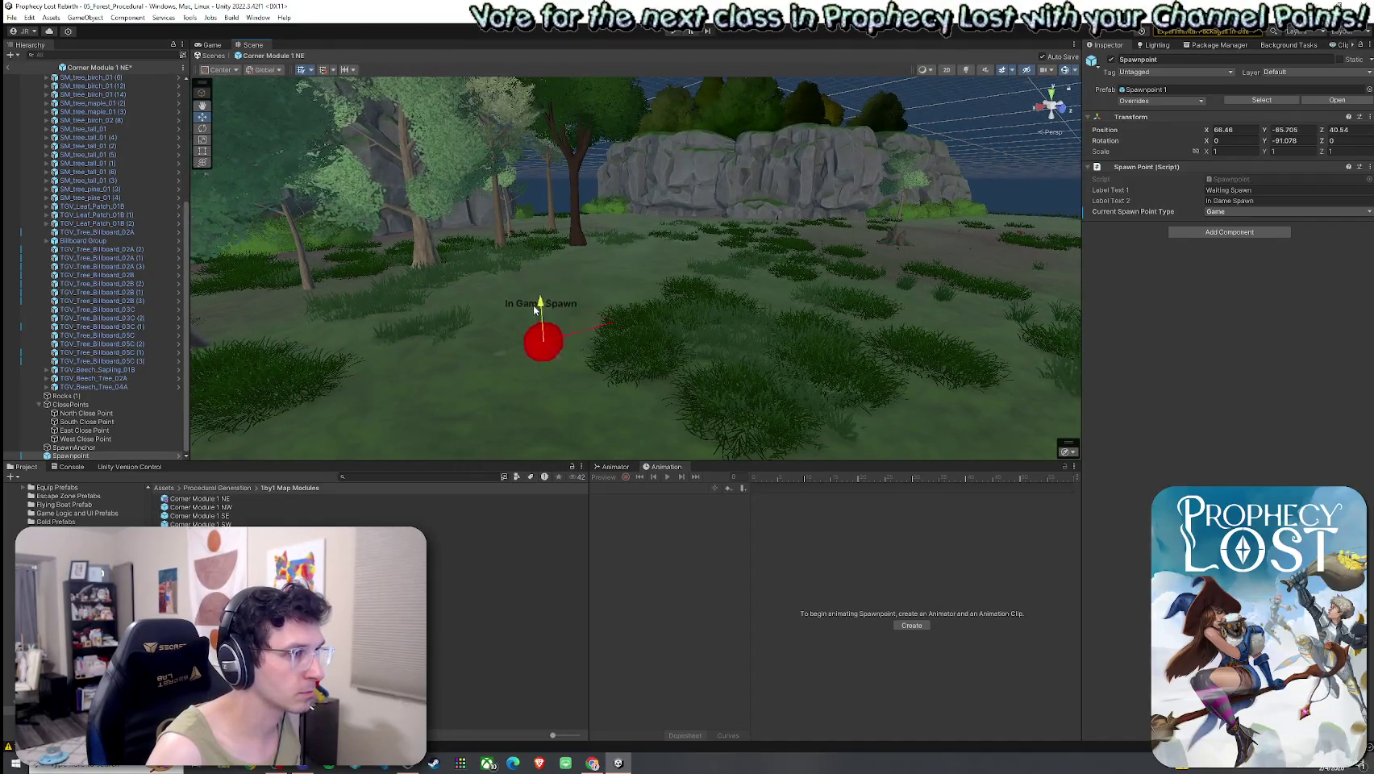
mouse_move(567, 395)
left_mouse_down()
mouse_move(558, 380)
mouse_move(583, 332)
mouse_move(665, 351)
mouse_move(607, 346)
mouse_move(593, 307)
left_mouse_up()
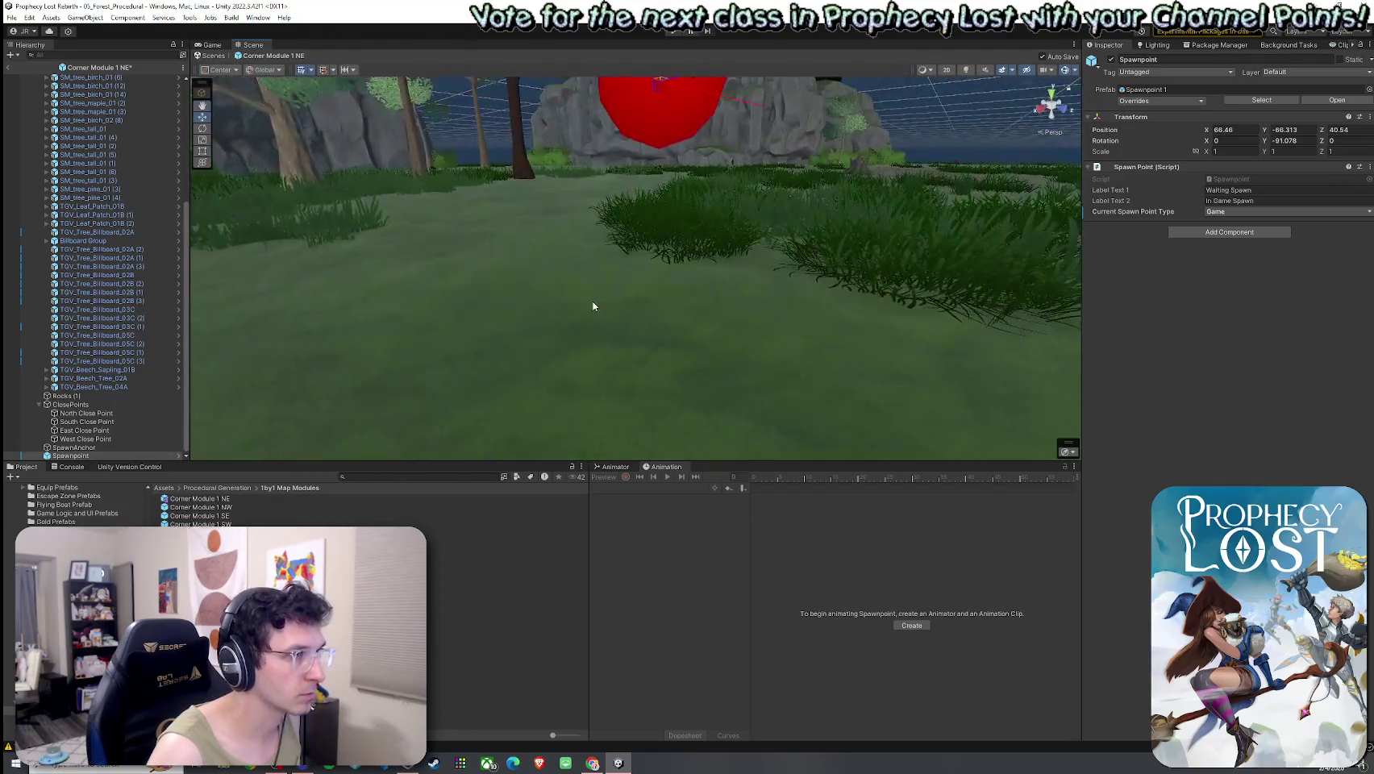
scroll(617, 303, "down", 3)
left_click_drag(637, 137, 638, 179)
mouse_move(654, 230)
left_mouse_down()
mouse_move(703, 309)
mouse_move(675, 309)
left_mouse_up()
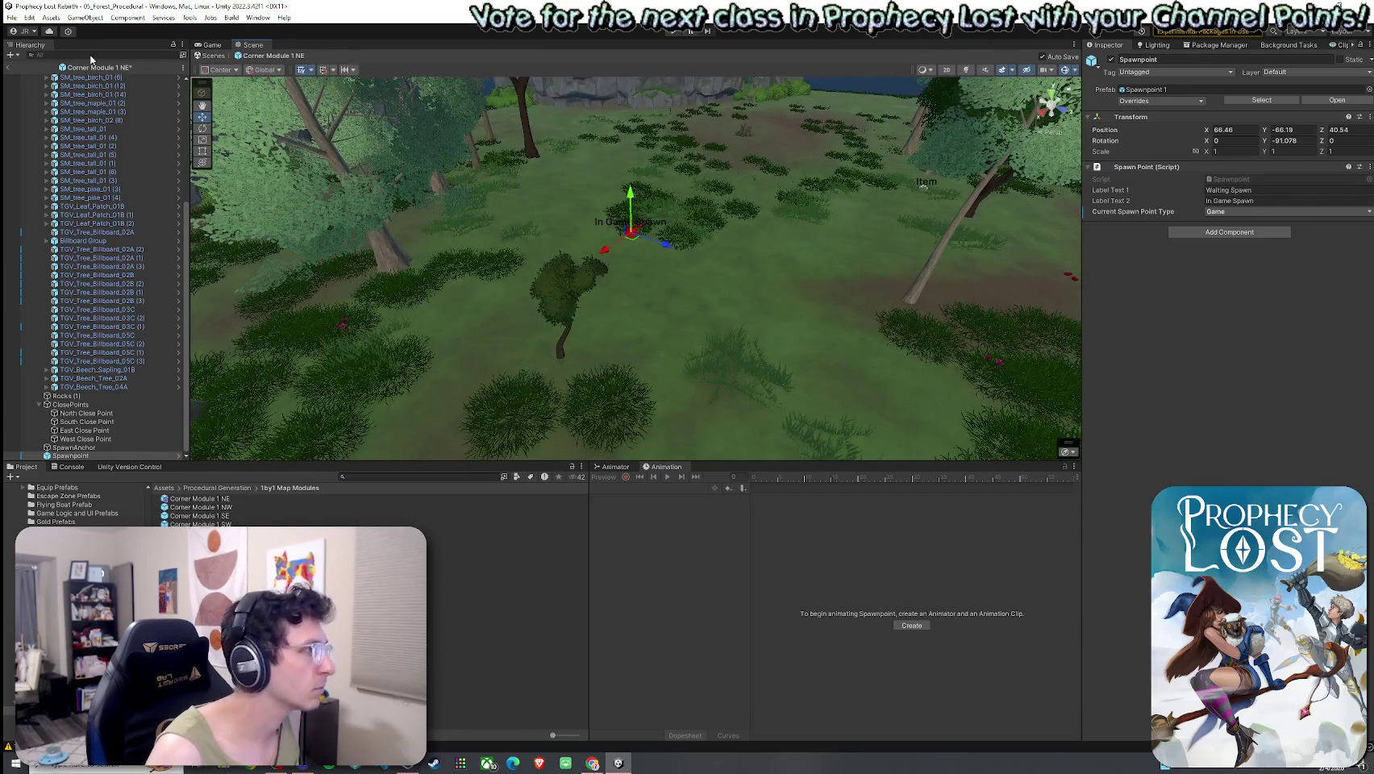
left_click(8, 68)
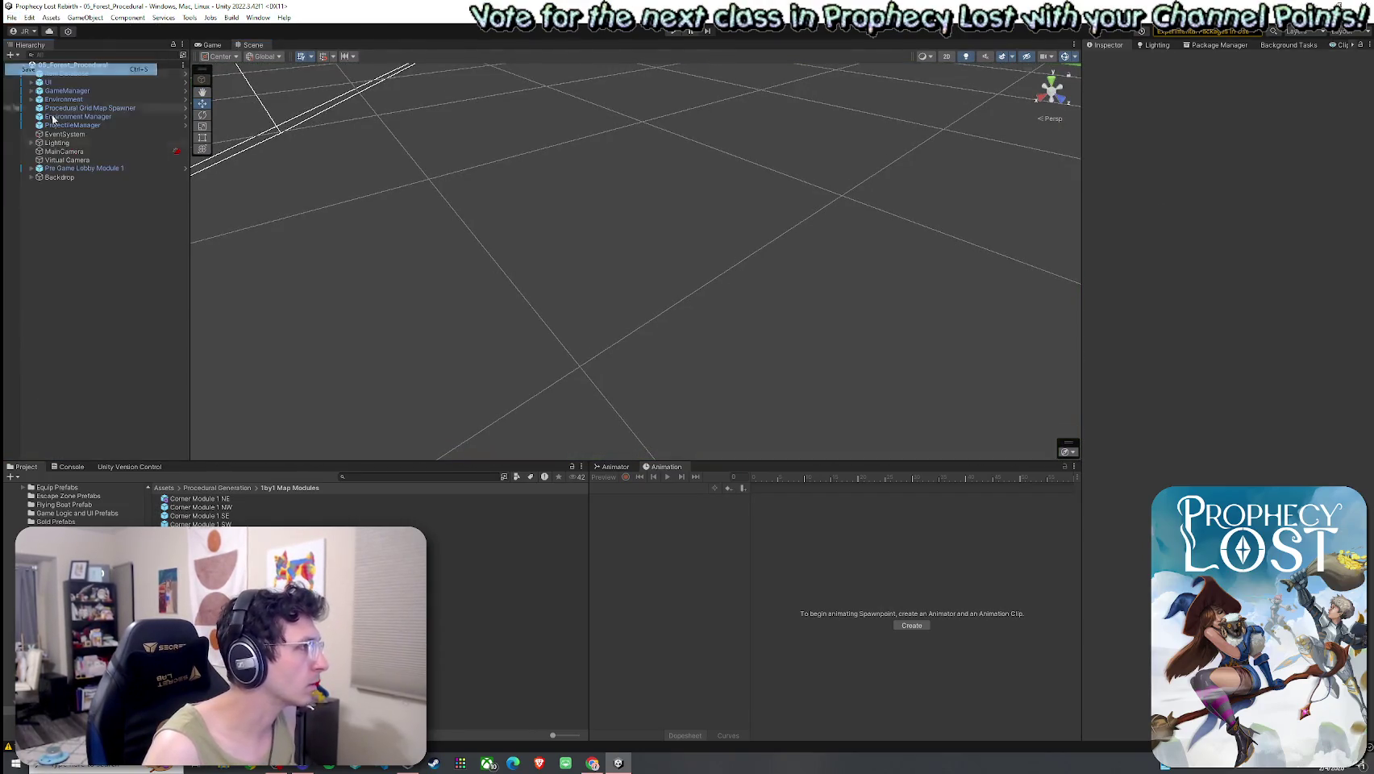
Open Cross Module 1 and delete its Spawnpoint.
left_click(200, 525)
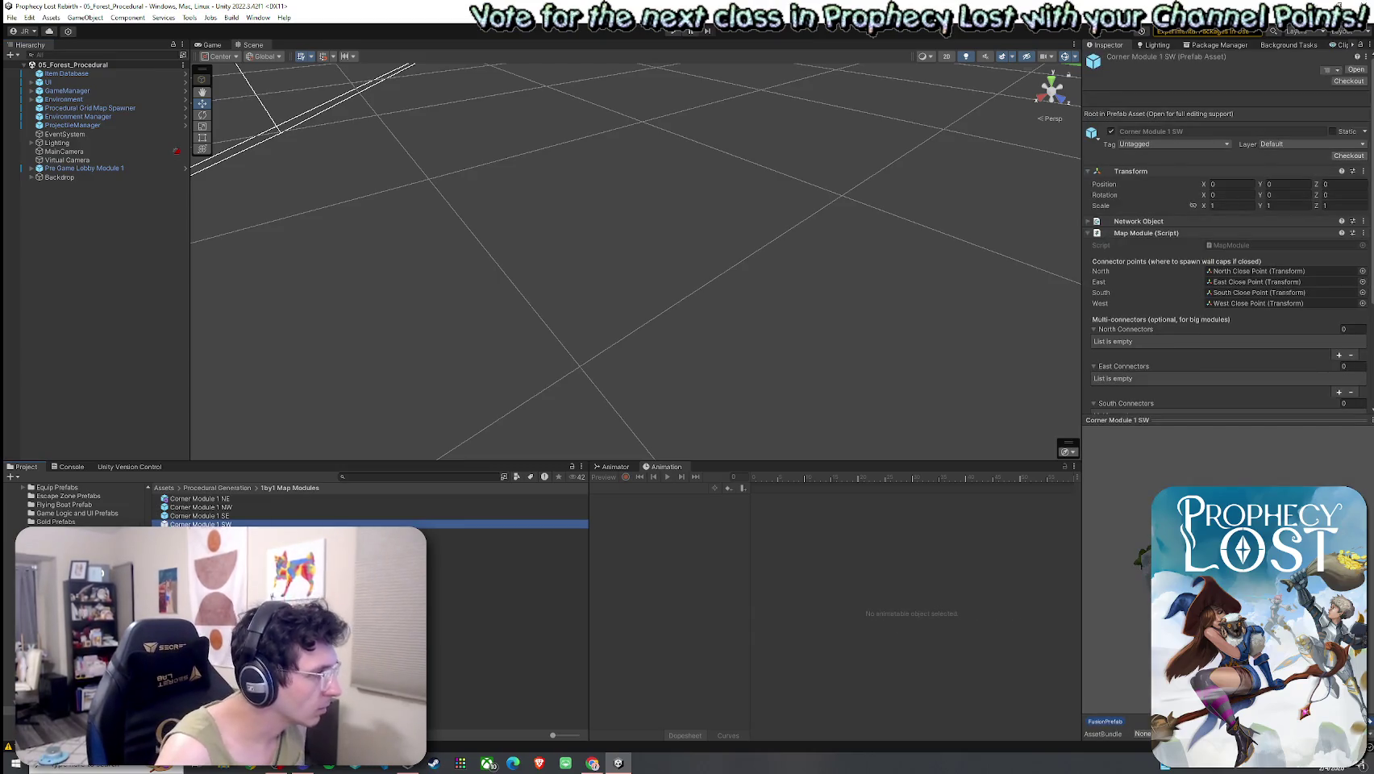
key("Up")
key("Up")
key("Up")
left_click(200, 533)
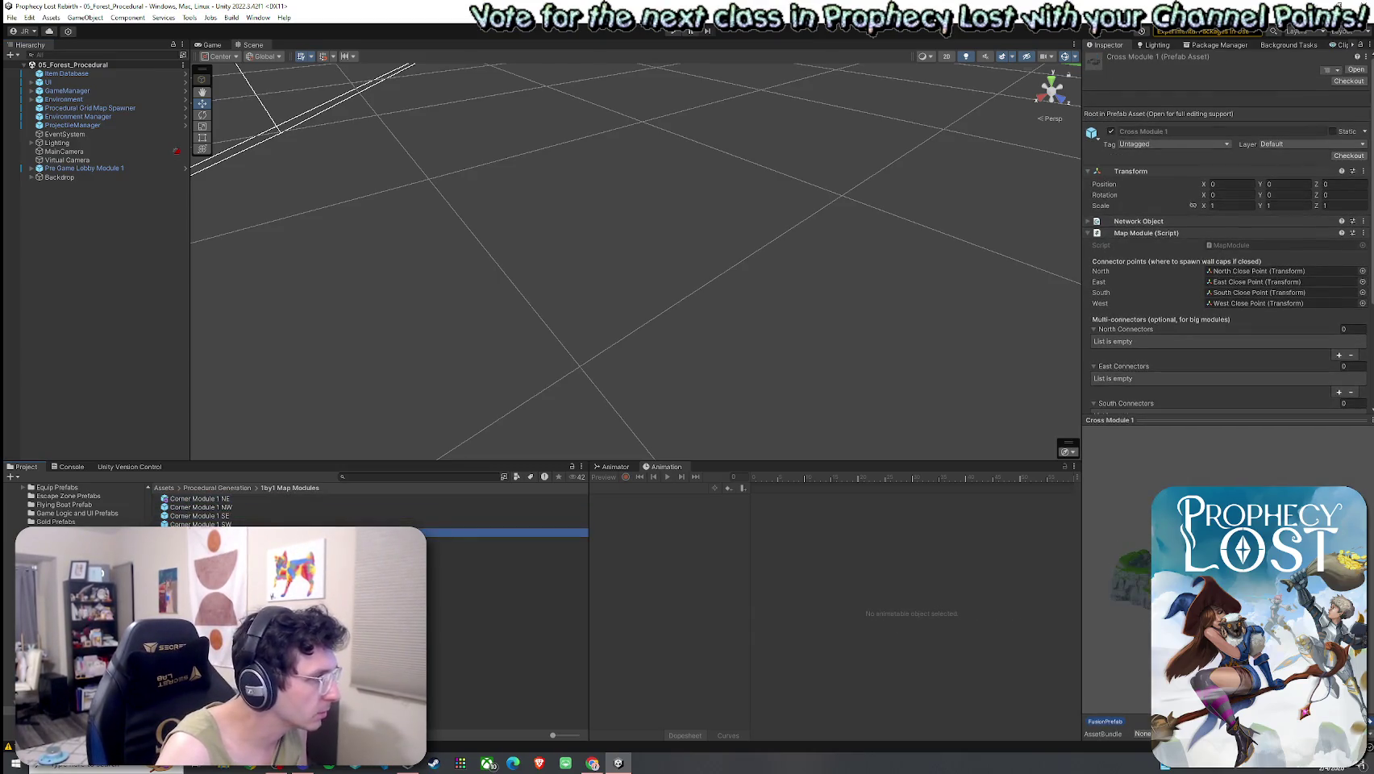
key("Return")
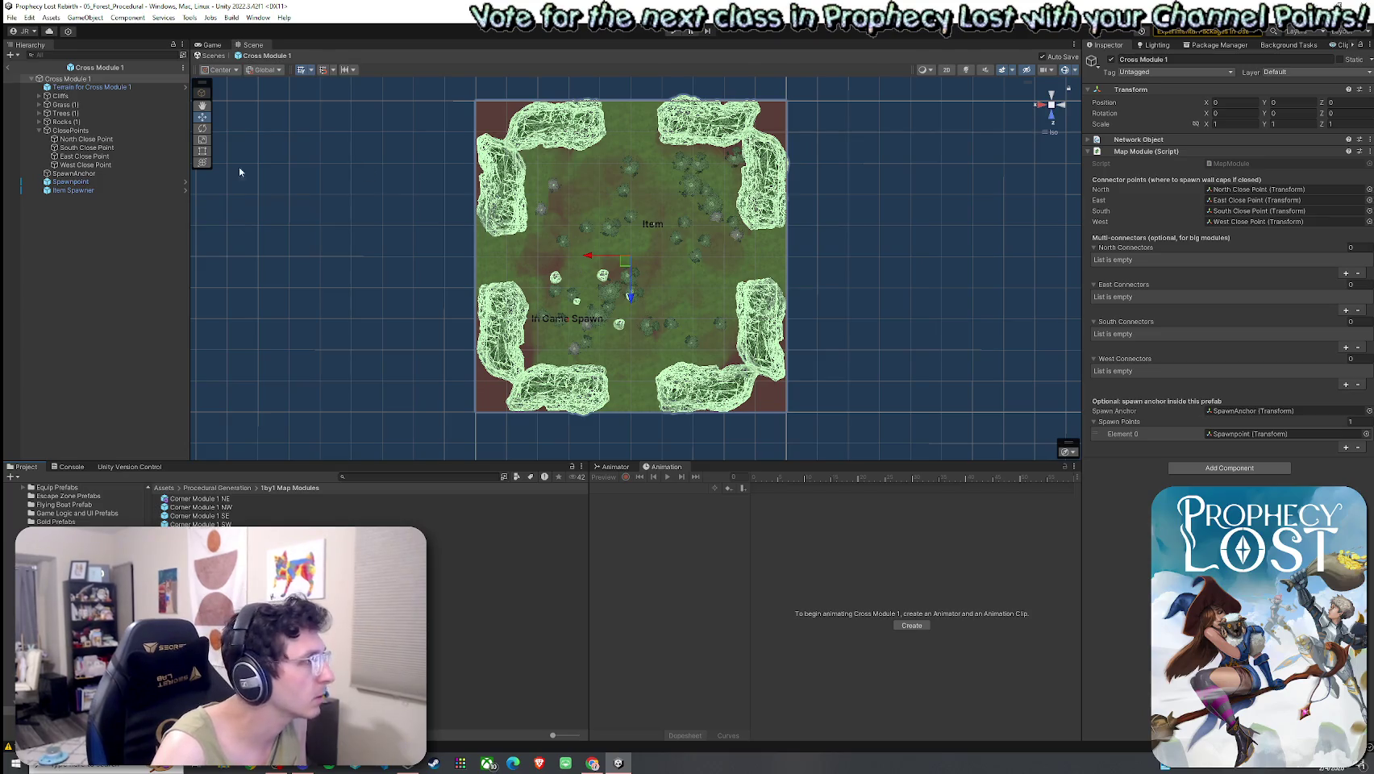
left_click(74, 182)
left_click_drag(843, 305, 688, 168)
key("Delete")
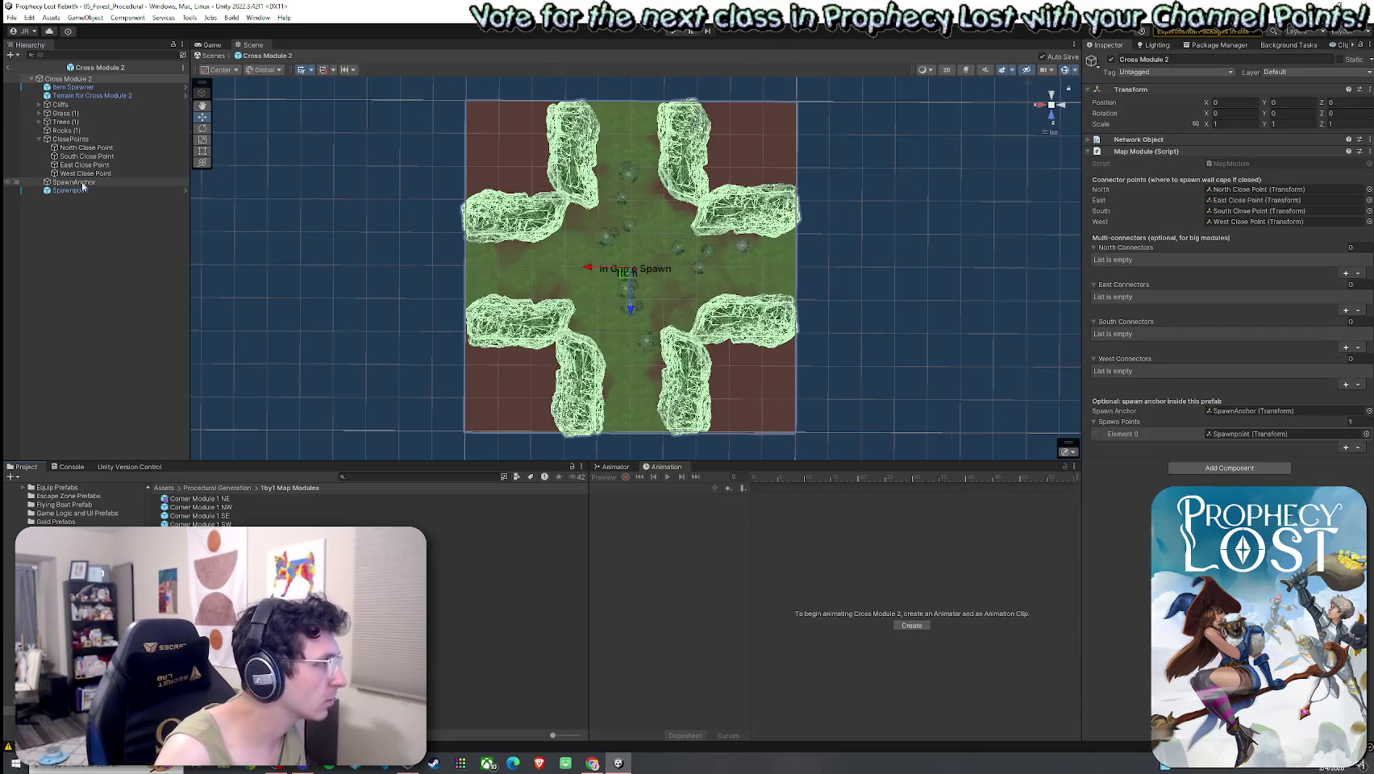
Delete the Spawnpoints from Cross Modules 2, 3 and 4.
key("Delete")
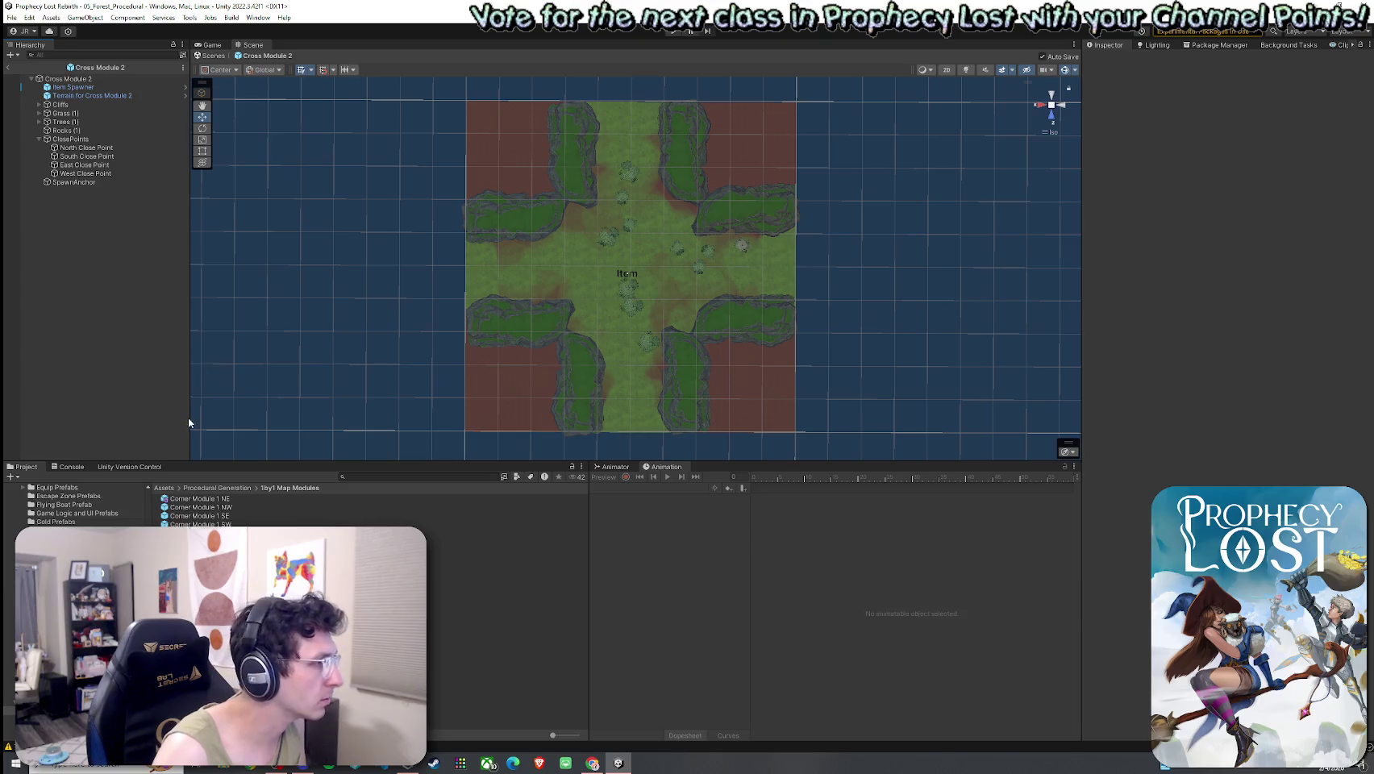
key("ctrl+v")
key("Delete")
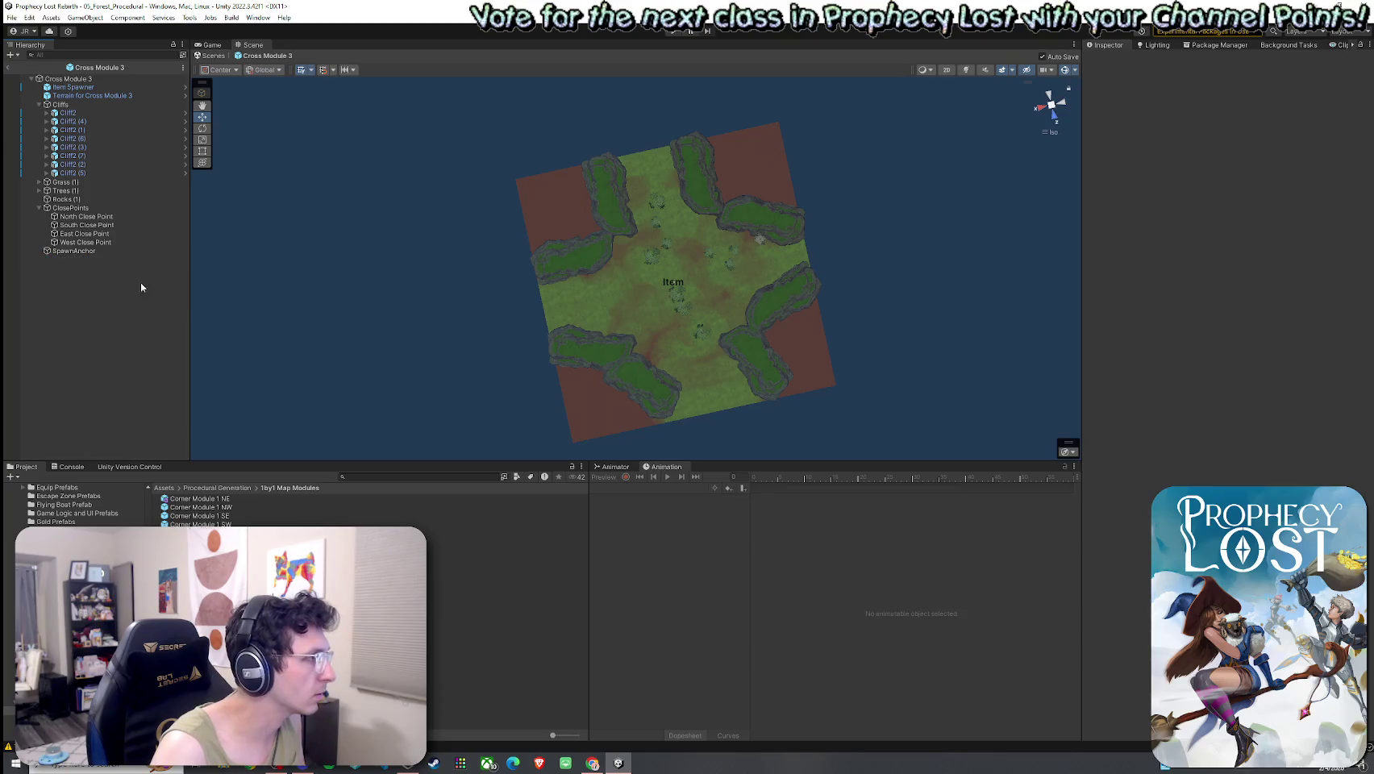
key("ctrl+z")
key("ctrl+z")
key("ctrl+z")
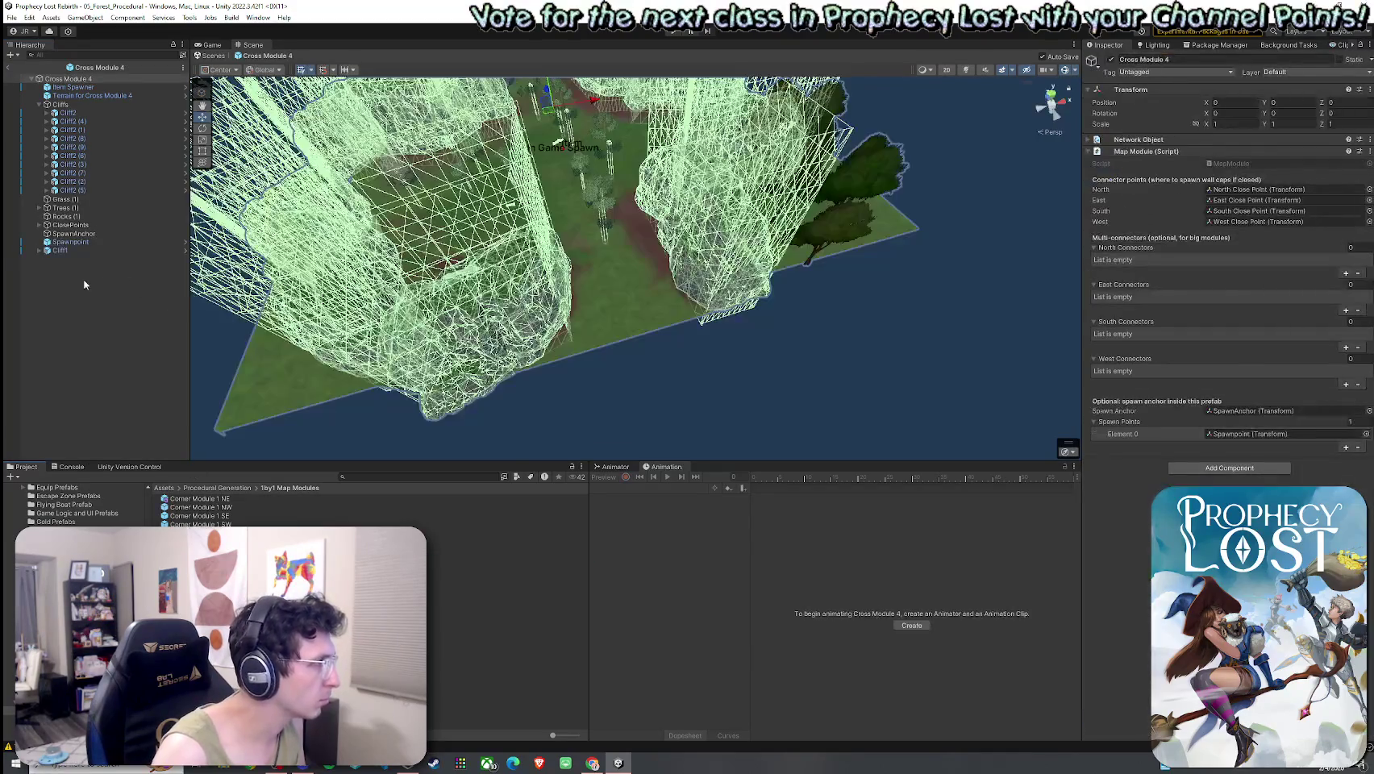
left_click_drag(546, 389, 484, 355)
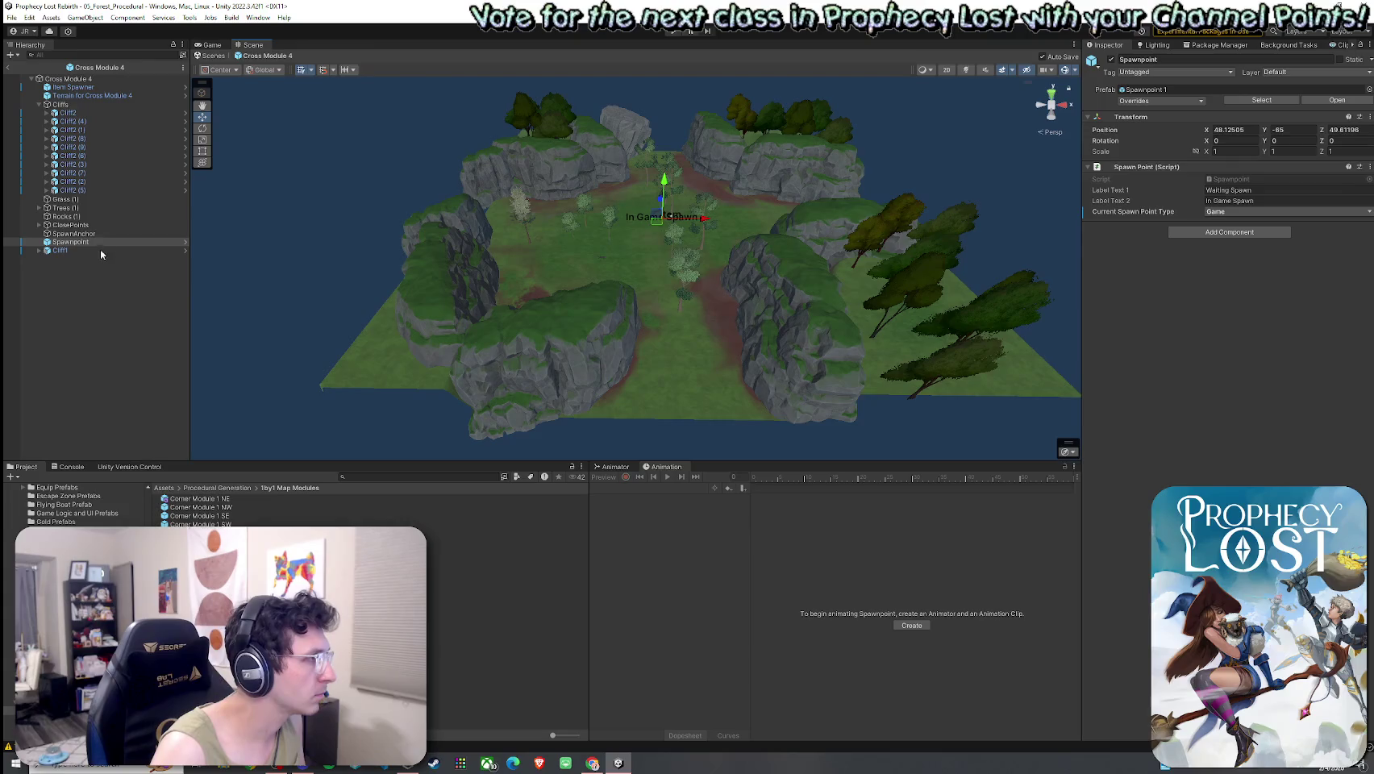
key("Delete")
key("ctrl+z")
key("Delete")
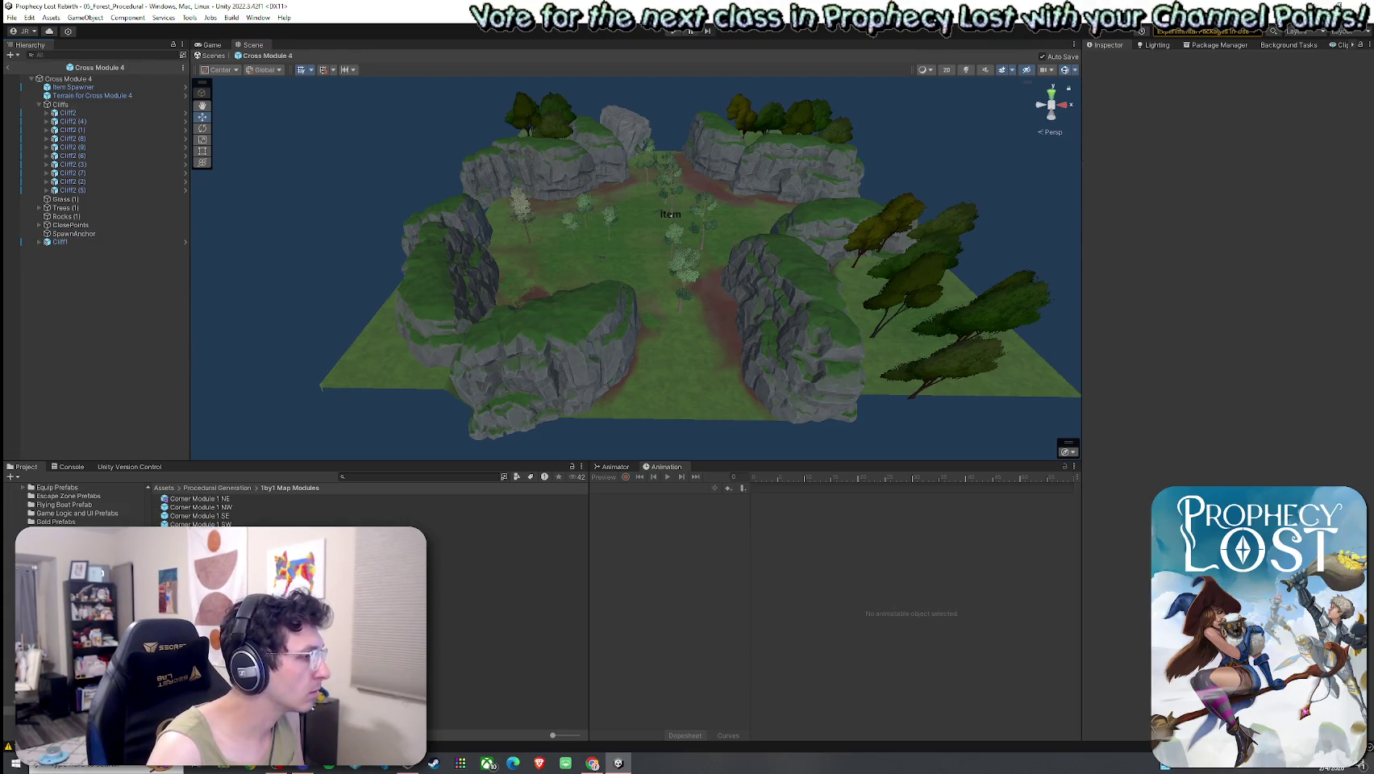
Delete Cross Module 5's Spawnpoint and save the prefab.
left_click(484, 568)
double_click(484, 568)
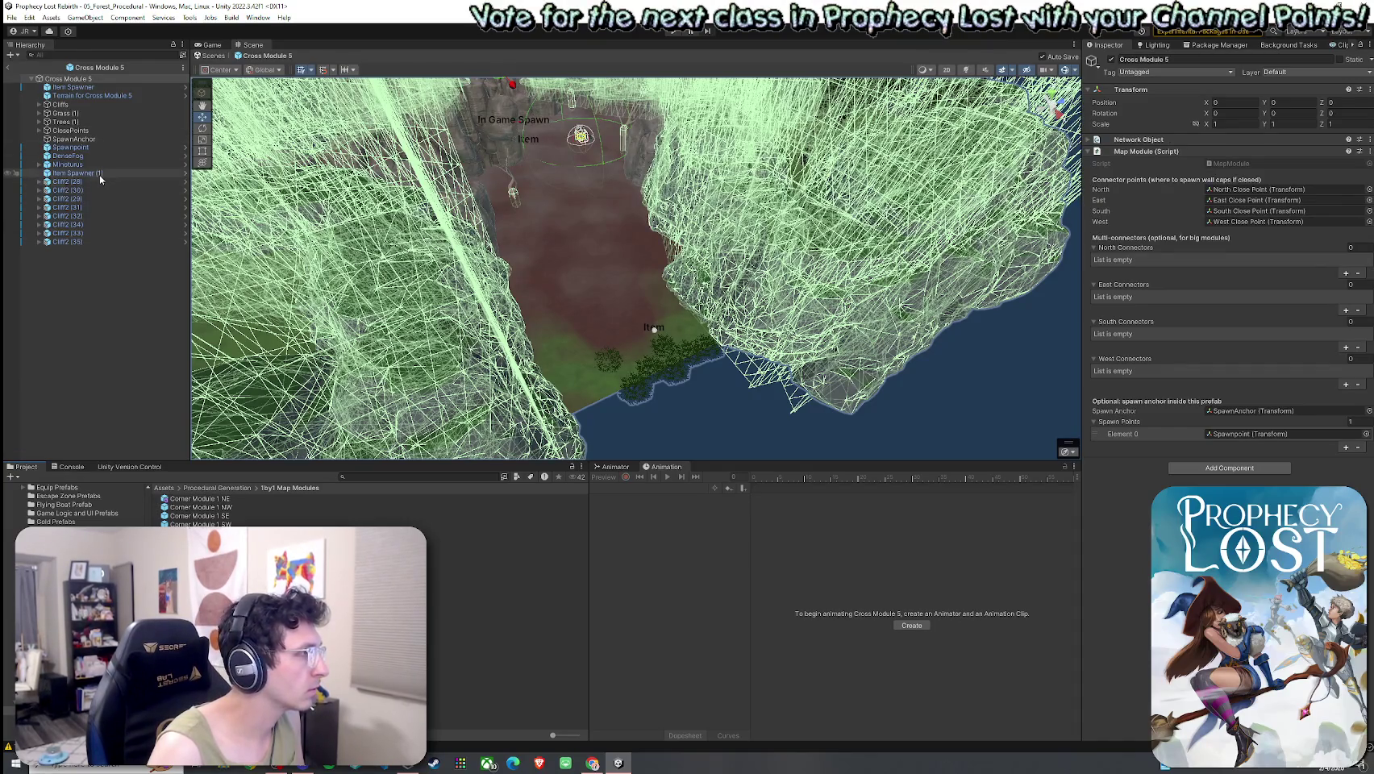
left_click(98, 146)
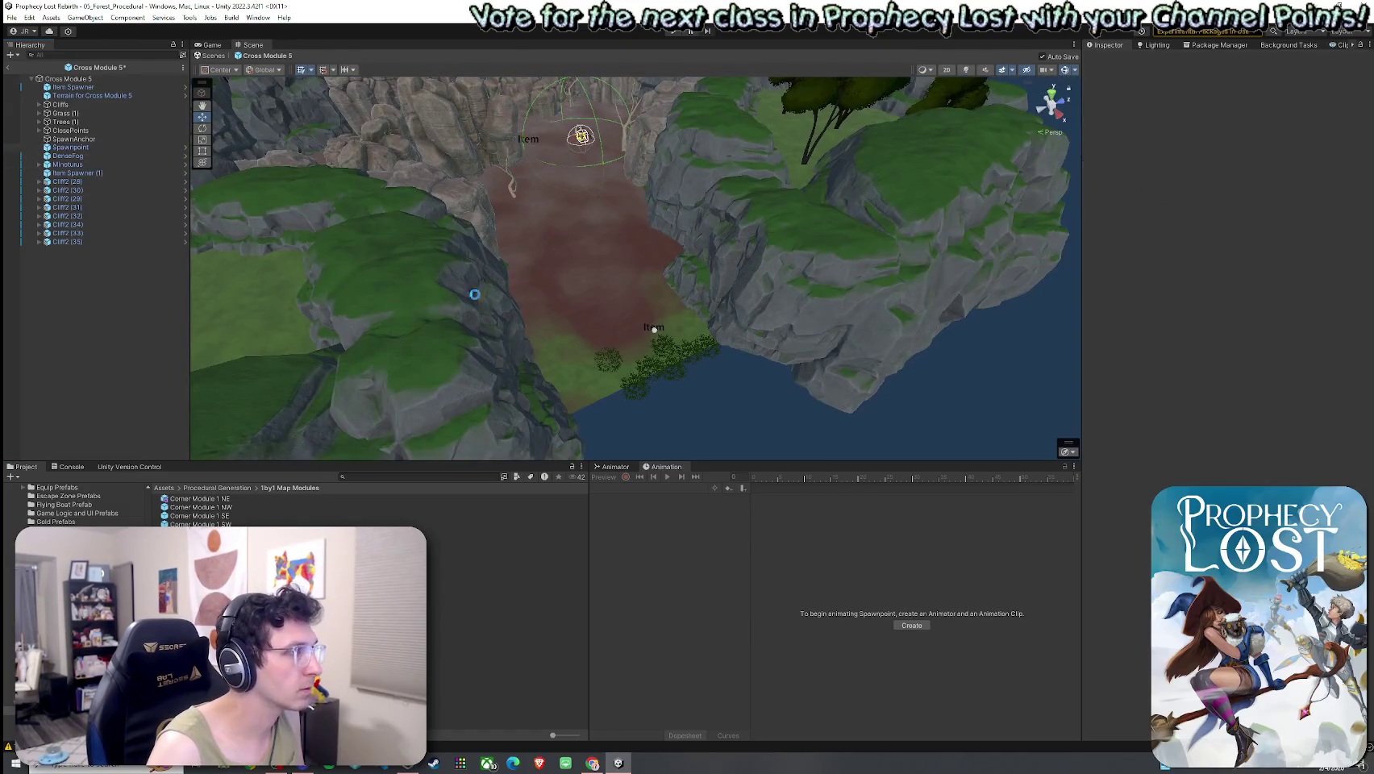
key("Delete")
left_click(12, 17)
left_click(32, 64)
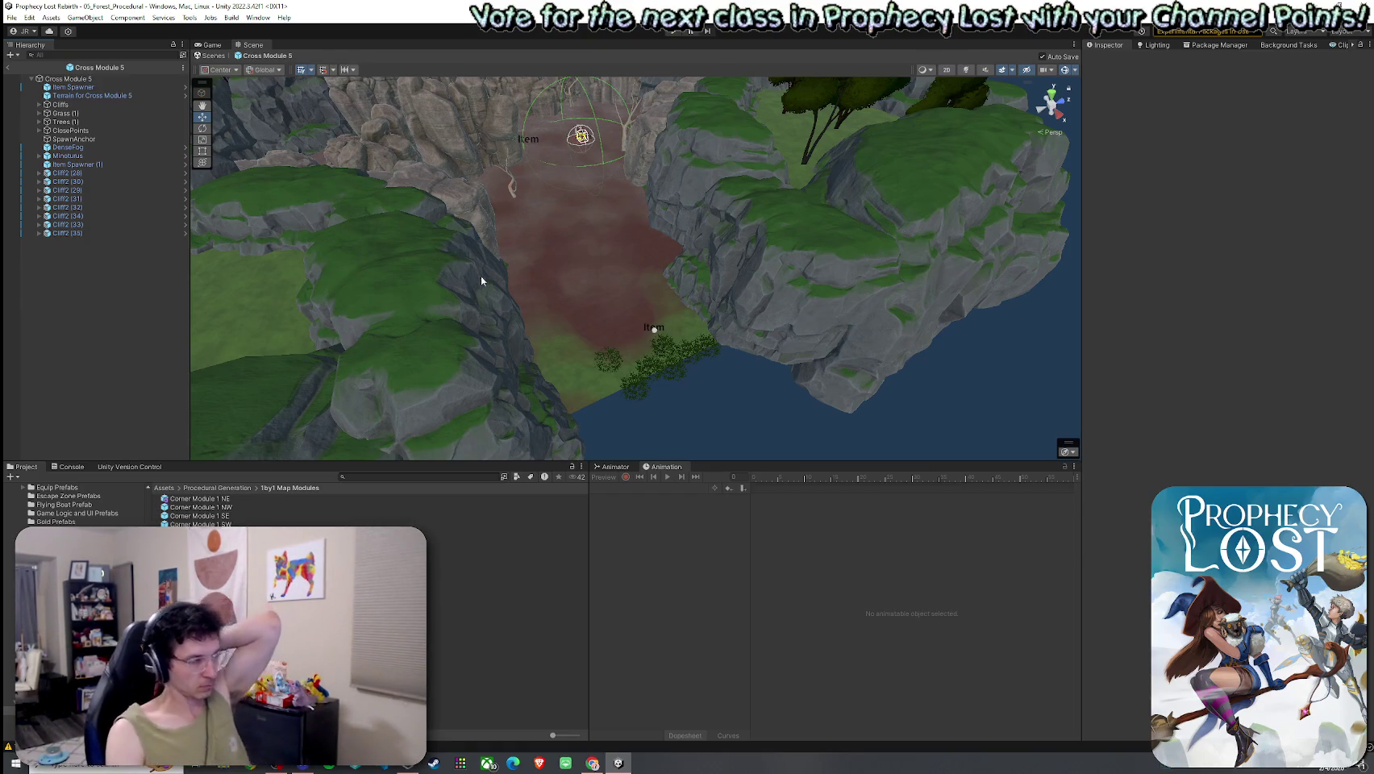
Open Cross Module 6 and collapse its Cliffs, Grass and Trees groups.
left_click(12, 17)
left_click(32, 69)
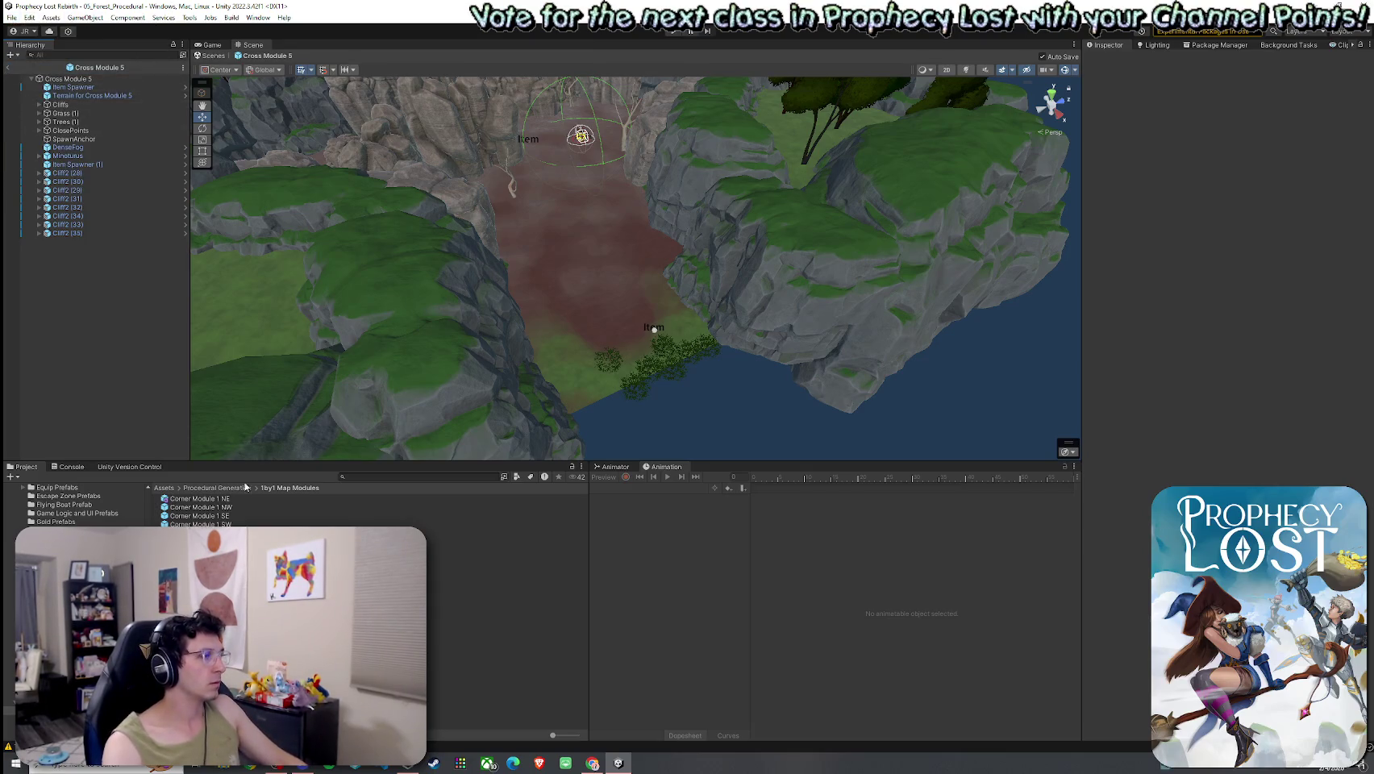
double_click(500, 577)
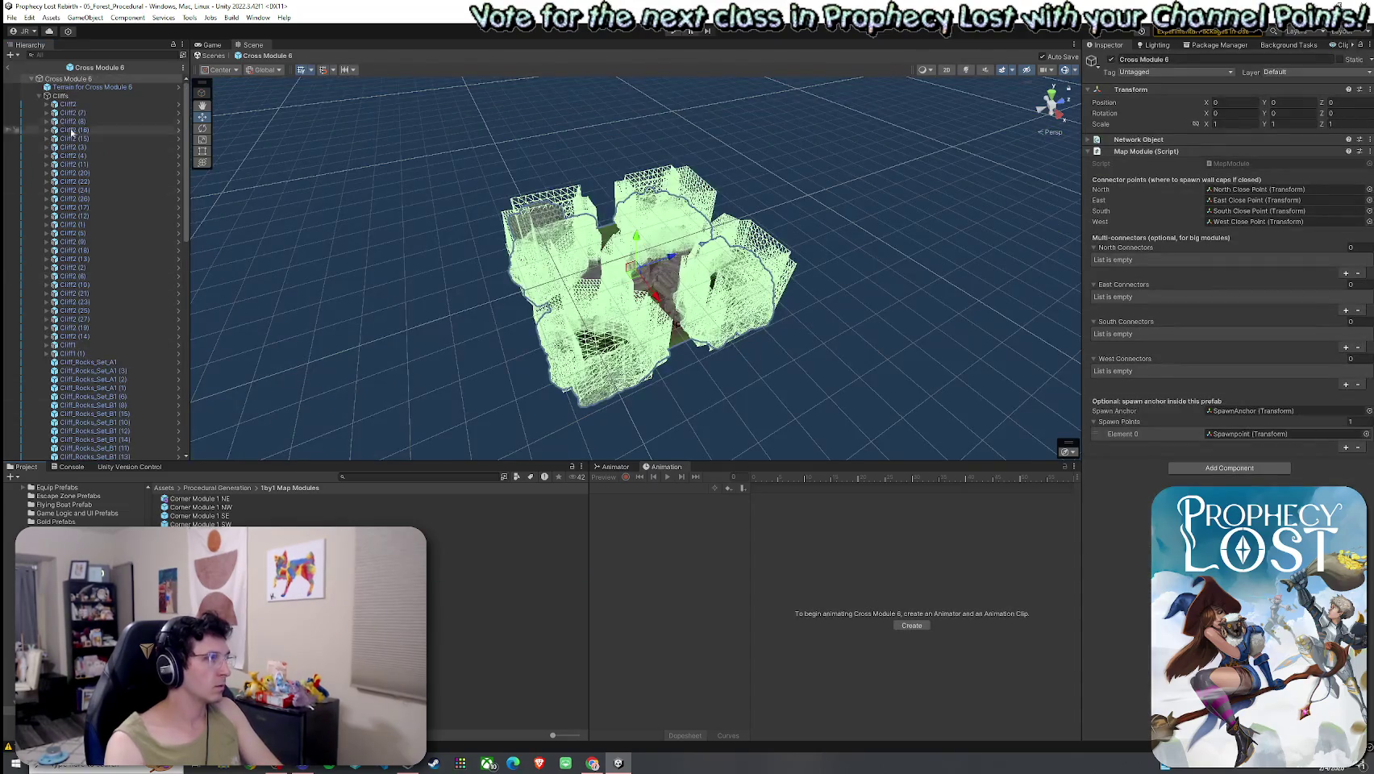
left_click(38, 96)
left_click(38, 105)
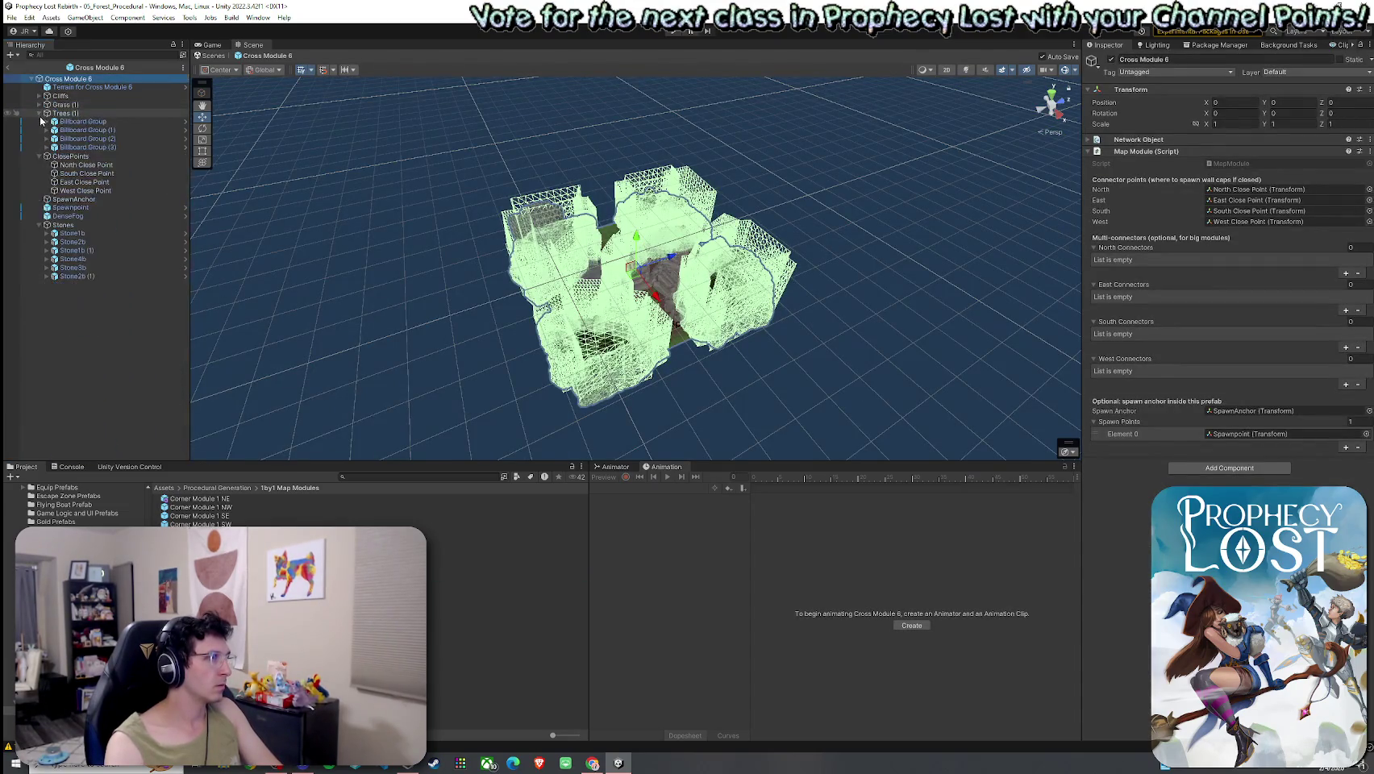